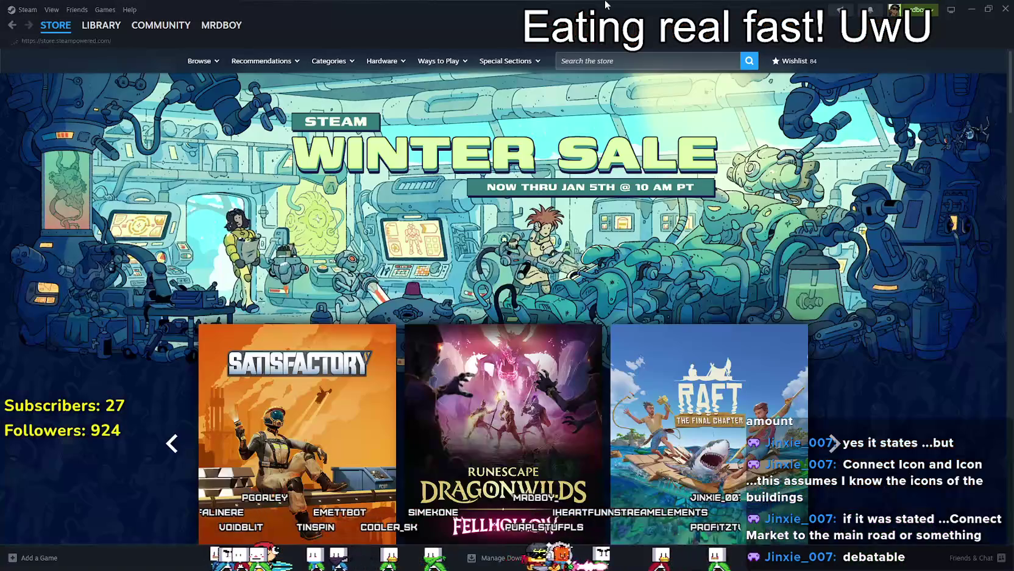
Step: Open the MR FARMBOY community hub from the Steam library and browse it
mouse_move(410, 9)
left_mouse_down()
mouse_move(529, 28)
mouse_move(370, 28)
left_mouse_up()
left_click(256, 48)
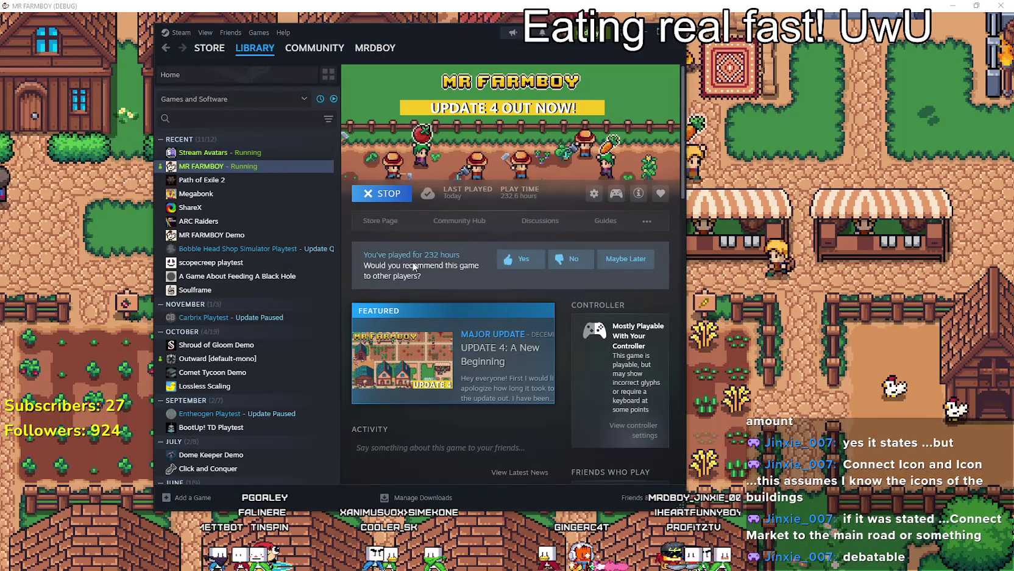
left_click(441, 220)
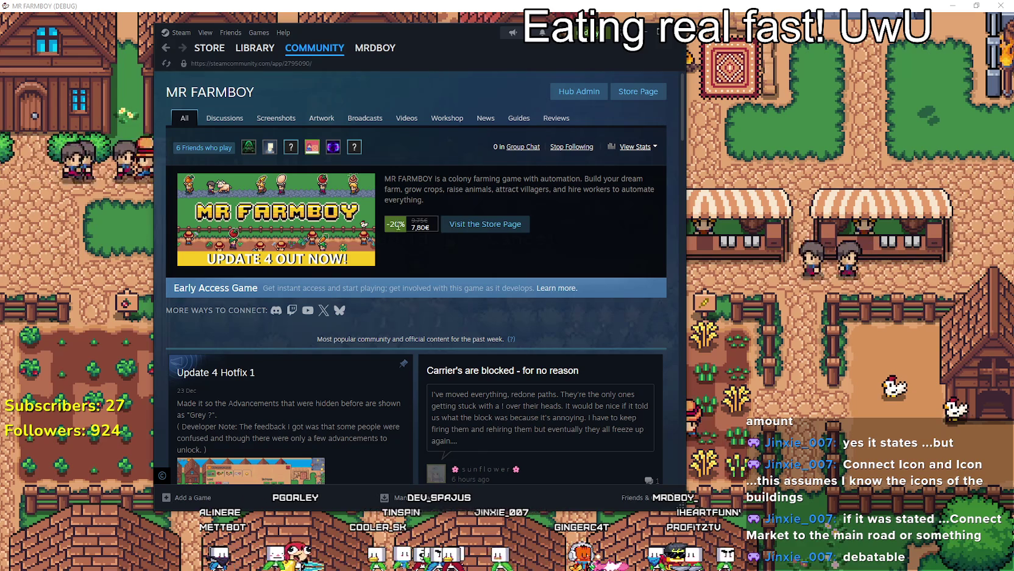
scroll(390, 217, "down", 4)
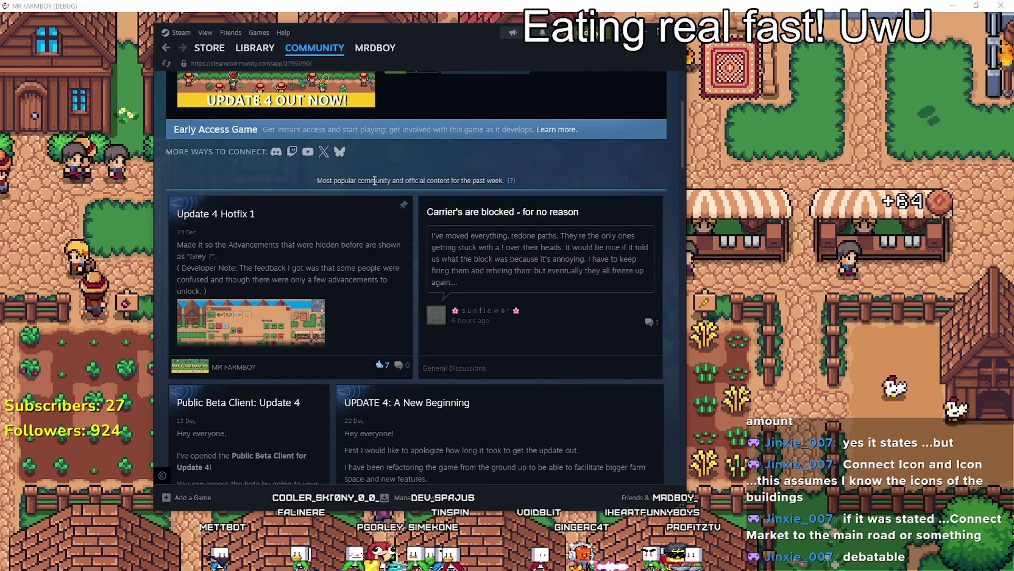
scroll(385, 187, "up", 4)
Step: Browse the MR FARMBOY discussion topics, return to the hub overview, and close the Steam overlay
left_click(224, 117)
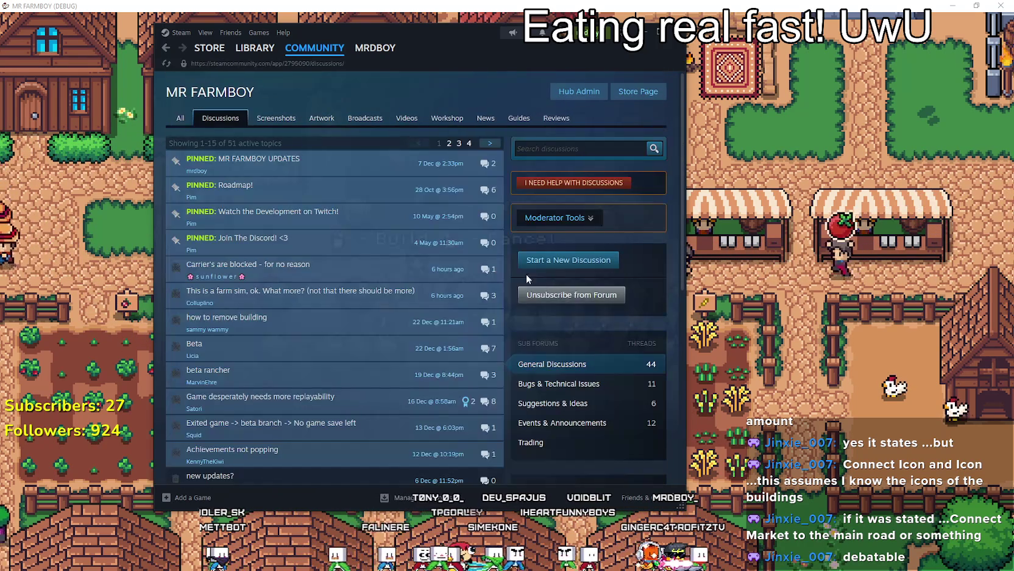
scroll(427, 323, "down", 3)
scroll(602, 371, "up", 3)
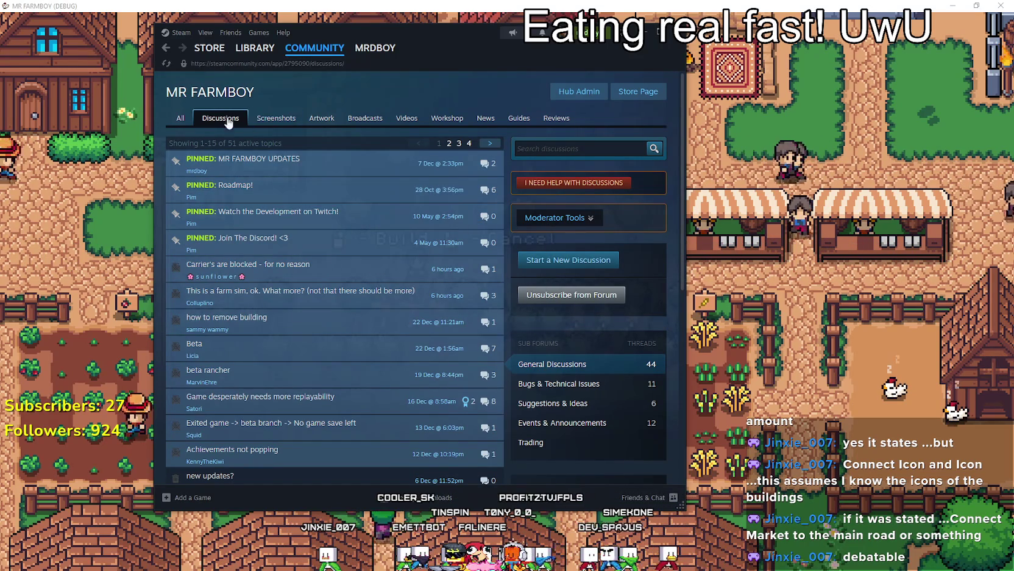
left_click(189, 120)
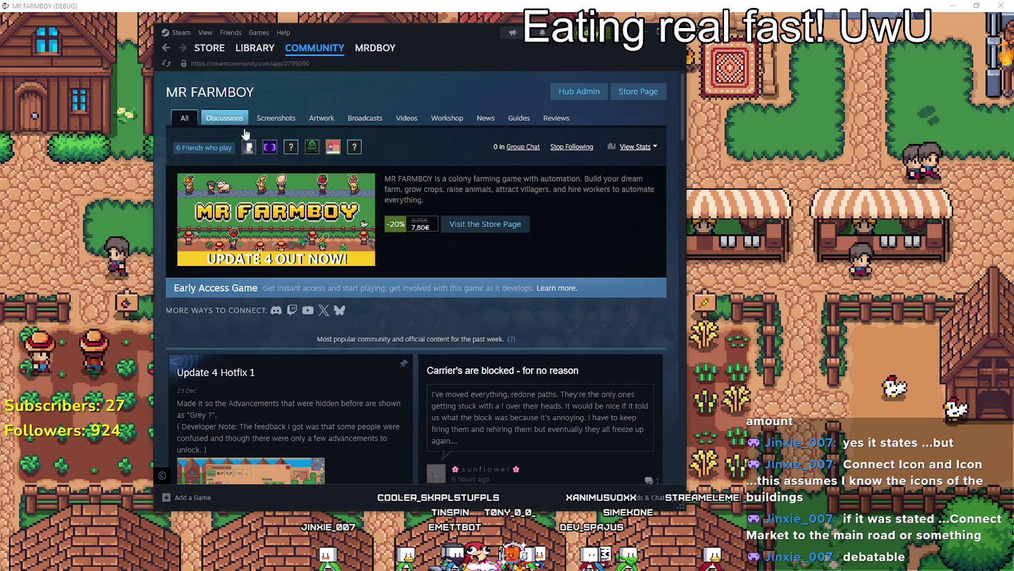
scroll(566, 320, "down", 4)
scroll(577, 326, "up", 3)
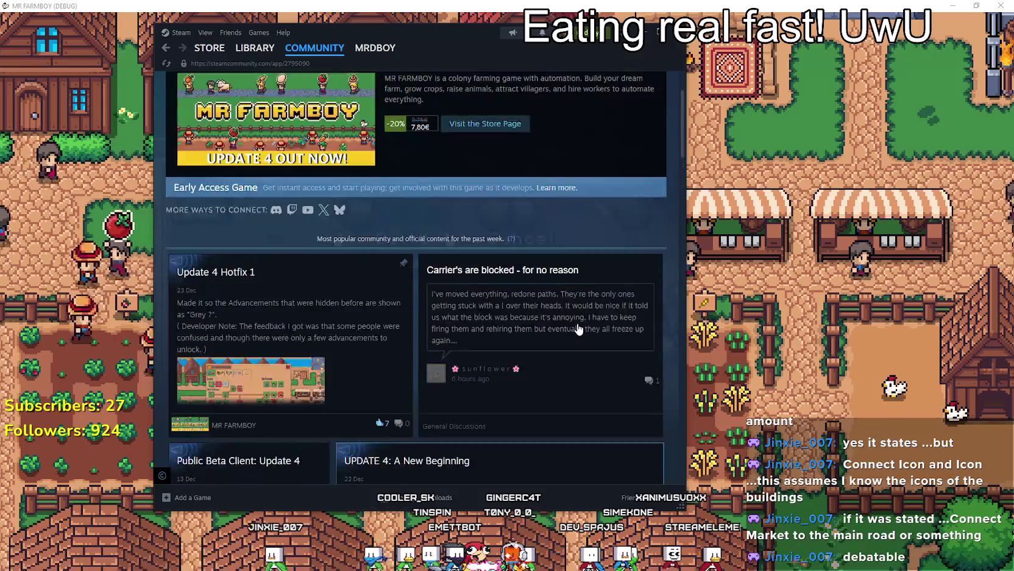
key("shift+Tab")
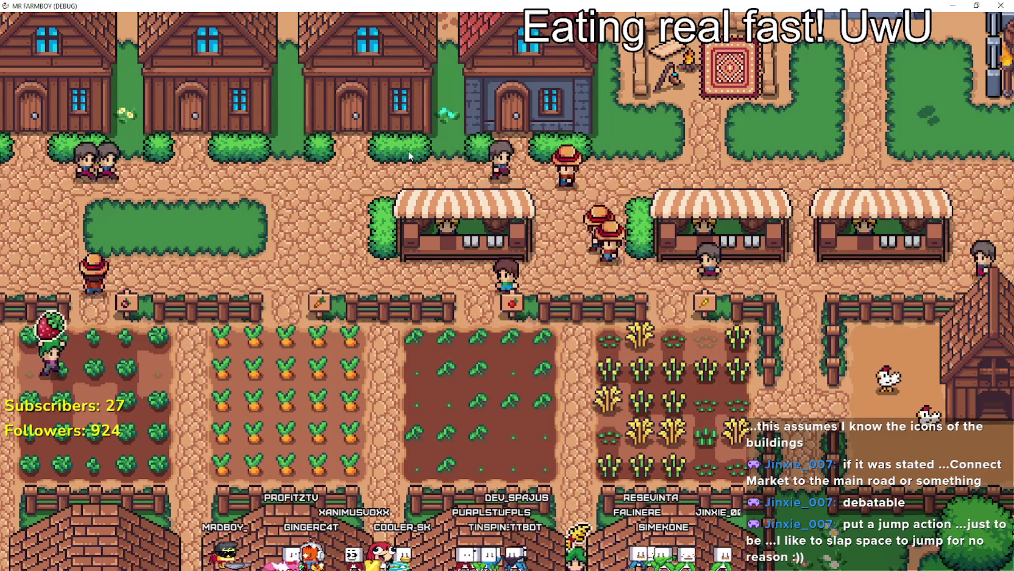
key("a")
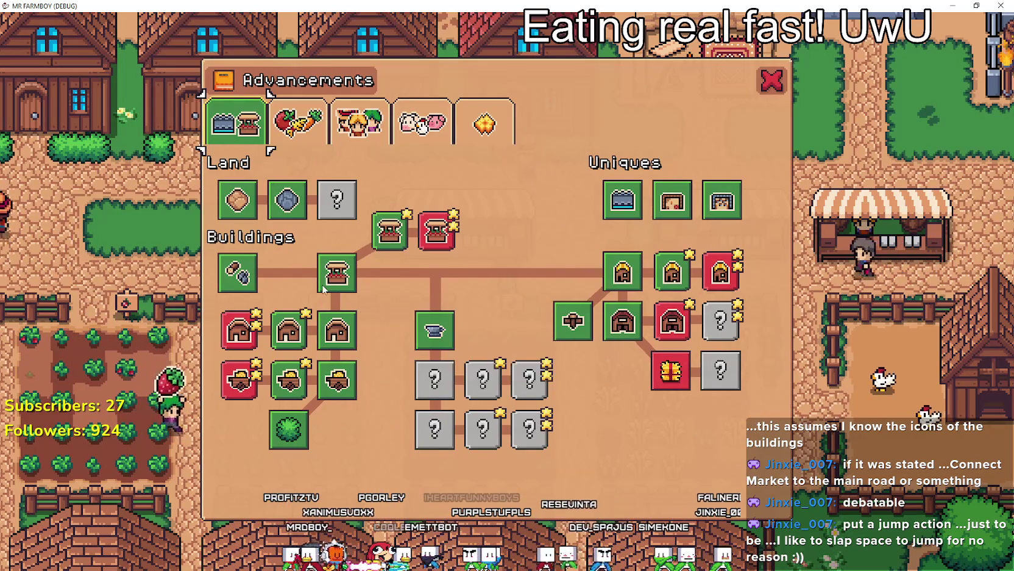
mouse_move(329, 285)
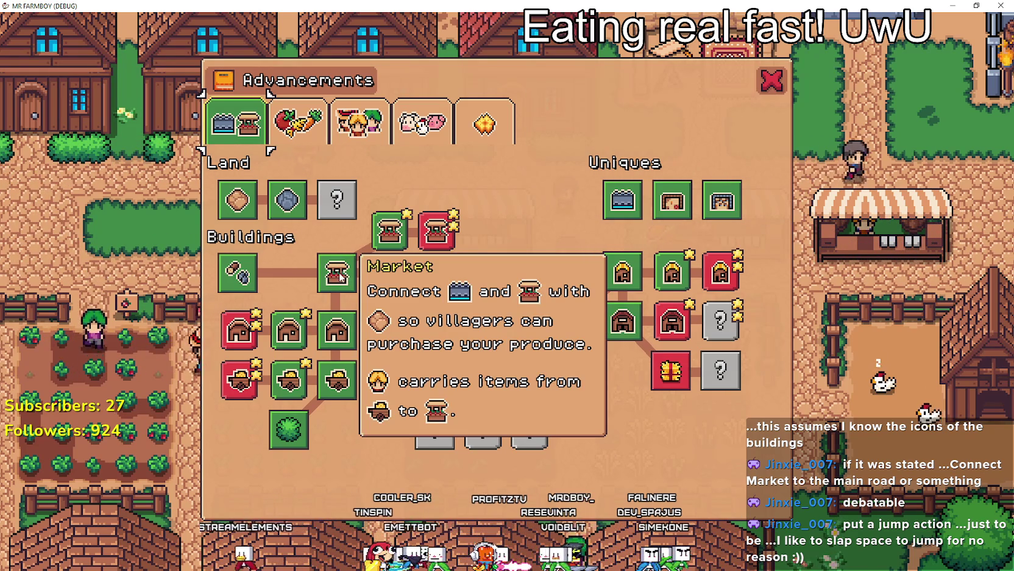
mouse_move(617, 206)
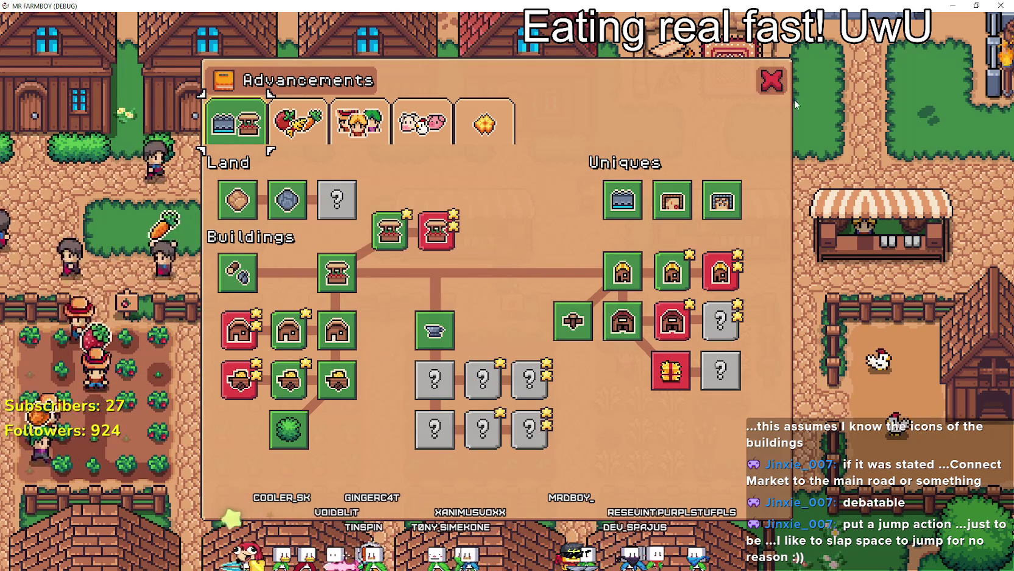
left_click(779, 82)
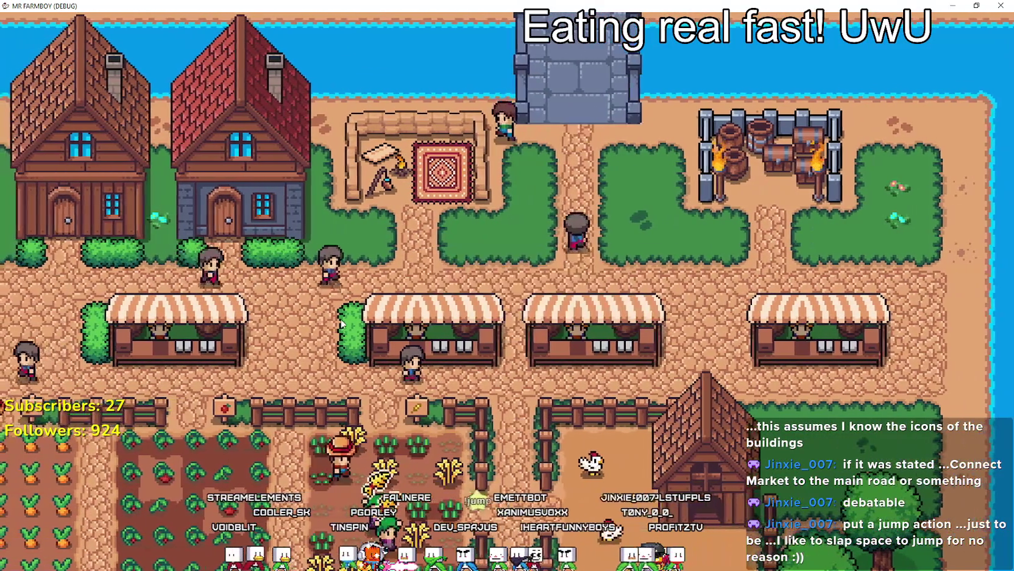
Step: Close the crafting list and bring up the Advancements panel with its Land, Buildings and Uniques trees
scroll(40, 381, "down", 3)
scroll(37, 244, "up", 3)
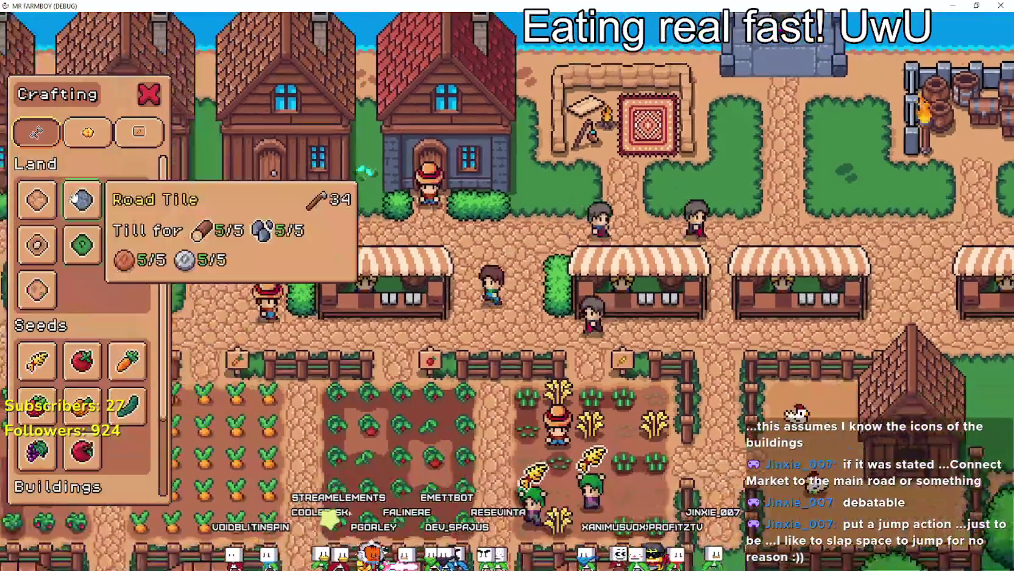
scroll(91, 366, "down", 3)
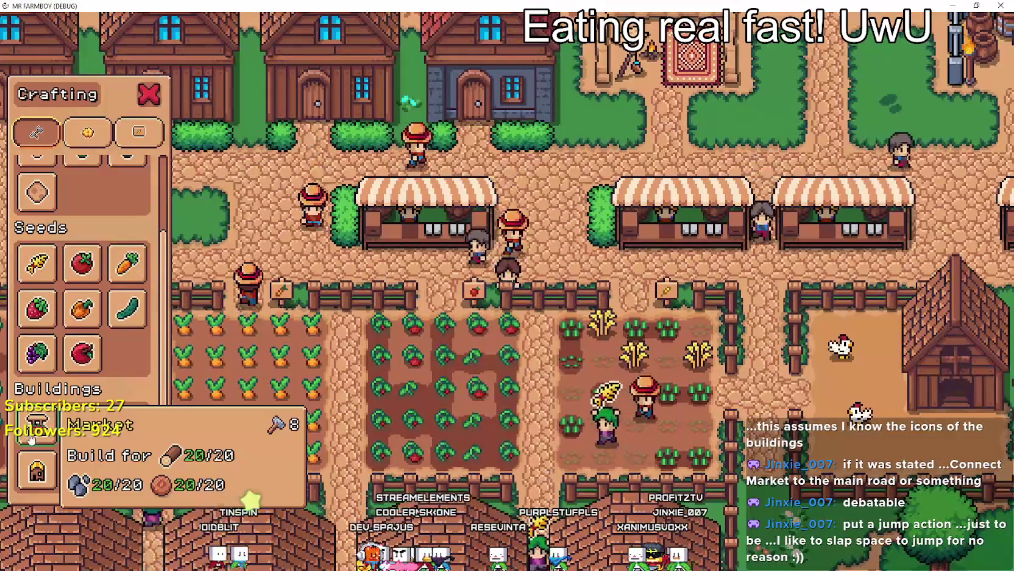
scroll(80, 427, "up", 3)
key("Escape")
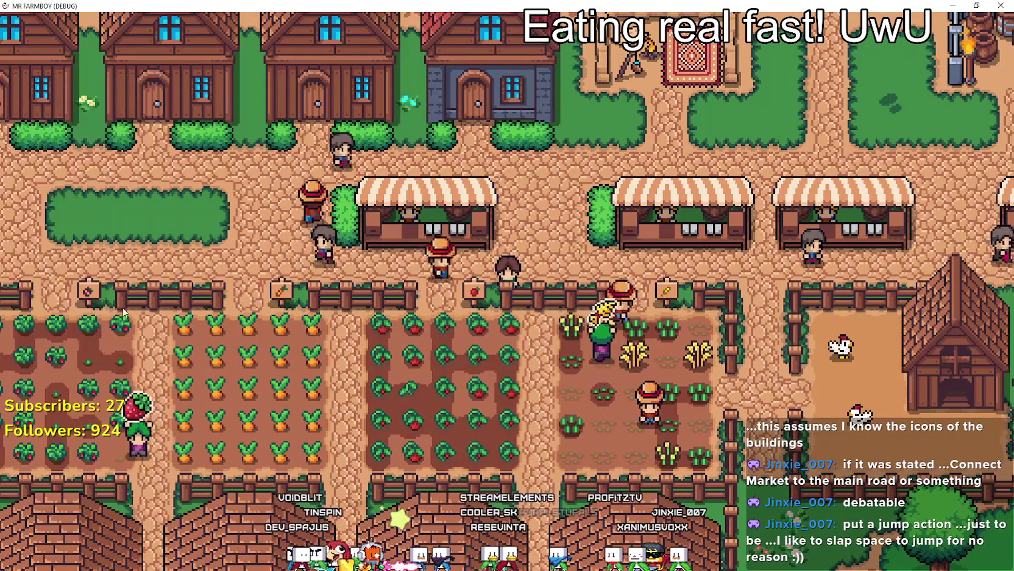
key("a")
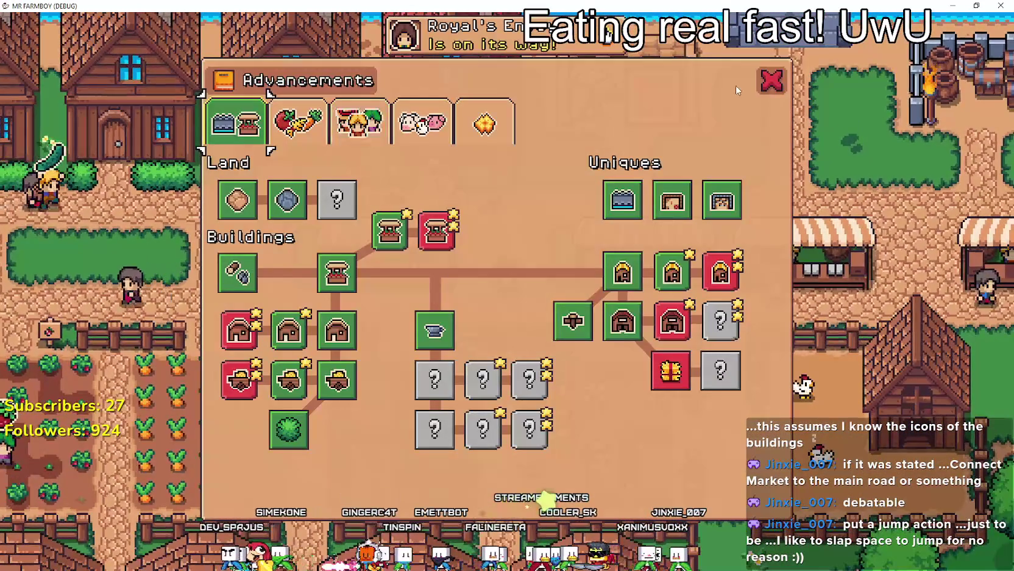
mouse_move(320, 275)
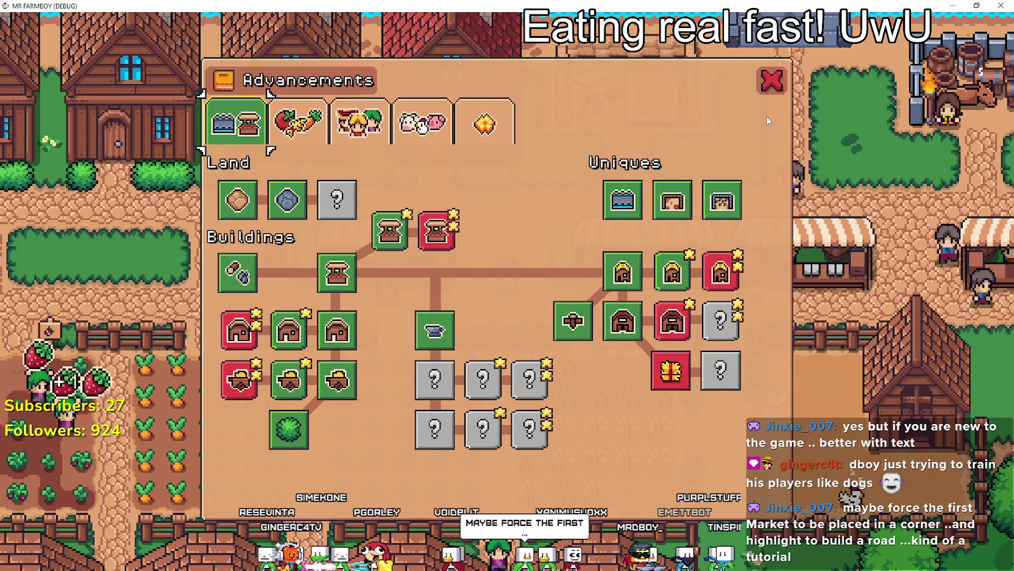
Step: Close the Advancements window with its red X button
left_click(774, 81)
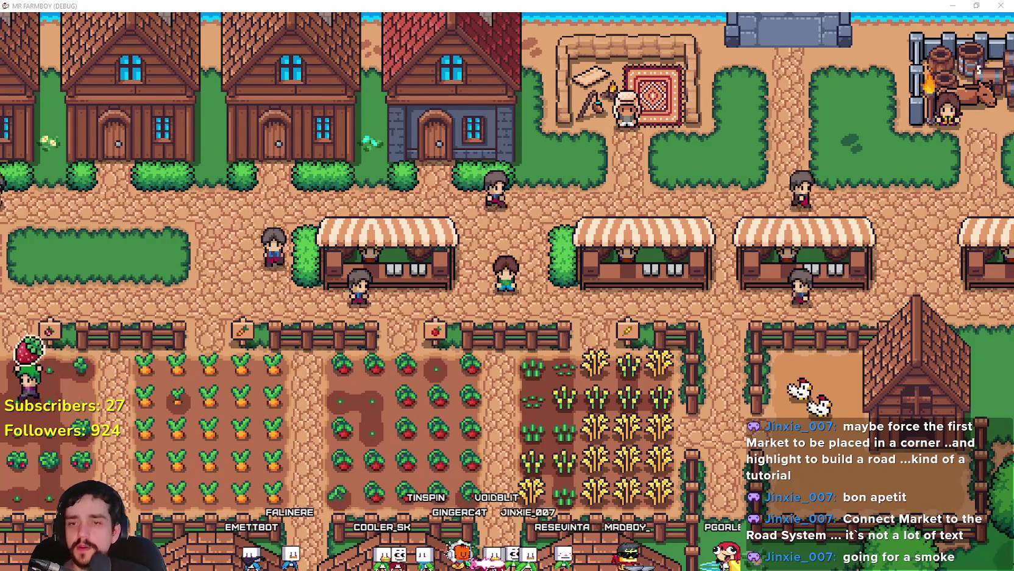
Step: Restart the game with Alt+F4 and F5, then switch back to the Godot editor
key("alt+F4")
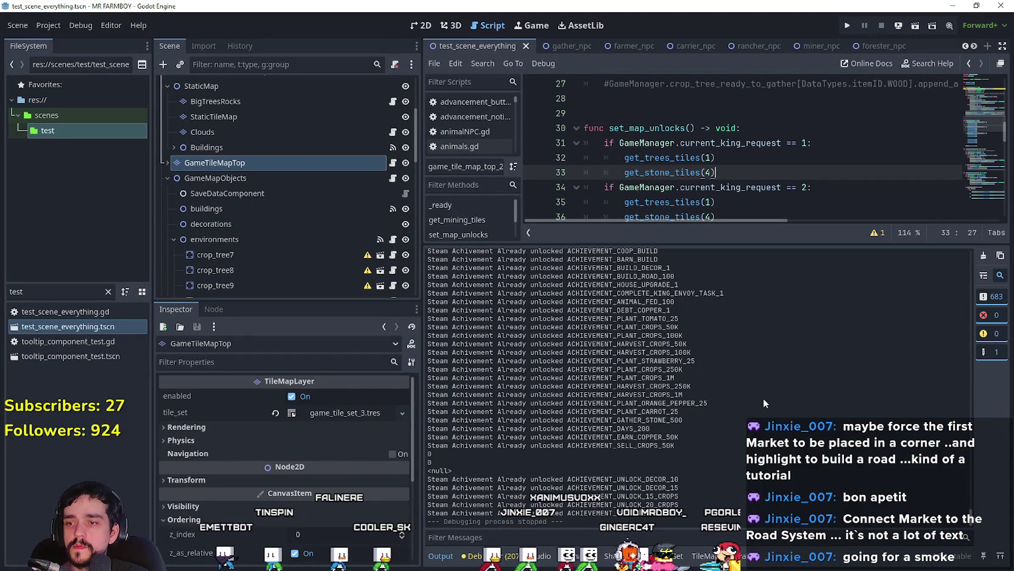
key("F5")
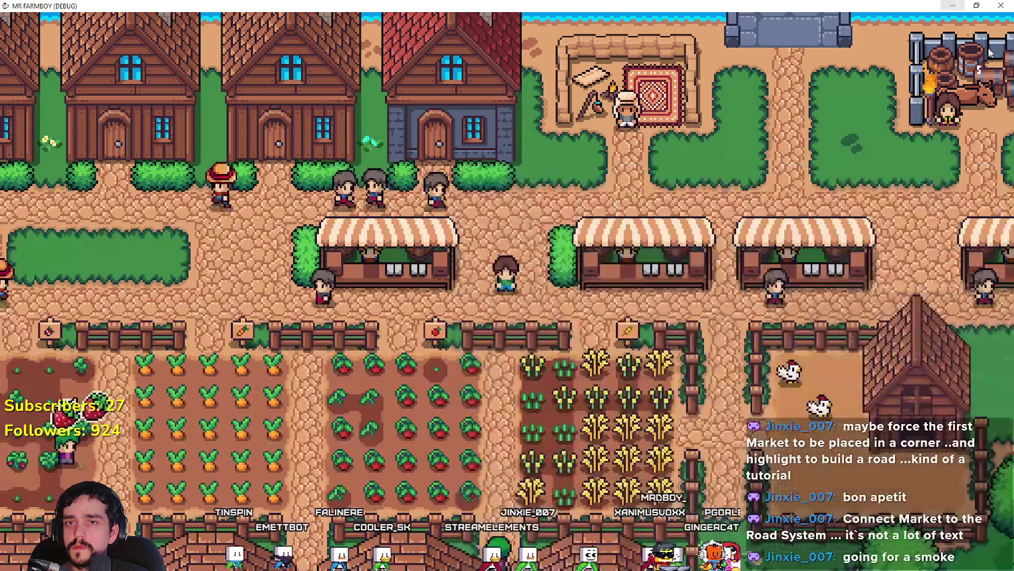
key("alt+Tab")
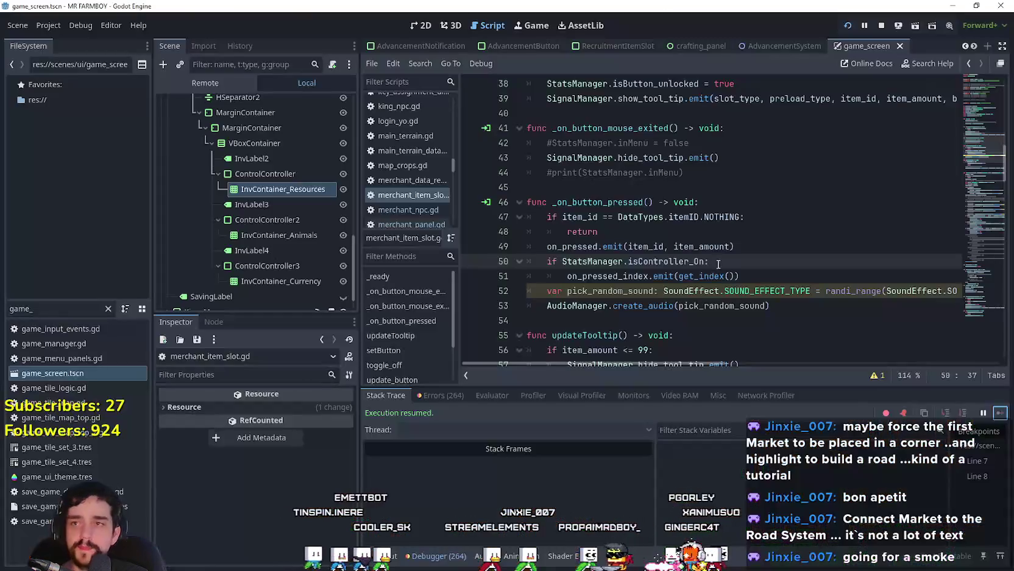
Step: Inspect the on_pressed.emit line, select get_index() on line 51, and widen the scene docks
left_click(632, 245)
mouse_move(652, 240)
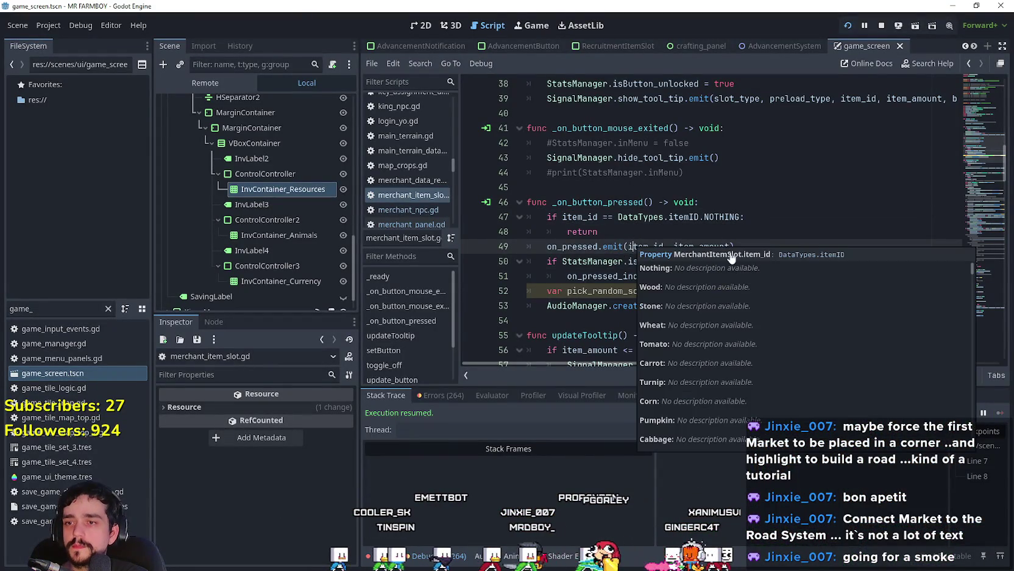
left_click(800, 212)
mouse_move(683, 268)
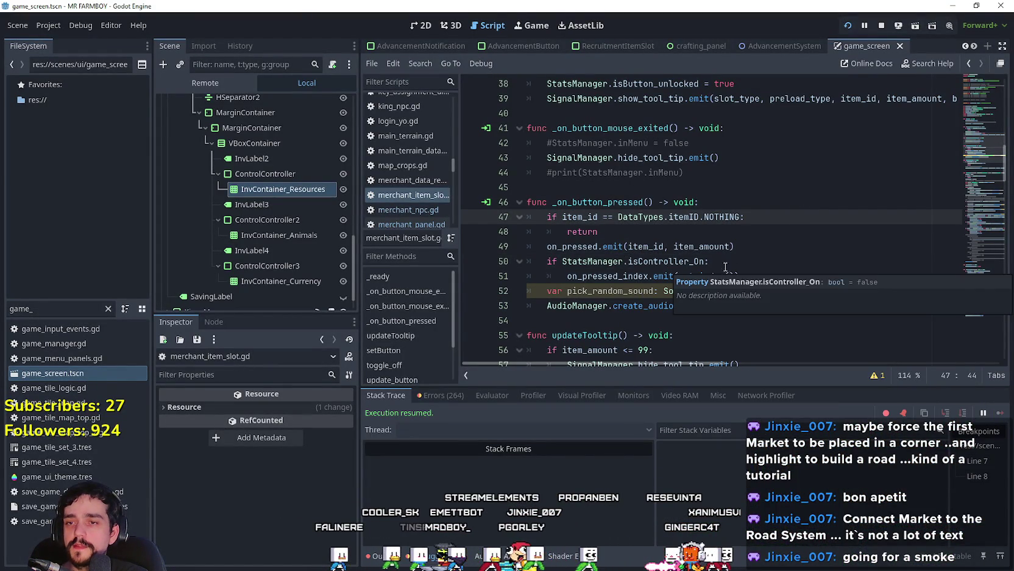
left_click_drag(739, 275, 680, 275)
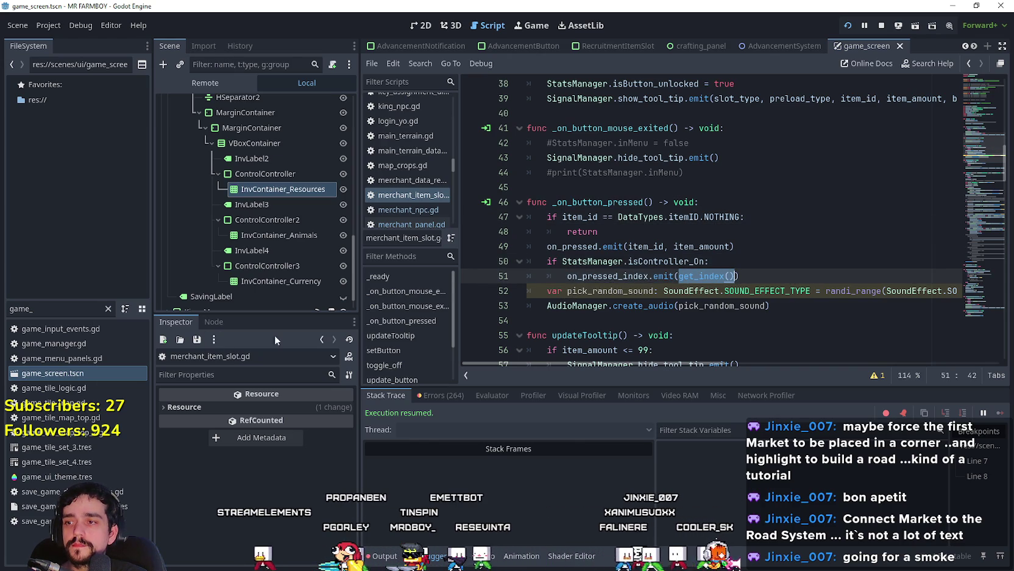
mouse_move(361, 308)
left_mouse_down()
mouse_move(383, 311)
mouse_move(327, 320)
mouse_move(329, 420)
left_mouse_up()
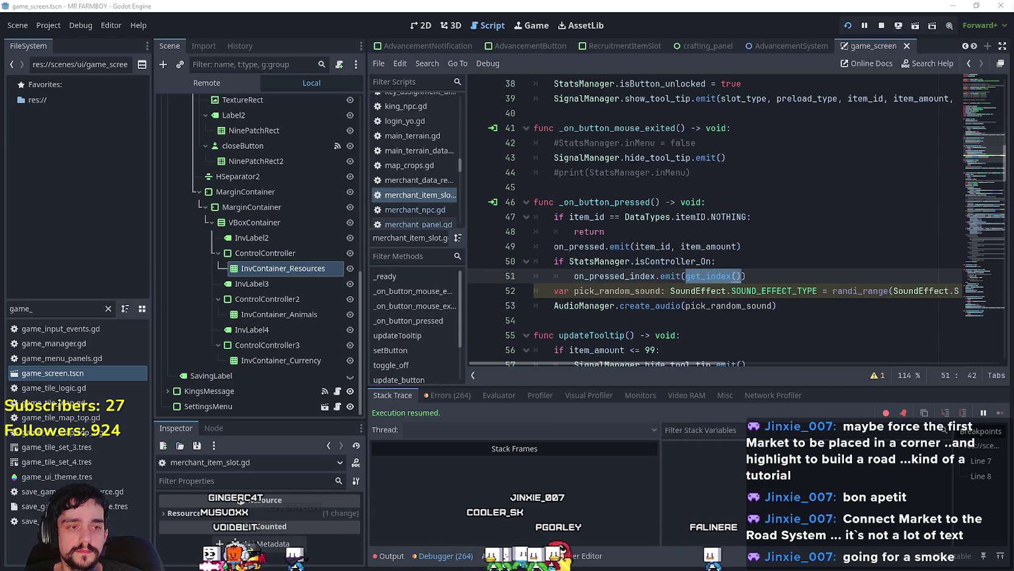
key("alt+Tab")
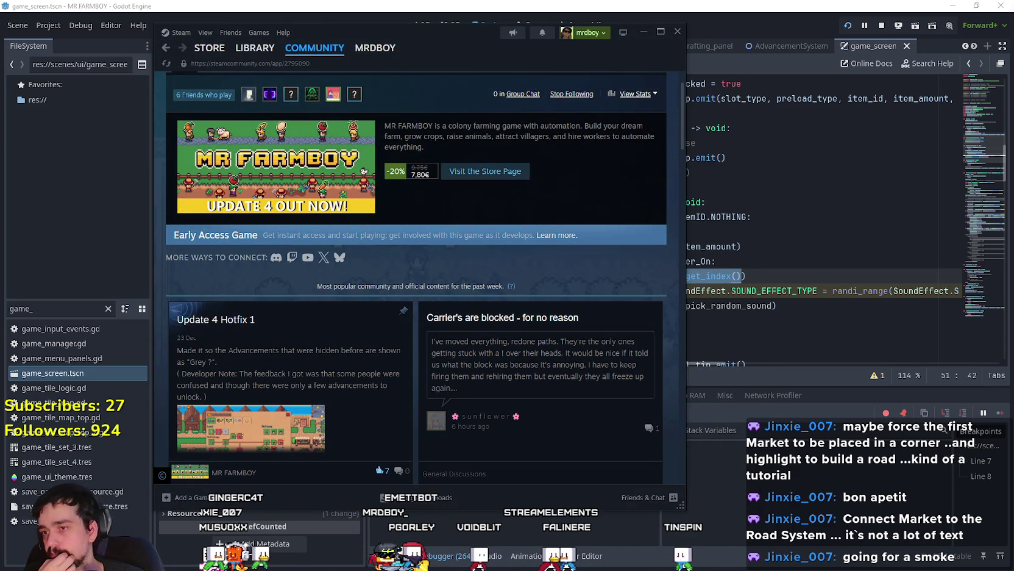
Step: Reload the MR FARMBOY community page and open its discussions topic list
right_click(672, 263)
left_click(658, 297)
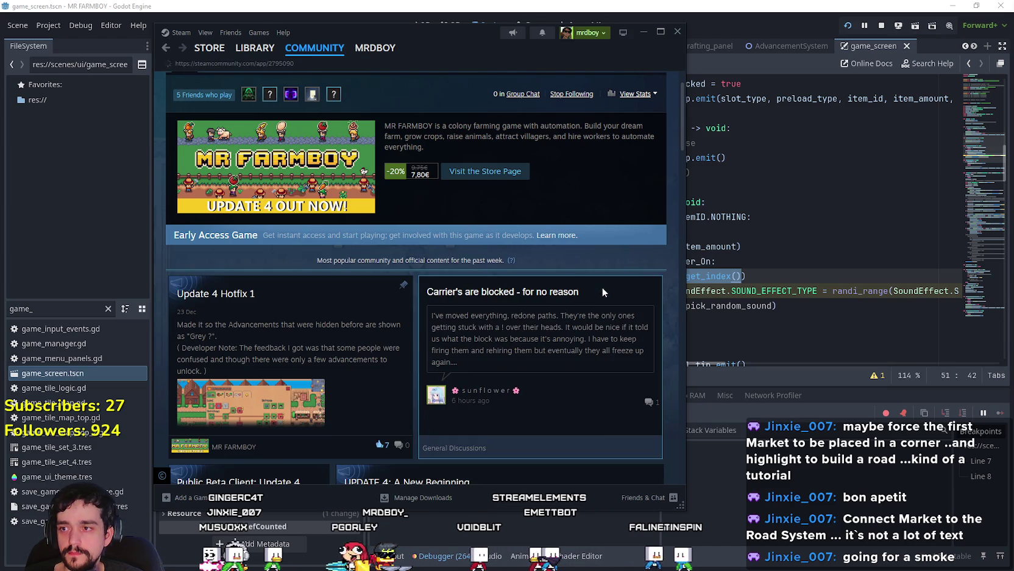
scroll(346, 206, "up", 1)
left_click(222, 122)
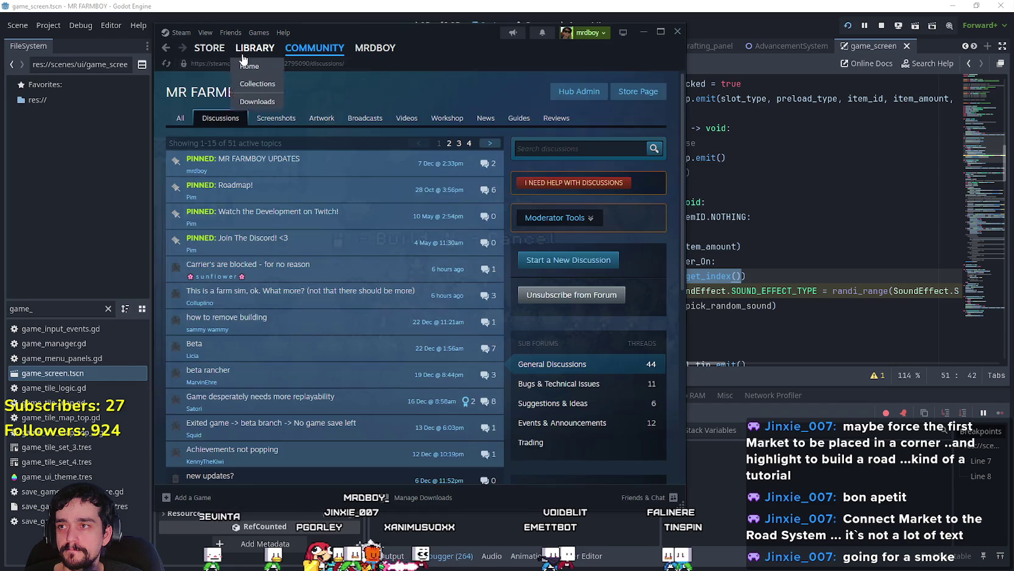
Step: View MR FARMBOY in the library and its store page, return to the store front, and bring Godot forward
left_click(242, 54)
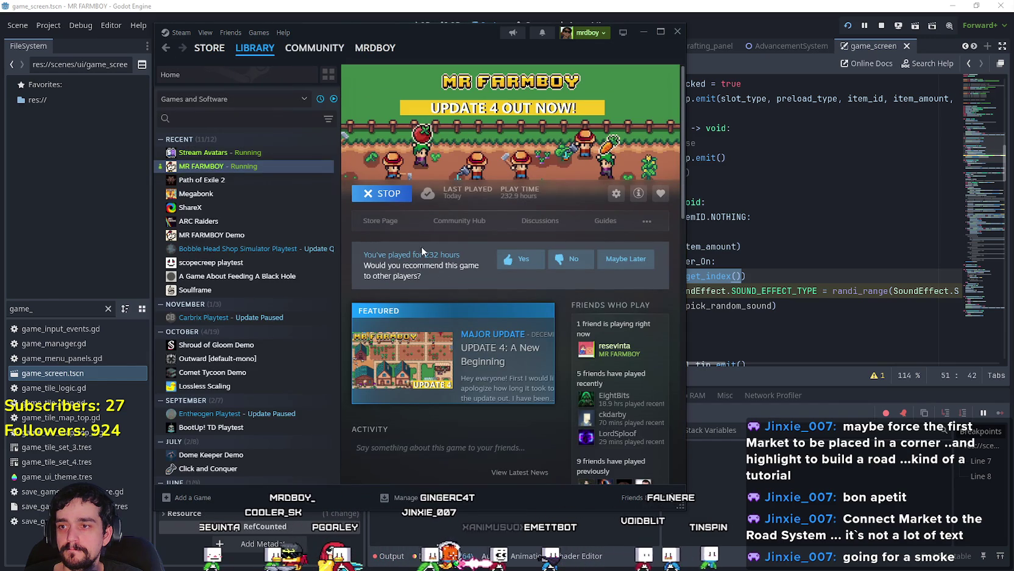
left_click(390, 222)
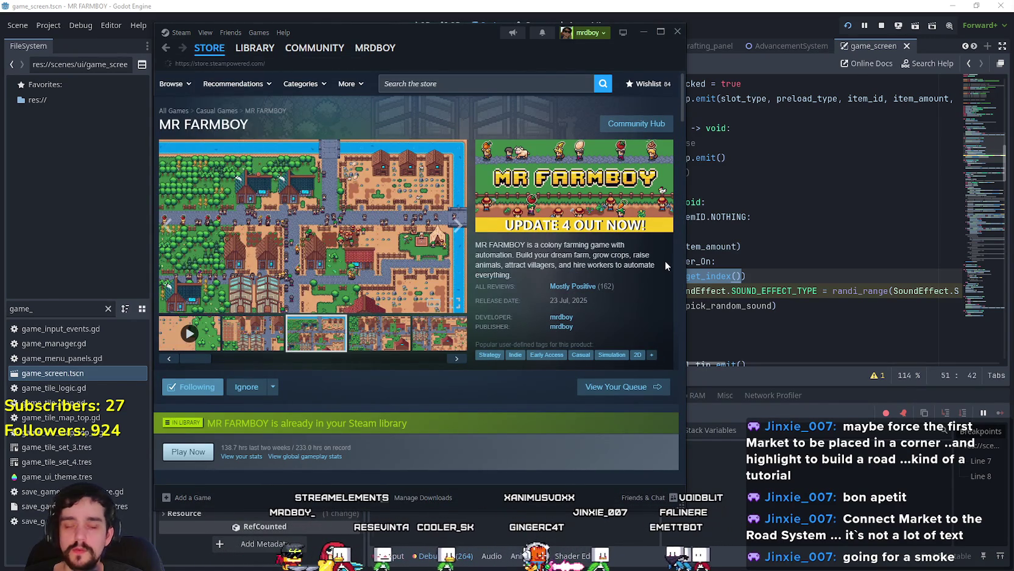
key("alt+Left")
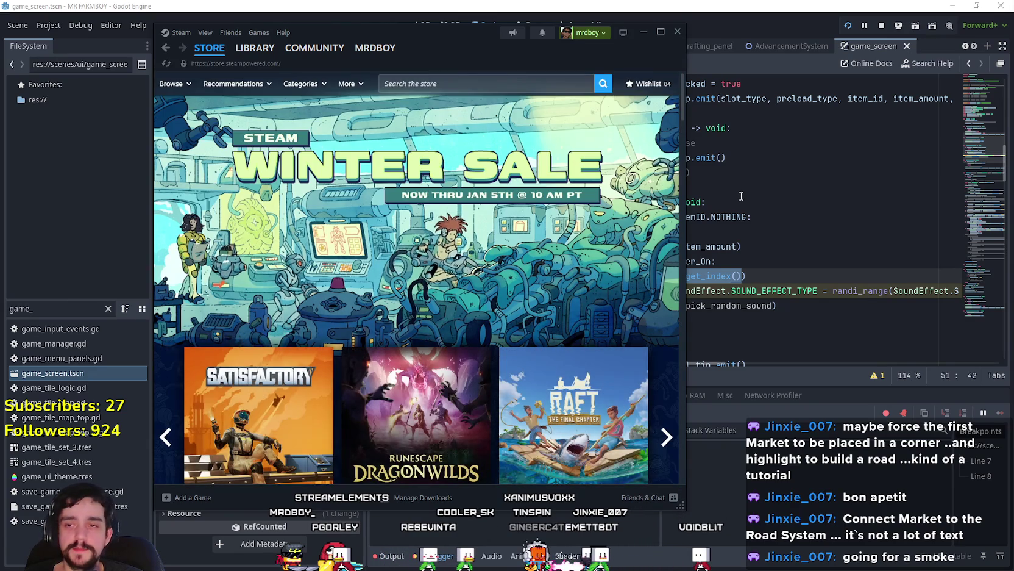
left_click(744, 200)
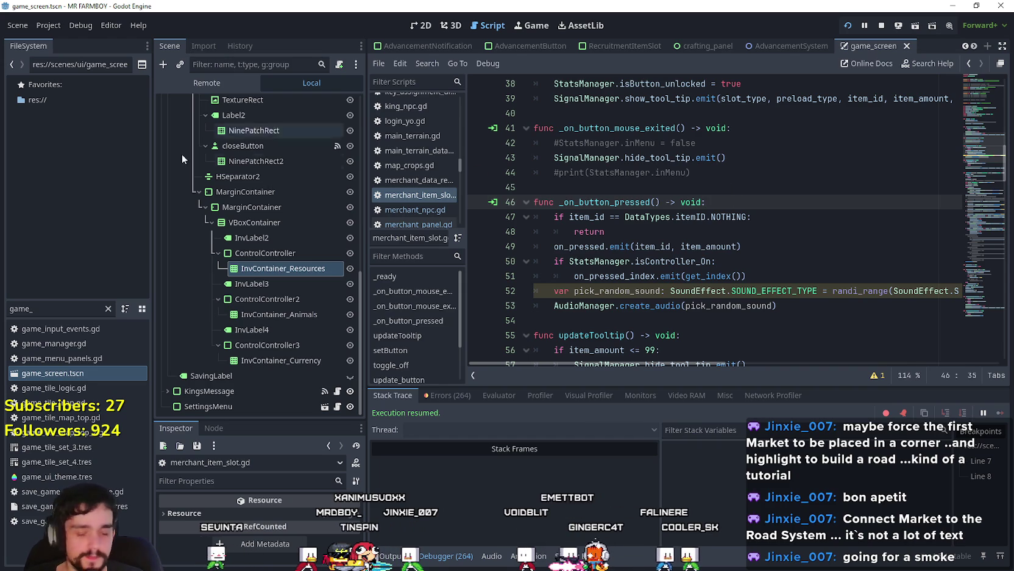
Step: Browse merchant_item_slot.gd around lines 51–60, checking the show_tool_tip call
left_click(749, 275)
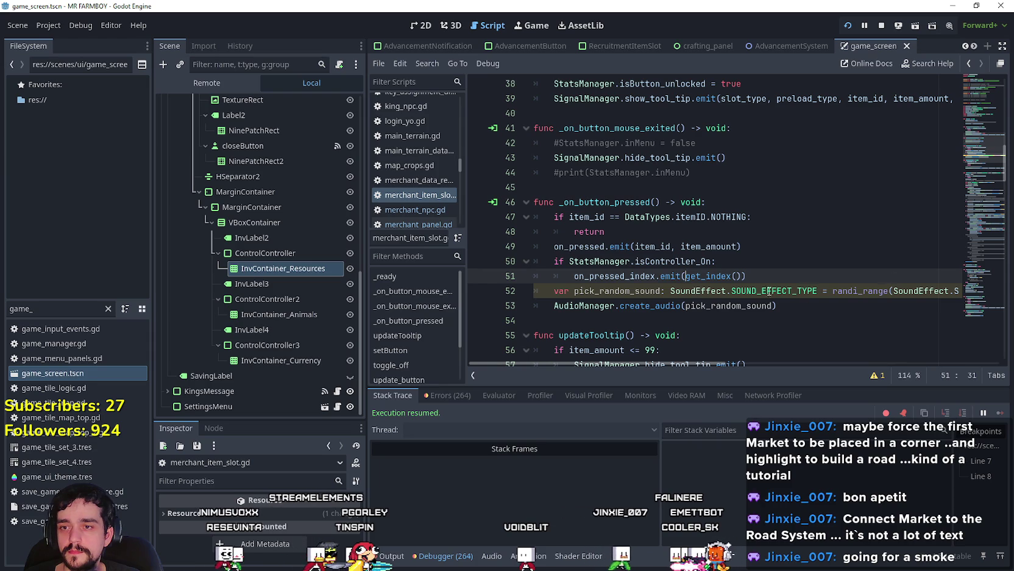
scroll(780, 295, "down", 1)
left_click(717, 275)
scroll(716, 280, "down", 3)
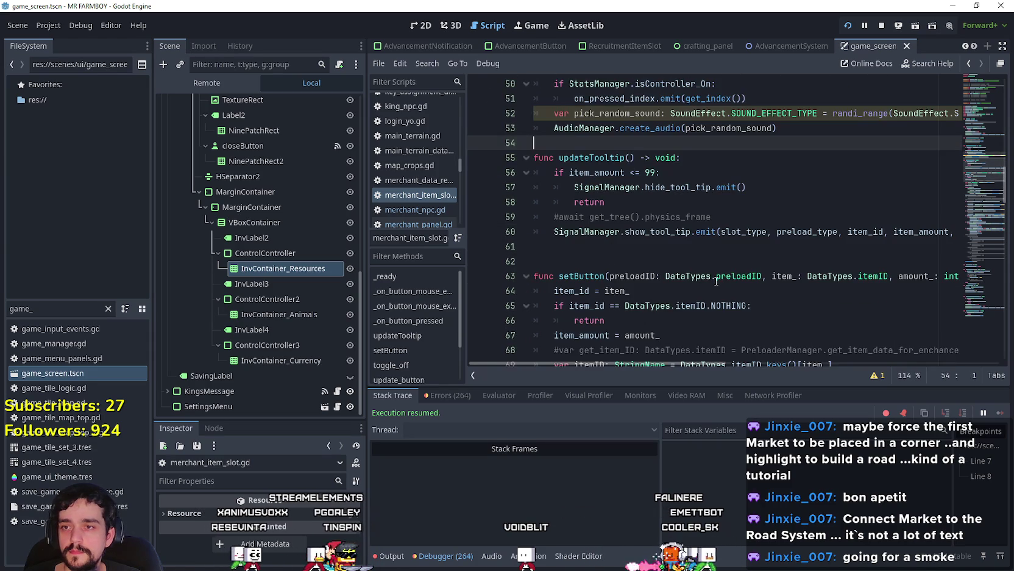
mouse_move(717, 281)
left_click(766, 232)
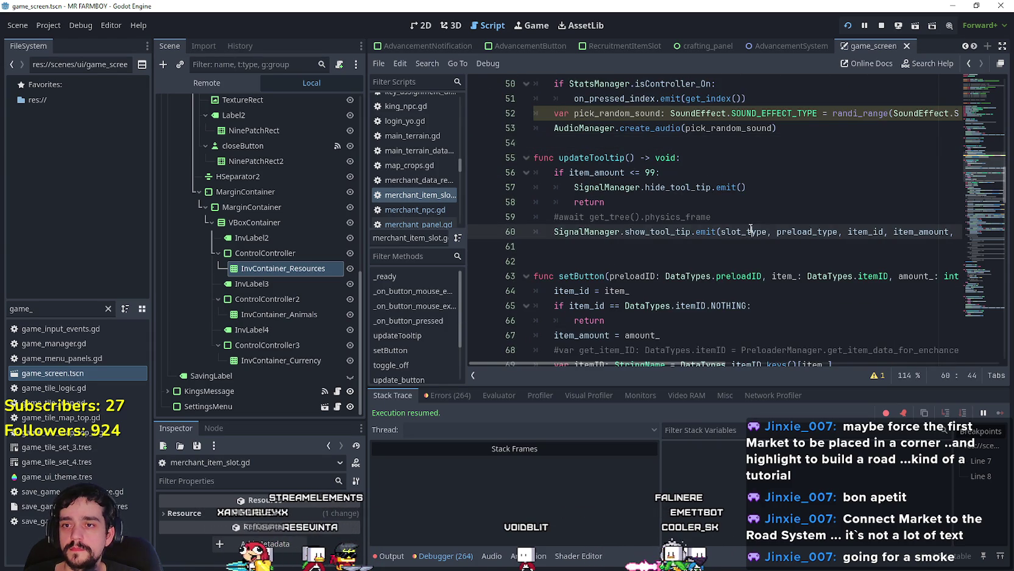
scroll(786, 258, "up", 1)
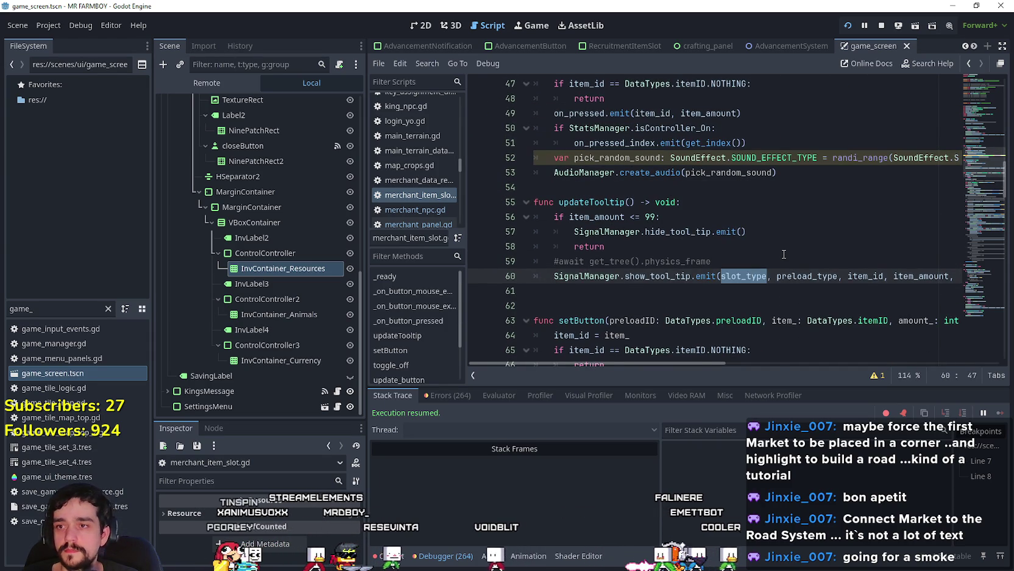
scroll(784, 253, "up", 4)
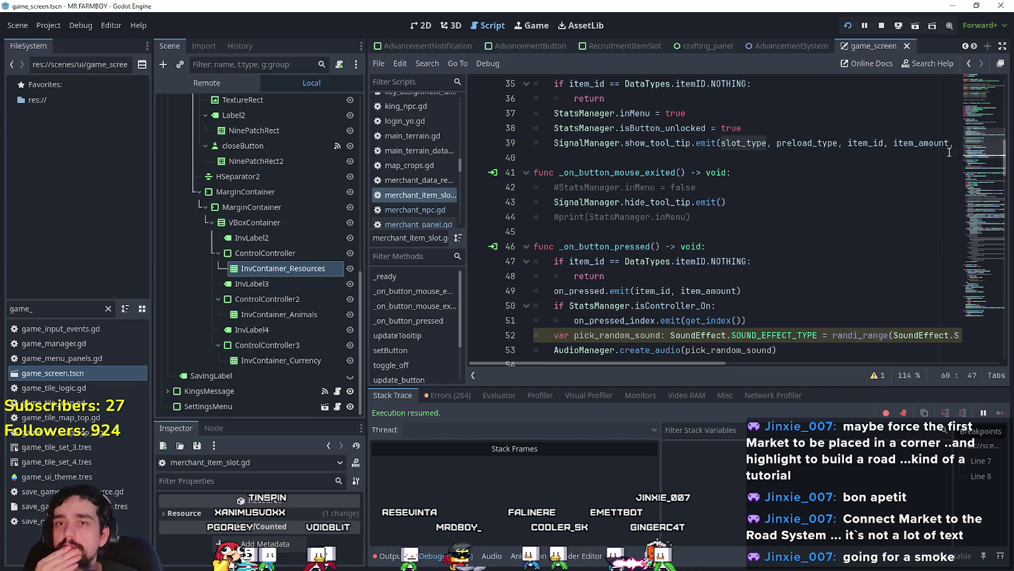
Step: Scroll up to _on_button_mouse_entered, then open merchant_panel.gd from the MerchantPanel node
left_click(966, 97)
left_click_drag(967, 97, 969, 146)
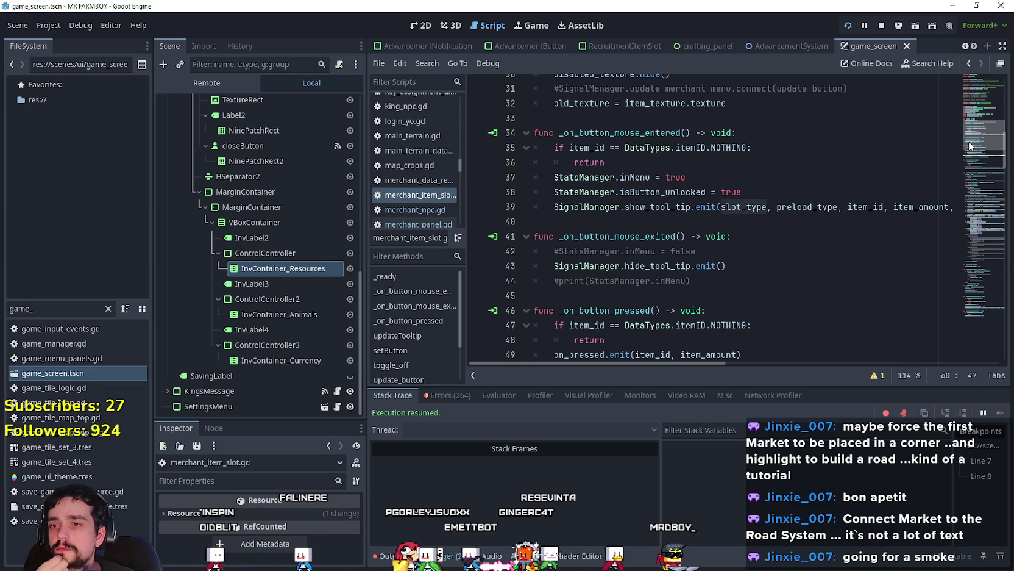
mouse_move(969, 141)
left_mouse_down()
mouse_move(964, 162)
mouse_move(965, 147)
left_mouse_up()
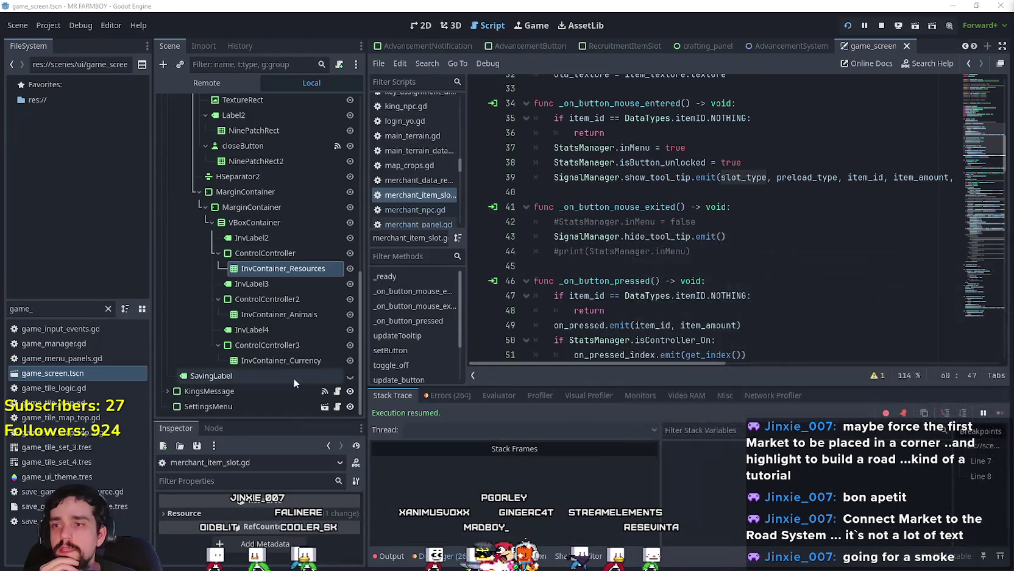
scroll(727, 238, "down", 2)
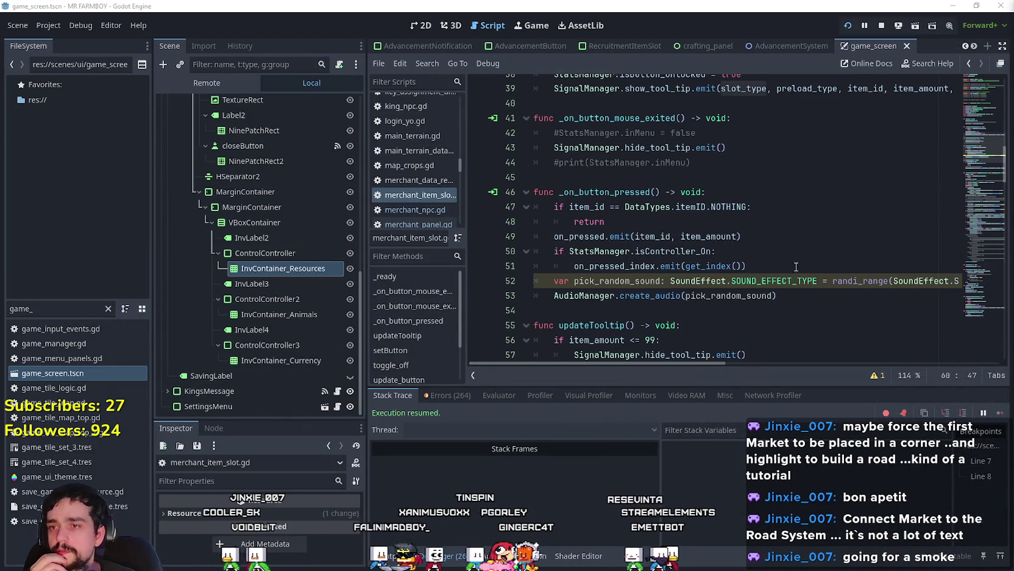
scroll(326, 275, "up", 3)
scroll(325, 270, "up", 1)
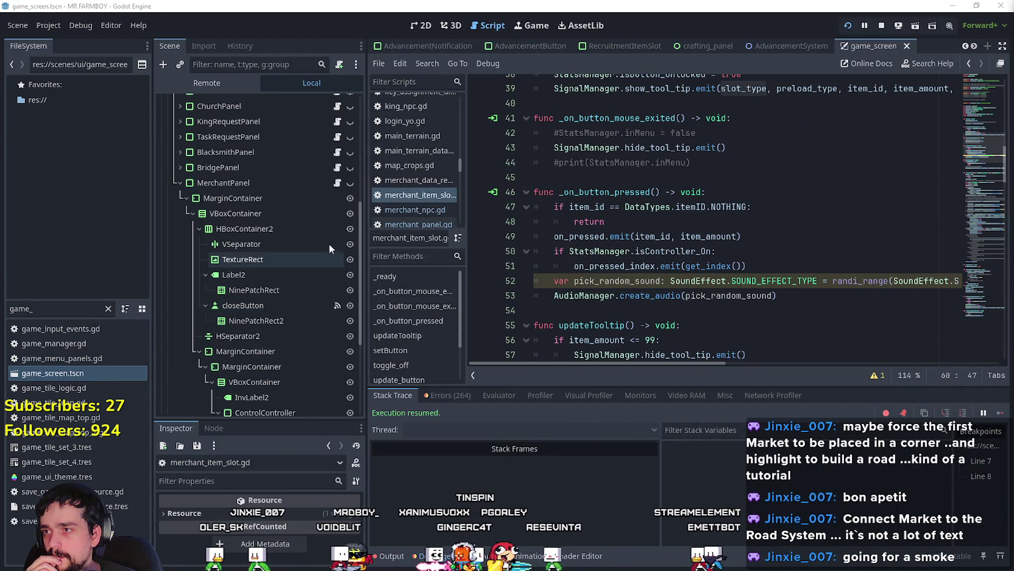
left_click(337, 182)
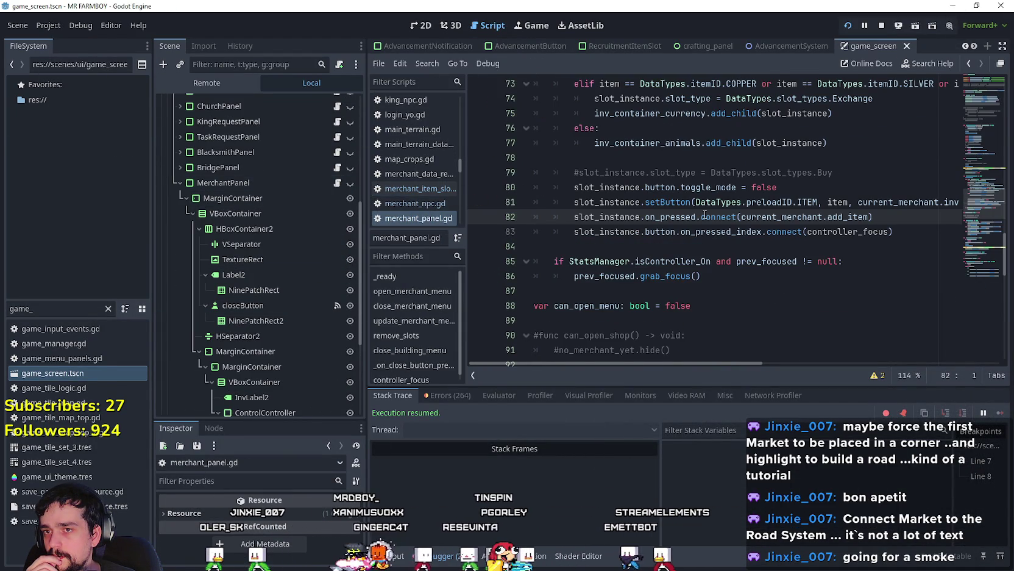
left_click(901, 237)
left_click_drag(901, 240, 531, 217)
scroll(624, 237, "up", 4)
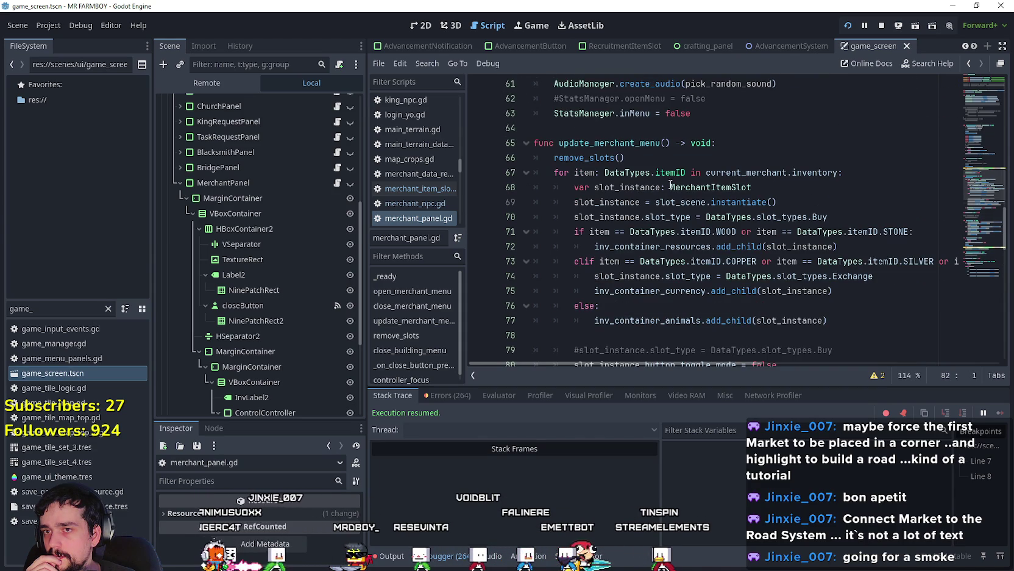
double_click(668, 187)
scroll(867, 243, "down", 4)
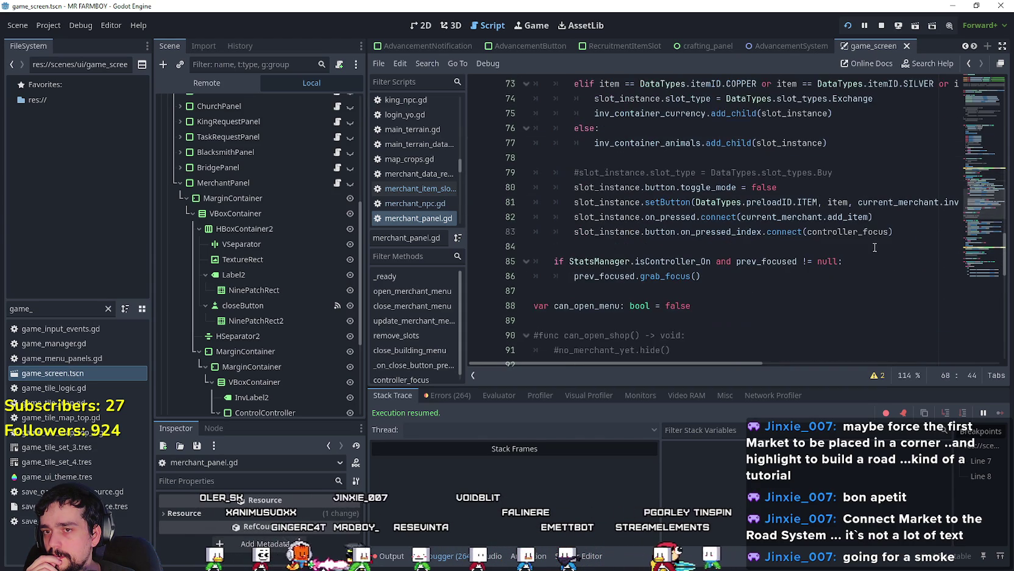
left_click(853, 237)
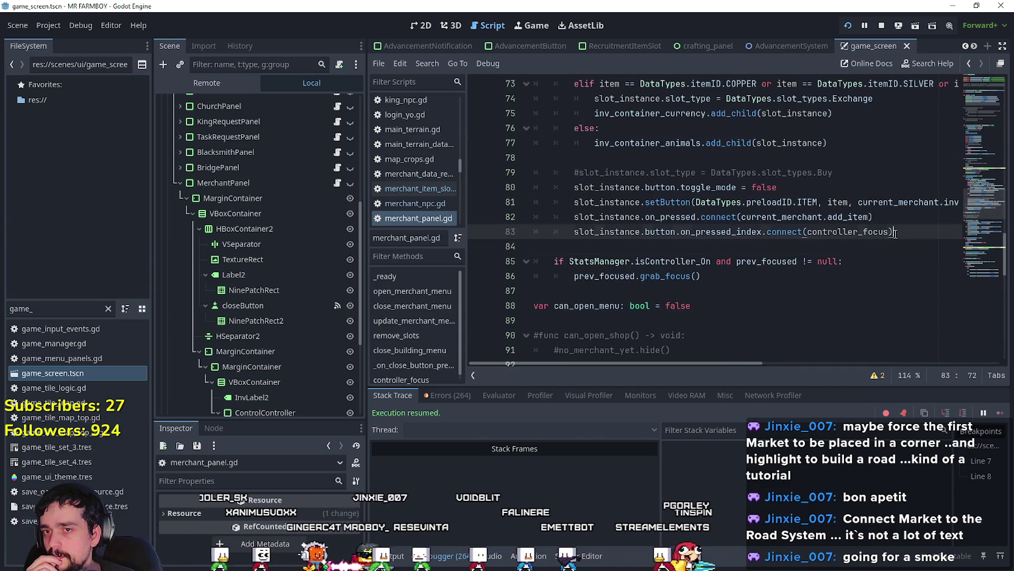
left_click(838, 244)
scroll(797, 251, "up", 5)
scroll(798, 251, "down", 5)
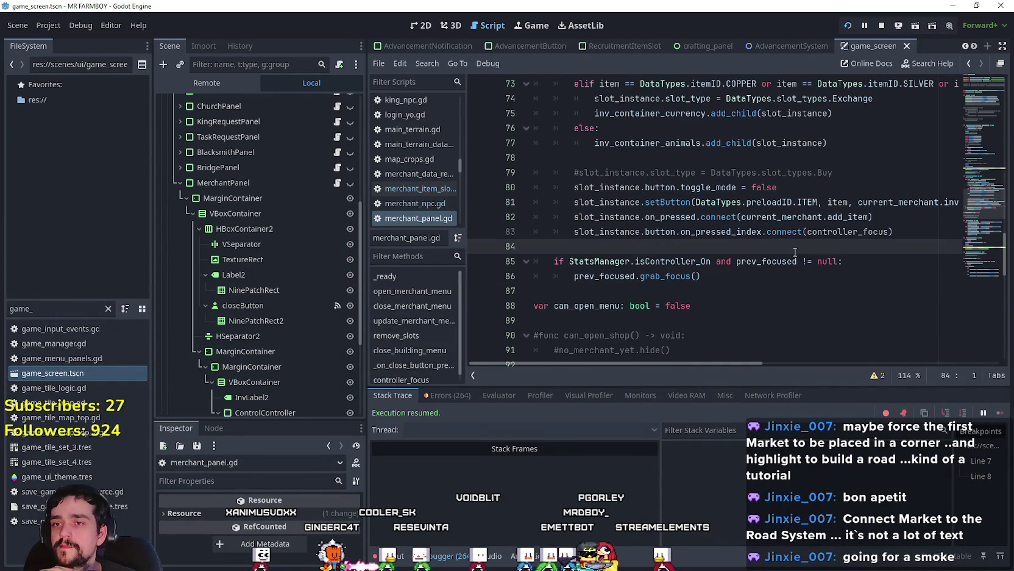
left_click_drag(894, 231, 572, 231)
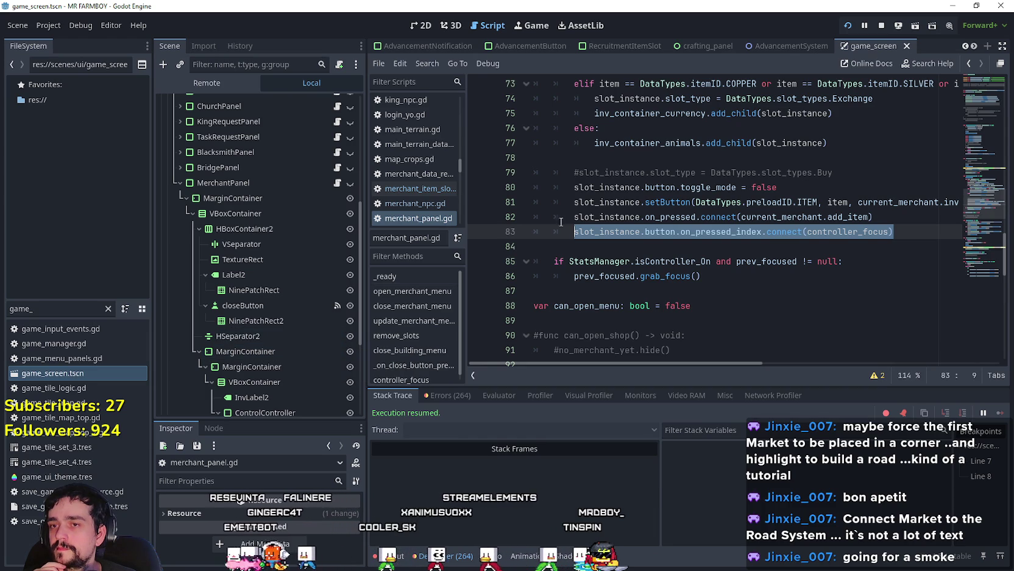
double_click(721, 232)
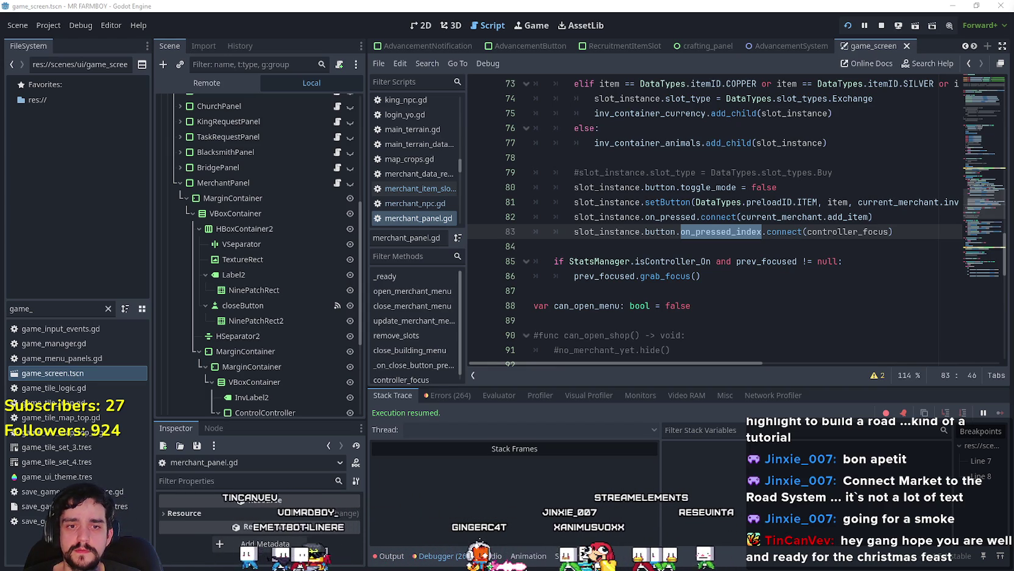
left_click(568, 241)
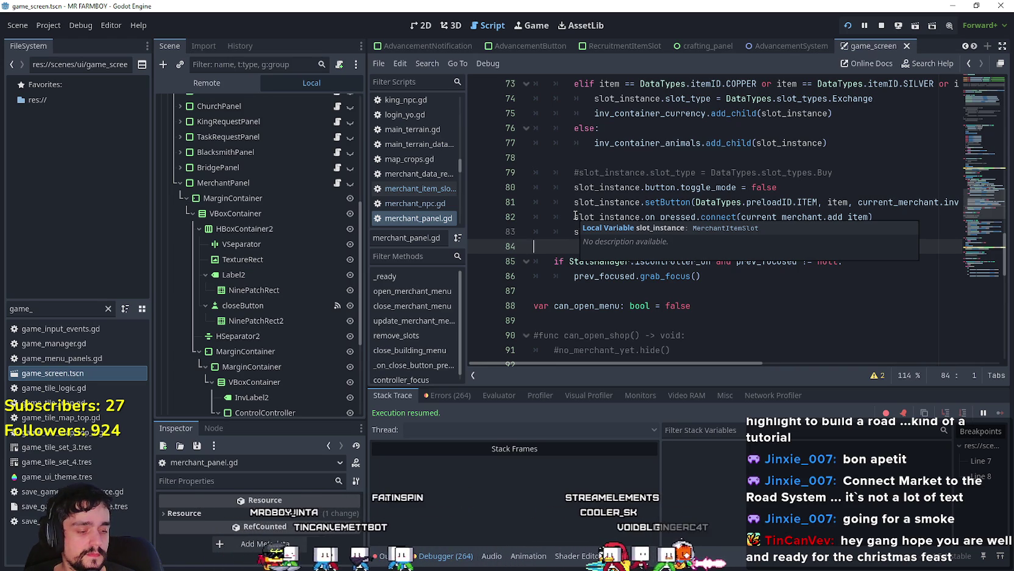
Step: Locate and select the on_pressed_index connect statement on line 83 of merchant_panel.gd
key("Down")
left_click(589, 246)
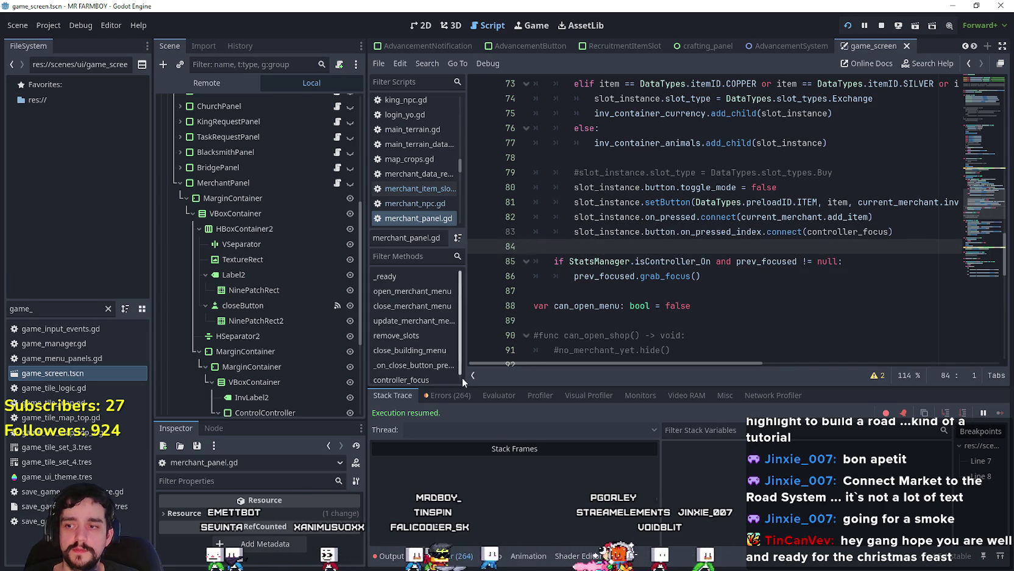
scroll(270, 296, "down", 5)
left_click(274, 268)
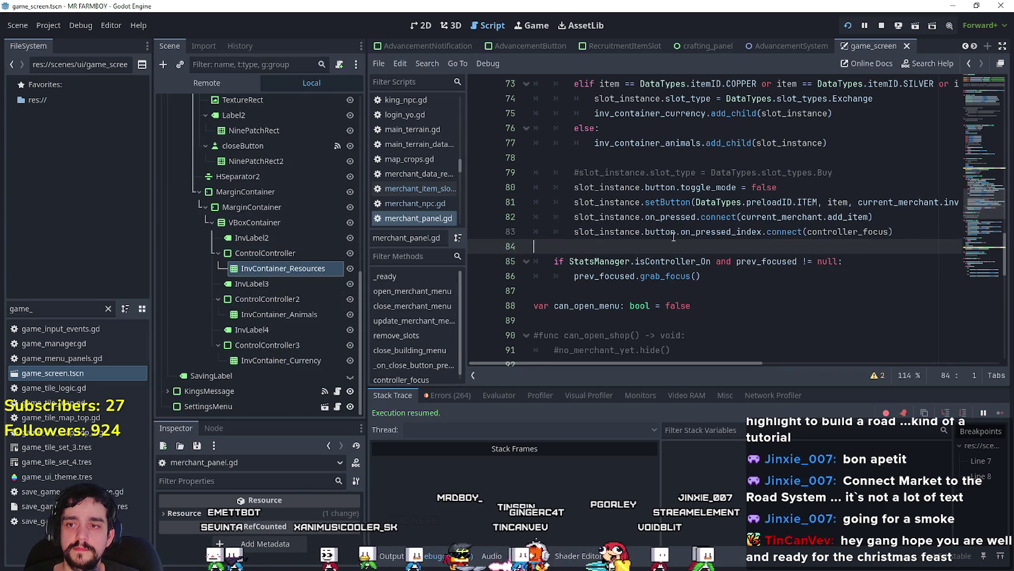
left_click(674, 233)
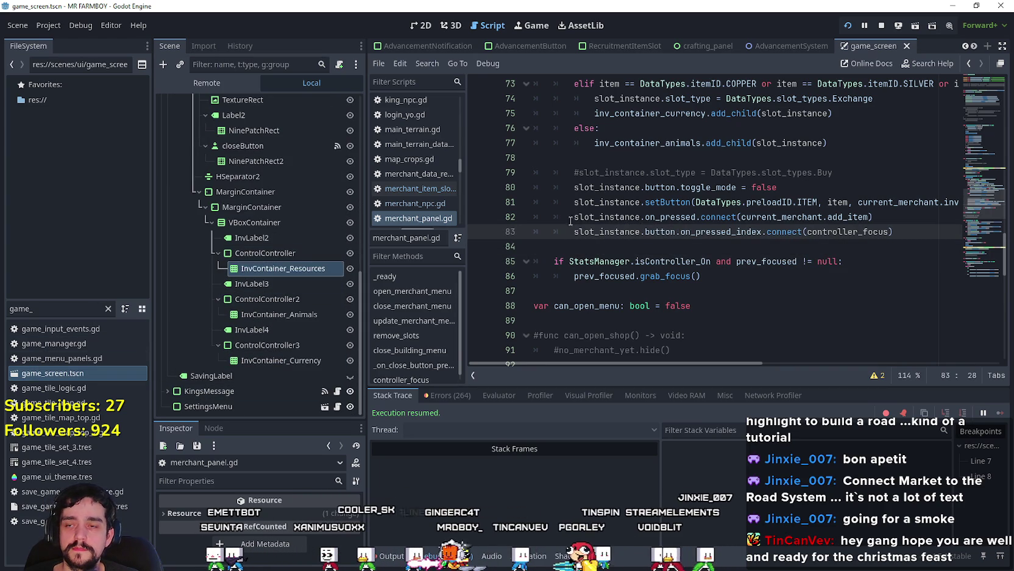
scroll(670, 235, "up", 6)
scroll(747, 234, "down", 6)
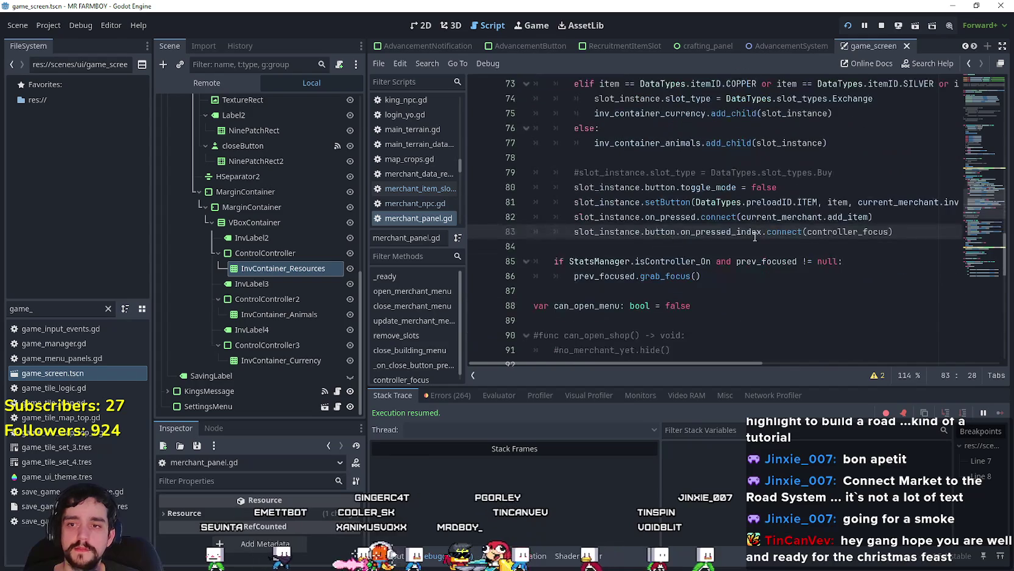
mouse_move(906, 233)
left_mouse_down()
mouse_move(552, 234)
mouse_move(562, 236)
left_mouse_up()
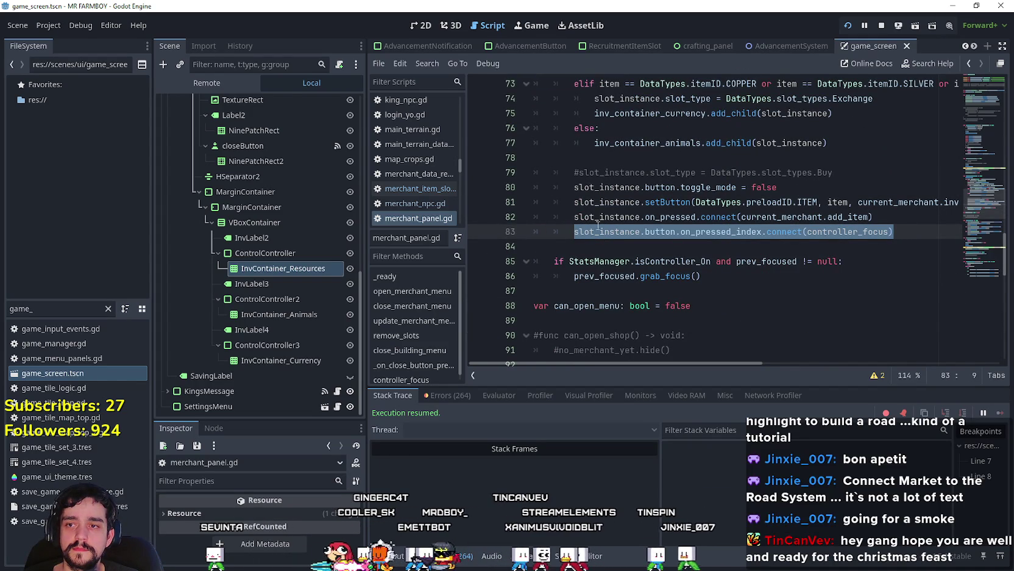
double_click(707, 233)
left_click(933, 235)
Step: Comment out line 83's on_pressed_index connection with #
scroll(685, 226, "up", 3)
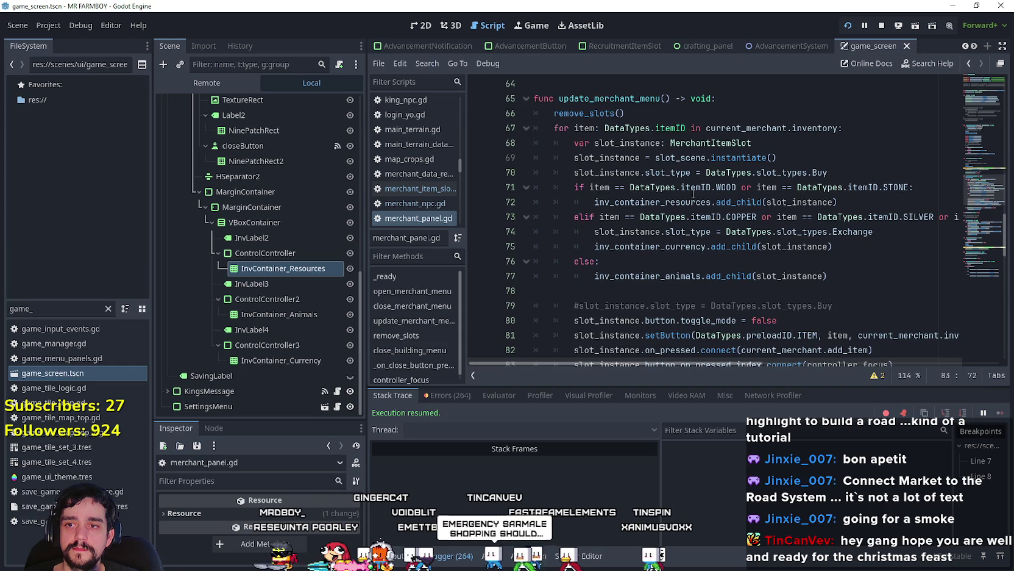
scroll(693, 195, "down", 3)
scroll(701, 183, "up", 2)
scroll(714, 163, "down", 1)
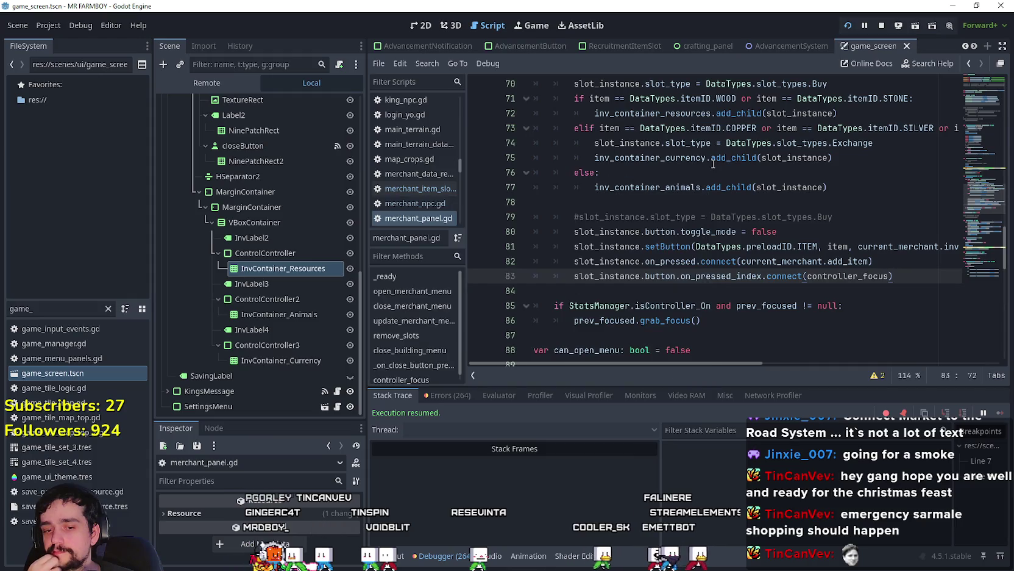
mouse_move(713, 163)
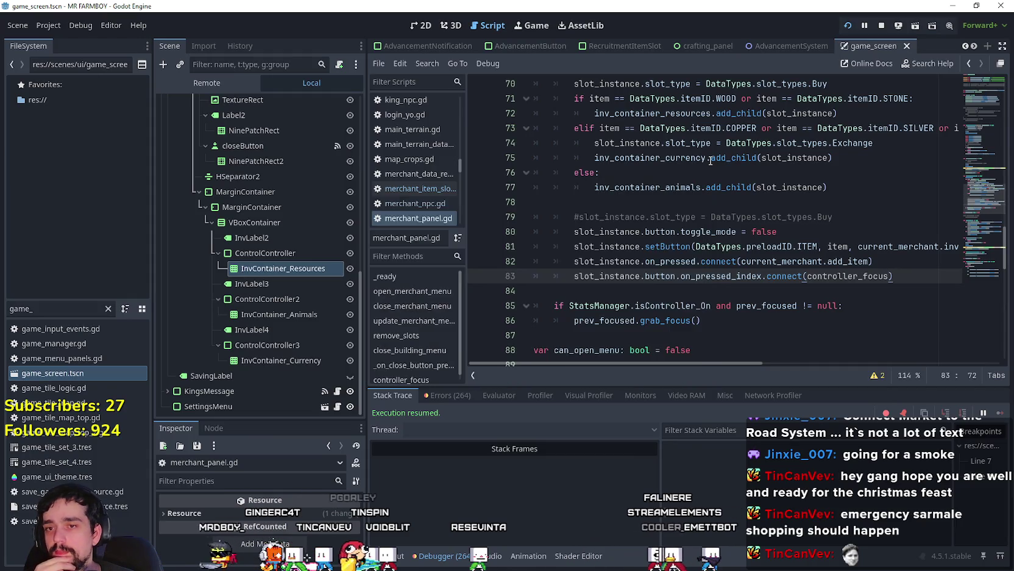
scroll(814, 291, "up", 2)
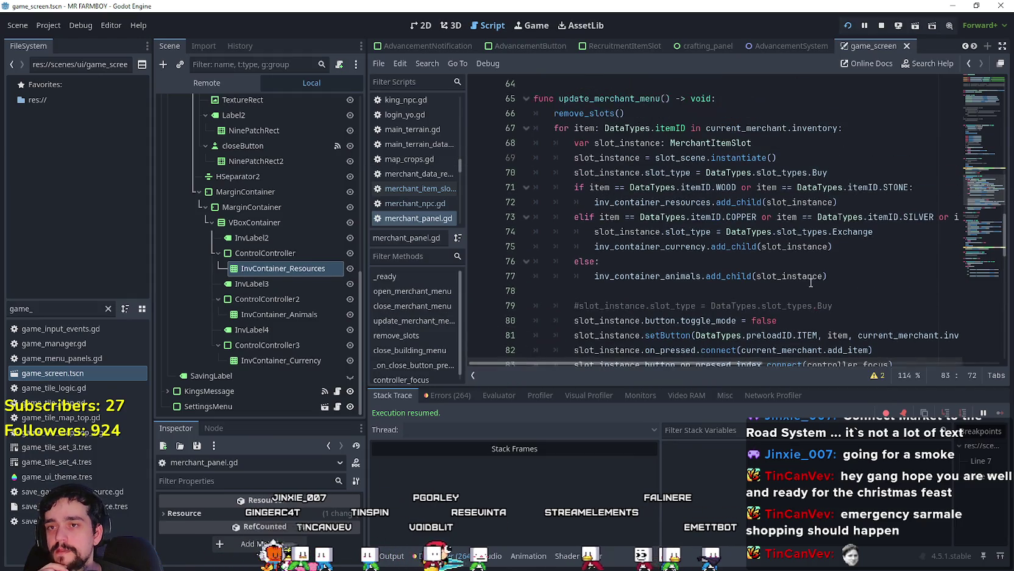
scroll(768, 240, "down", 1)
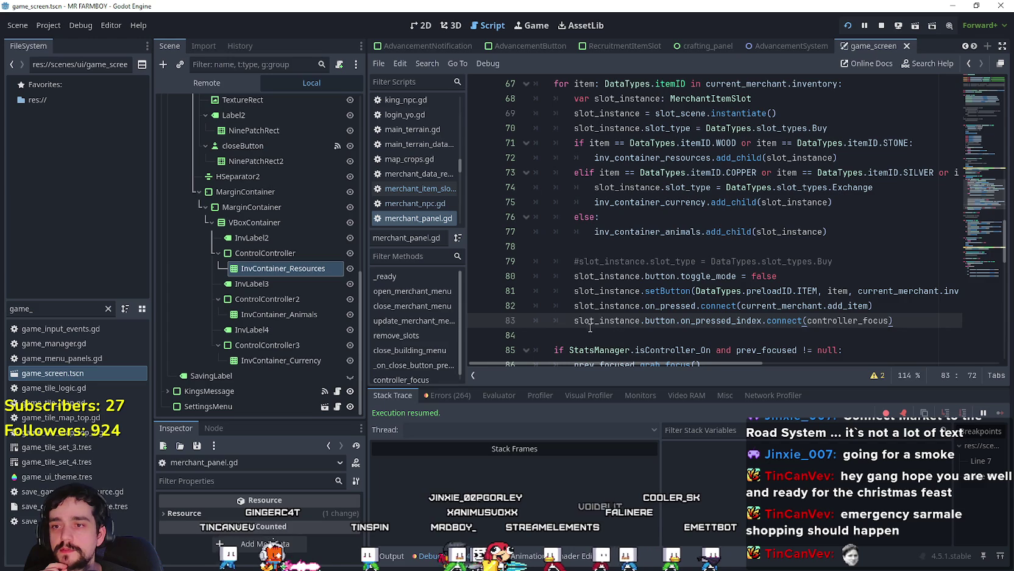
type("#")
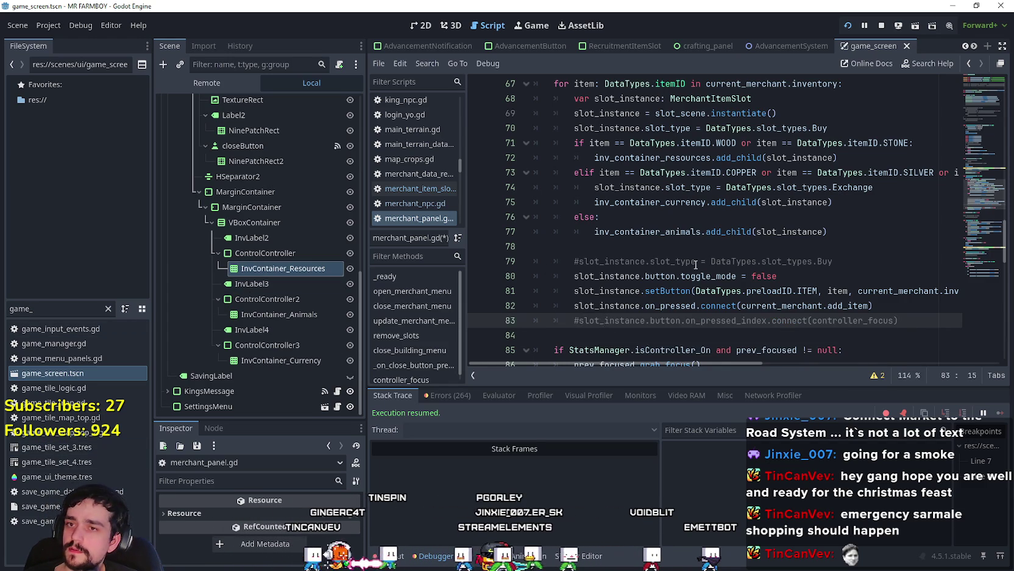
Step: Open merchant_item_slot.gd via Lookup Symbol on the MerchantItemSlot class name
scroll(717, 246, "up", 3)
right_click(710, 231)
left_click(762, 430)
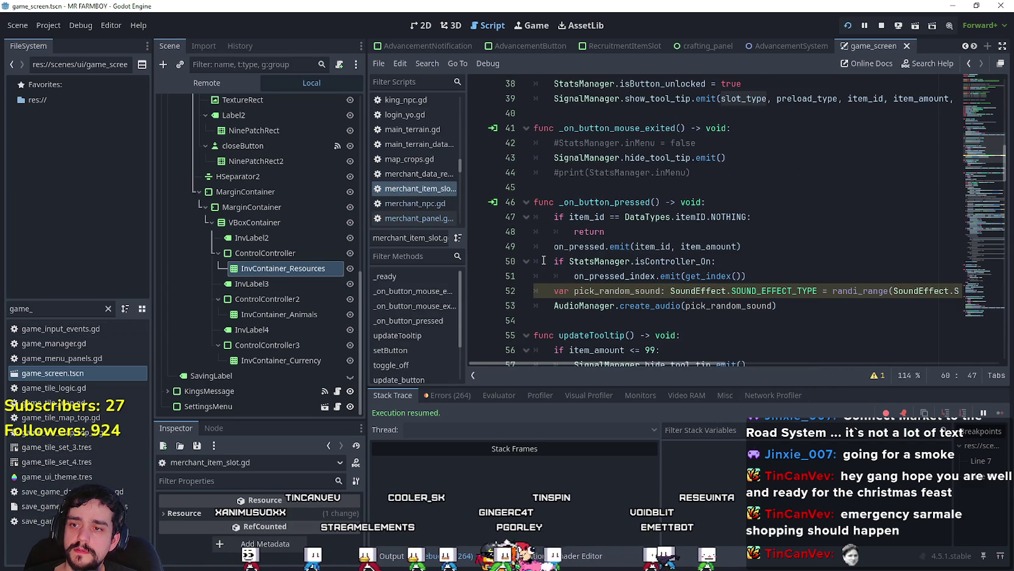
Step: Comment out the isController_On check and on_pressed_index emit on lines 50–51, then save
left_click(543, 261)
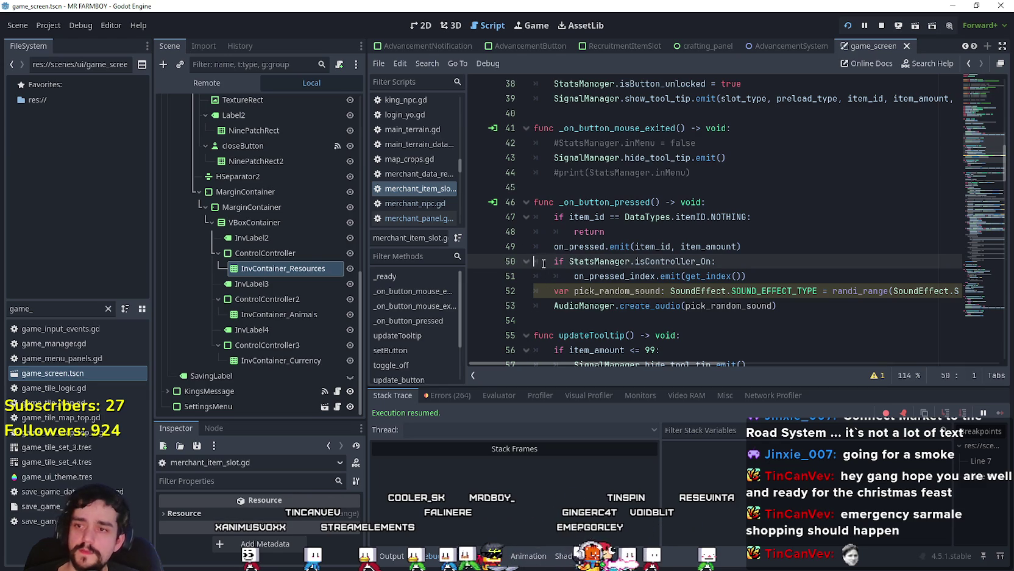
key("ctrl+k")
left_click(755, 256)
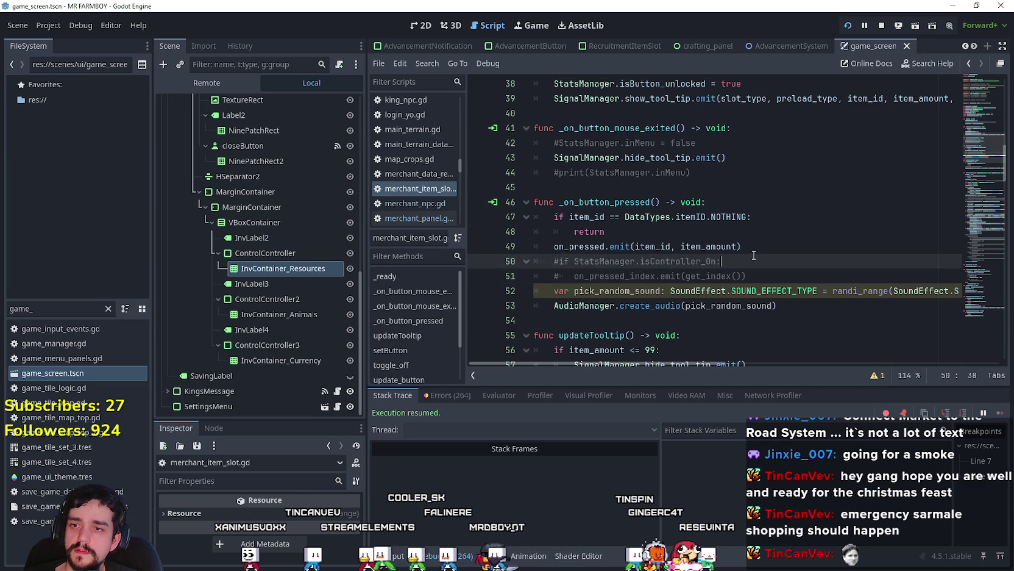
key("ctrl+s")
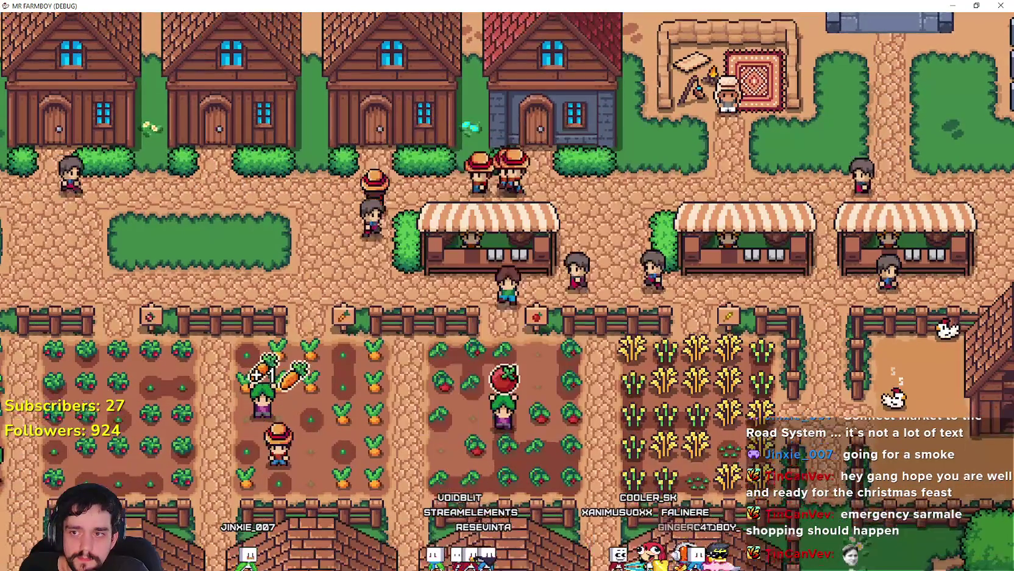
Step: Harvest wheat walking down and up the field, then open the chicken coop window
key("Up")
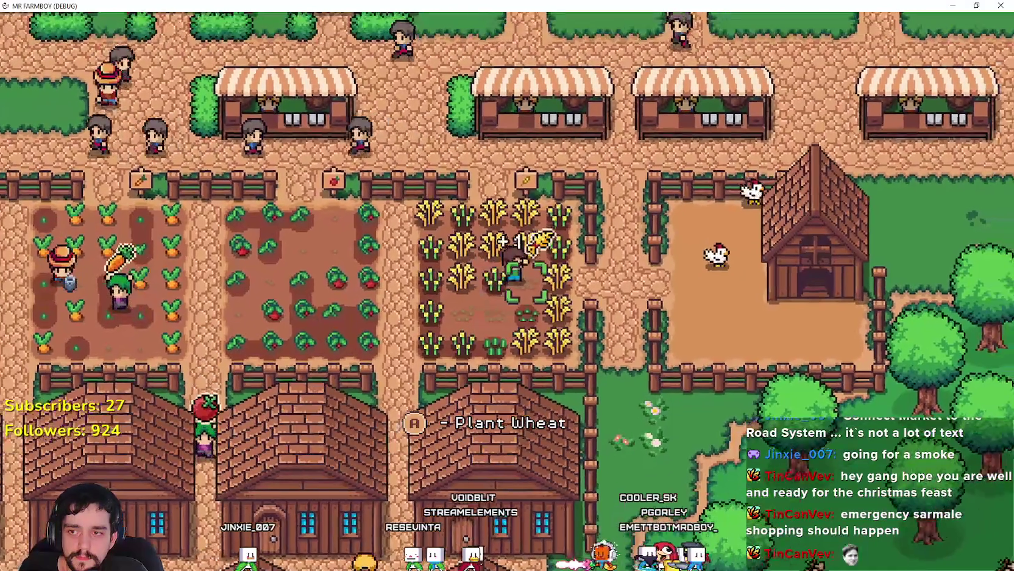
key("Down")
key("b")
key("Up")
key("b")
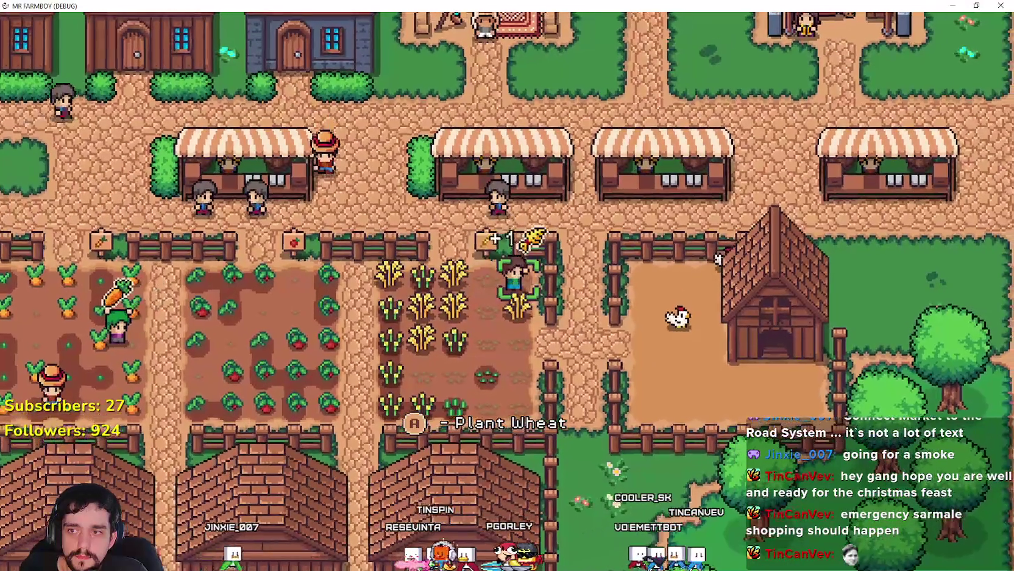
key("Down")
key("Right")
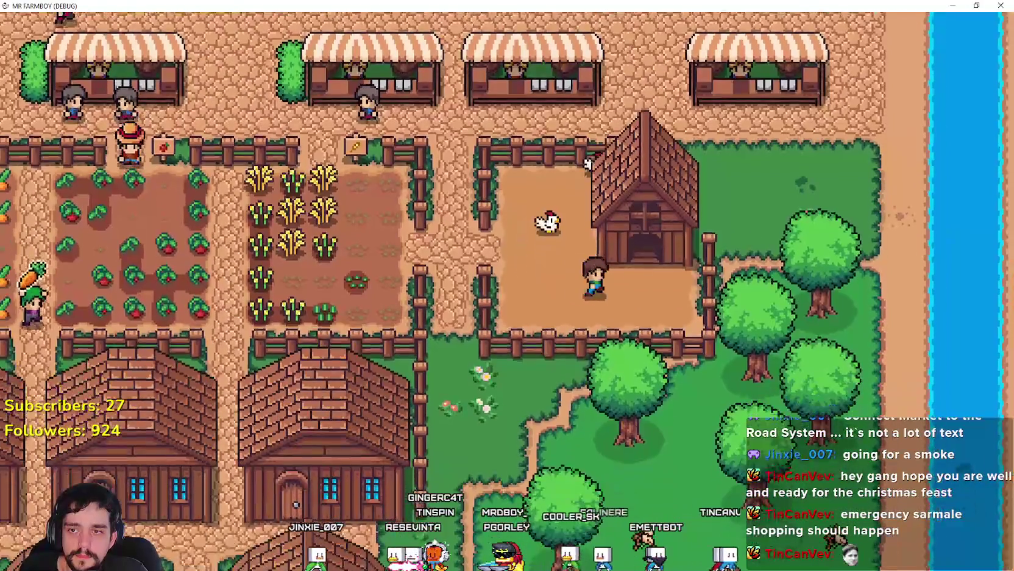
left_click(587, 165)
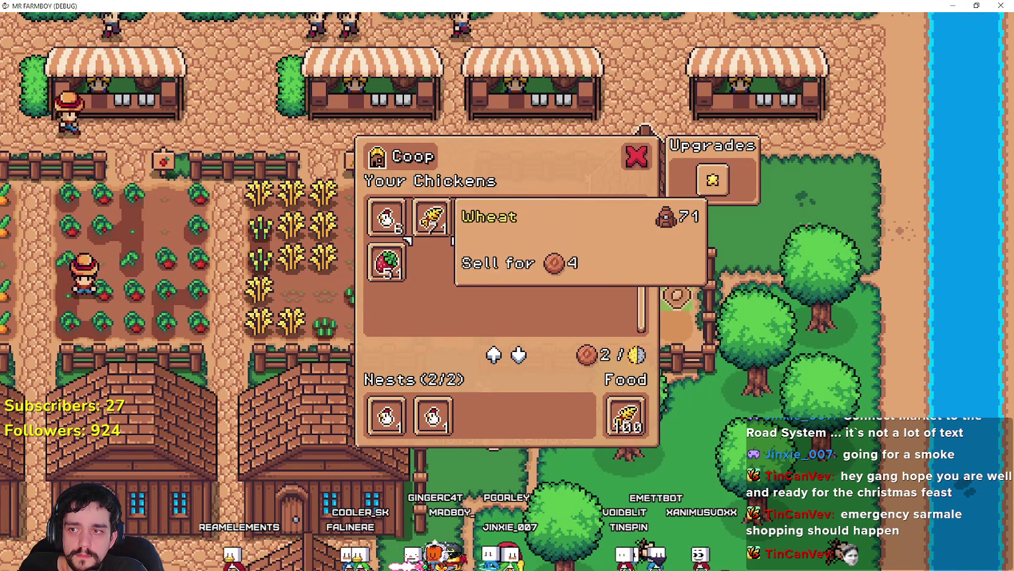
Step: Move the Wheat into the coop's food, swap the second nest's chicken out and back, and close the Coop
left_click(432, 216)
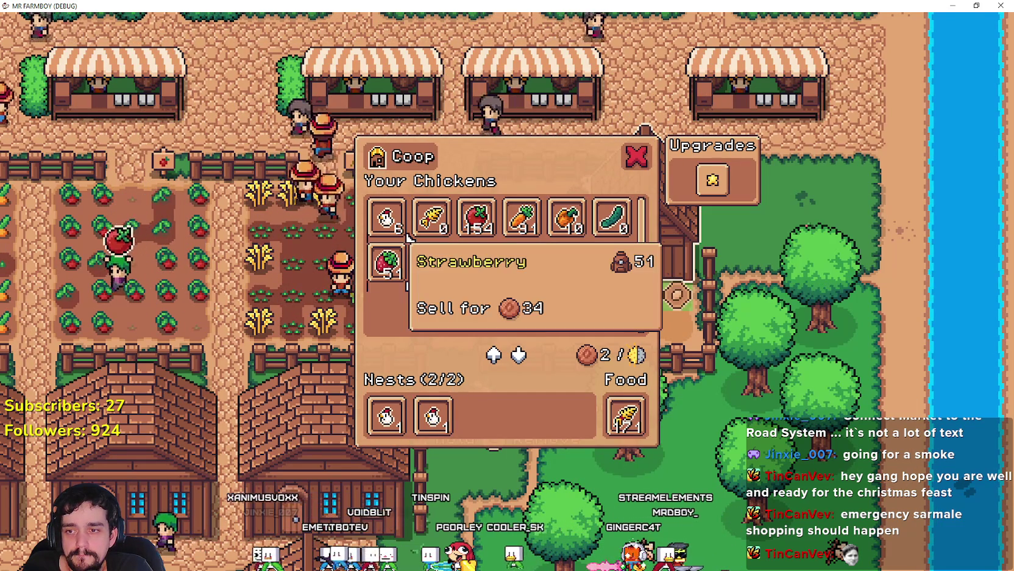
left_click(421, 417)
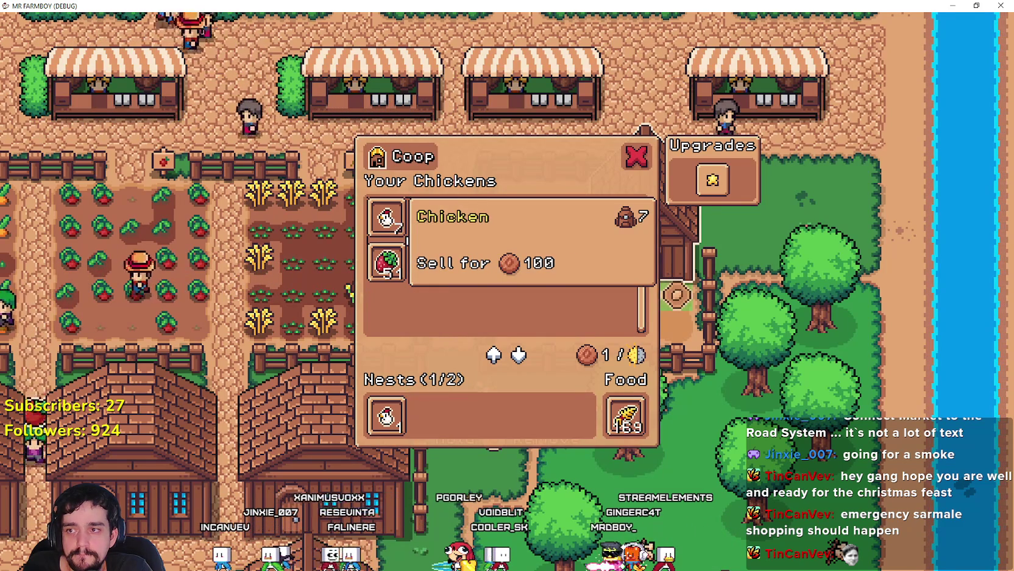
left_click(405, 235)
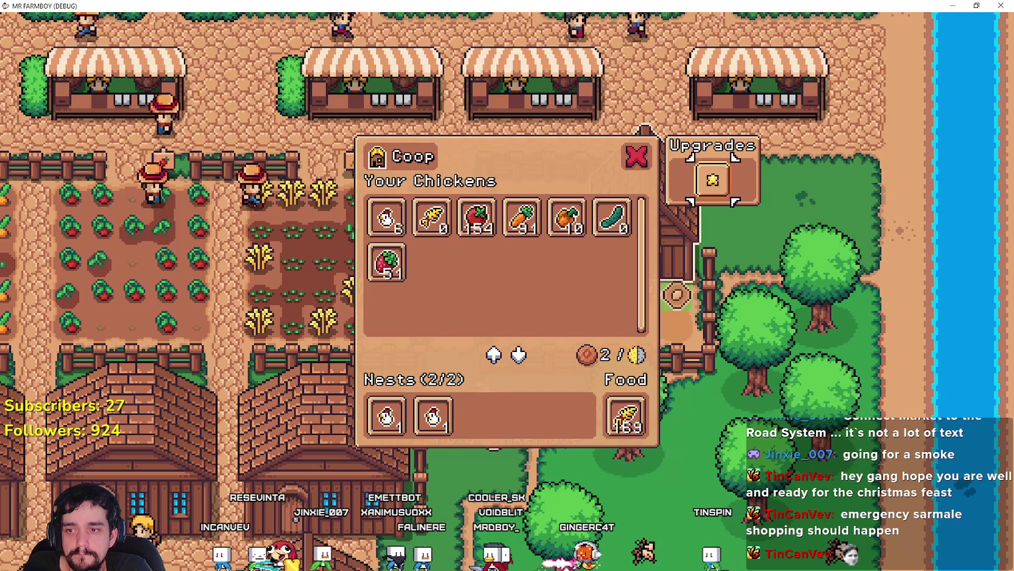
left_click(636, 156)
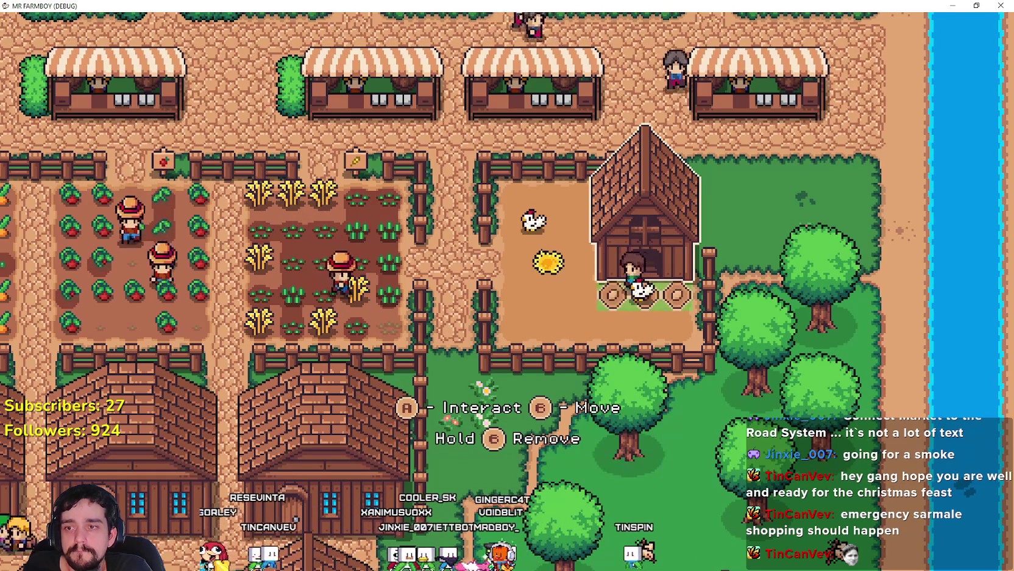
Step: Walk the farmer left past the fence sign to the middle market stall and open the Market
key("a")
key("w")
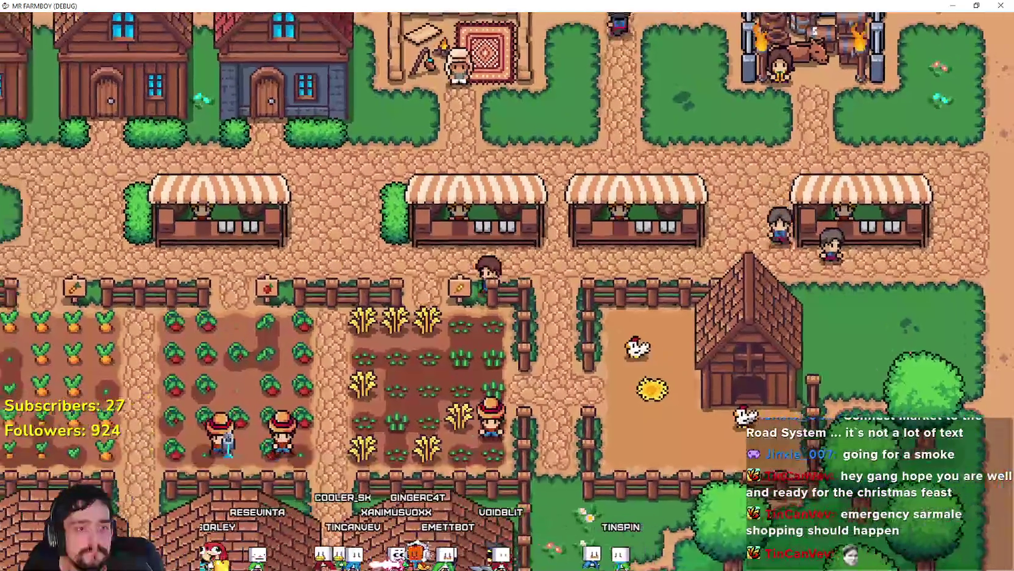
key("a")
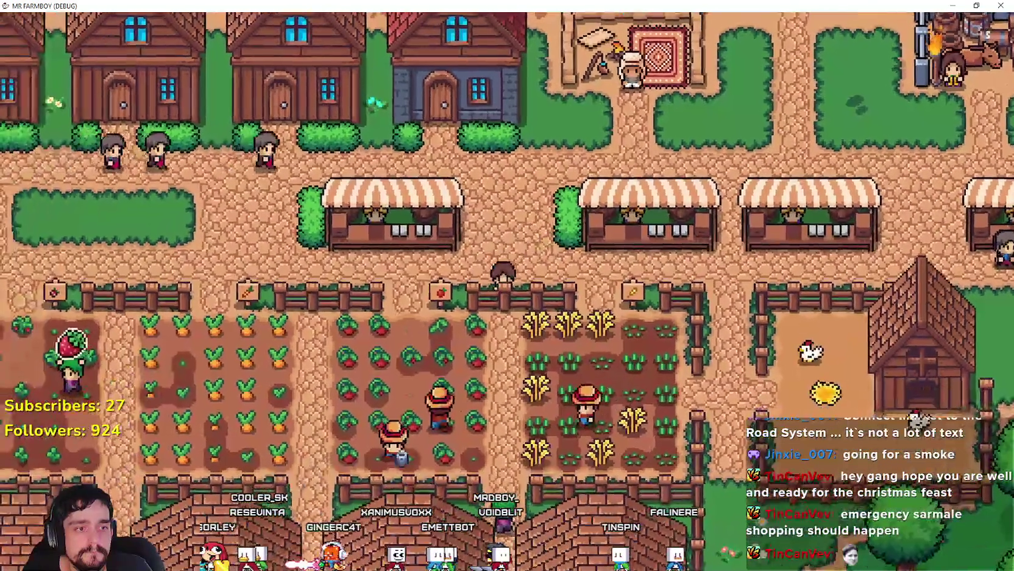
key("a")
key("w")
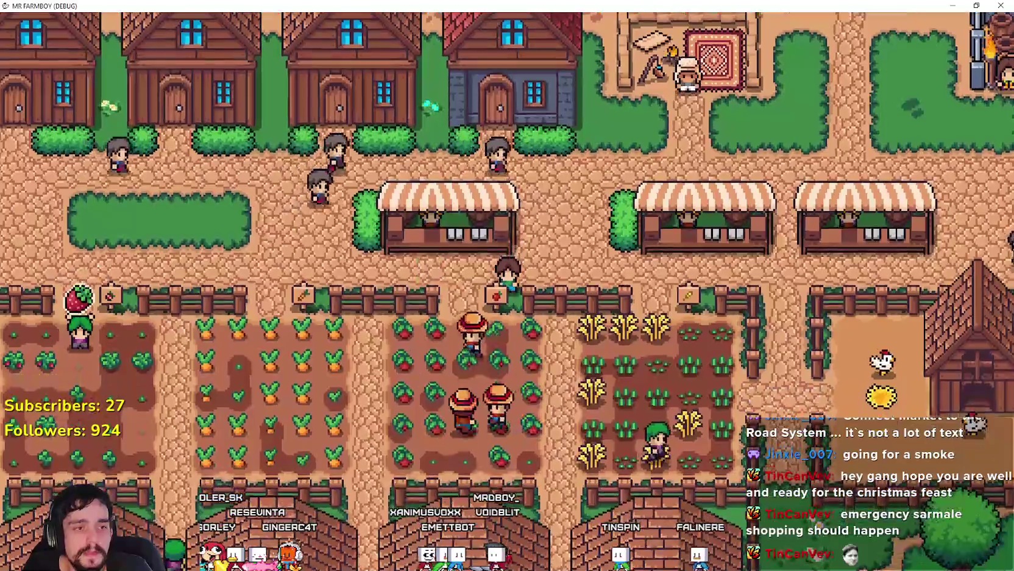
key("d")
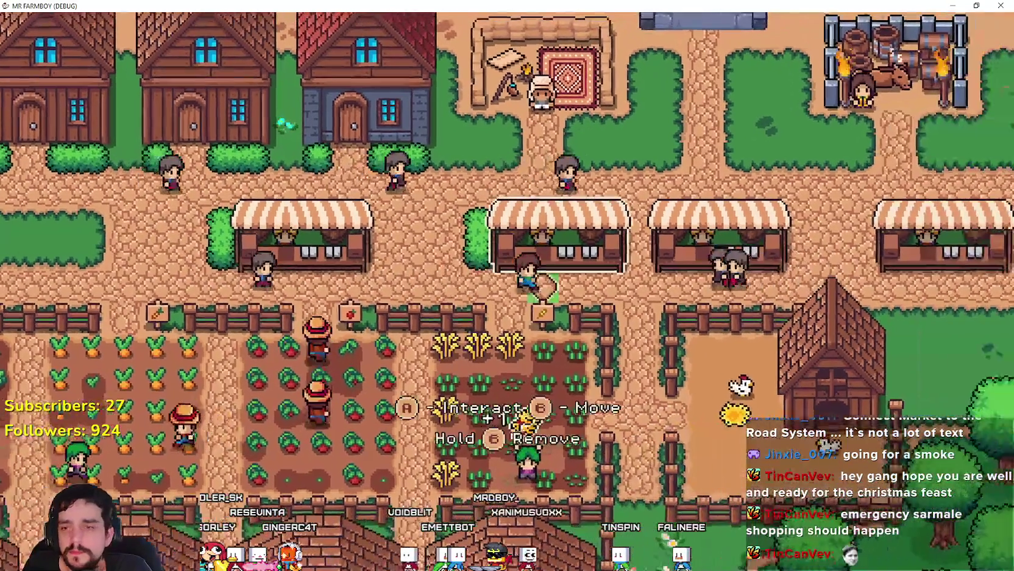
key("d")
key("e")
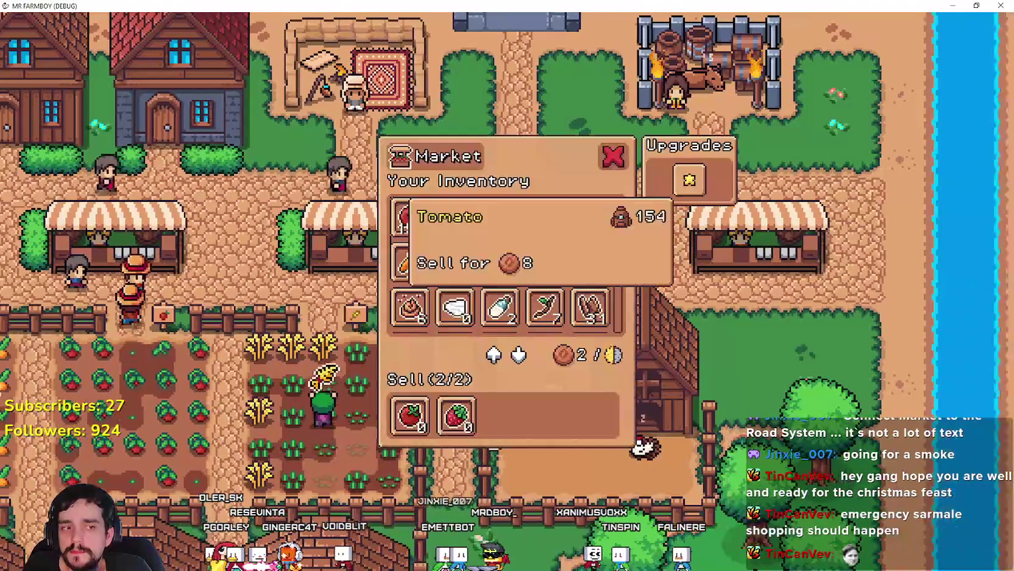
Step: Close and reopen the Market twice, stepping across the inventory and back to the Carrot
key("Escape")
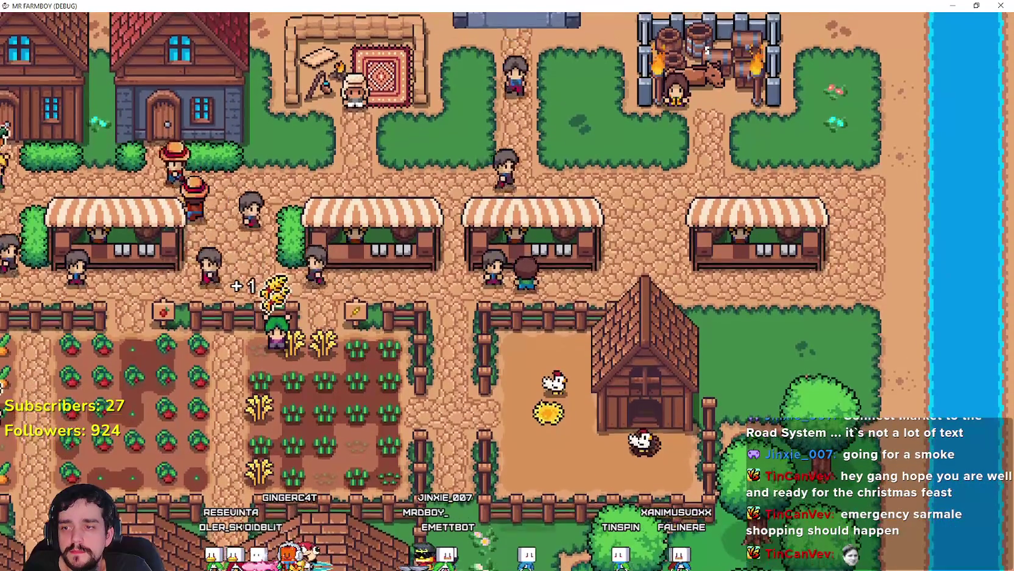
key("e")
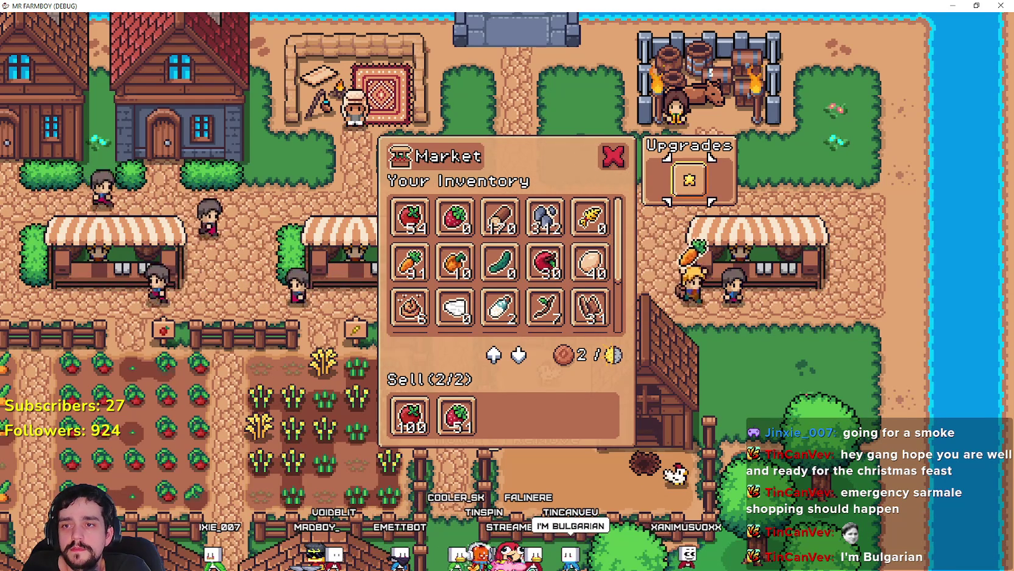
key("Escape")
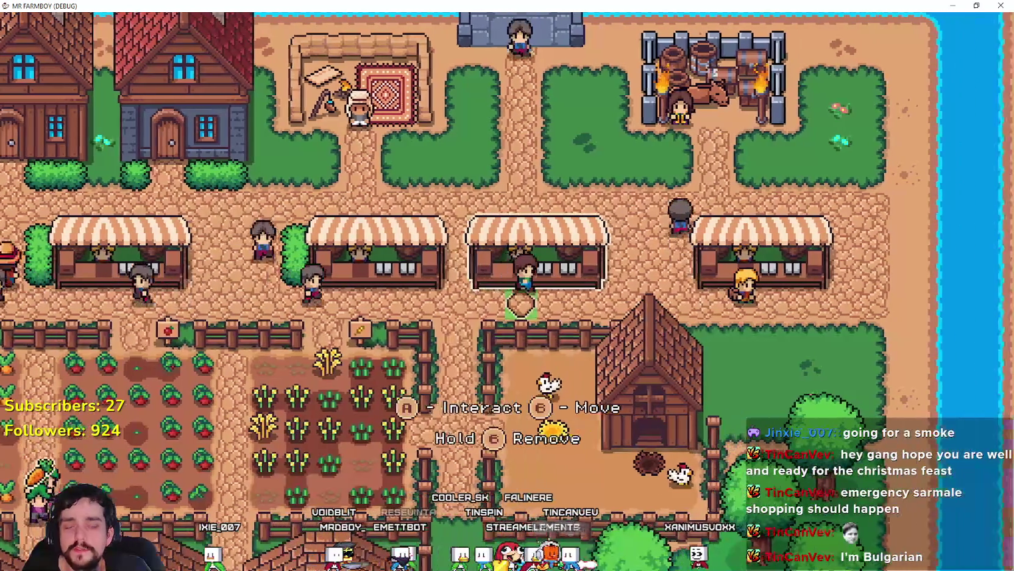
key("e")
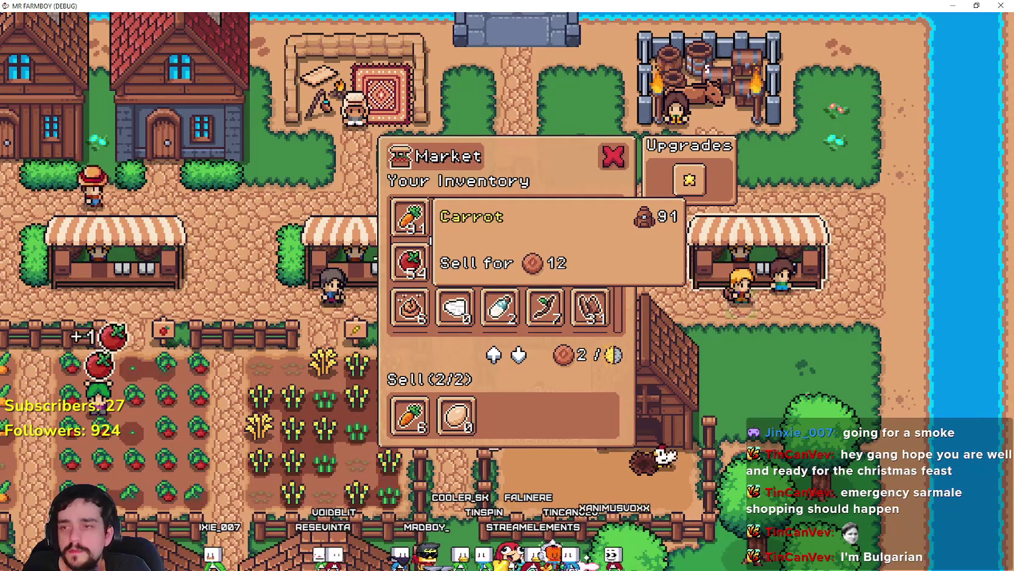
key("Right")
key("Right")
key("Right")
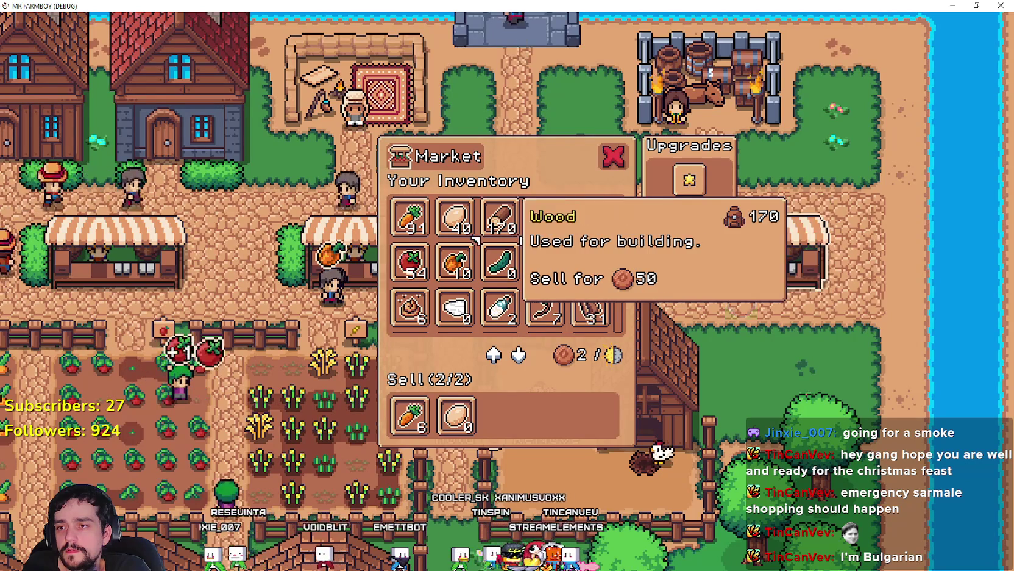
key("Left")
key("Left")
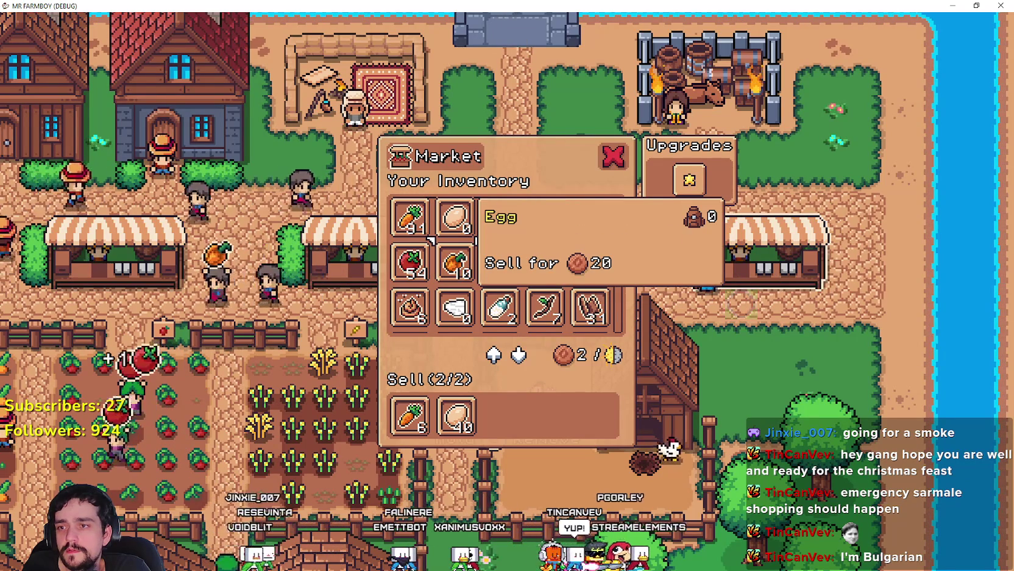
key("e")
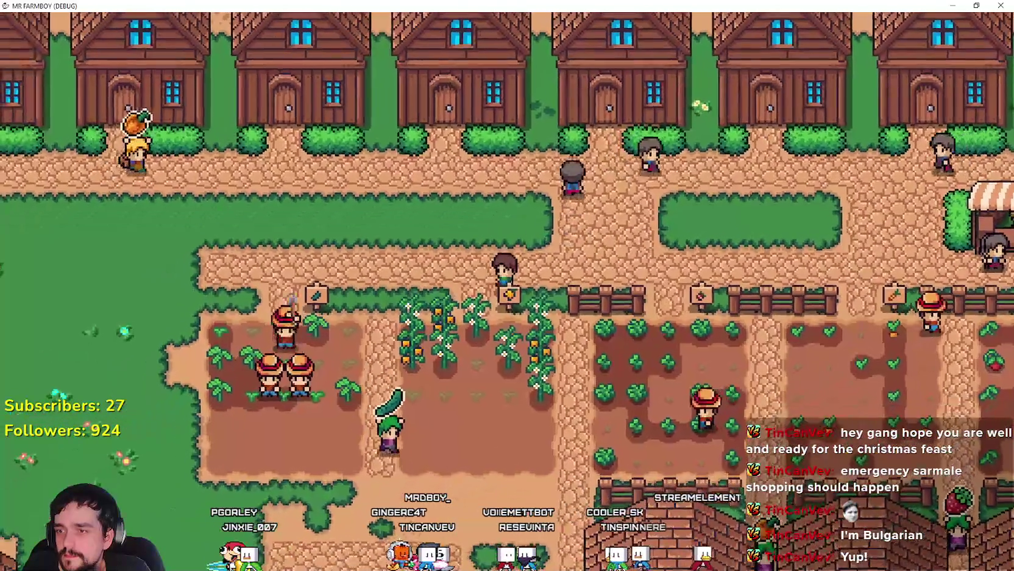
Step: Walk the farmer down past the crop fields to the house door and open the Warehouse
key("s")
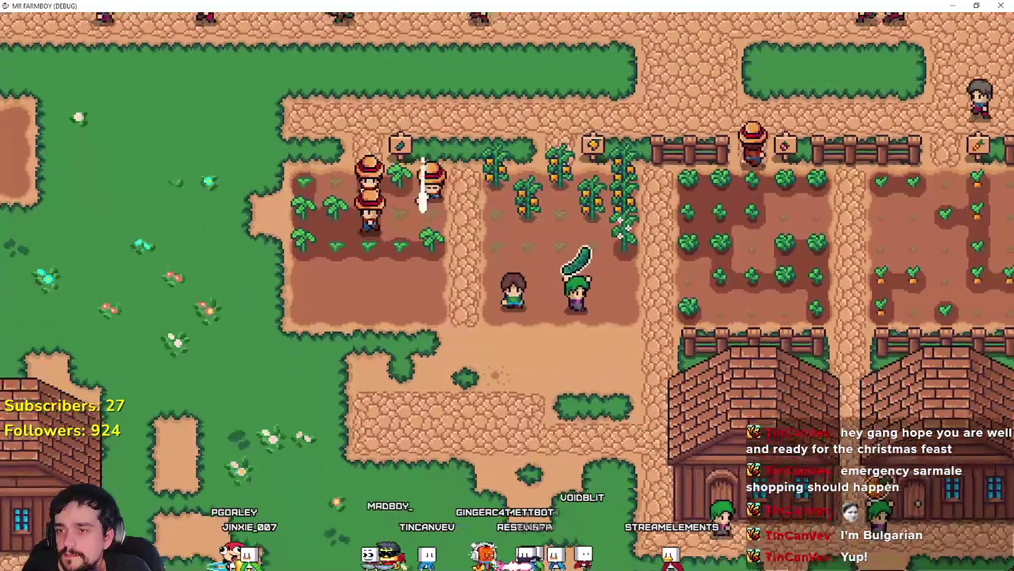
key("s")
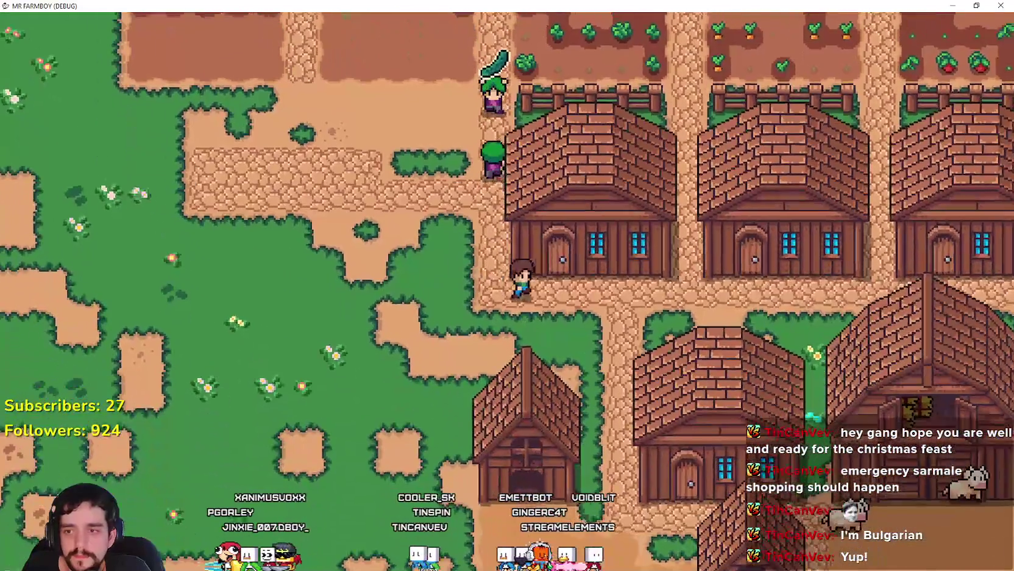
key("d")
key("e")
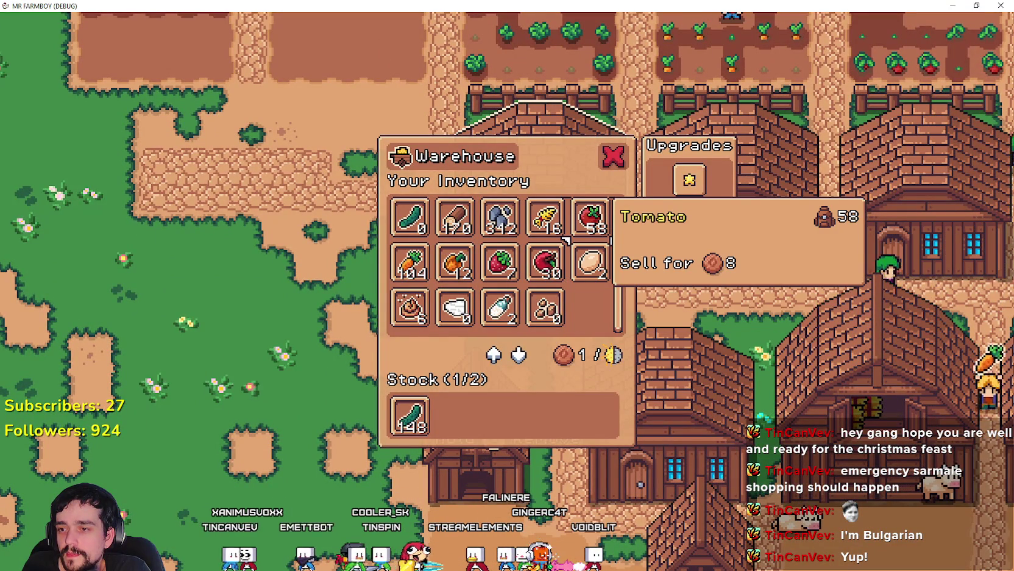
Step: Move the carrots into Warehouse stock, close it, and walk up toward the market stalls
left_click(430, 236)
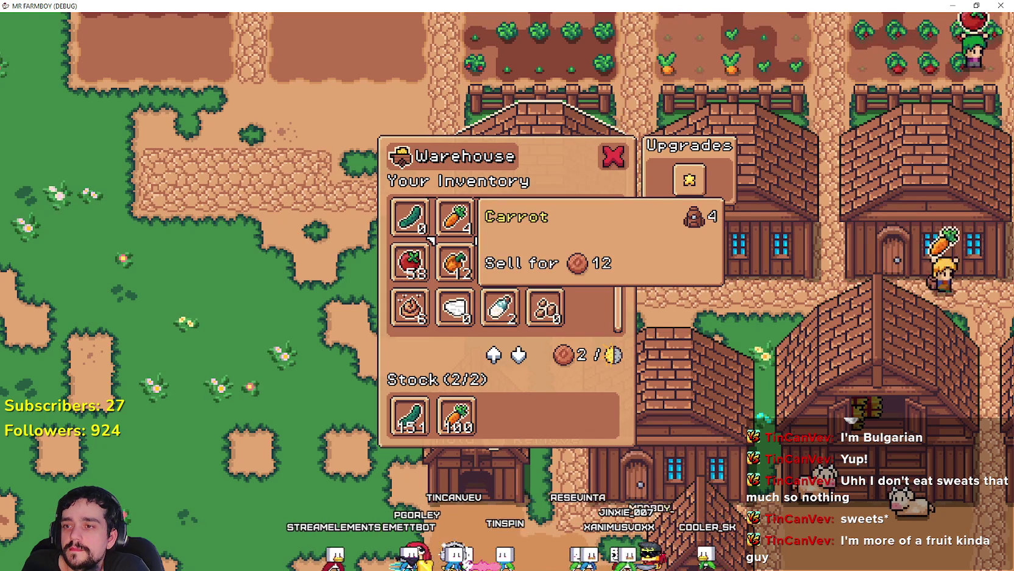
key("Escape")
key("a")
key("w")
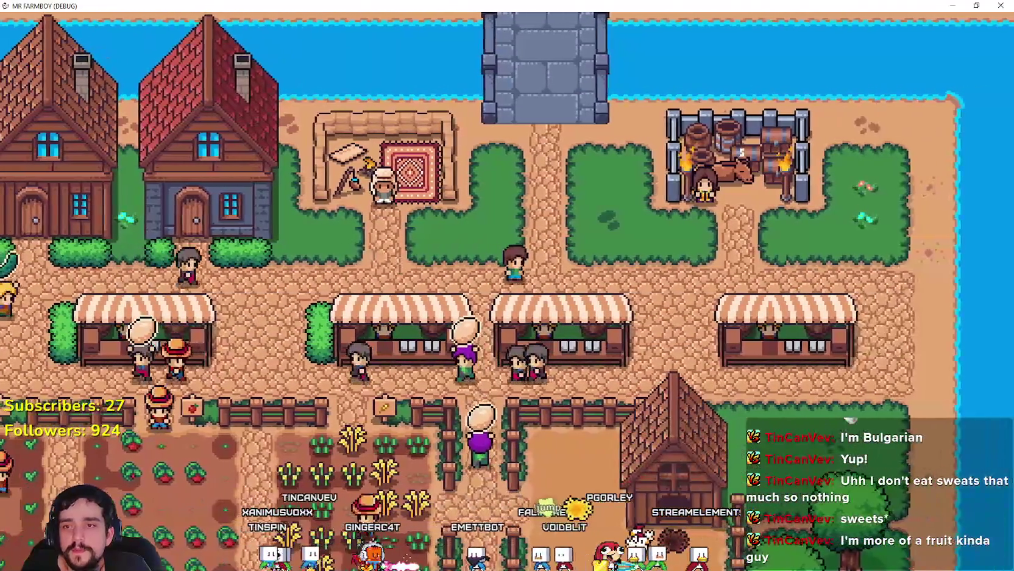
Step: Walk to the merchant and open the Merchant Seller shop several times, checking Sheep, Stone and Wood
key("a")
key("e")
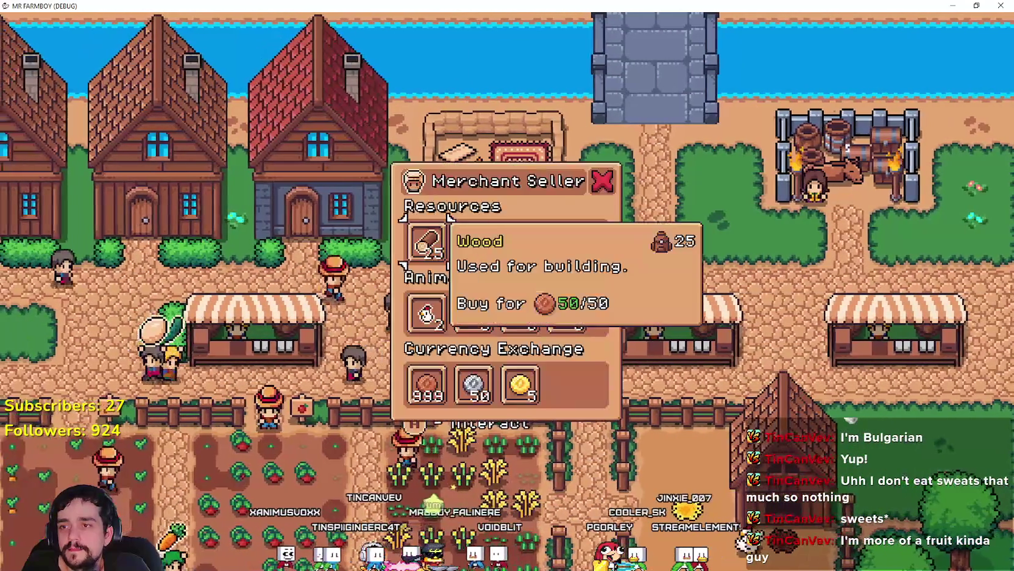
key("s")
key("d")
key("d")
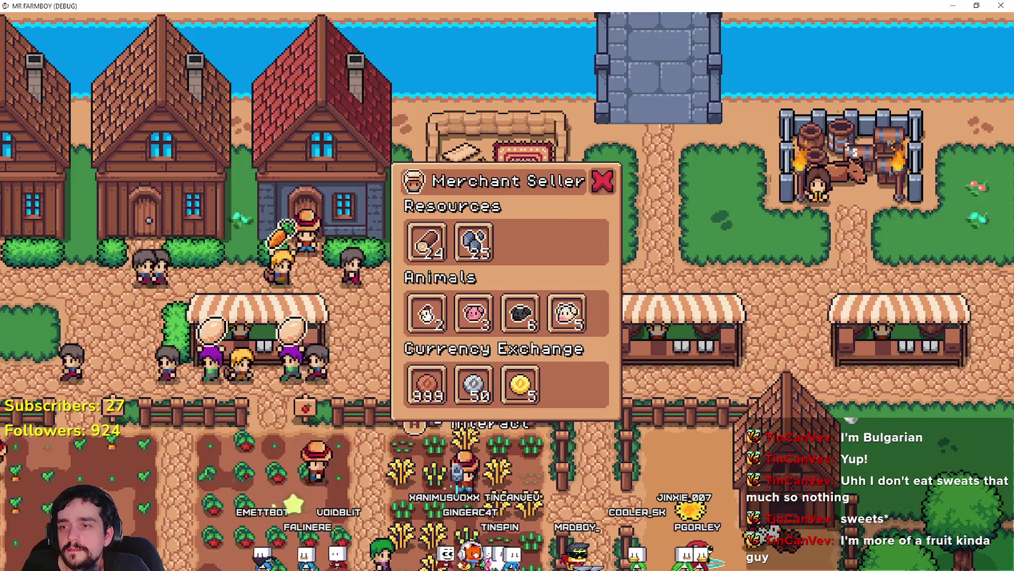
key("Escape")
key("e")
key("d")
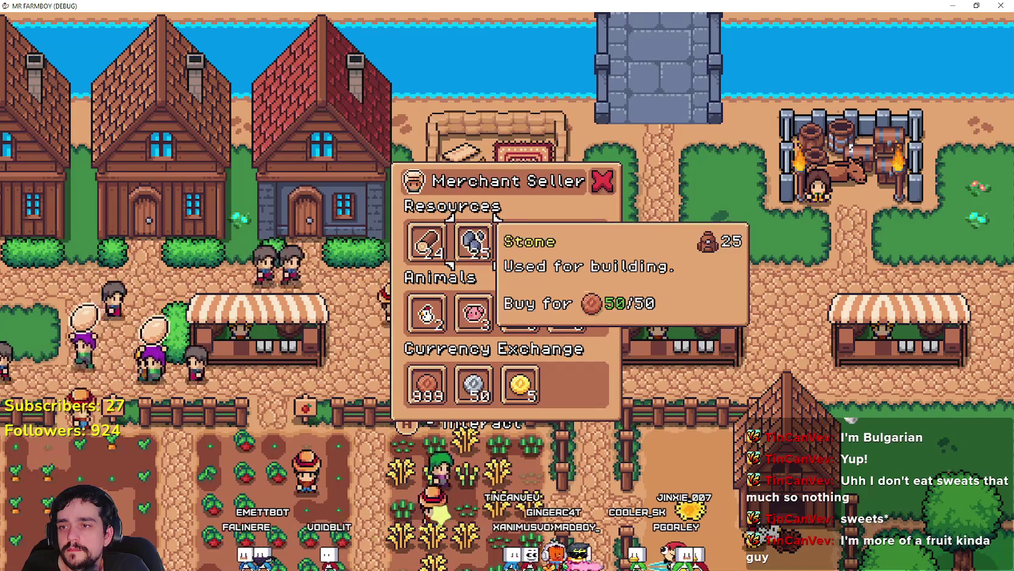
key("Escape")
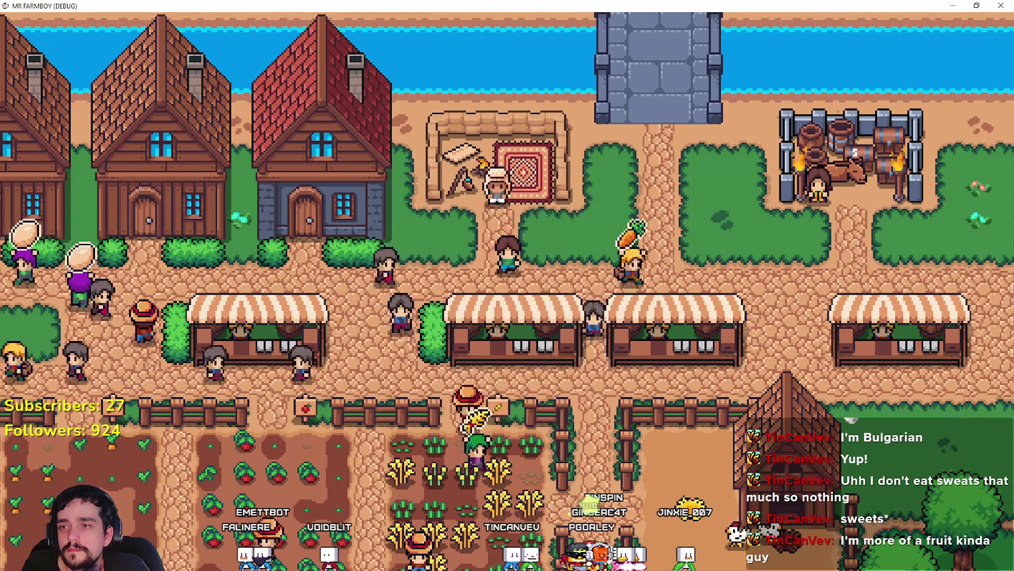
key("e")
key("Escape")
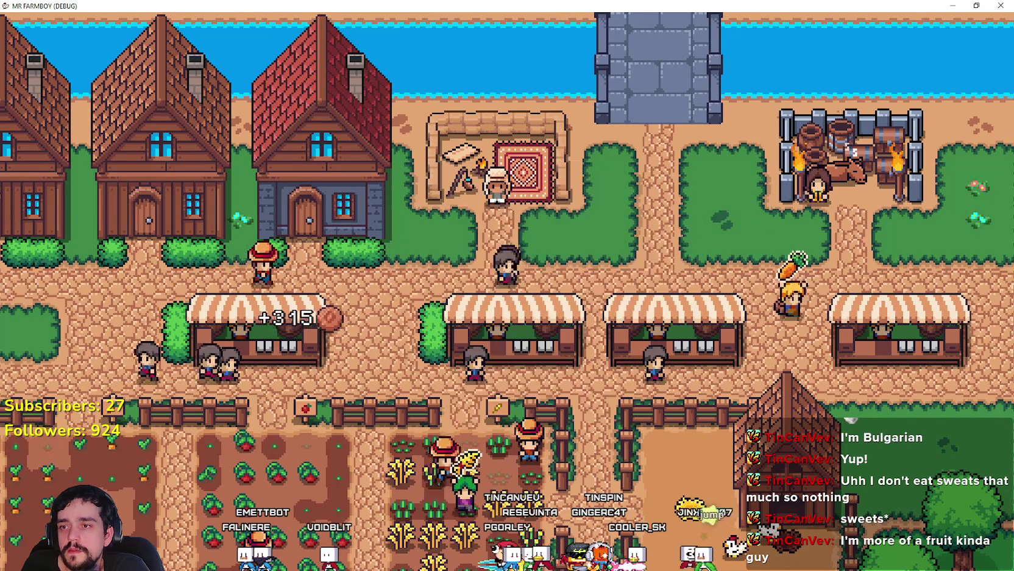
Step: Reopen the shop and browse the animals: Pig, Cow, Sheep and Chicken
key("e")
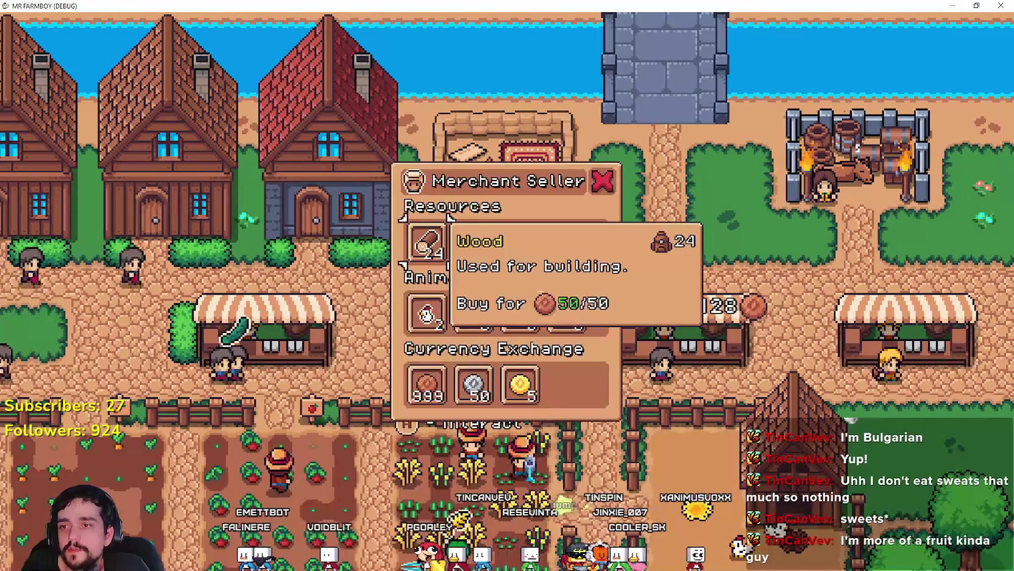
key("d")
key("s")
key("s")
key("w")
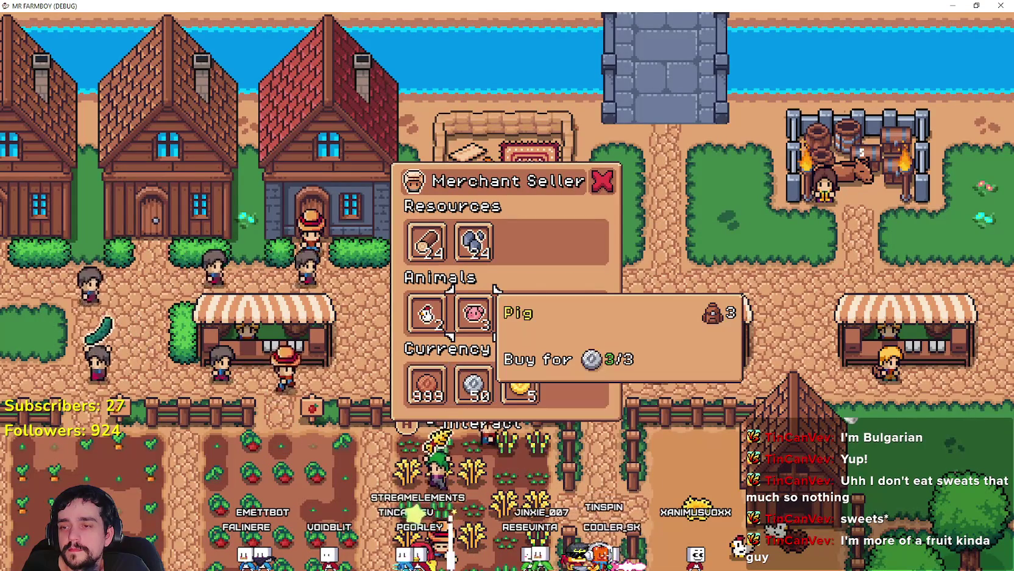
key("d")
key("d")
key("d")
key("a")
key("a")
key("a")
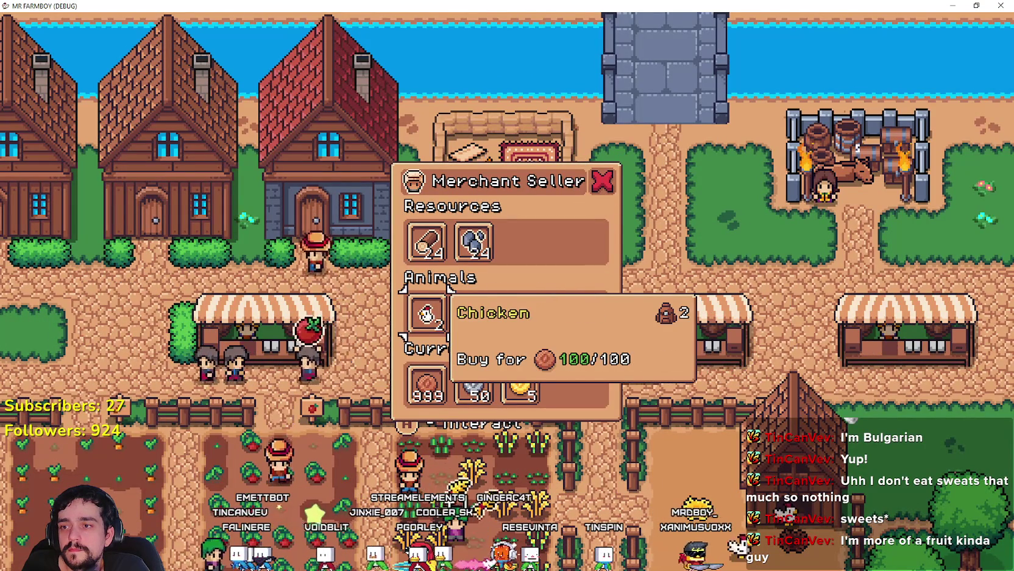
key("d")
key("d")
key("d")
key("a")
key("a")
key("a")
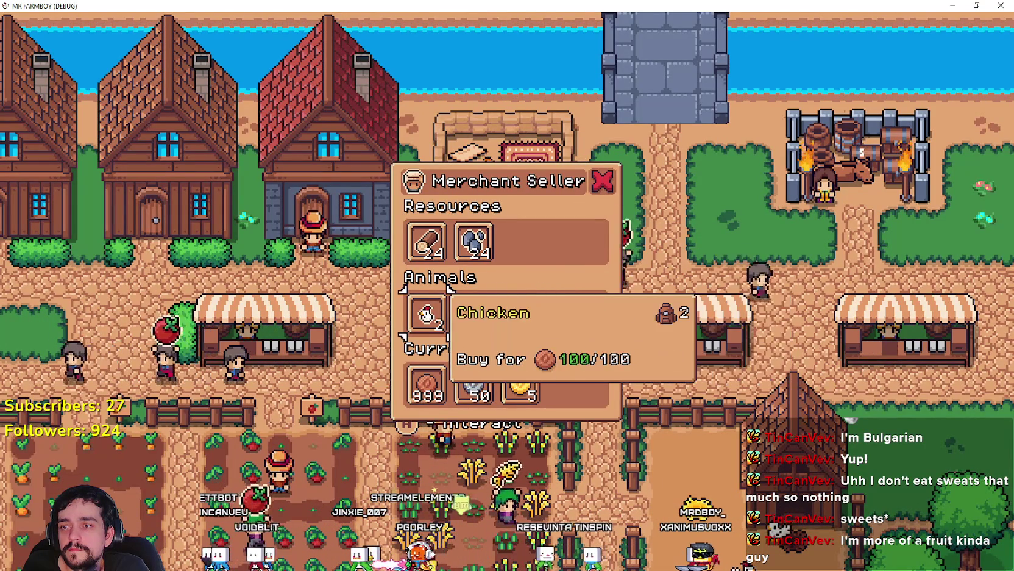
key("w")
key("d")
key("s")
key("s")
key("w")
key("d")
key("d")
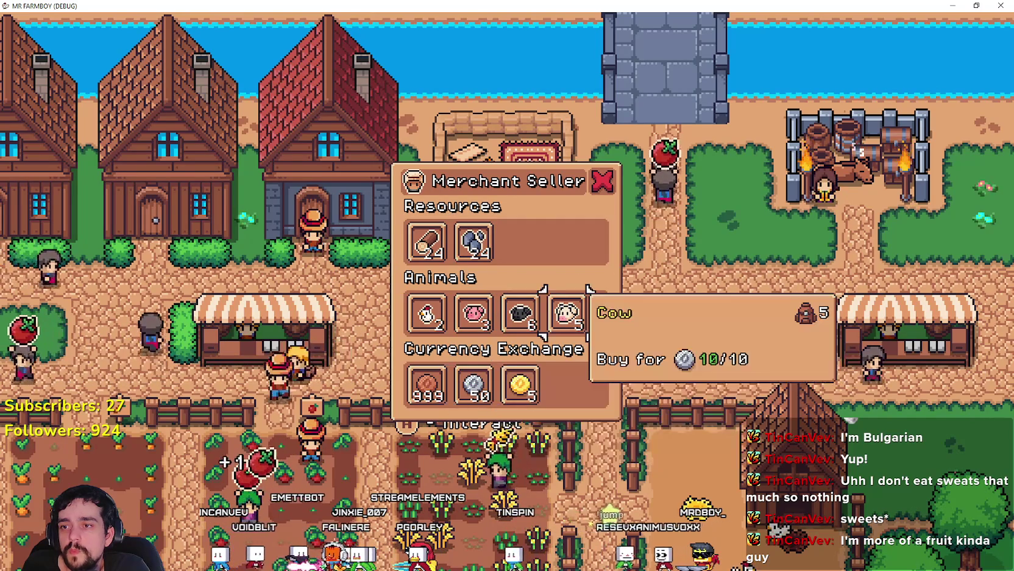
key("w")
key("s")
key("d")
key("d")
key("a")
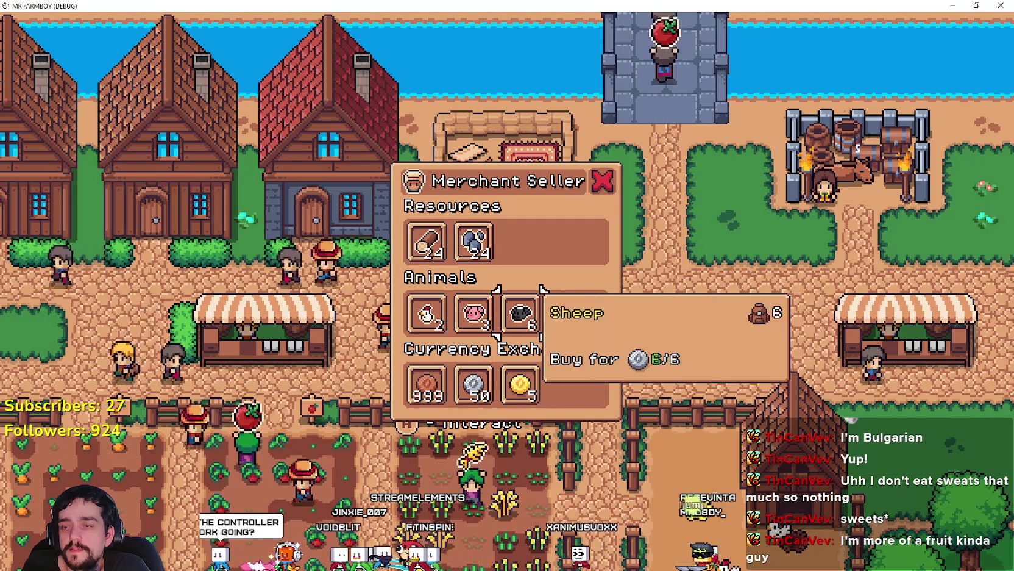
key("a")
key("a")
key("d")
Step: Browse the Gold, Copper and Silver coin exchanges, then check the Sheep's price and Stone
key("d")
key("d")
key("a")
key("a")
key("a")
key("w")
key("s")
key("s")
key("d")
key("d")
key("a")
key("a")
key("w")
key("w")
key("s")
key("s")
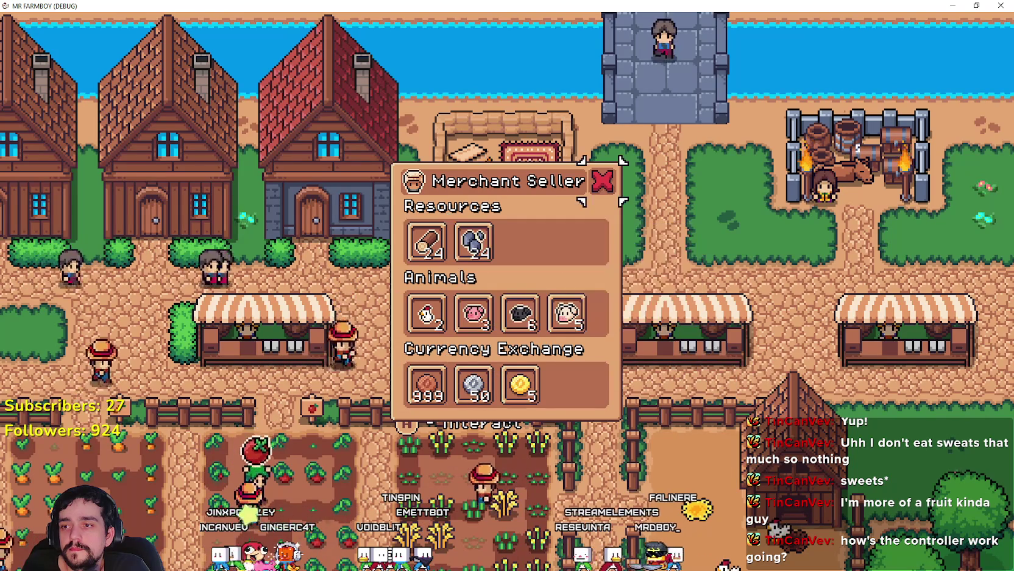
key("d")
key("d")
key("a")
key("a")
key("w")
key("w")
key("s")
key("s")
key("d")
key("d")
key("a")
key("w")
key("a")
key("d")
key("d")
key("d")
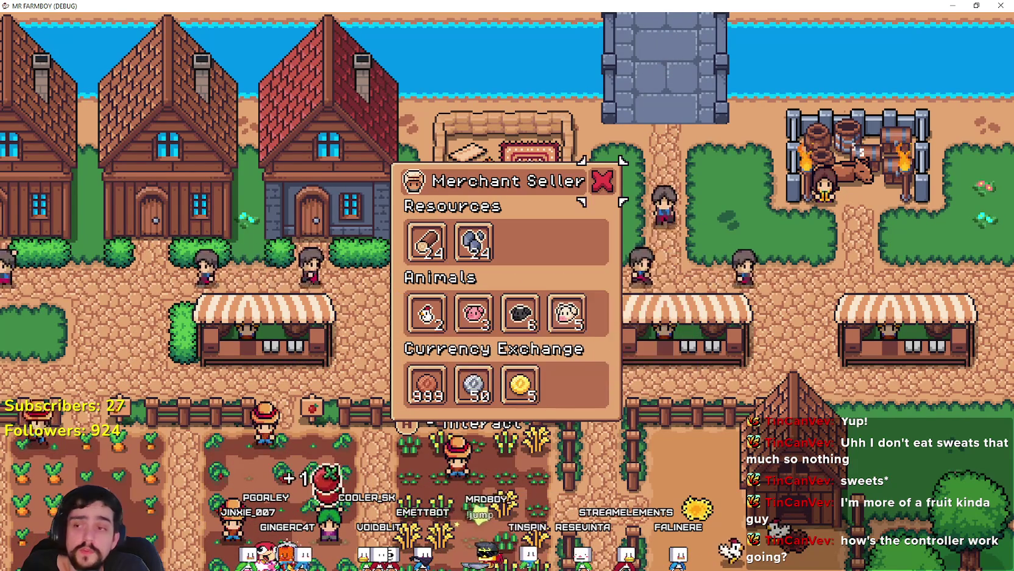
key("a")
key("w")
key("a")
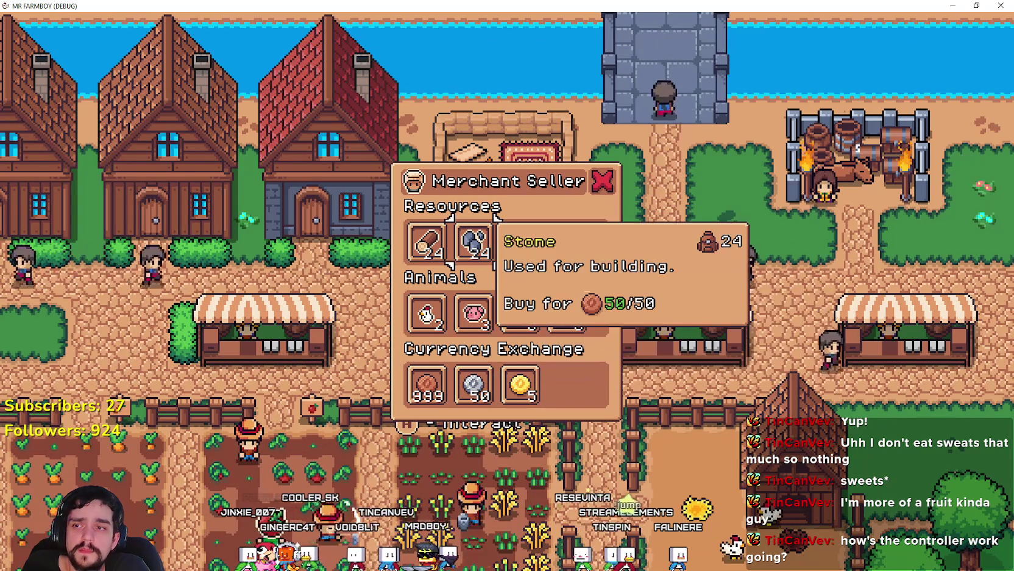
Step: Reopen the shop on Wood and move through Stone, Pig and Sheep
key("Escape")
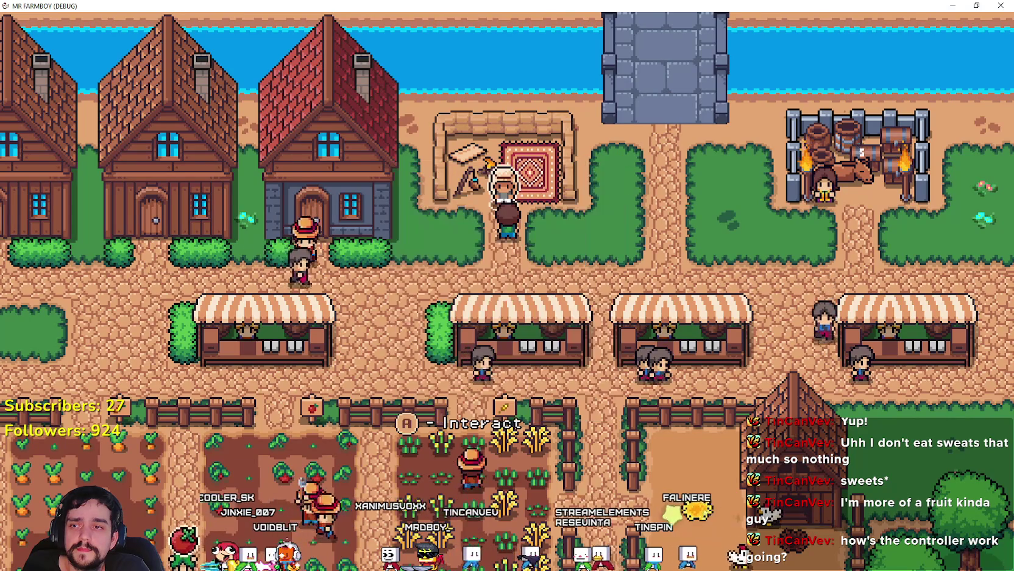
key("e")
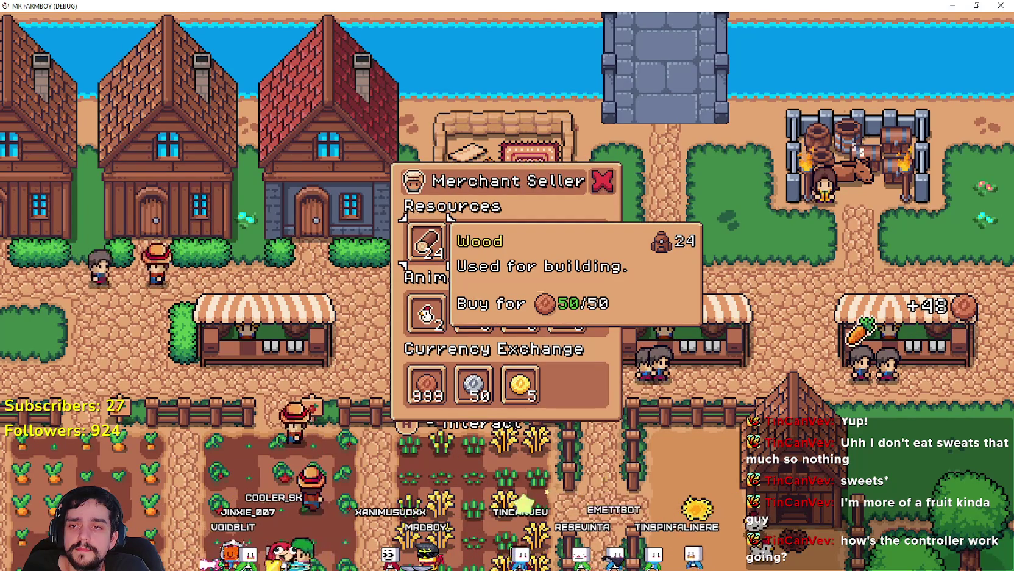
key("d")
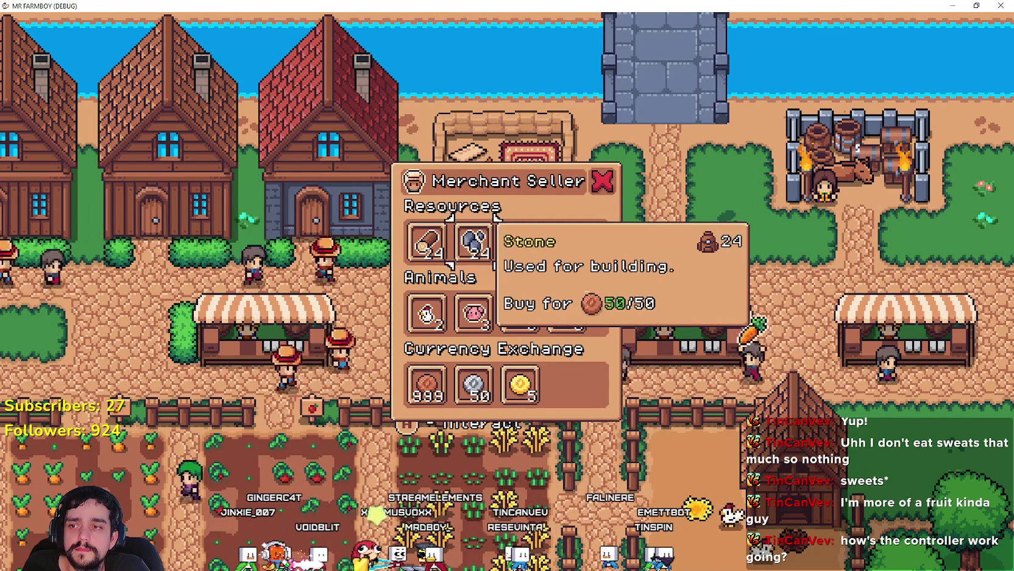
key("s")
key("d")
key("d")
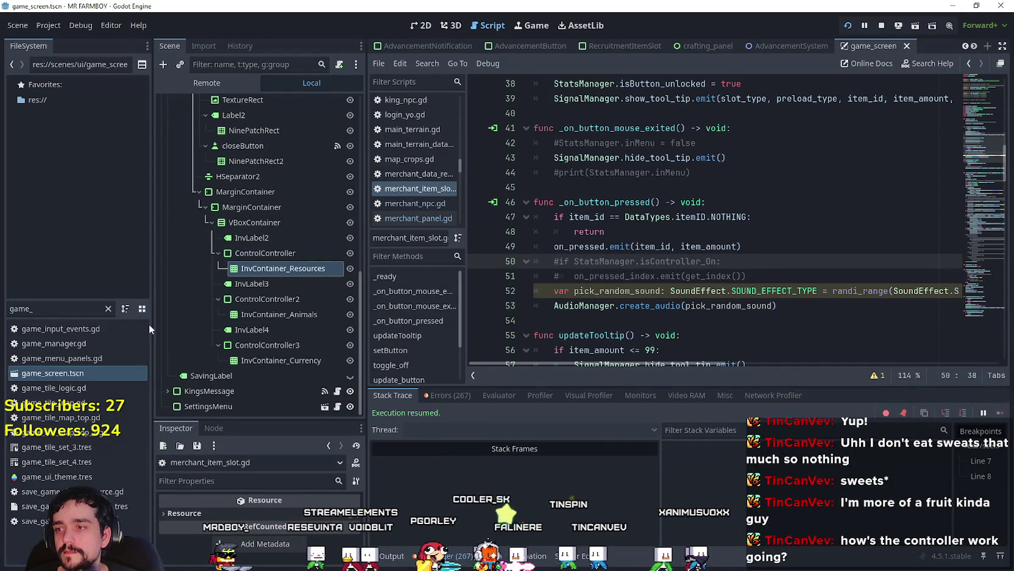
Step: Filter the FileSystem for 'merchant' and open the MerchantSpot scene's script, merchant_spot.gd
type("merchant")
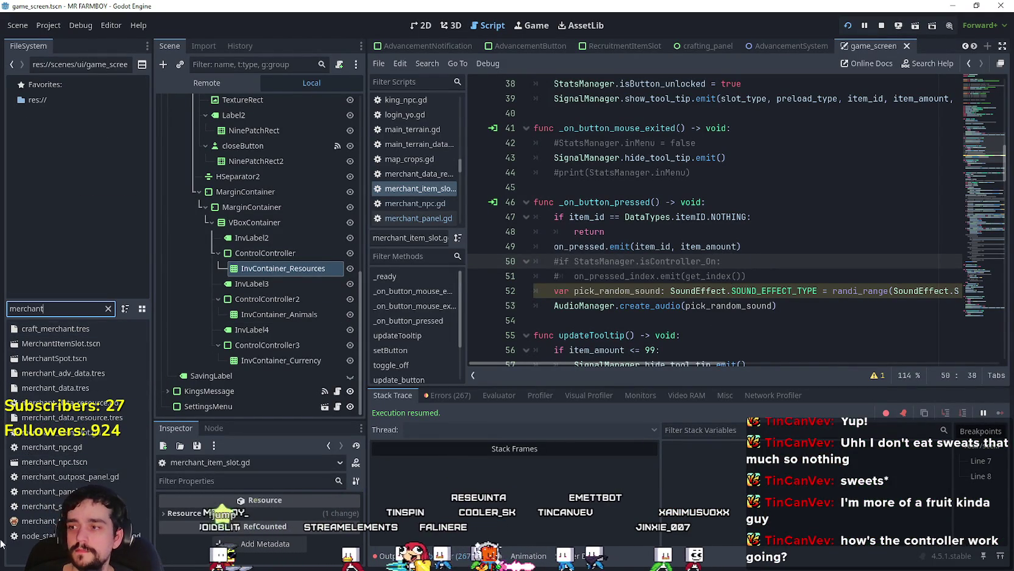
double_click(41, 359)
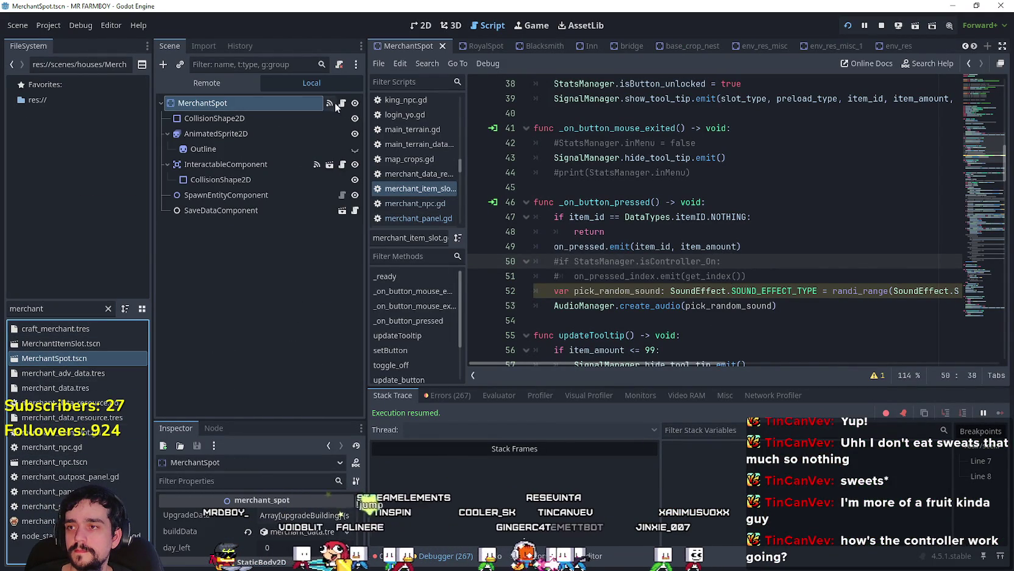
left_click(331, 103)
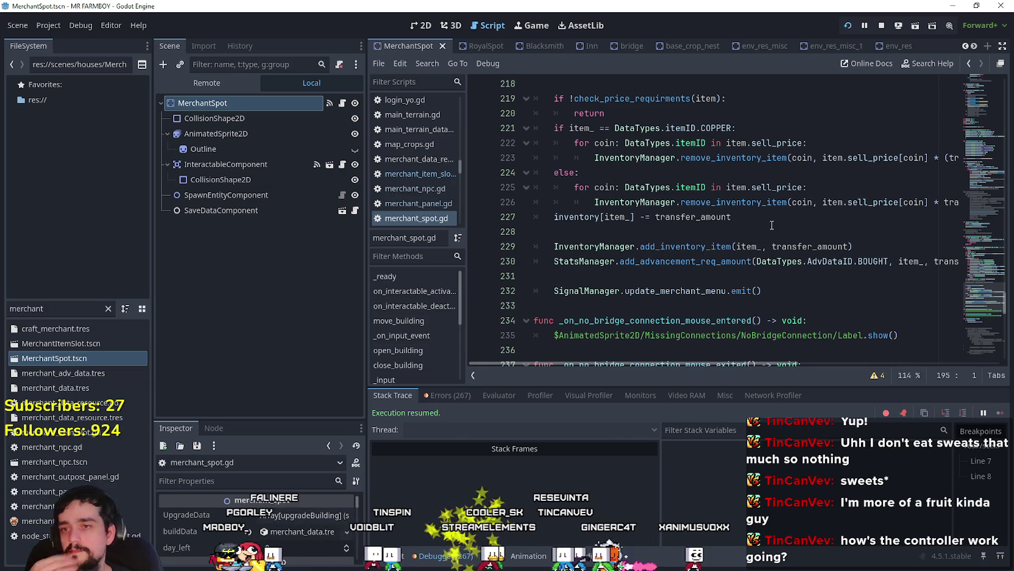
scroll(771, 225, "up", 7)
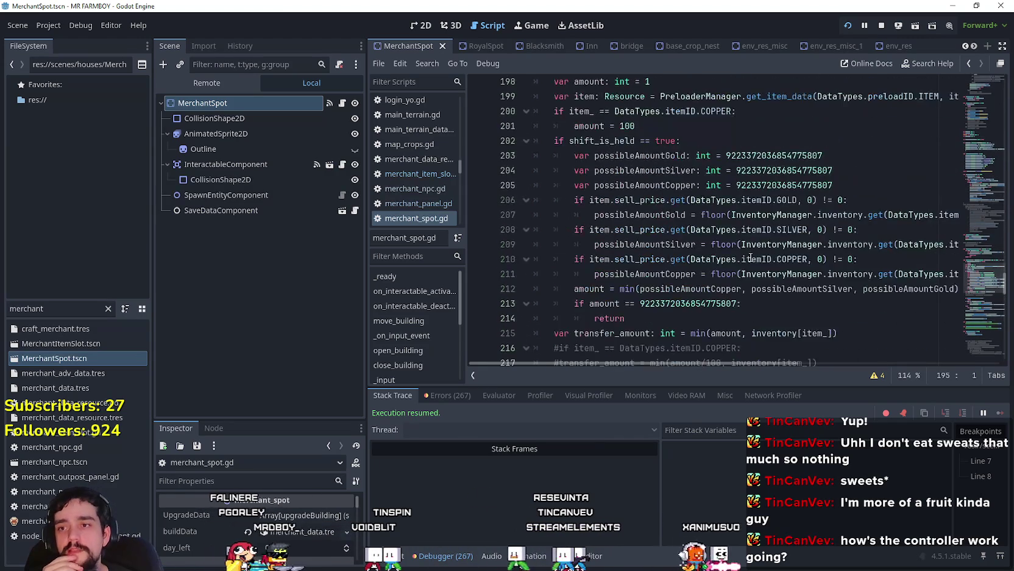
scroll(730, 245, "up", 2)
scroll(670, 253, "down", 8)
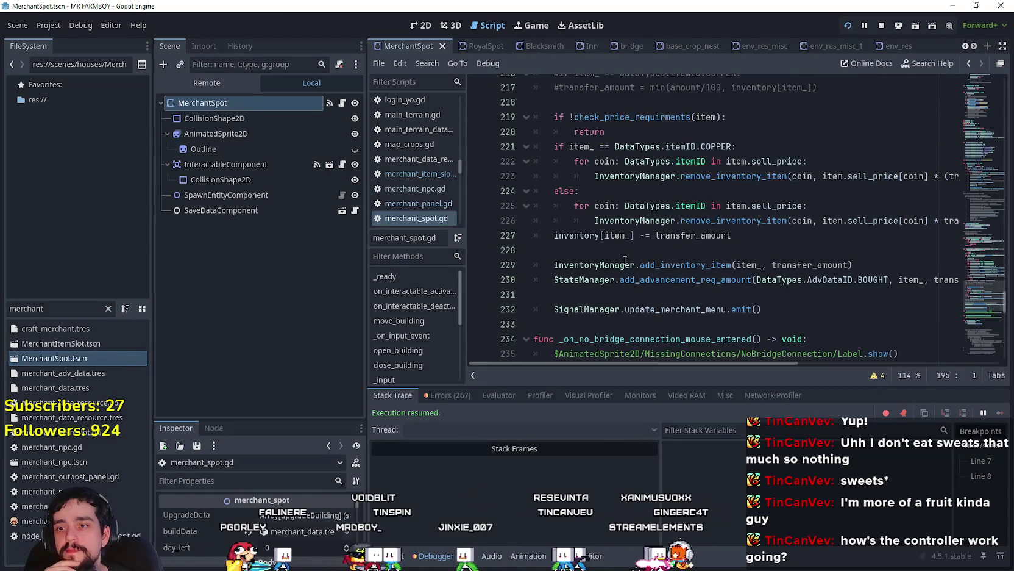
scroll(622, 260, "down", 1)
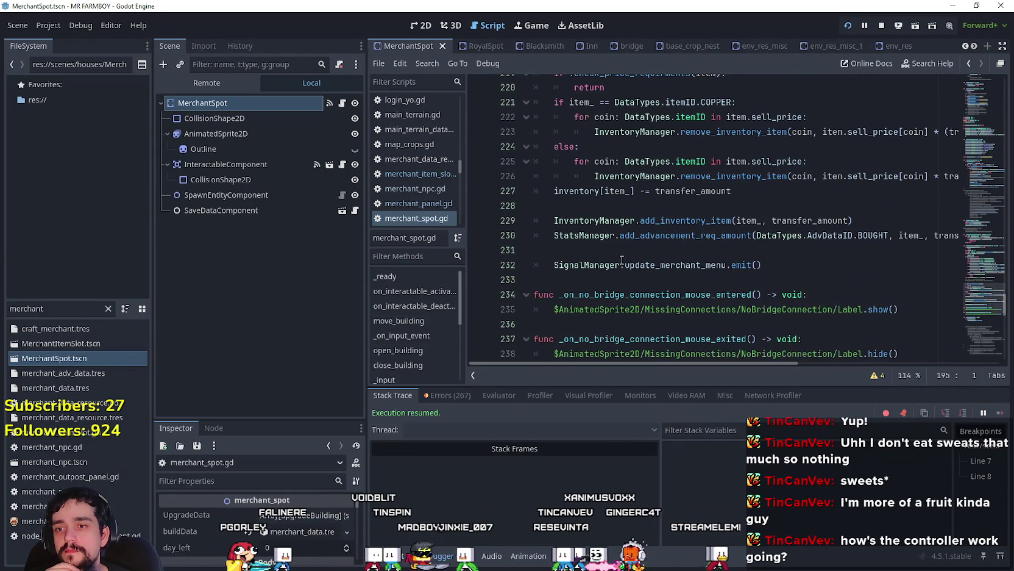
Step: Comment out line 232's update_merchant_menu emit with #, save, and switch to the game
left_click(555, 266)
type("#")
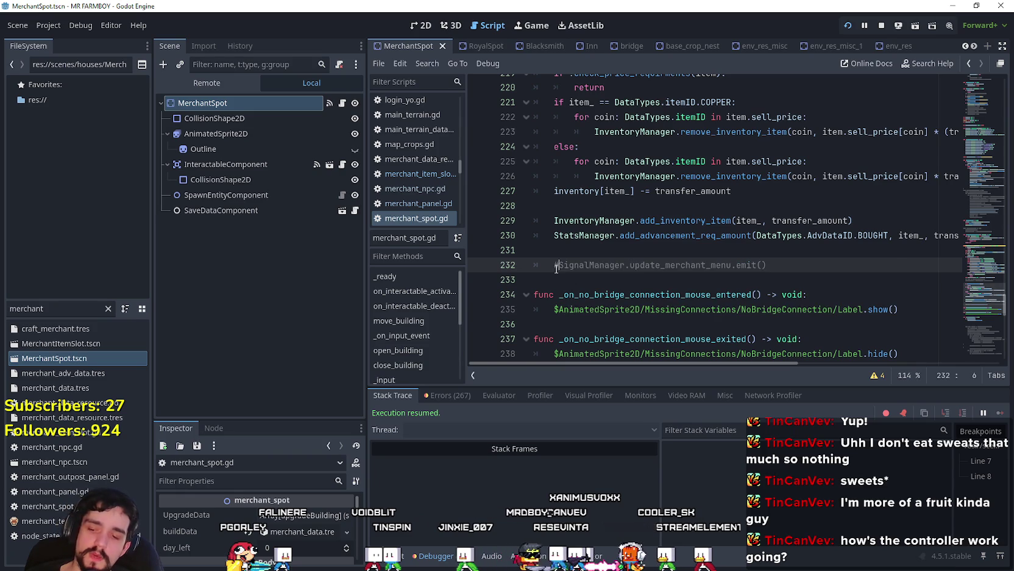
key("ctrl+s")
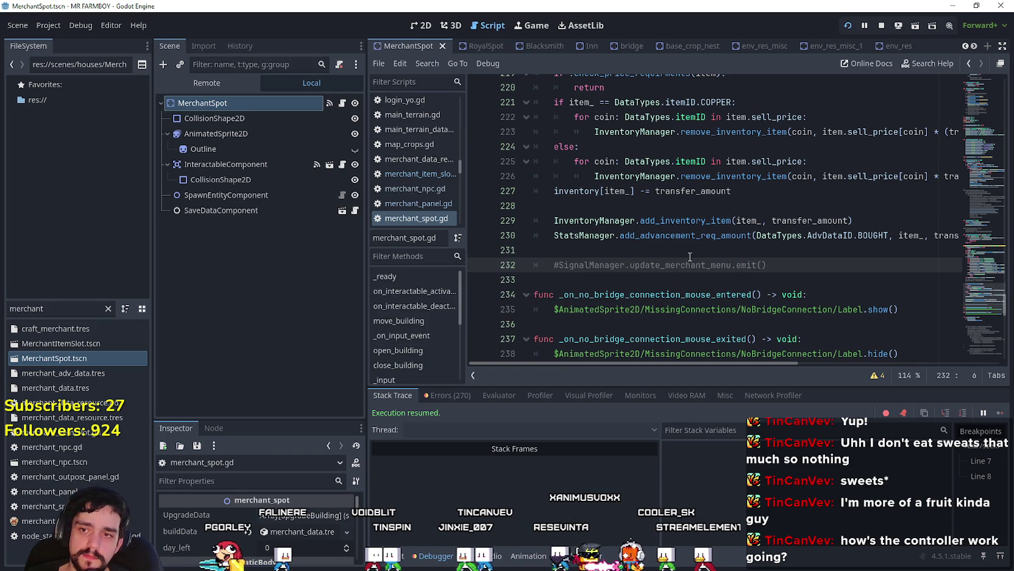
key("alt+Tab")
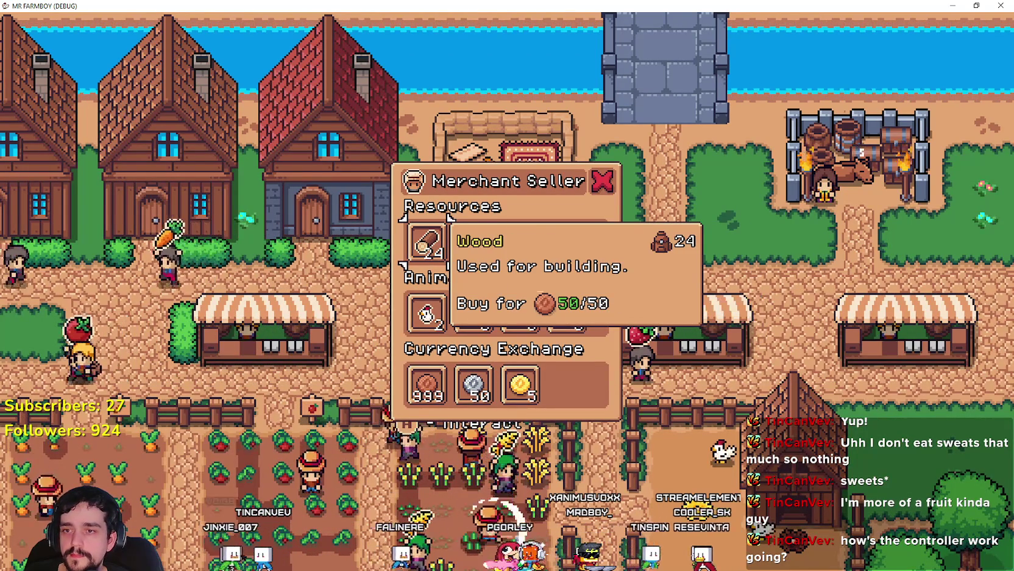
Step: Reopen the Merchant Seller panel, step between Wood and the next resource slot, then return to Godot
key("Escape")
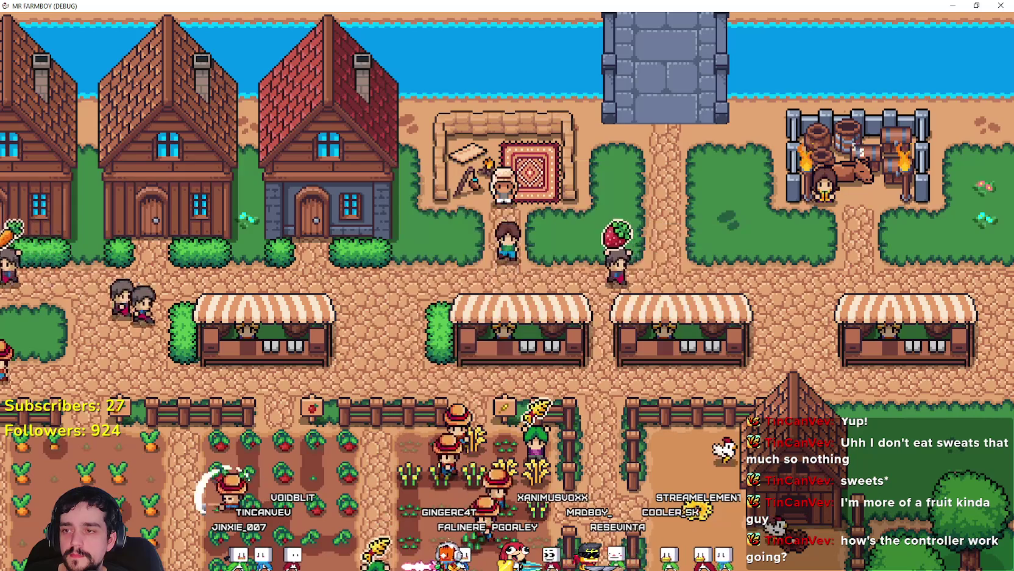
key("e")
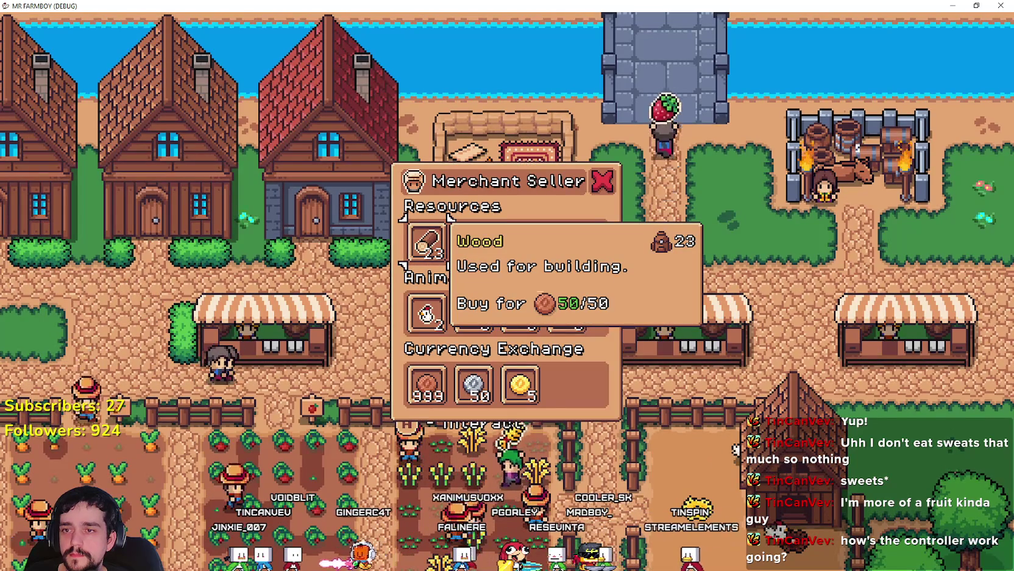
key("Right")
key("Left")
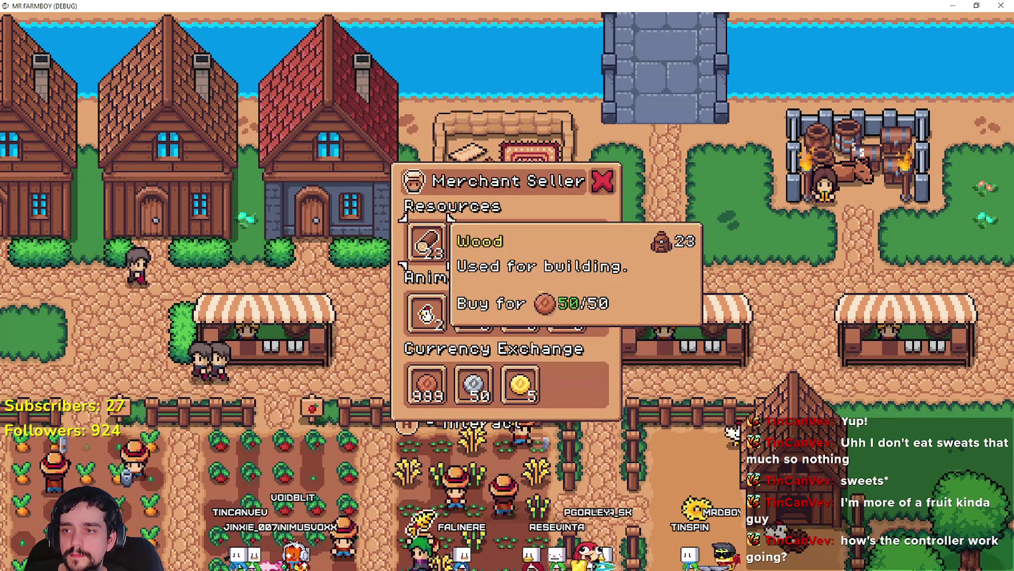
key("Right")
key("Left")
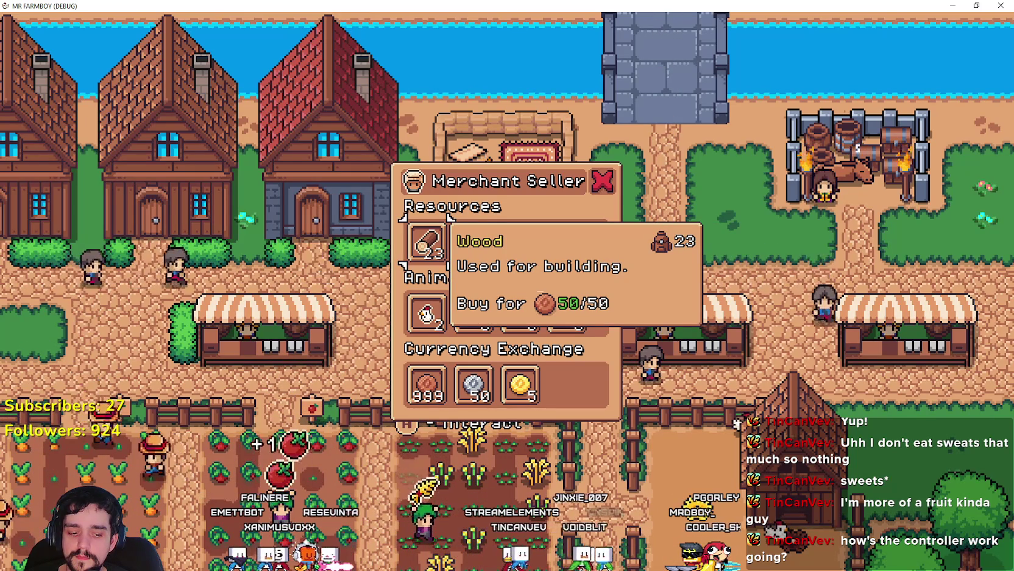
key("alt+Tab")
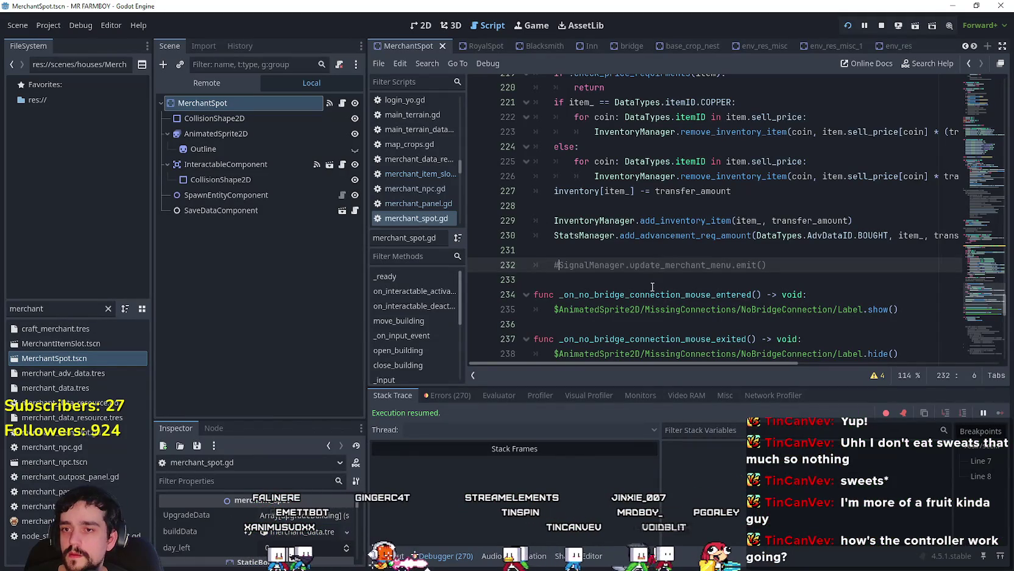
Step: Add a new empty line 233 below the commented-out emit on line 232
left_click(563, 258)
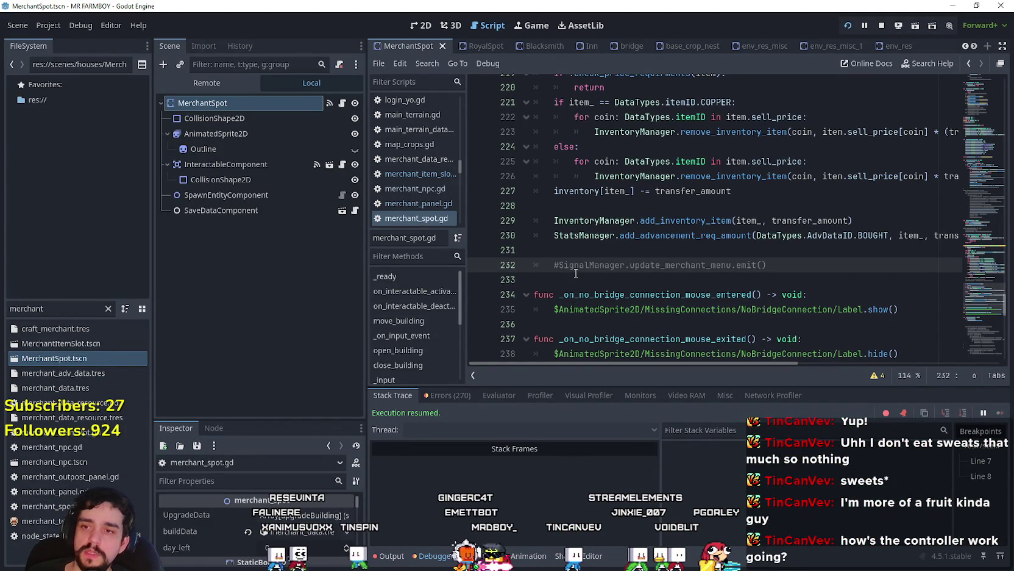
left_click(833, 272)
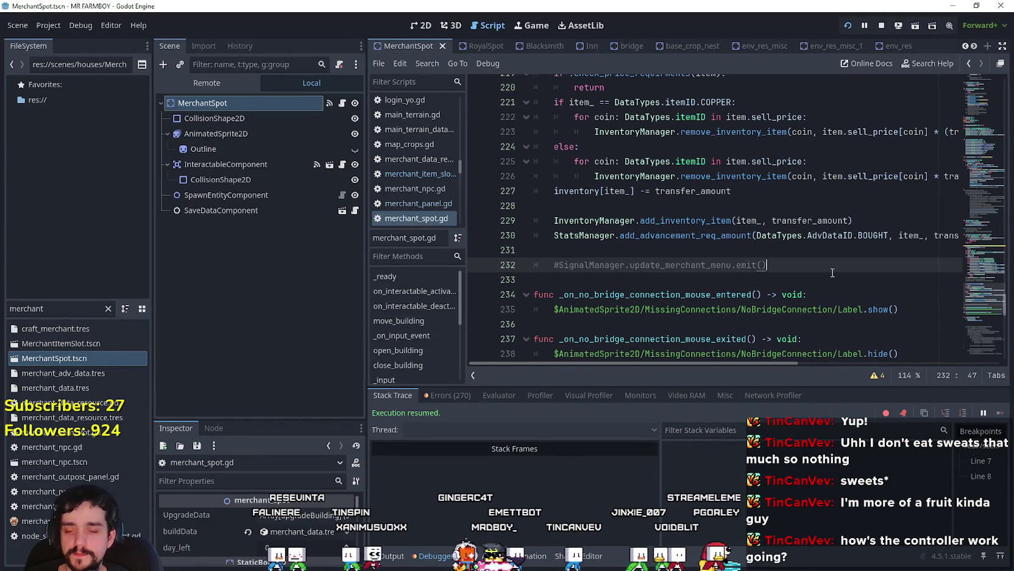
key("Return")
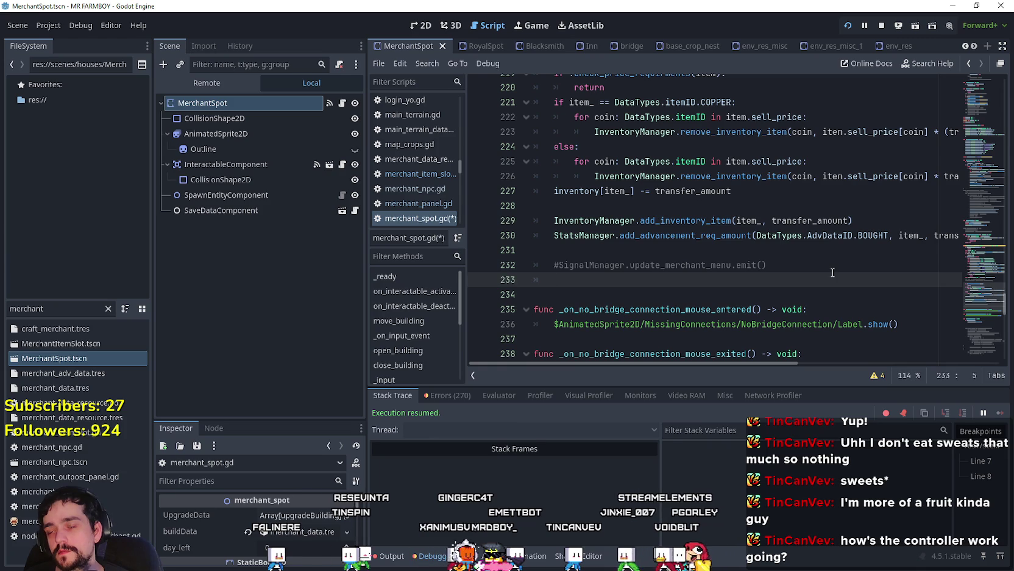
Step: Scroll through the add_item function to review its code
scroll(832, 272, "up", 7)
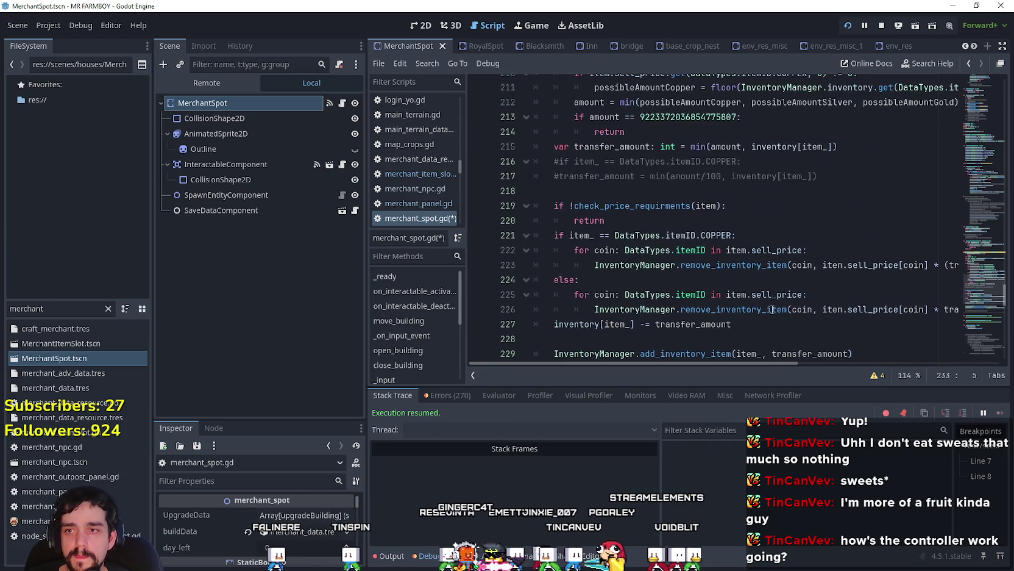
scroll(766, 250, "up", 2)
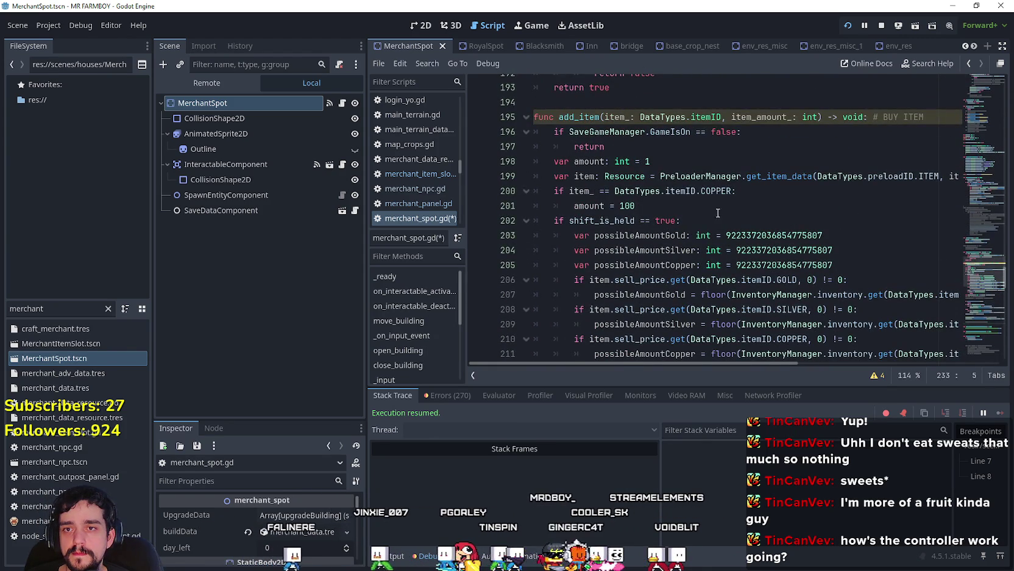
scroll(718, 212, "down", 9)
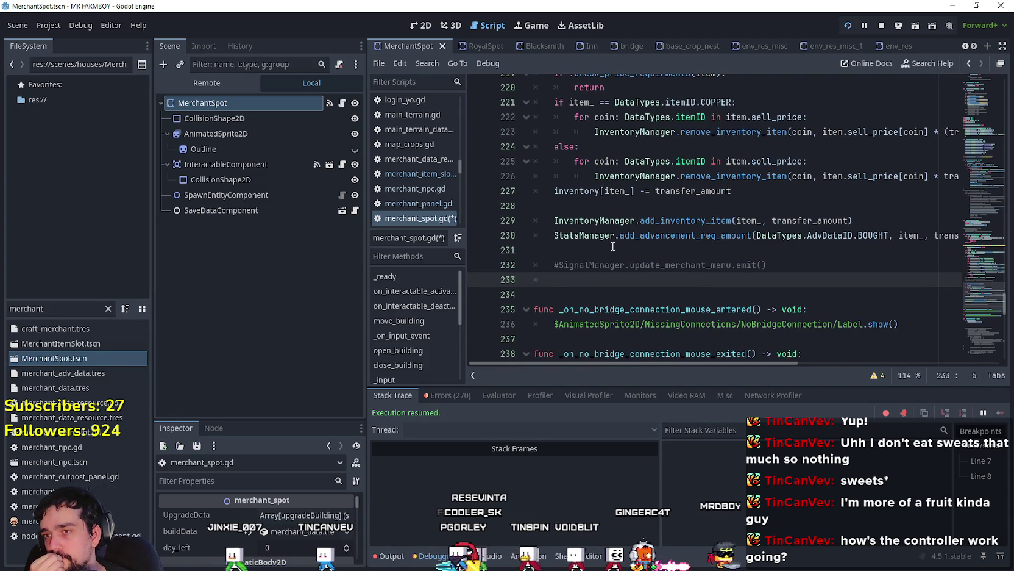
scroll(613, 246, "up", 9)
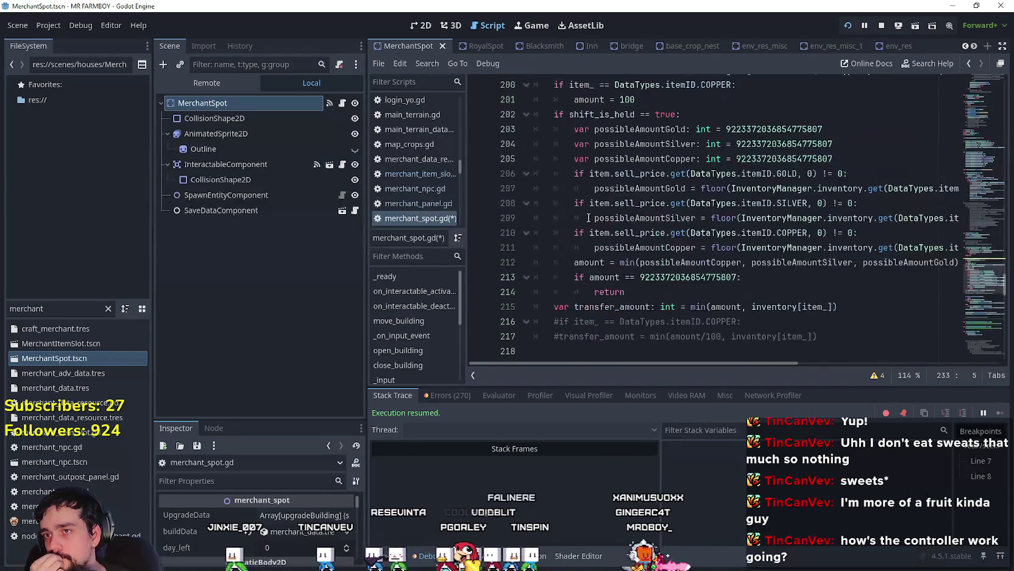
scroll(589, 218, "down", 8)
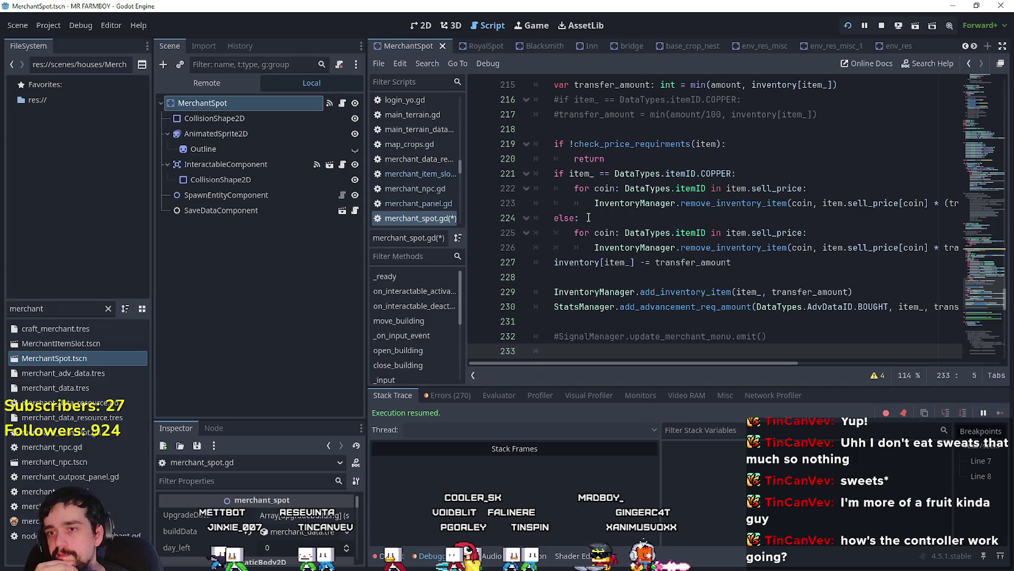
scroll(589, 217, "down", 2)
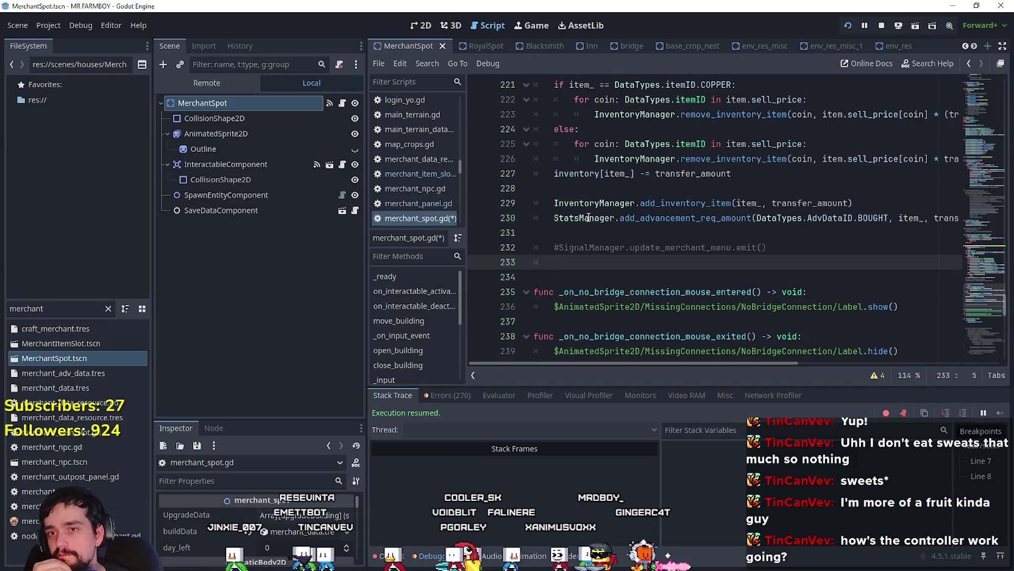
left_click_drag(665, 365, 773, 361)
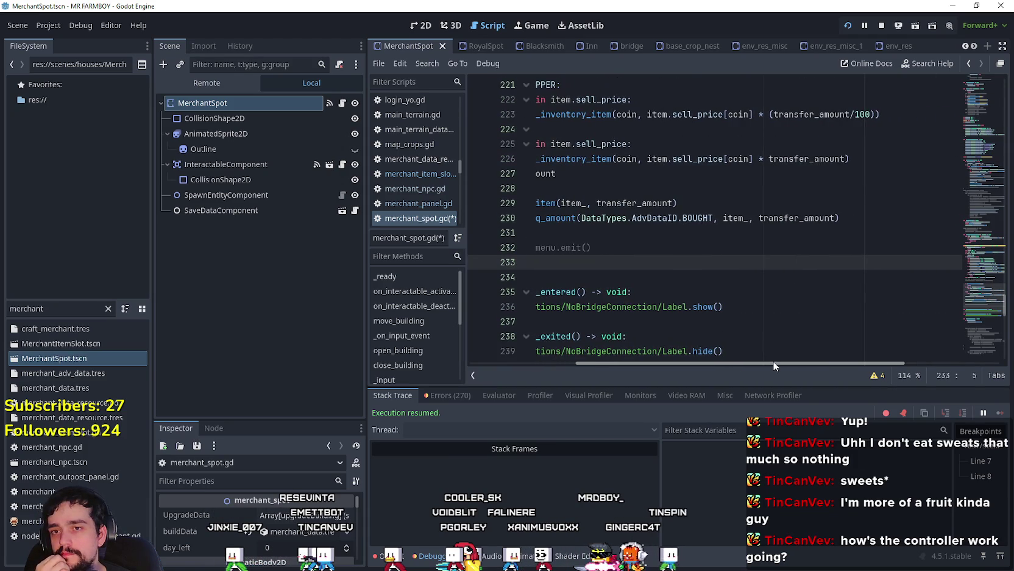
scroll(761, 360, "left", 4)
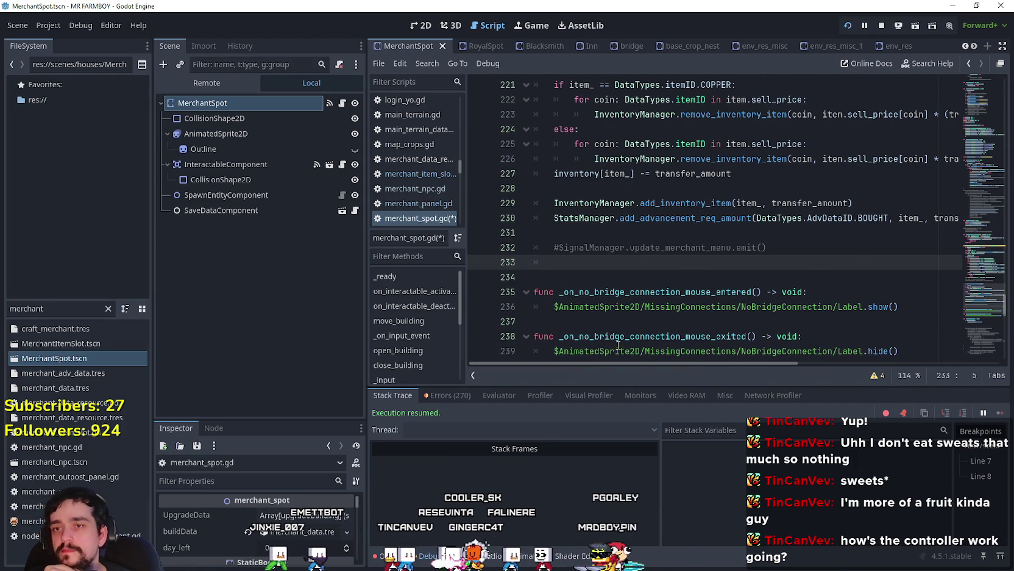
scroll(616, 345, "up", 8)
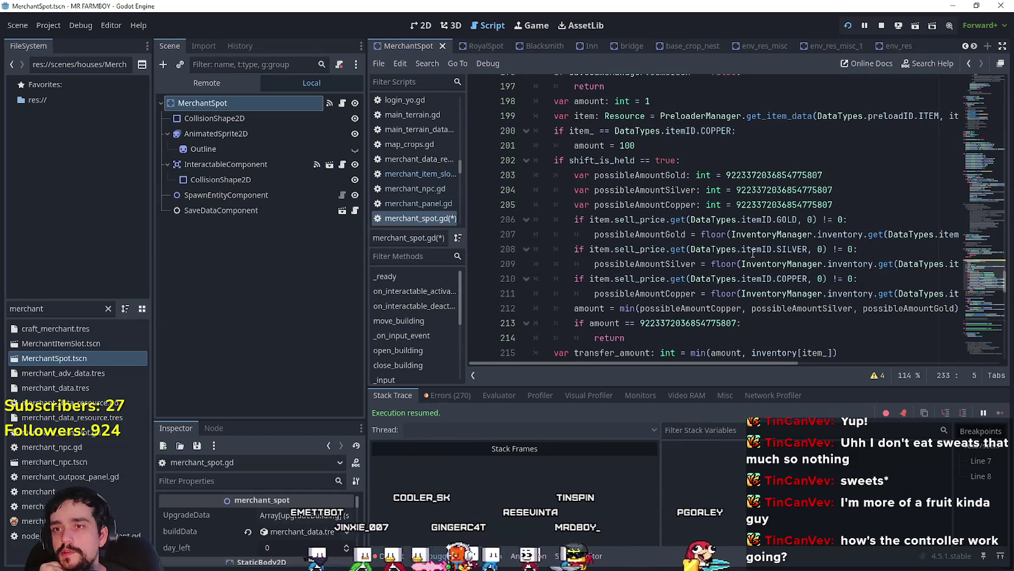
scroll(750, 224, "up", 1)
scroll(749, 223, "up", 2)
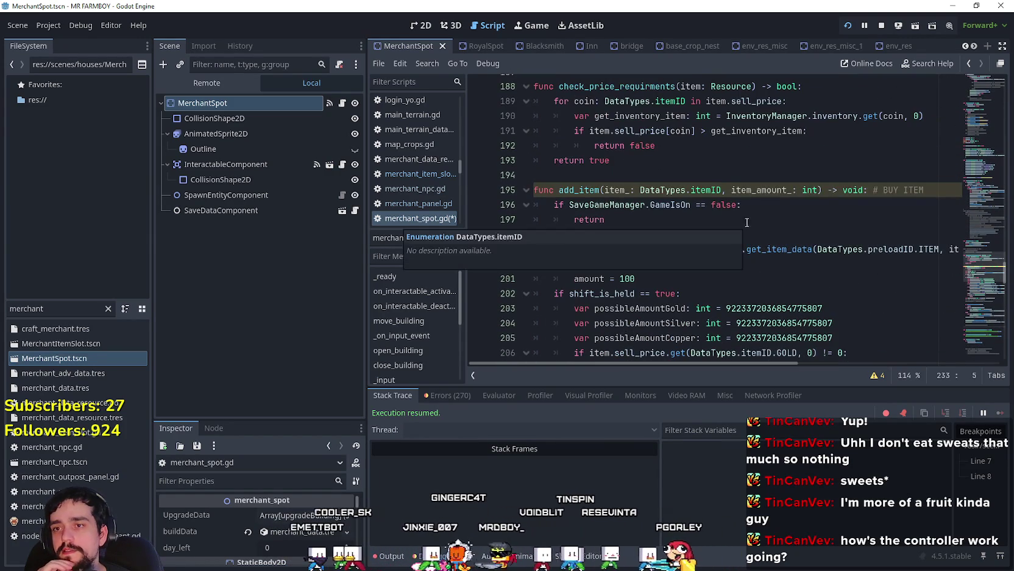
Step: Inspect add_item's item parameter, then return the cursor to the empty line 233
left_click(608, 190)
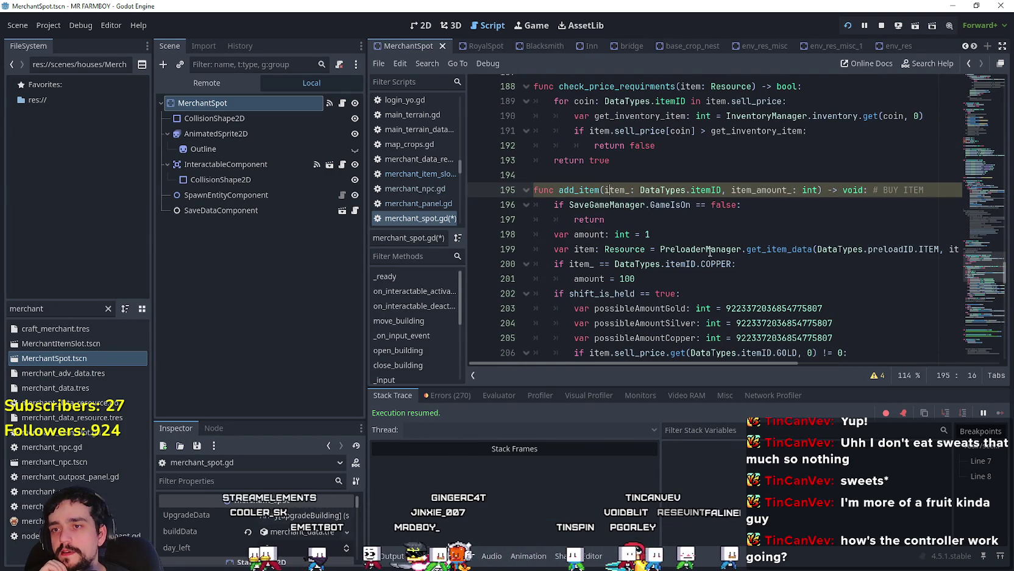
key("Left")
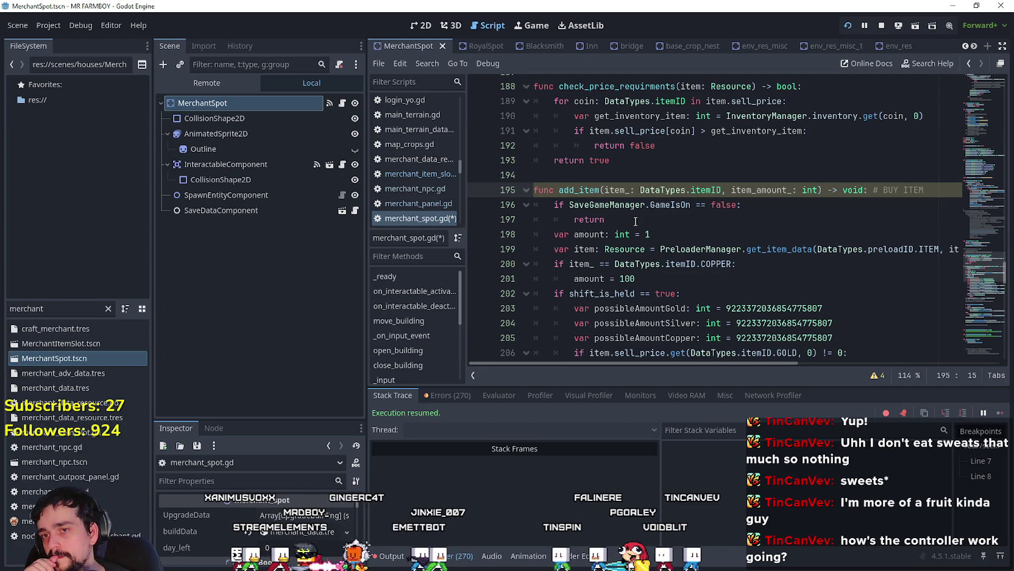
scroll(623, 211, "down", 1)
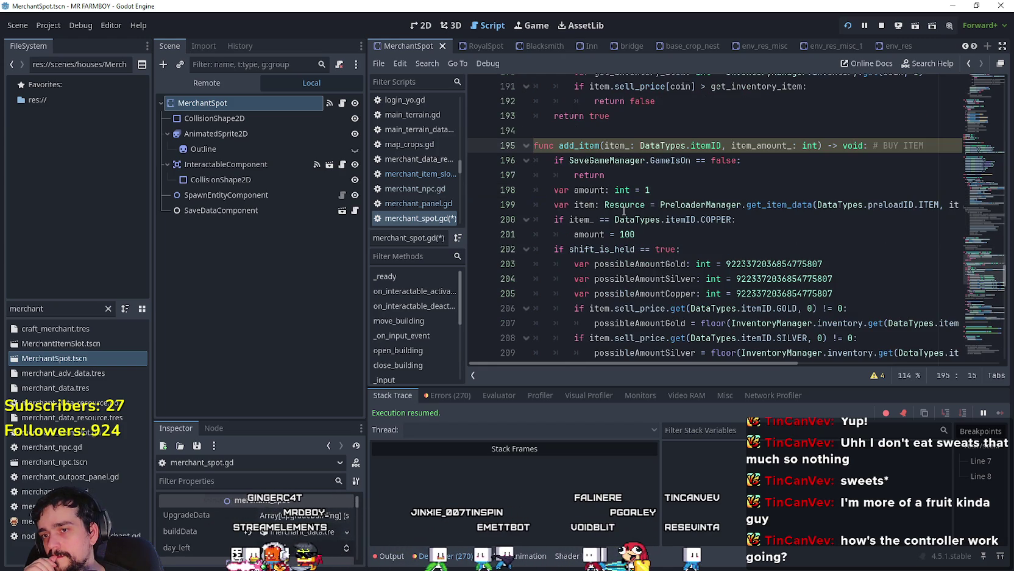
scroll(613, 172, "down", 5)
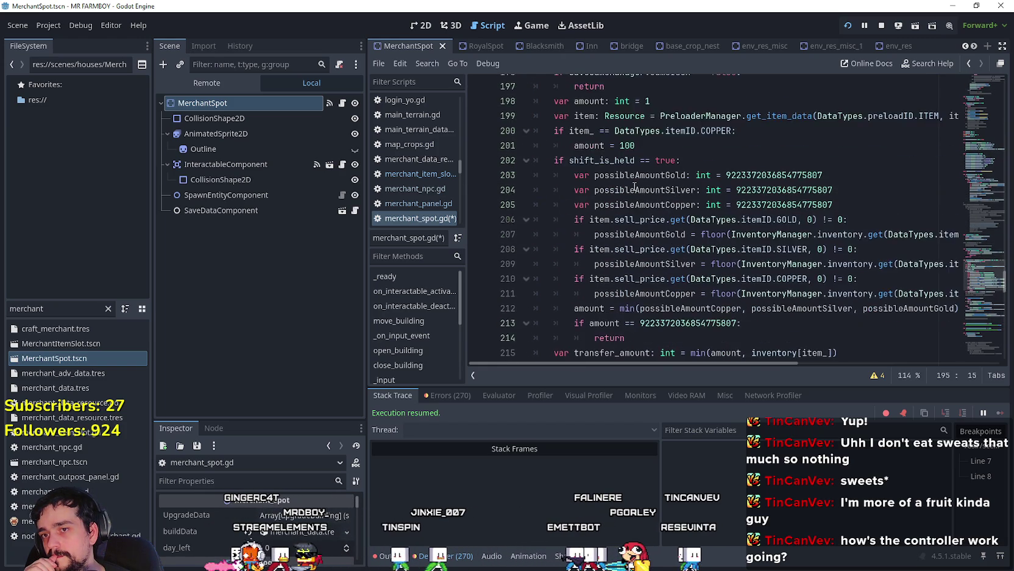
scroll(634, 186, "down", 4)
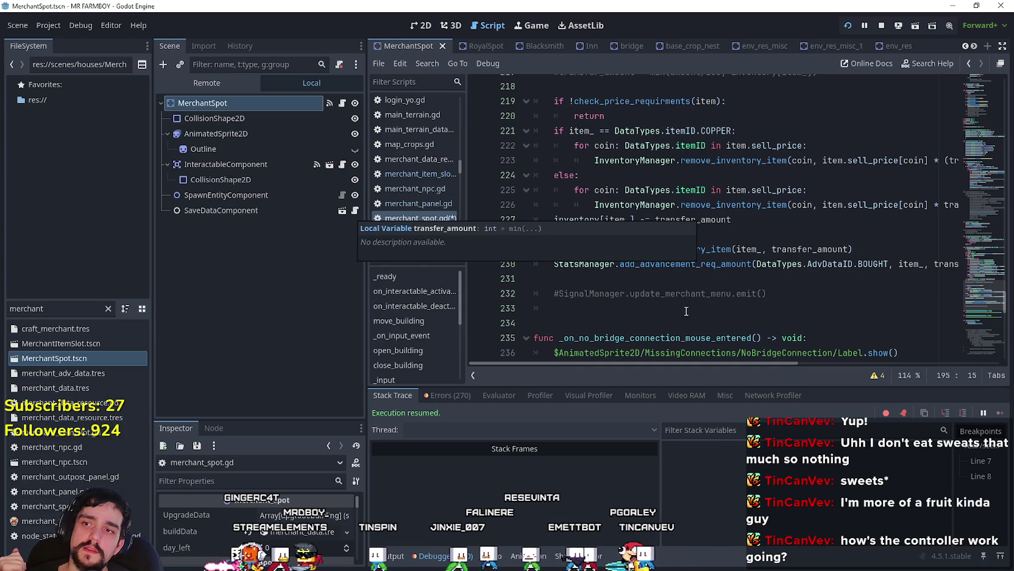
left_click(662, 311)
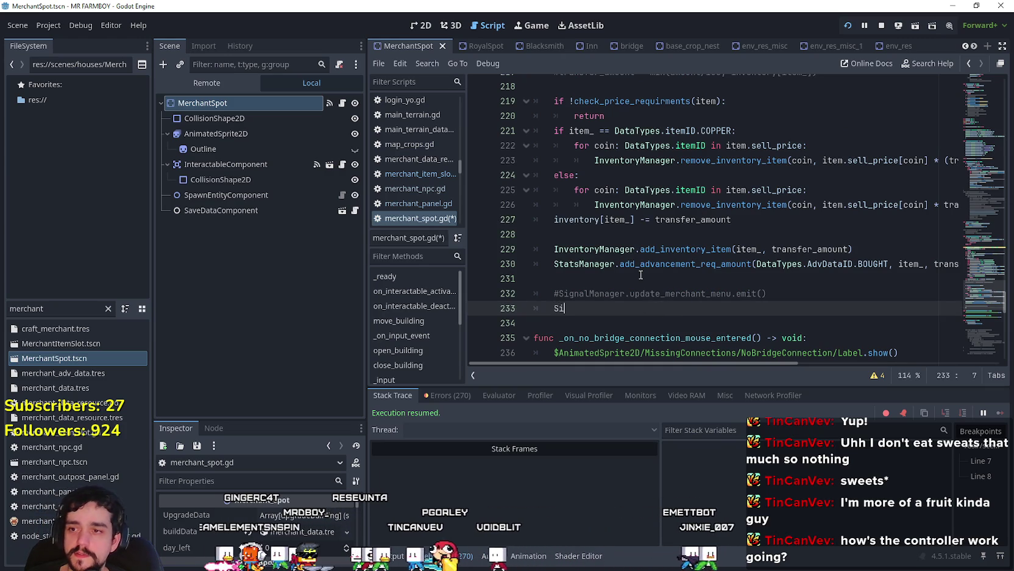
Step: Start line 233 with SignalManager from autocomplete, undoing a stray apostrophe and extra line
type("Signal")
key("Escape")
key("Down")
left_click(639, 303)
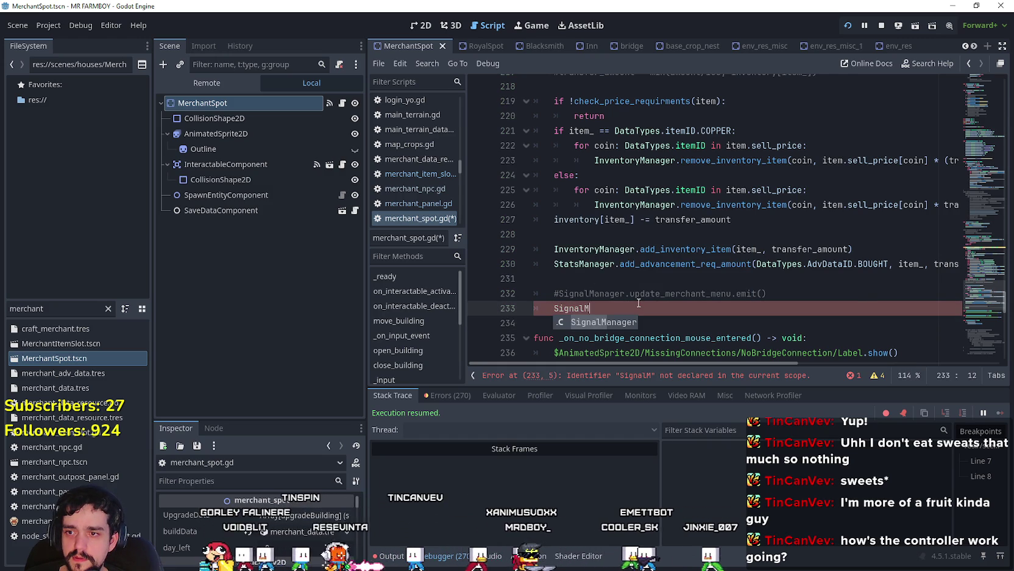
type("'")
key("Return")
key("ctrl+z")
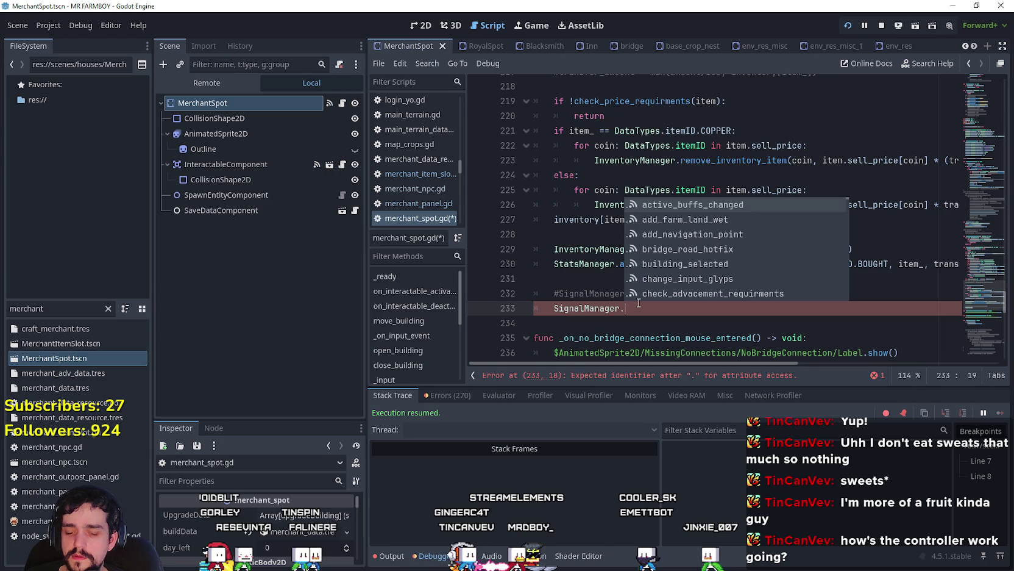
Step: Finish line 233 as SignalManager.update_merchant_menu_slot.emit(slot_index)
type("update")
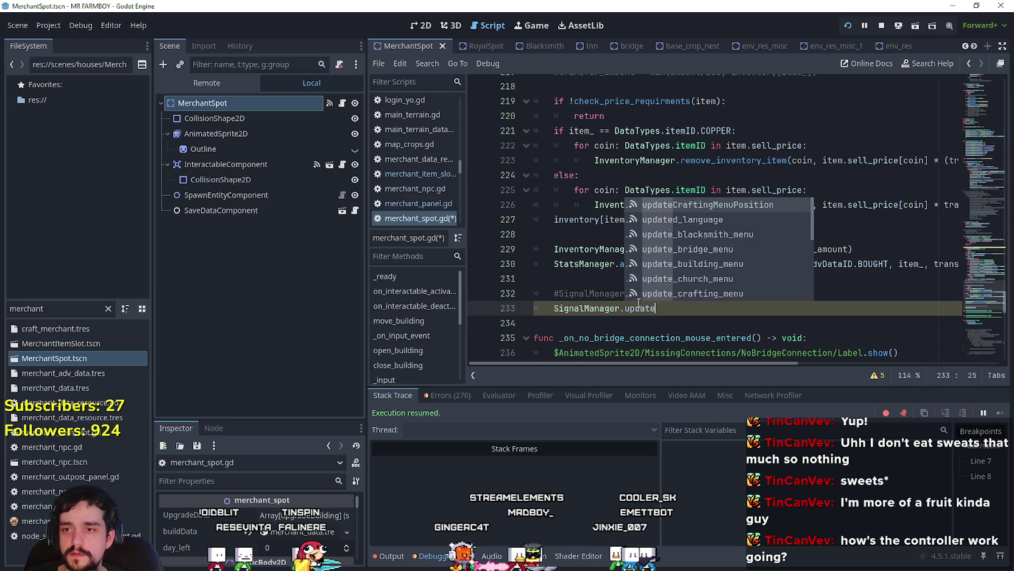
left_click(647, 325)
left_click(673, 310)
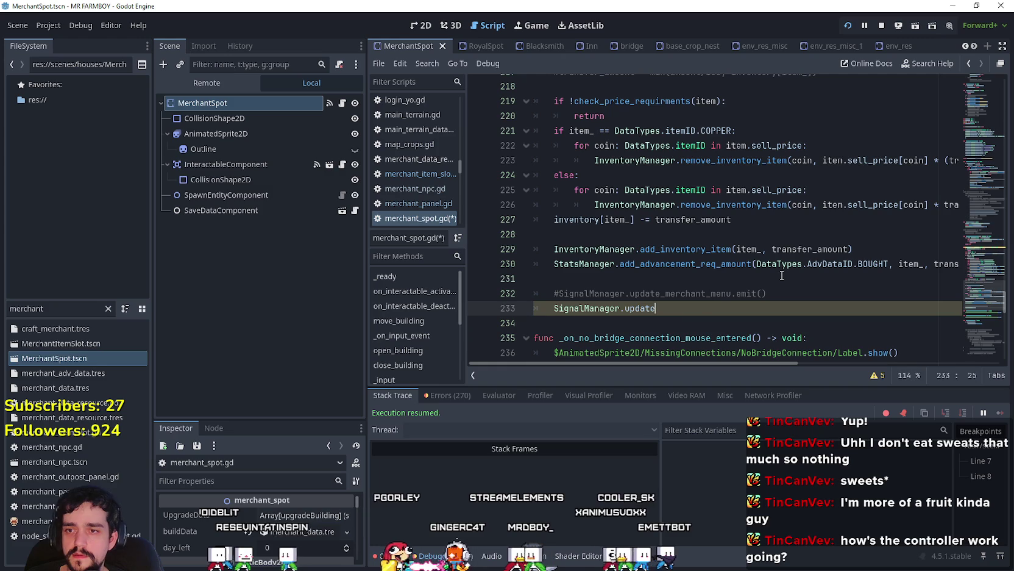
type("_merchan")
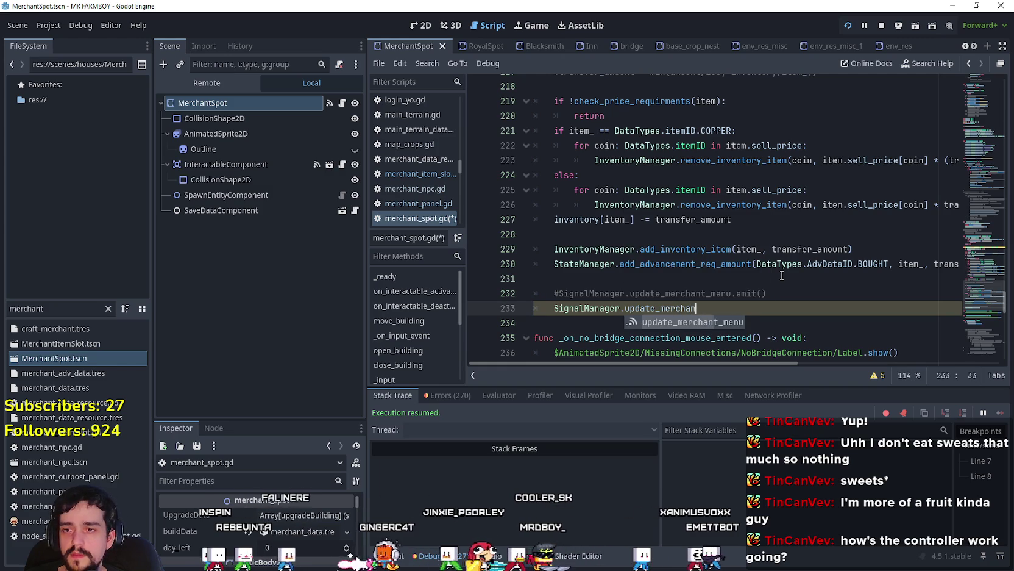
type("t_menu_slot")
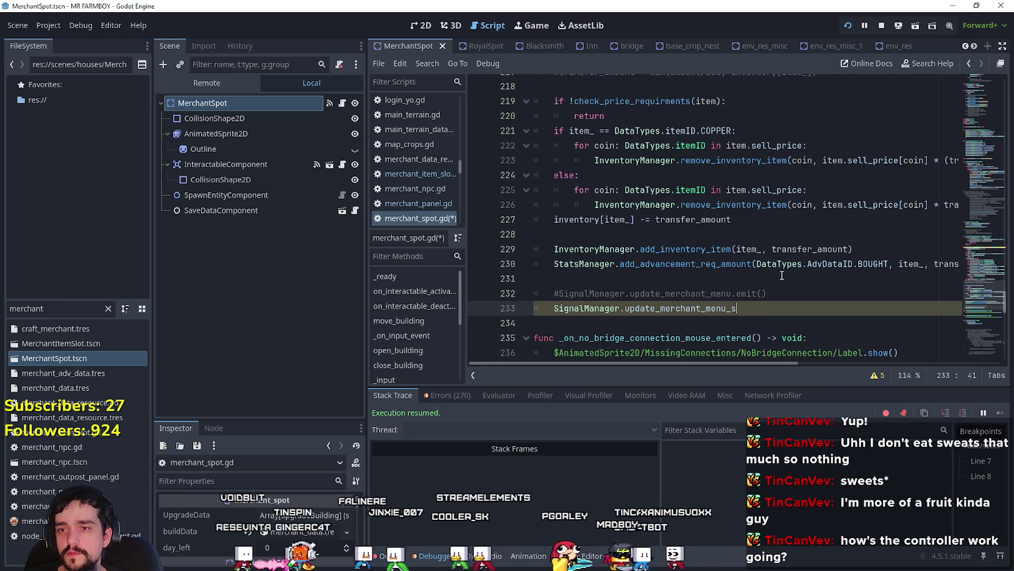
type(".emit(")
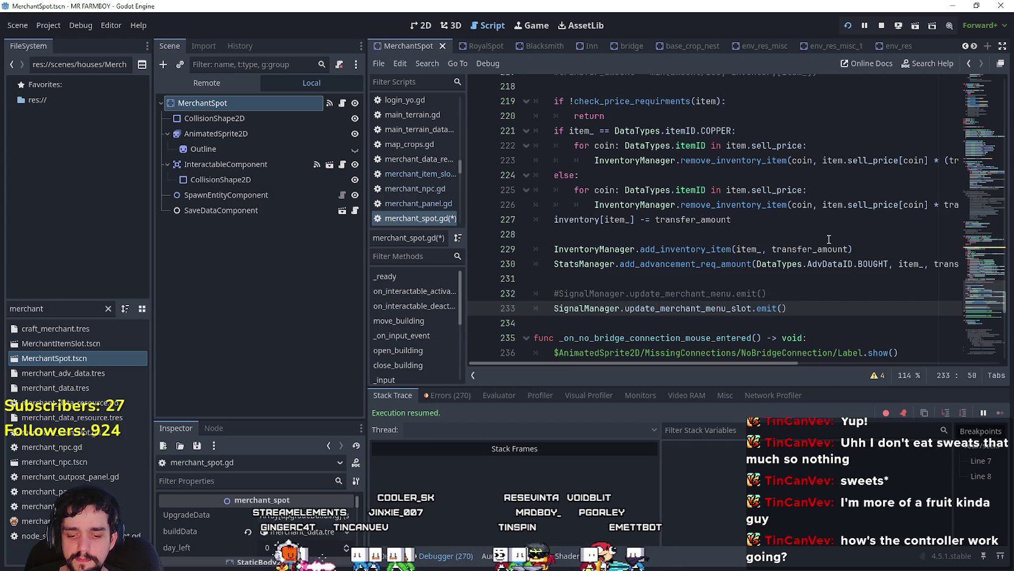
type("_index")
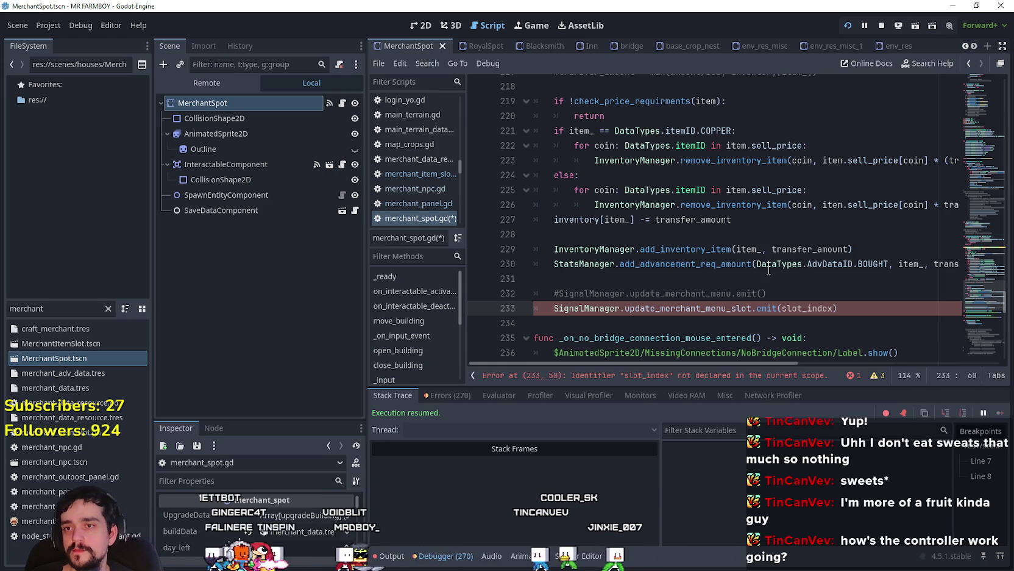
left_click(89, 355)
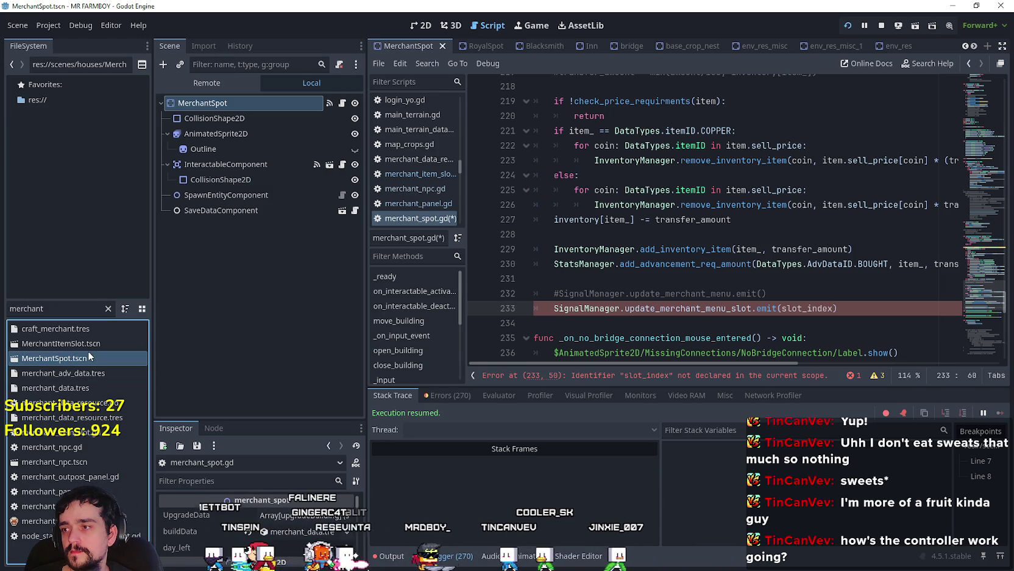
Step: Open MerchantItemSlot.tscn, scroll through merchant_item_slot.gd, and place the cursor at line 32's end in _ready
double_click(87, 343)
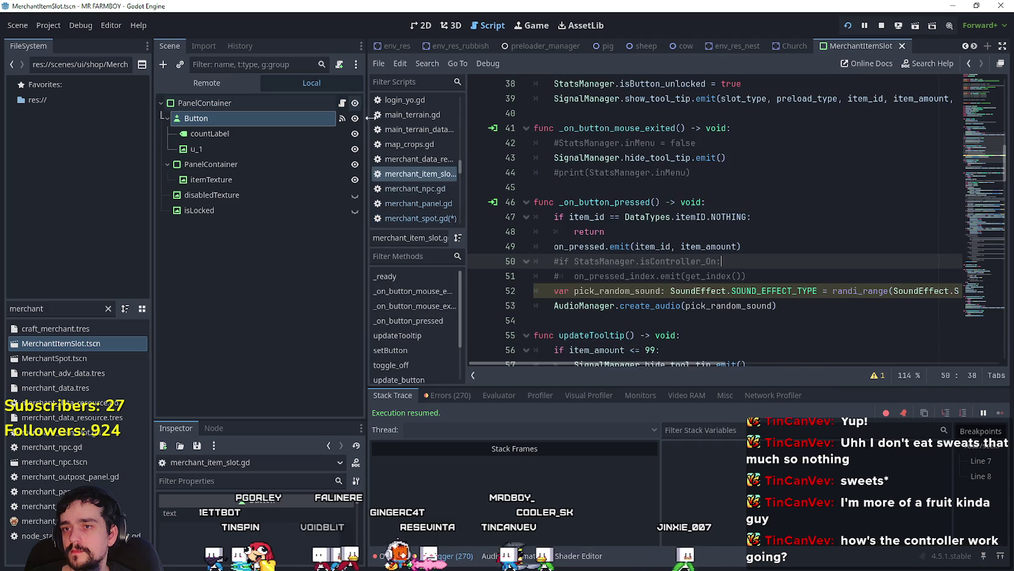
scroll(782, 280, "down", 8)
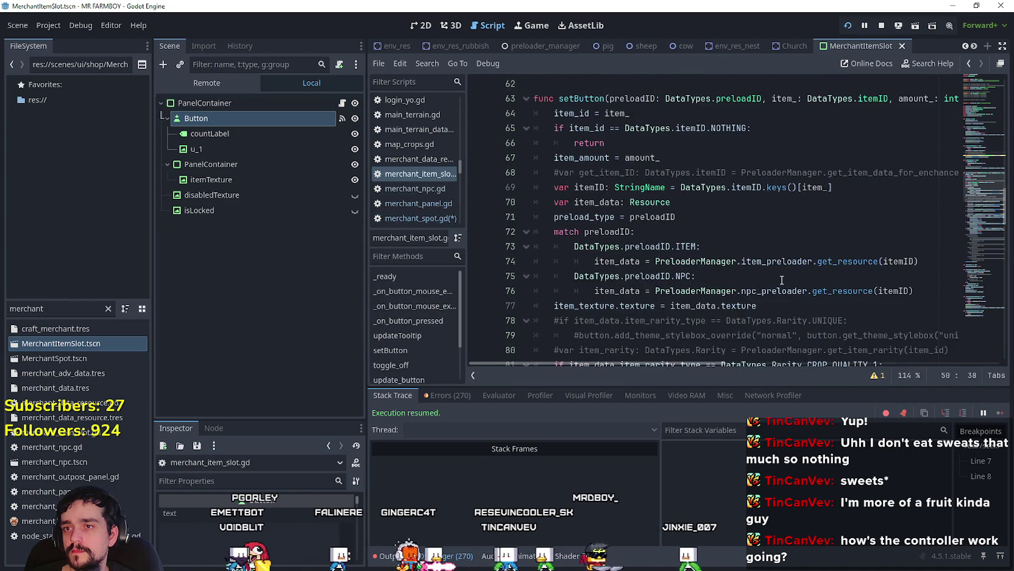
scroll(782, 279, "down", 16)
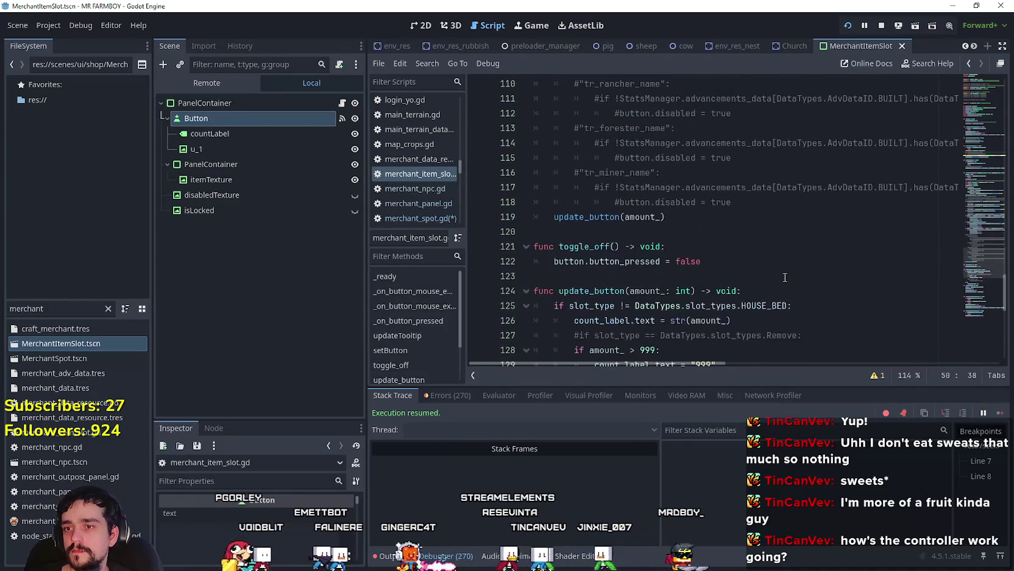
scroll(785, 278, "down", 2)
scroll(786, 277, "down", 1)
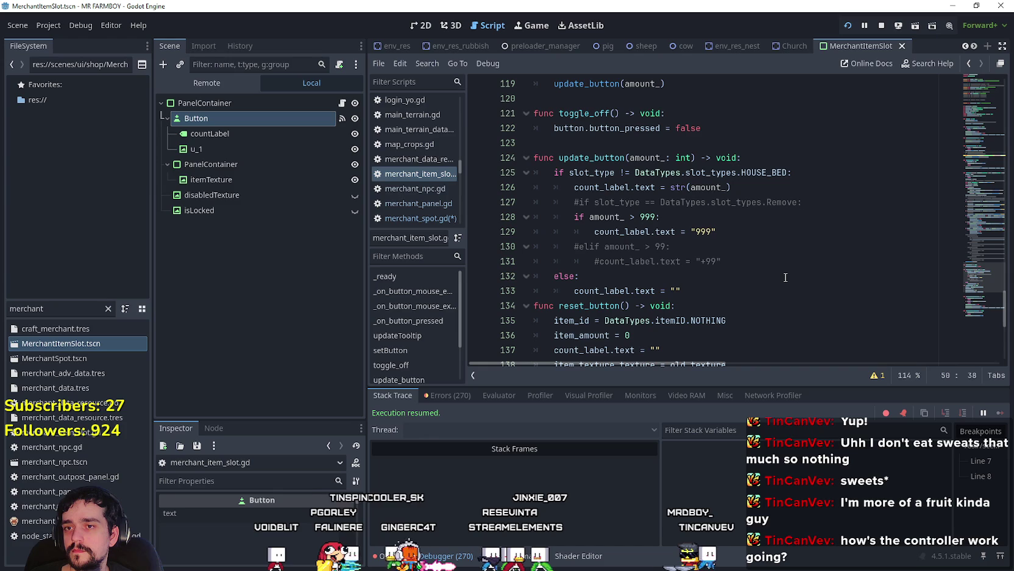
scroll(785, 278, "down", 4)
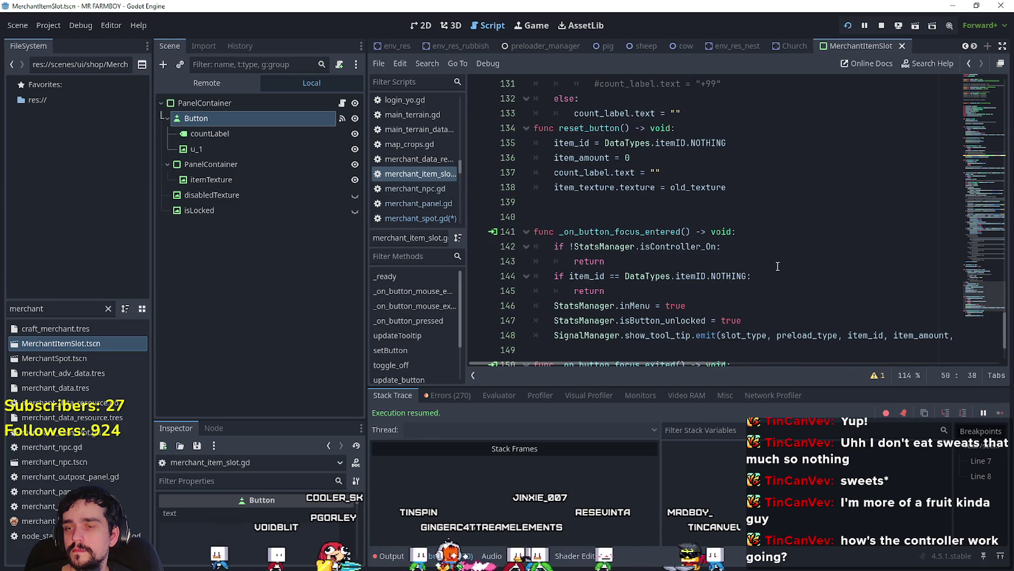
left_click(654, 221)
scroll(739, 262, "down", 2)
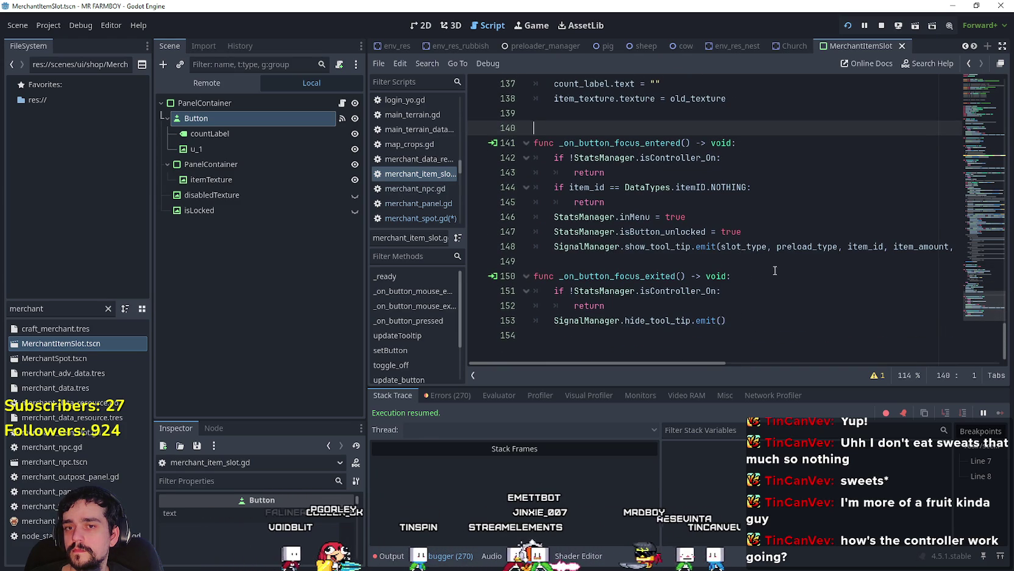
mouse_move(974, 305)
left_mouse_down()
mouse_move(977, 113)
mouse_move(986, 102)
mouse_move(991, 126)
left_mouse_up()
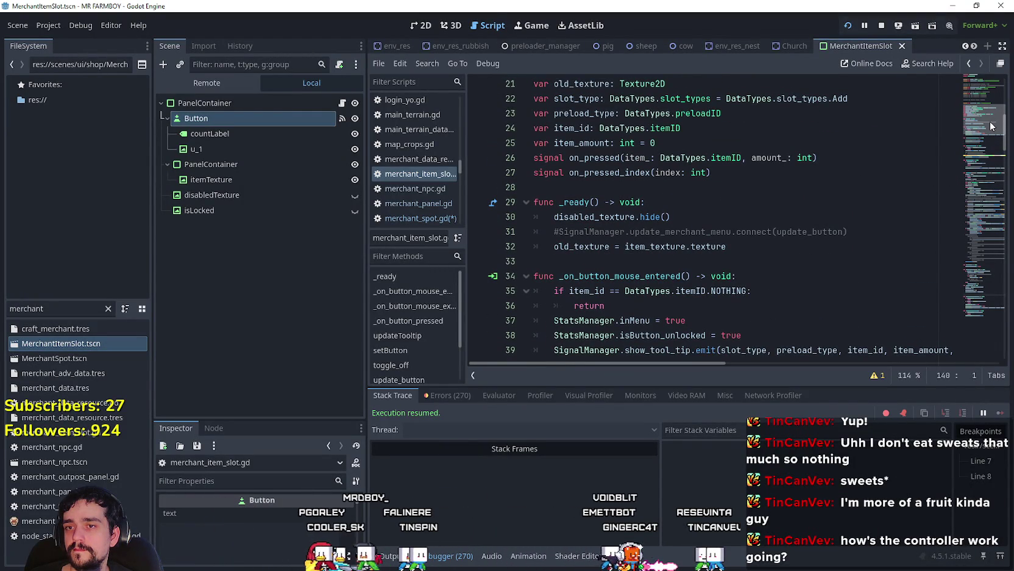
left_click(796, 247)
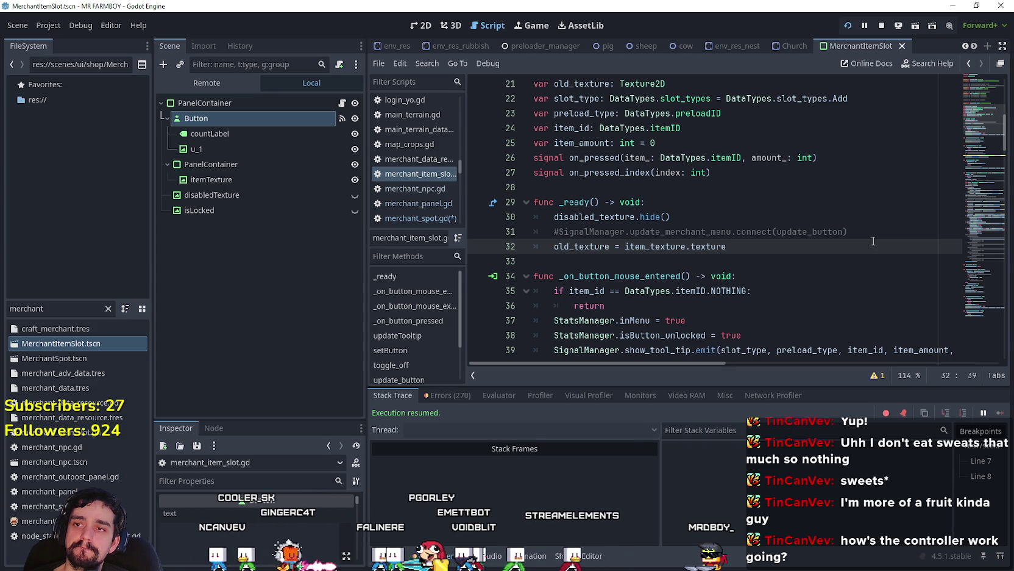
scroll(884, 250, "up", 1)
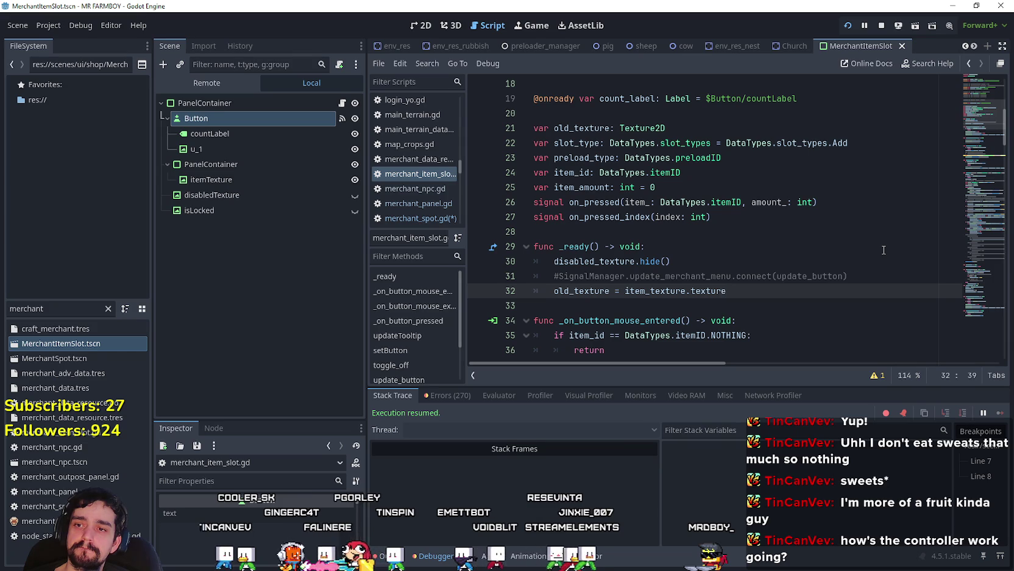
Step: Add 'SignalManager.update_visual_button.connect(update_button_2)' as a new line after line 32 in _ready
key("Return")
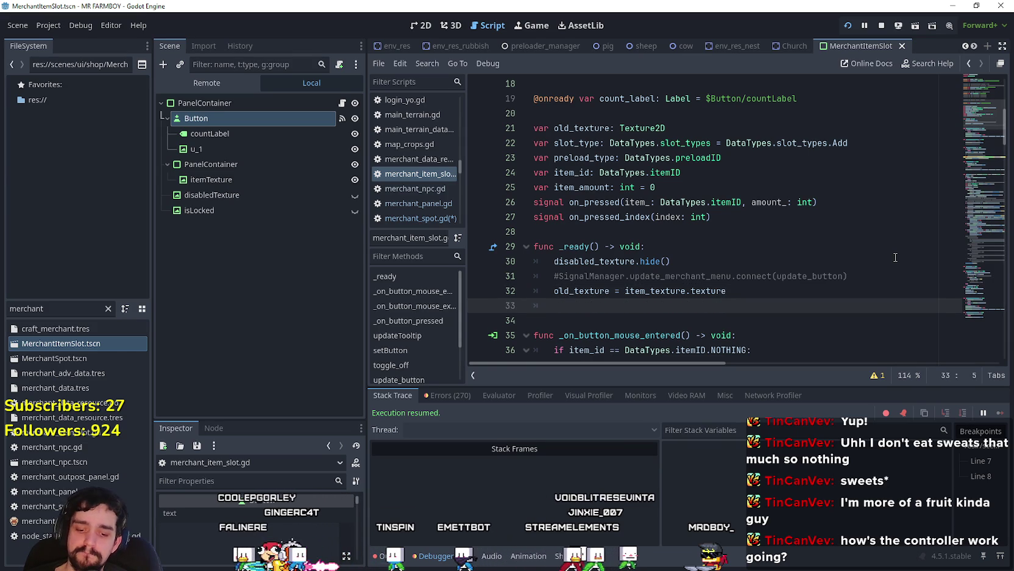
type("Signa")
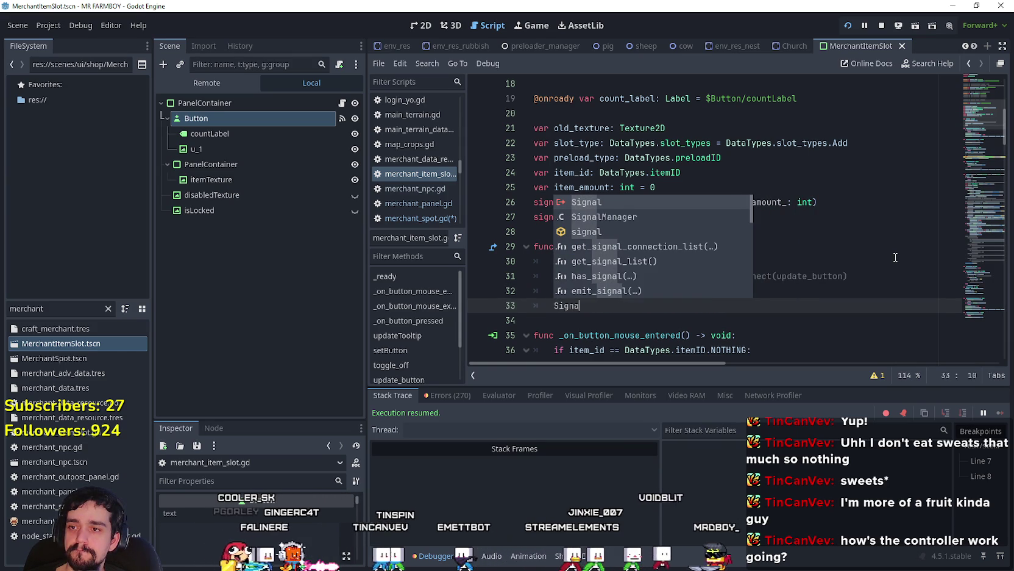
key("Down")
key("Return")
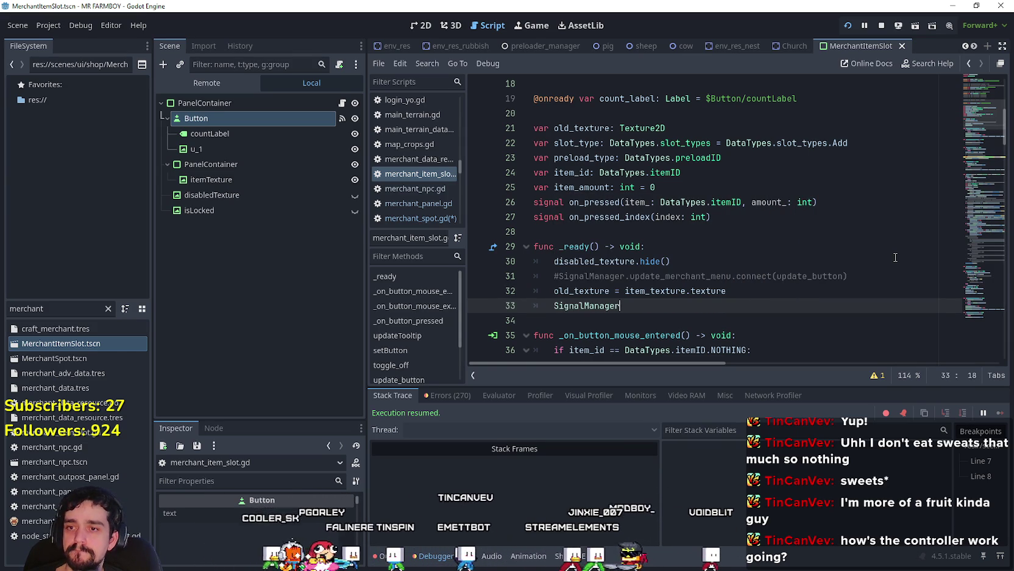
type(".update_")
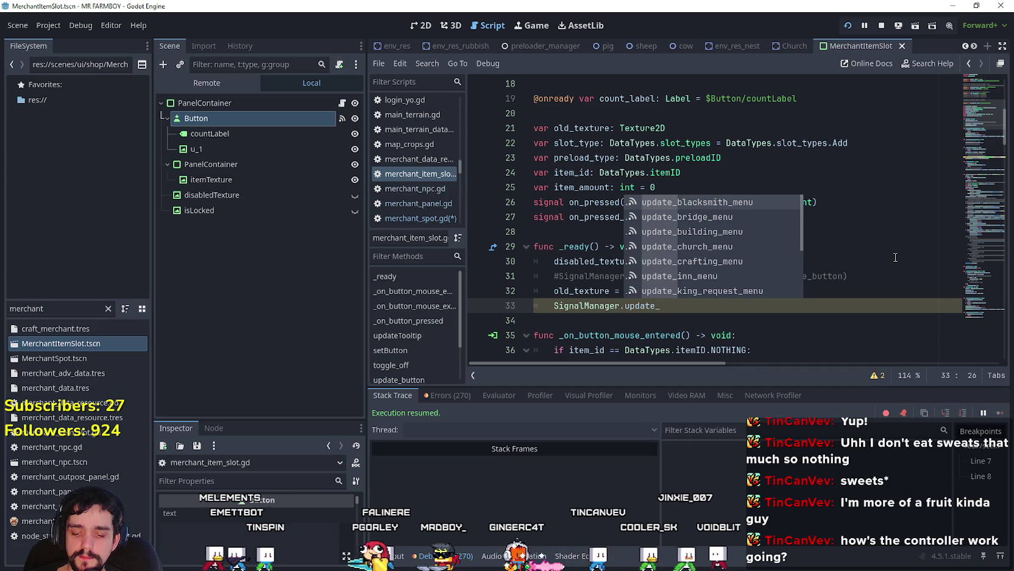
type("visual_")
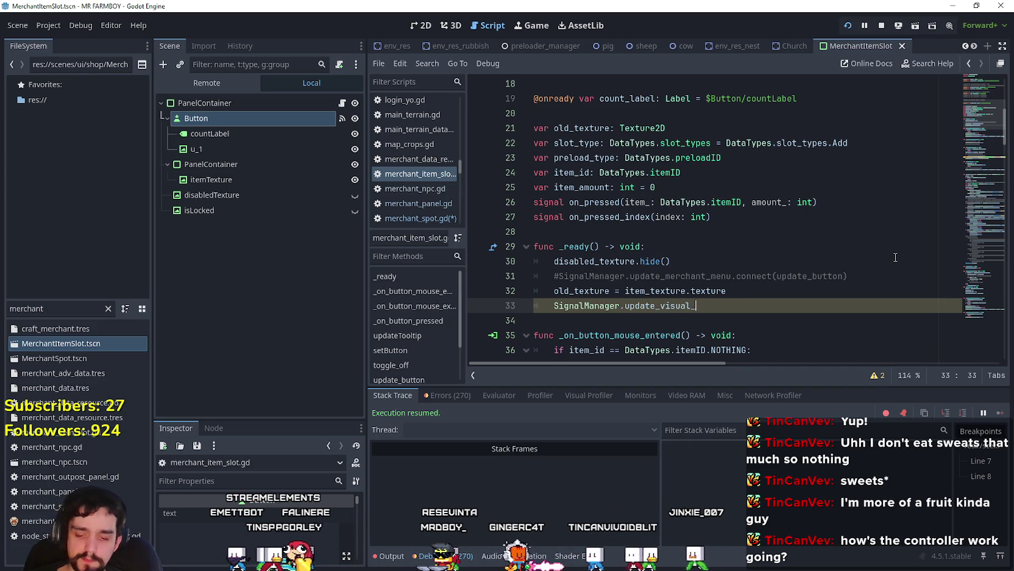
type("button.connect(update")
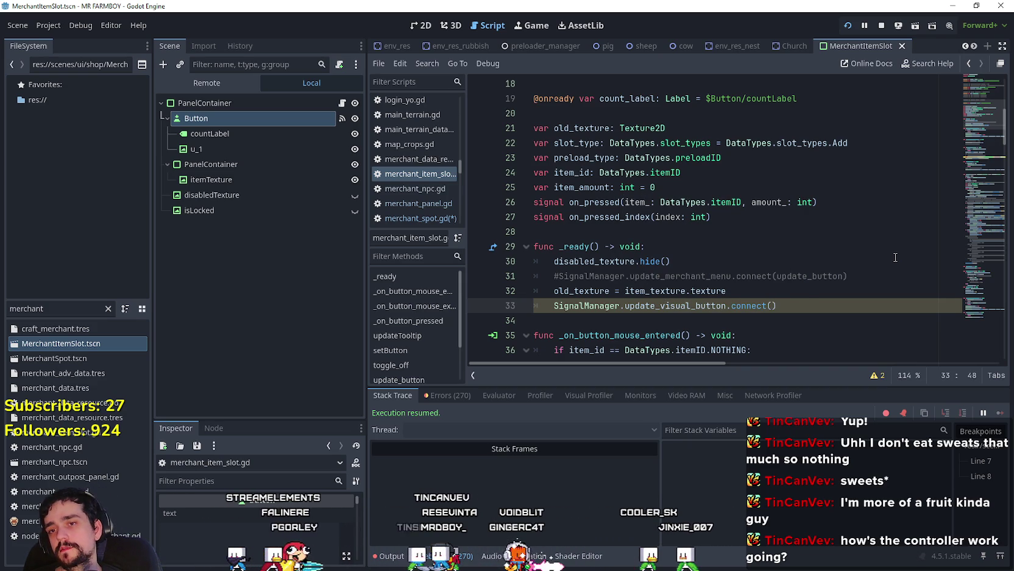
type("_butto")
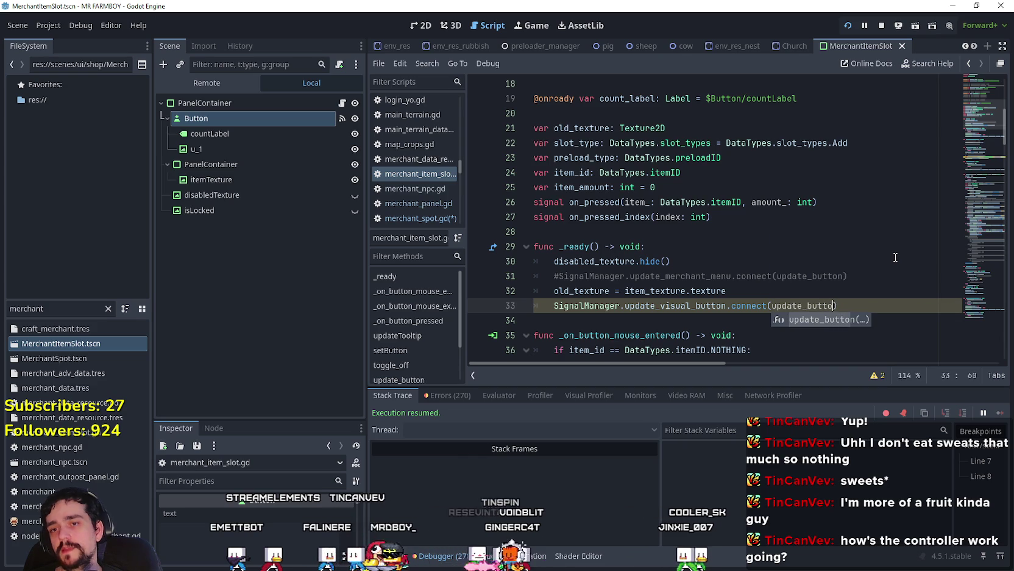
type("n_2")
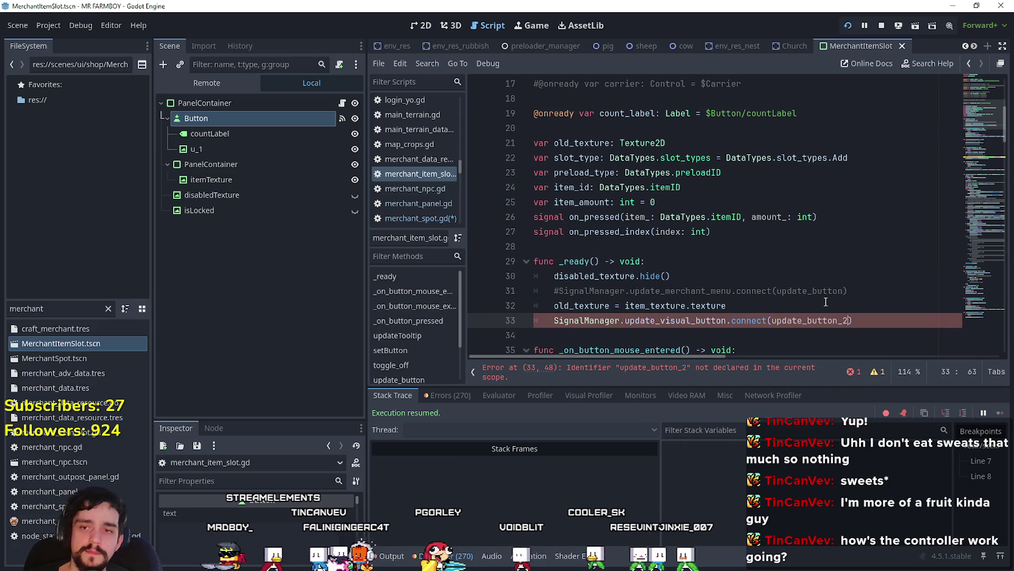
double_click(818, 320)
Step: Declare a new 'func update_button_2() -> void:' below the toggle_off function
scroll(782, 296, "down", 5)
scroll(597, 255, "down", 10)
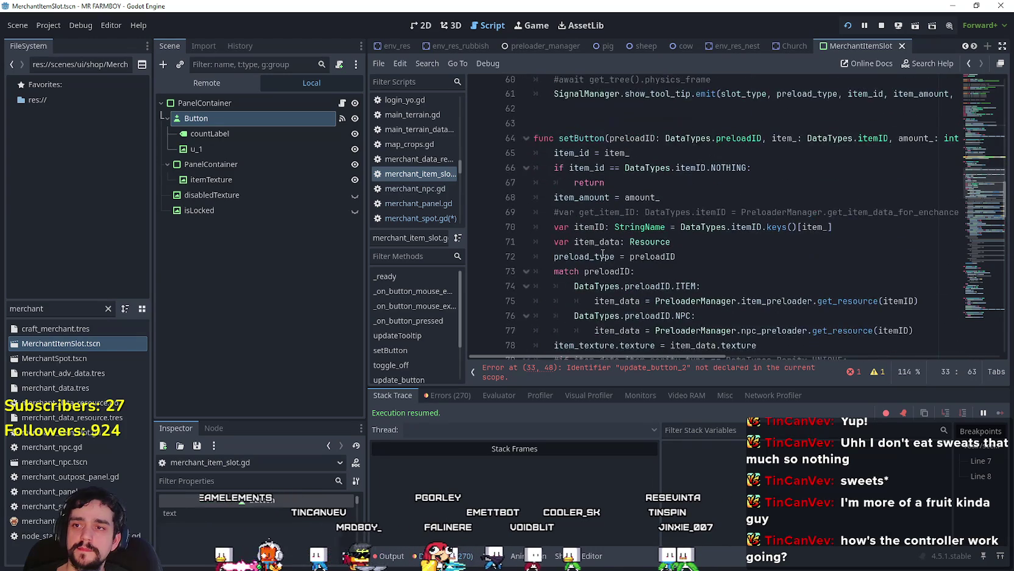
scroll(603, 254, "down", 18)
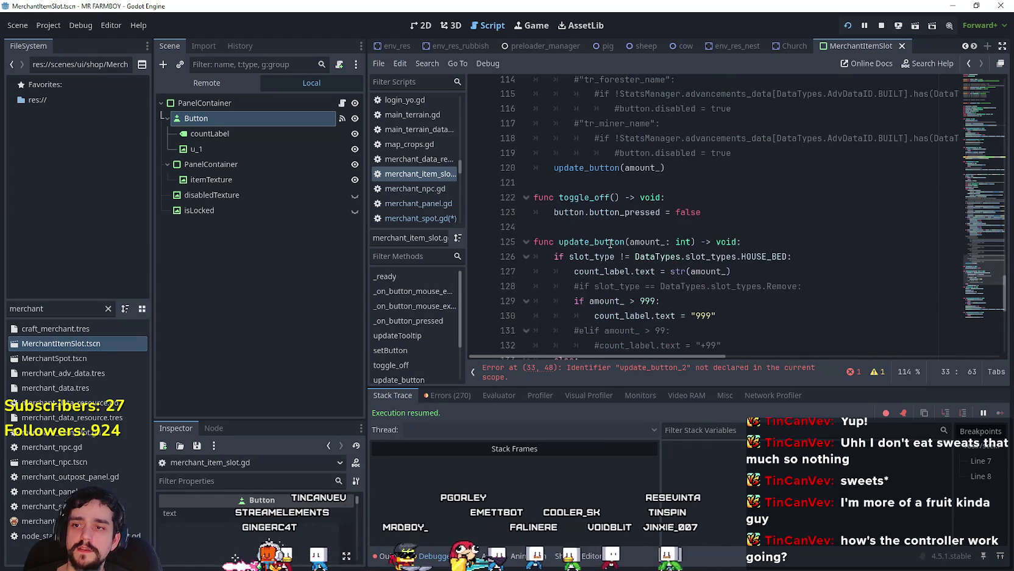
left_click(650, 183)
key("Down")
key("Down")
key("Down")
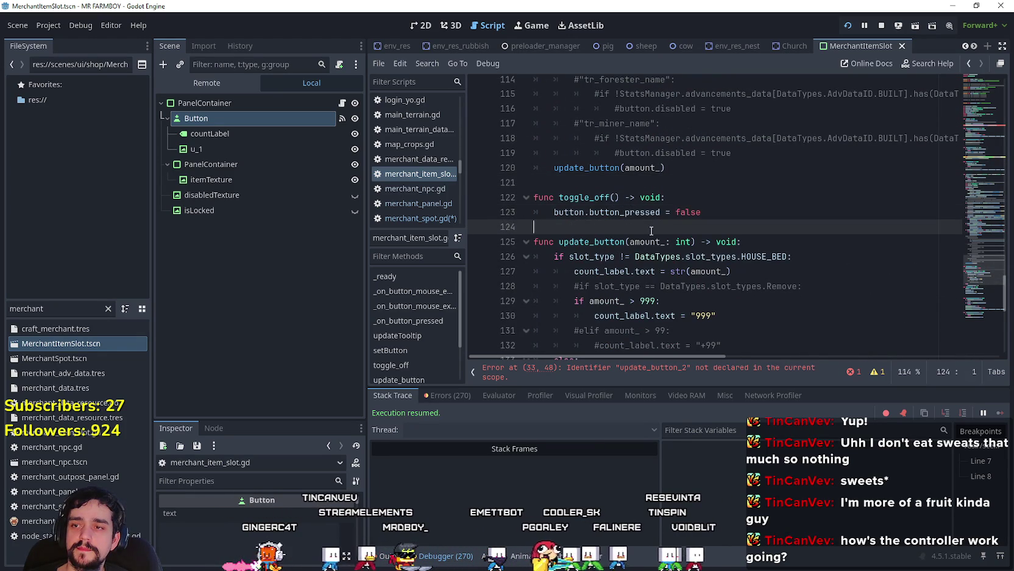
key("Return")
type("func update_button_2(")
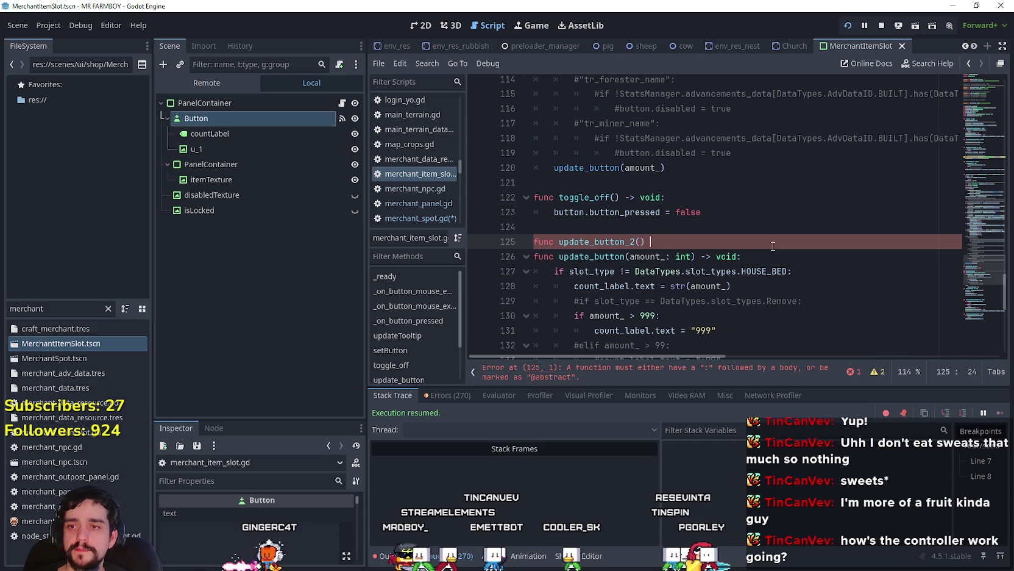
type("oid:")
key("Return")
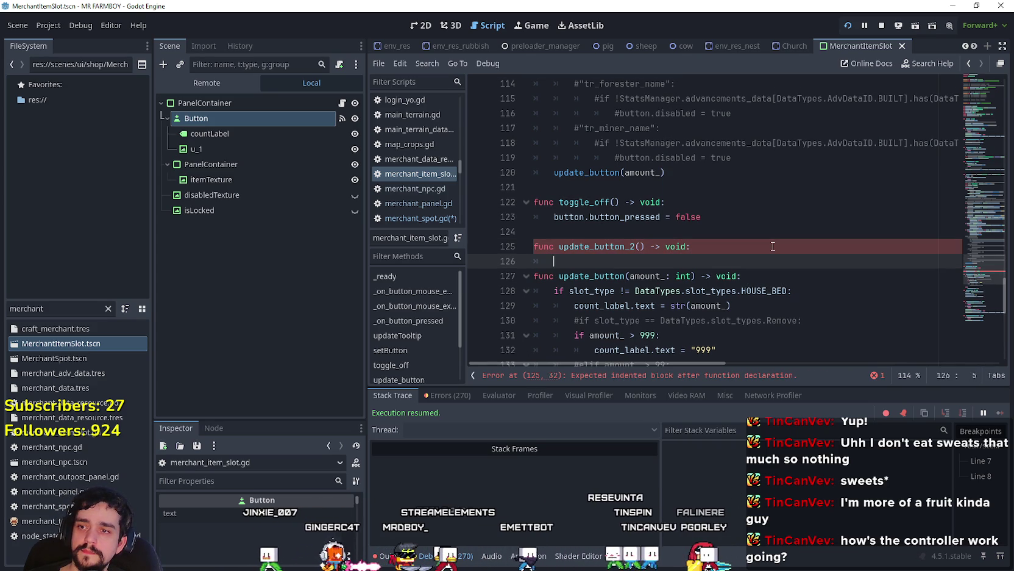
Step: Start the new function's body with an unfinished 'if data' line
type("if sl")
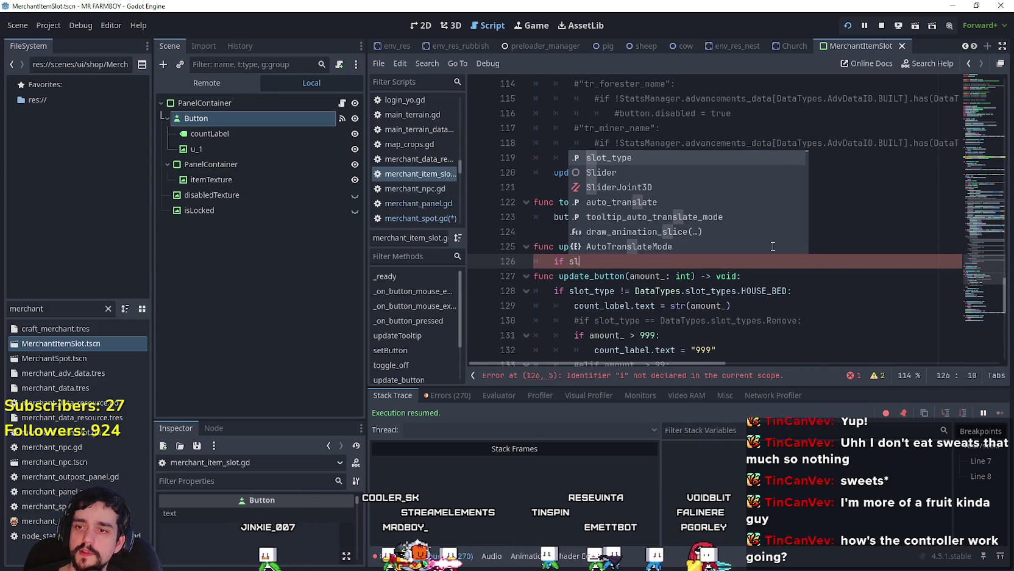
key("BackSpace")
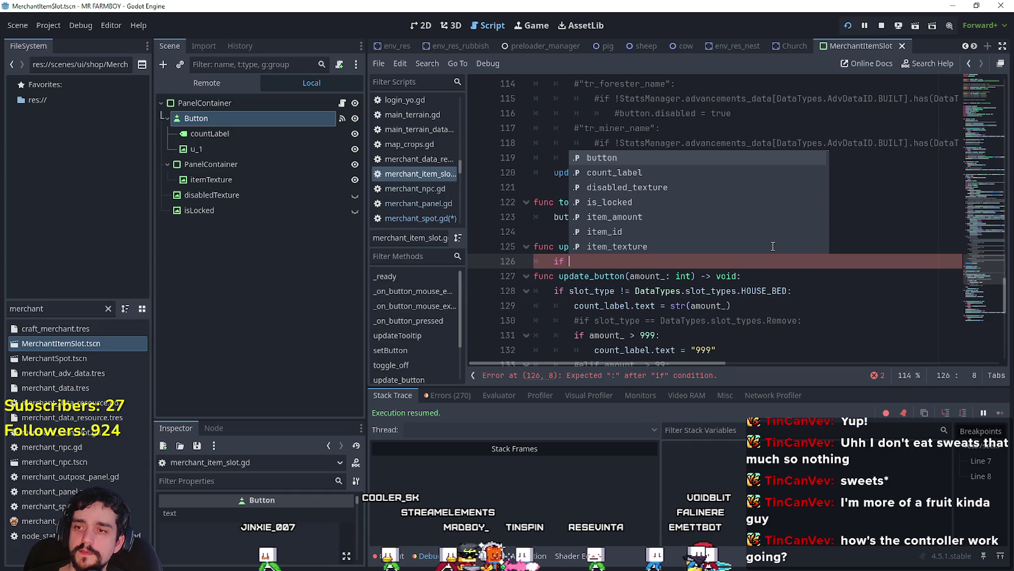
scroll(714, 312, "down", 1)
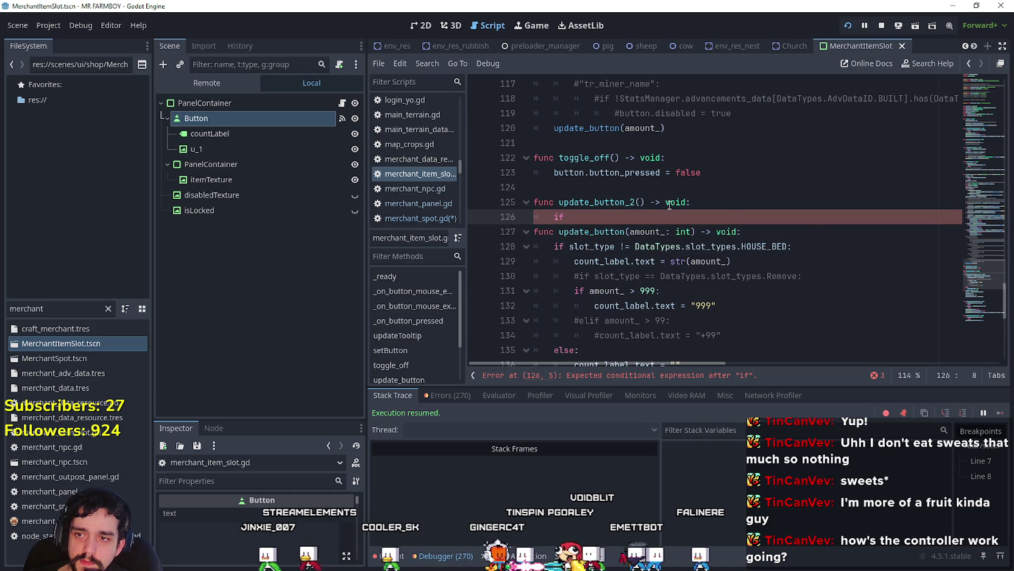
type("data")
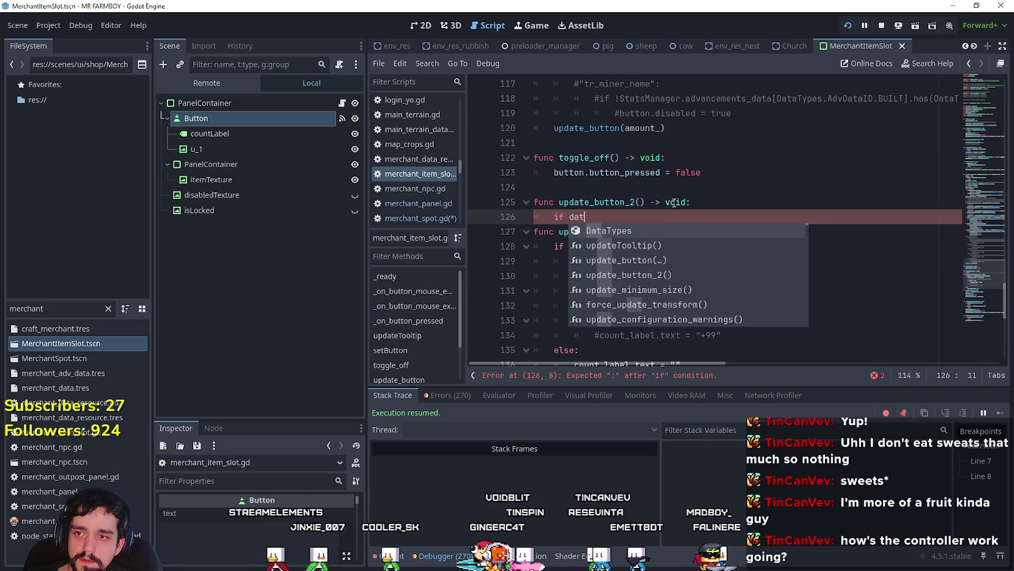
left_click(959, 83)
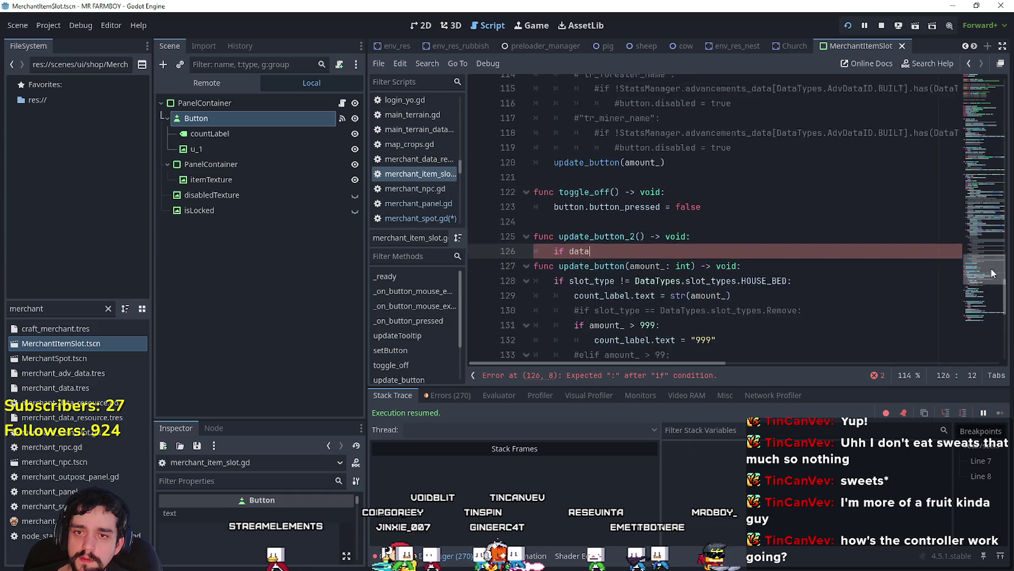
scroll(689, 297, "down", 1)
scroll(686, 289, "up", 1)
scroll(638, 288, "down", 1)
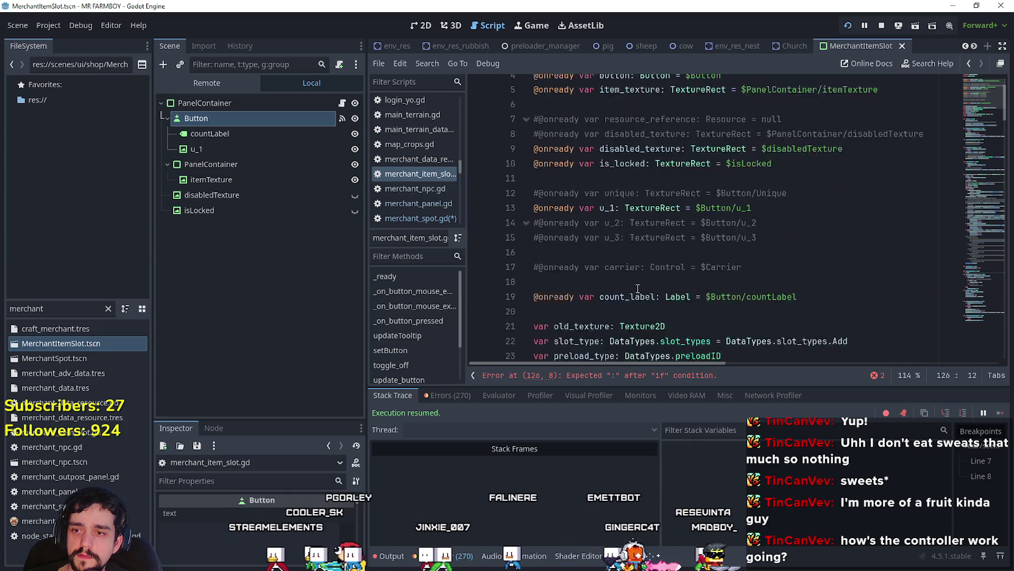
scroll(638, 288, "down", 2)
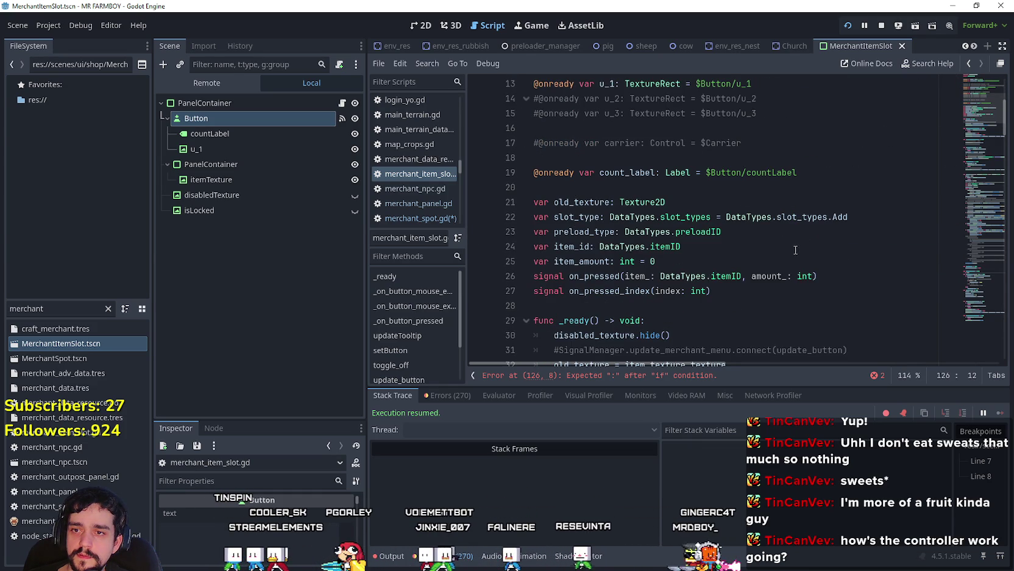
scroll(796, 248, "down", 2)
scroll(597, 248, "up", 6)
scroll(670, 183, "down", 2)
scroll(774, 214, "up", 2)
scroll(772, 211, "down", 3)
scroll(748, 187, "up", 3)
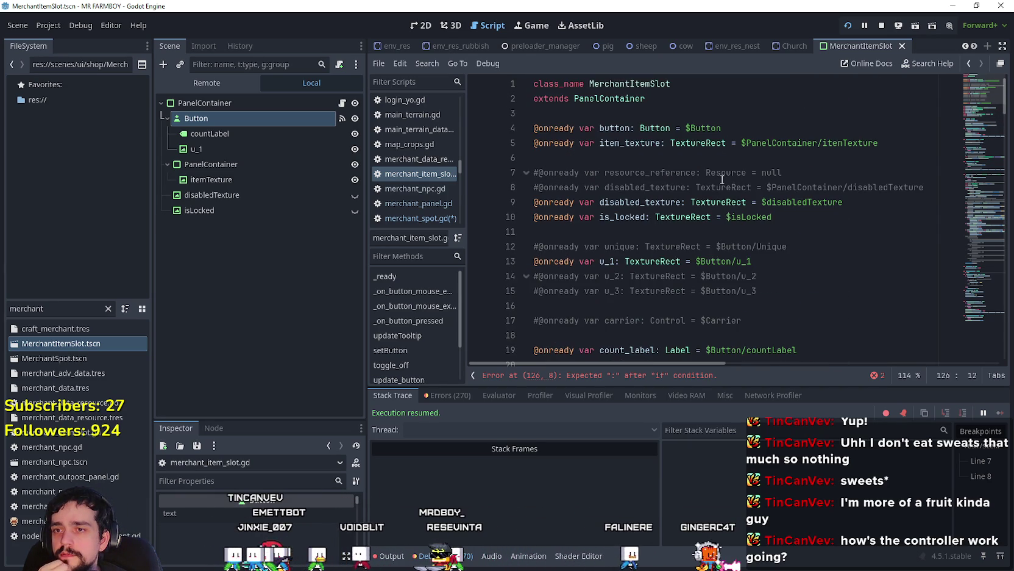
double_click(649, 172)
left_click(968, 195)
mouse_move(968, 195)
left_mouse_down()
mouse_move(979, 259)
mouse_move(982, 232)
mouse_move(973, 183)
mouse_move(962, 280)
mouse_move(948, 71)
mouse_move(982, 283)
mouse_move(968, 345)
mouse_move(945, 85)
mouse_move(951, 103)
left_mouse_up()
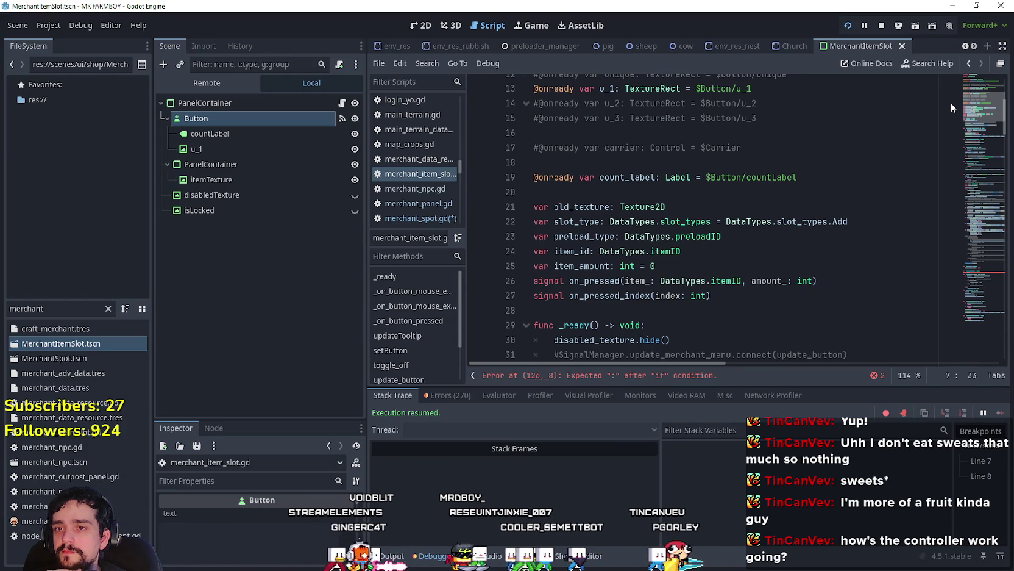
Step: Delete the unfinished update_button_2 stub on lines 125–126
scroll(925, 349, "down", 20)
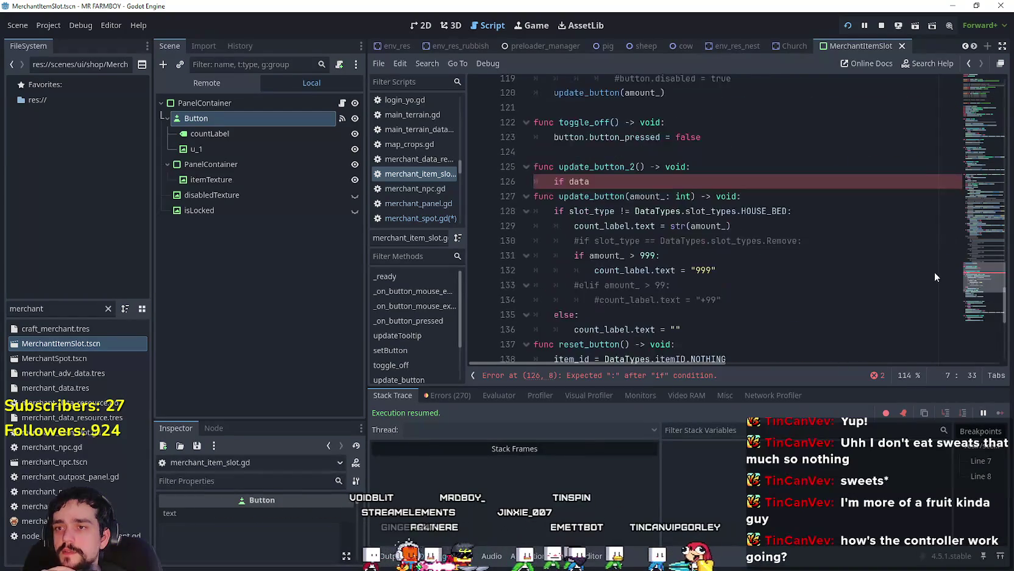
scroll(936, 275, "up", 1)
left_click_drag(589, 196, 523, 181)
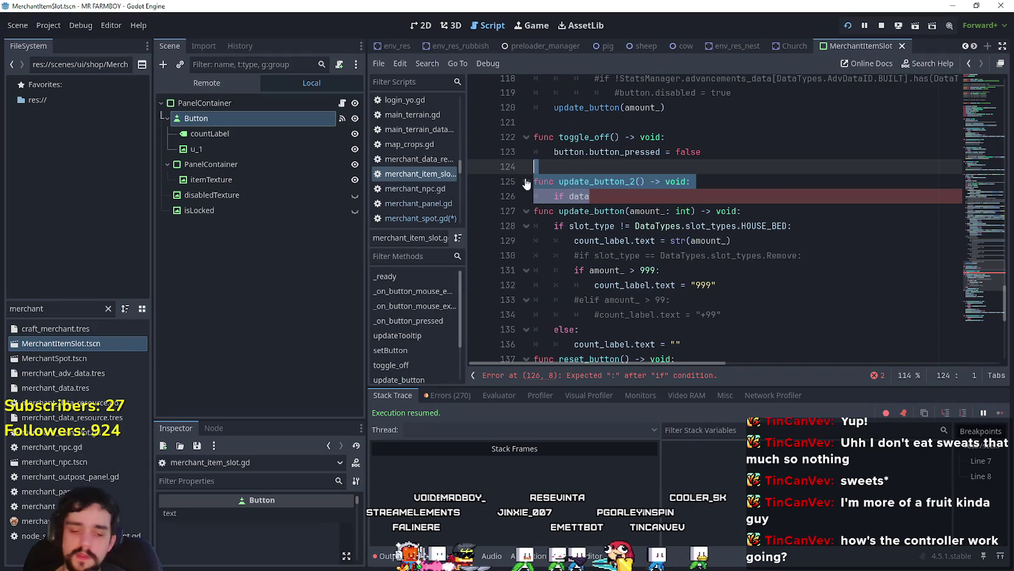
key("BackSpace")
scroll(708, 233, "up", 20)
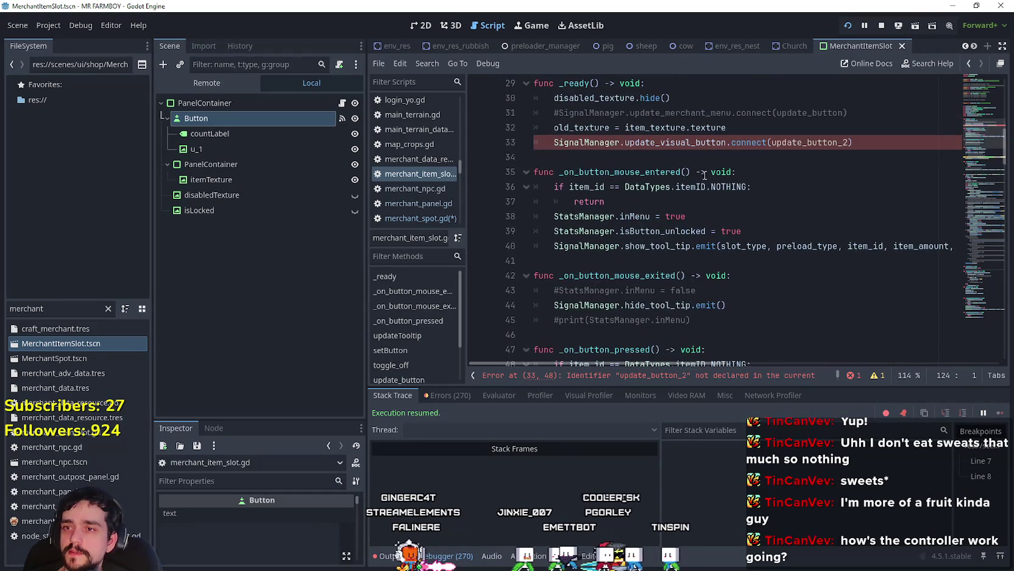
scroll(786, 213, "up", 2)
mouse_move(853, 231)
left_mouse_down()
mouse_move(486, 217)
mouse_move(487, 239)
left_mouse_up()
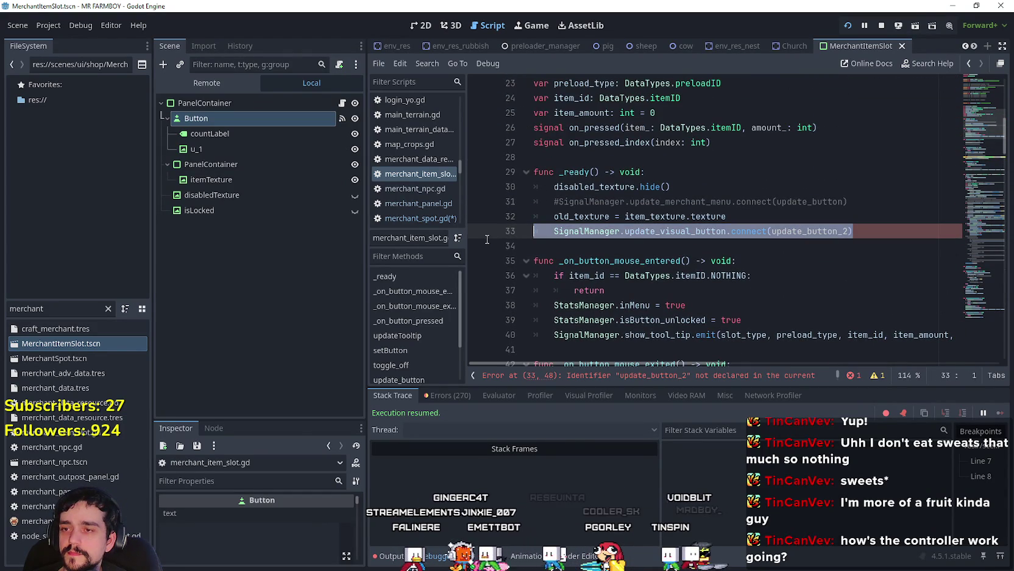
Step: Return to _ready and put the caret at the end of line 33's connect call
scroll(650, 267, "up", 2)
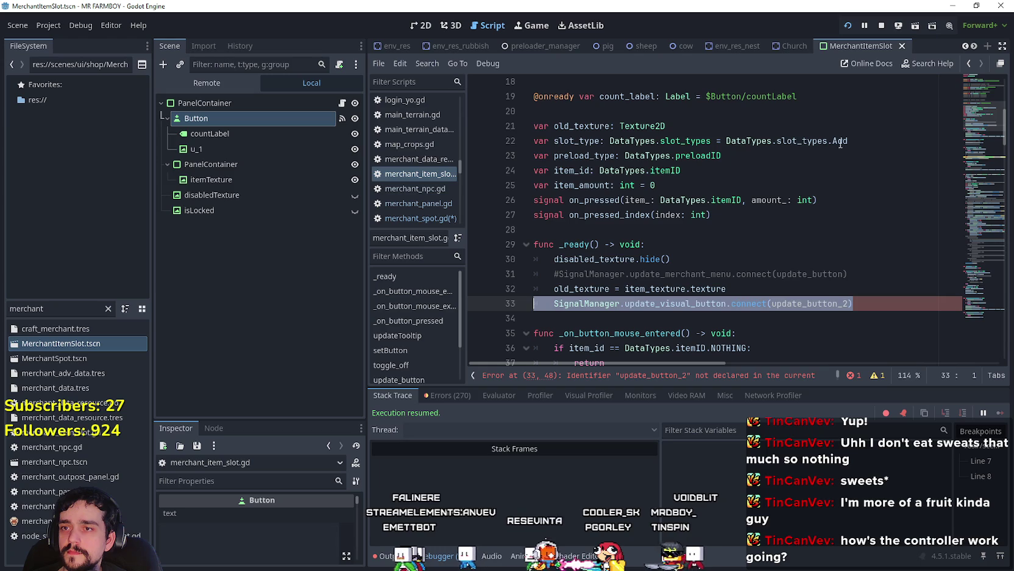
scroll(734, 294, "up", 3)
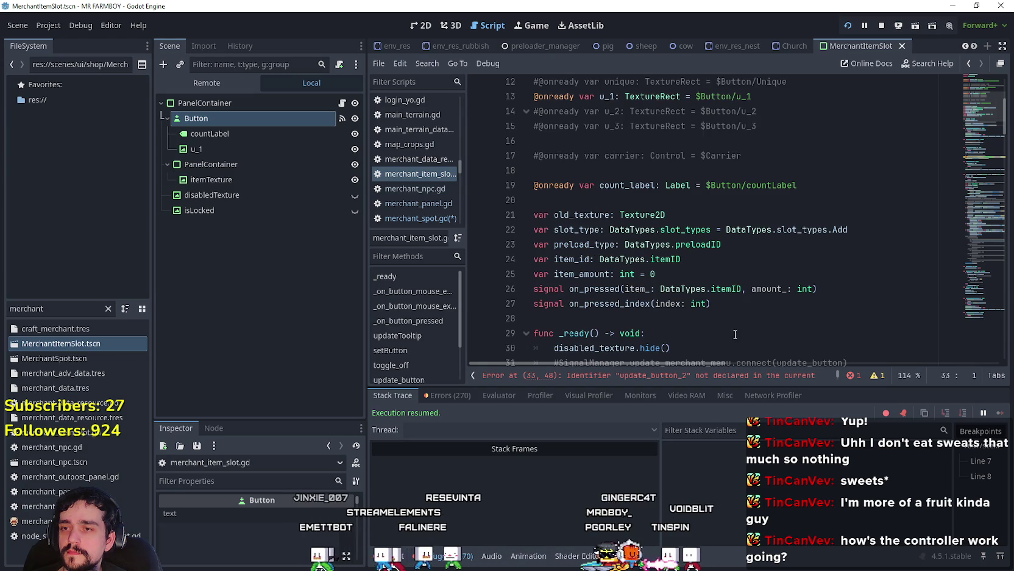
scroll(733, 293, "up", 2)
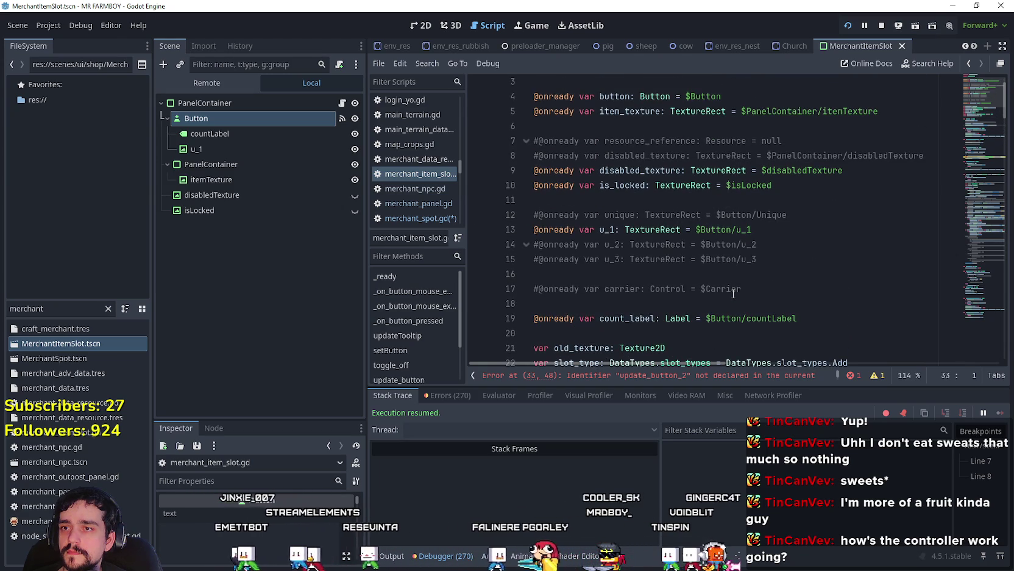
scroll(600, 166, "up", 1)
scroll(600, 166, "up", 1)
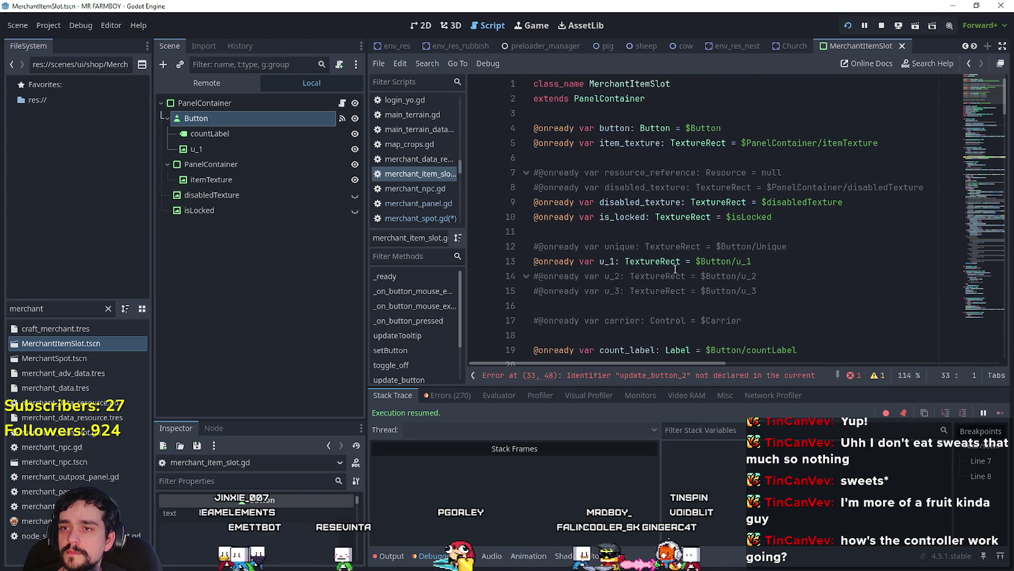
scroll(675, 269, "down", 2)
scroll(674, 269, "down", 3)
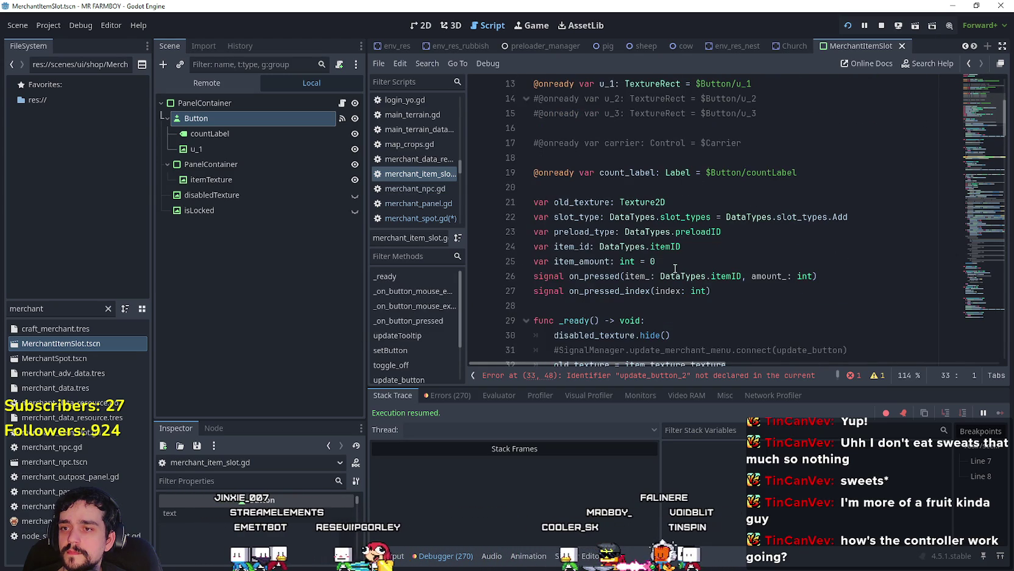
left_click(773, 308)
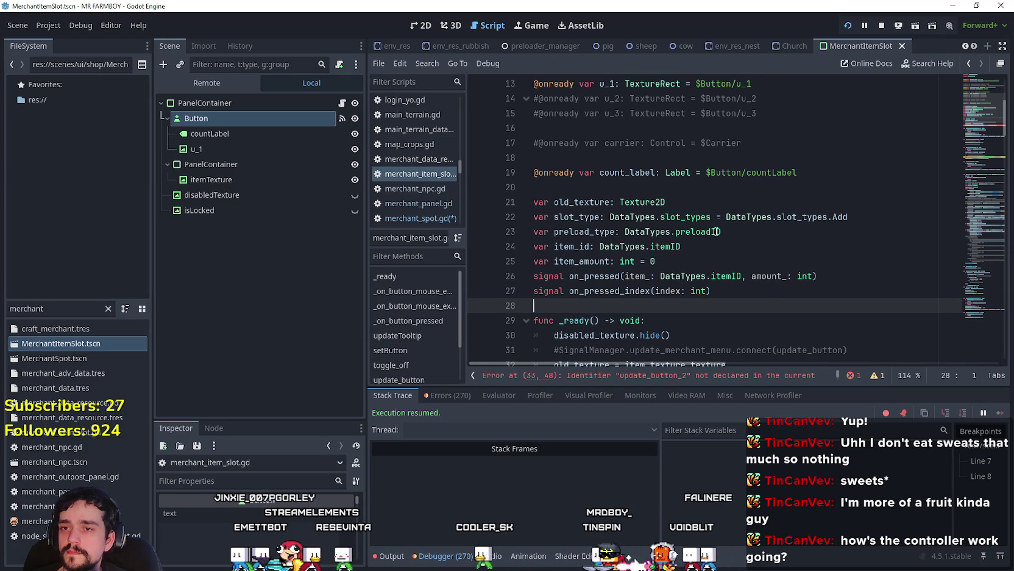
mouse_move(721, 234)
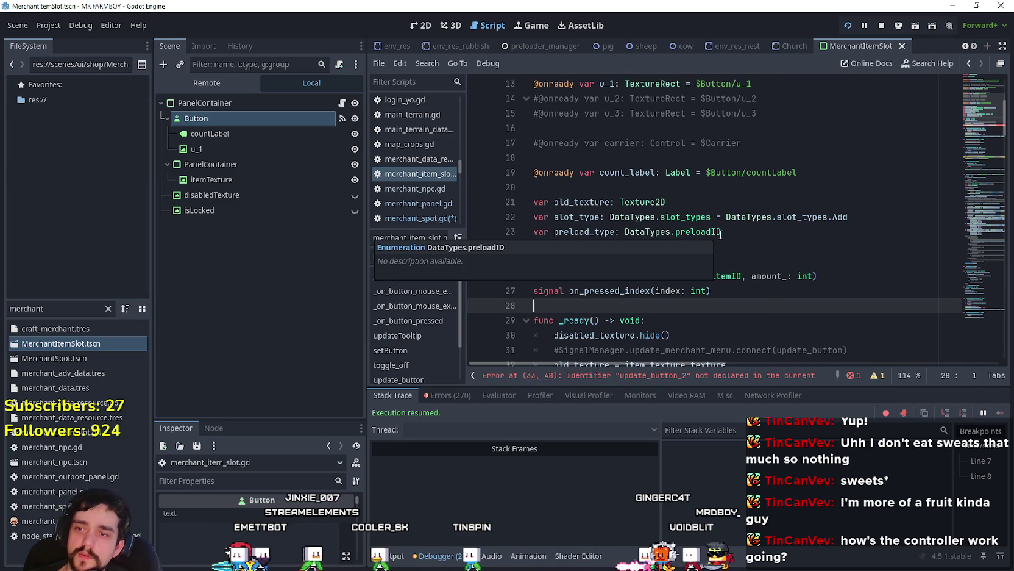
scroll(761, 205, "down", 1)
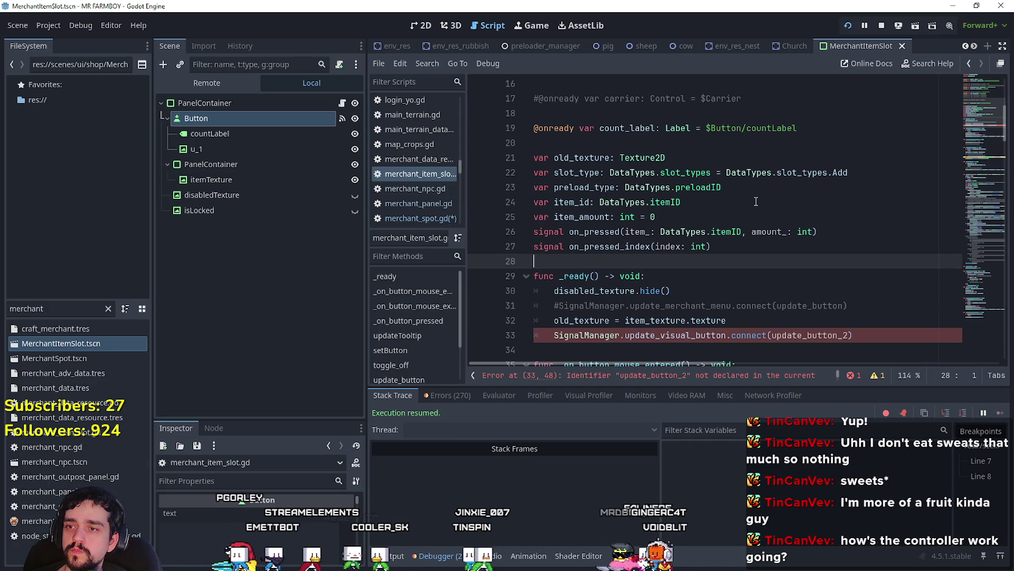
scroll(756, 201, "down", 1)
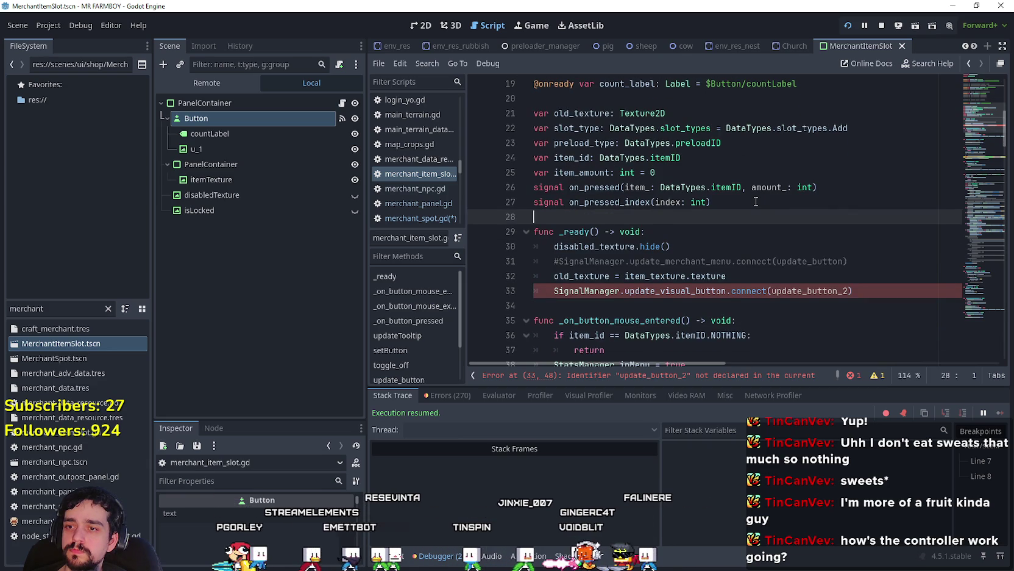
left_click(886, 293)
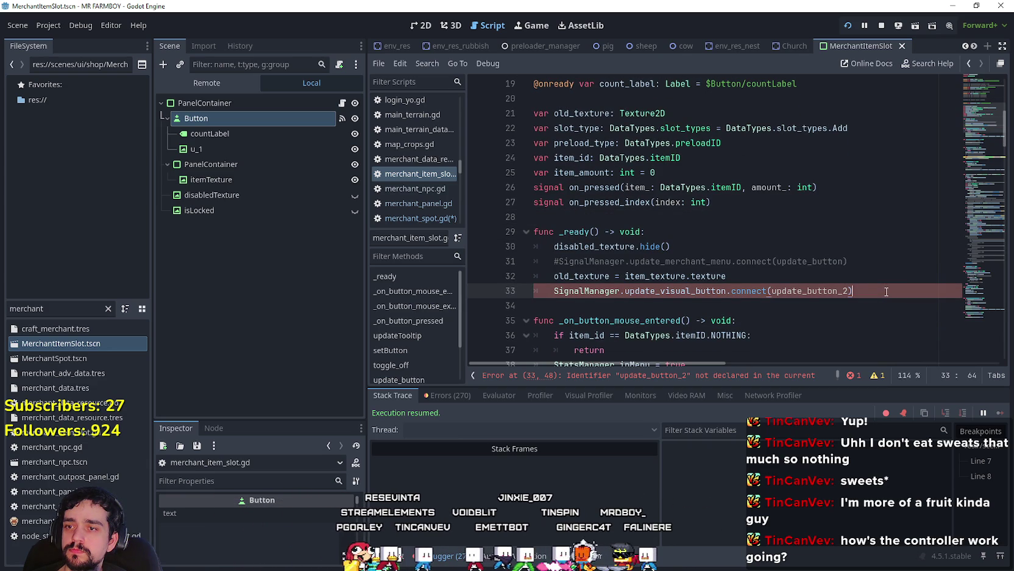
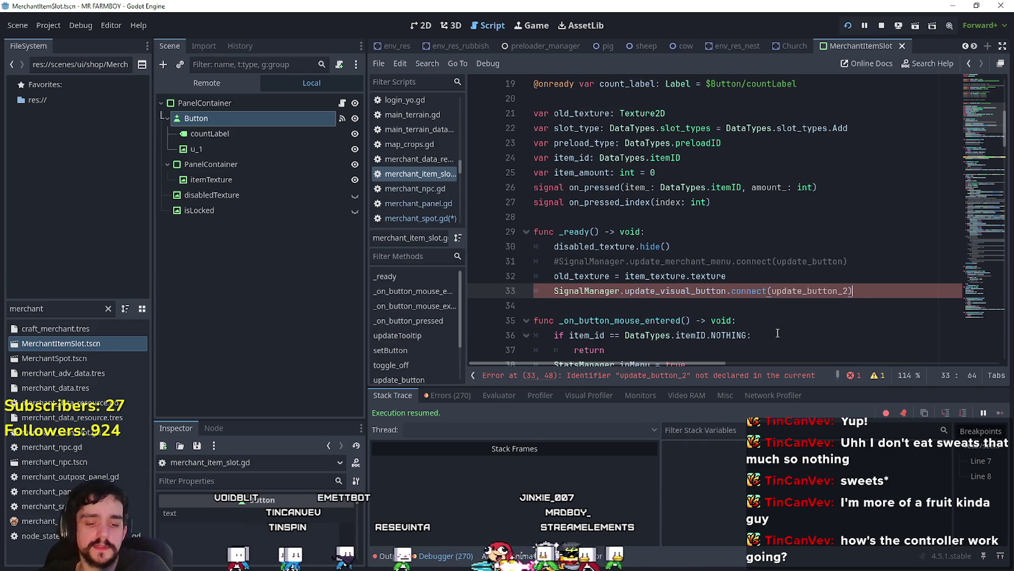
Step: Delete the SignalManager.update_visual_button.connect(update_button_2) line from _ready
key("ctrl+BackSpace")
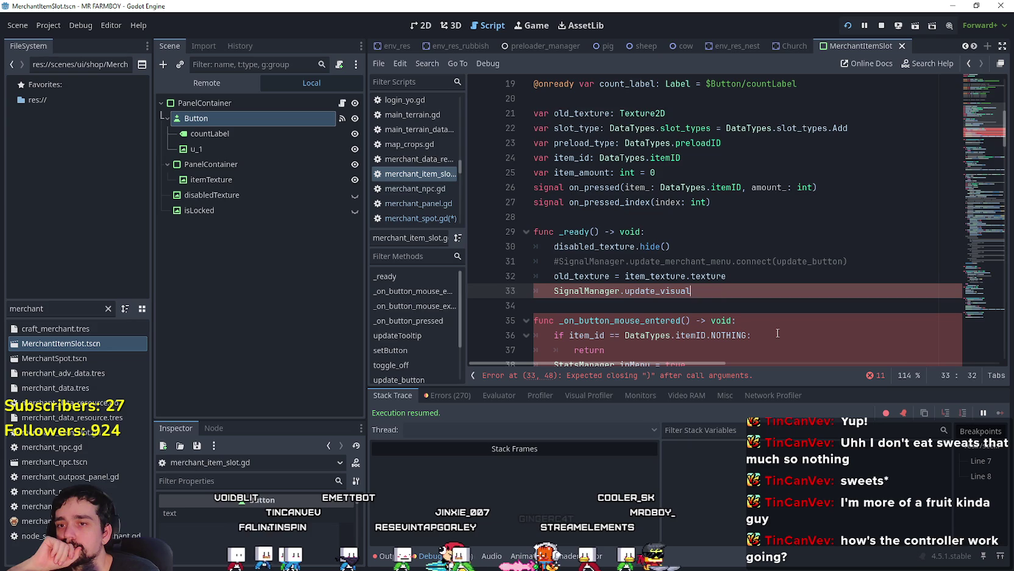
key("BackSpace")
key("BackSpace")
key("BackSpace")
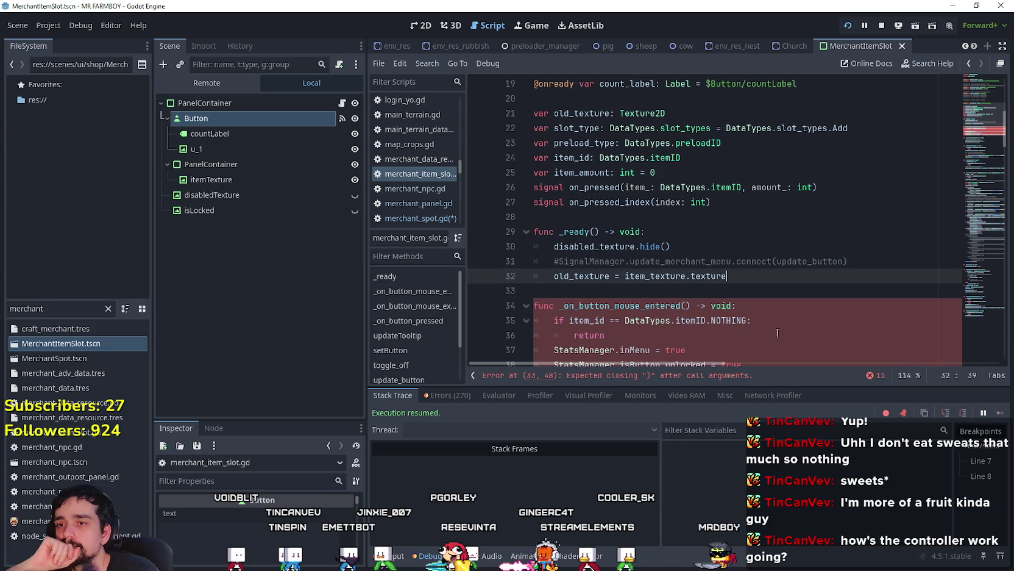
scroll(693, 289, "down", 13)
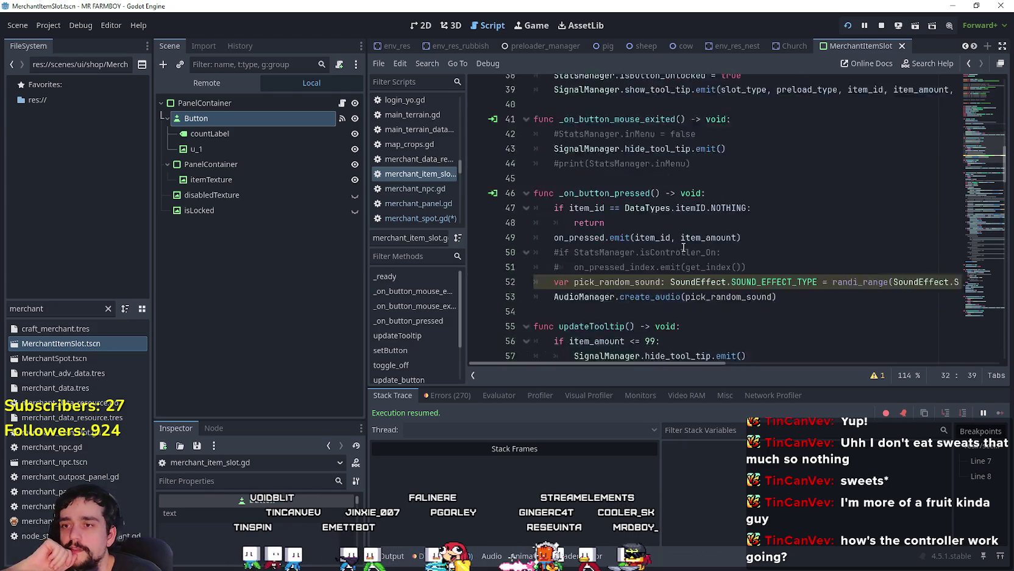
scroll(680, 251, "down", 2)
scroll(680, 251, "up", 4)
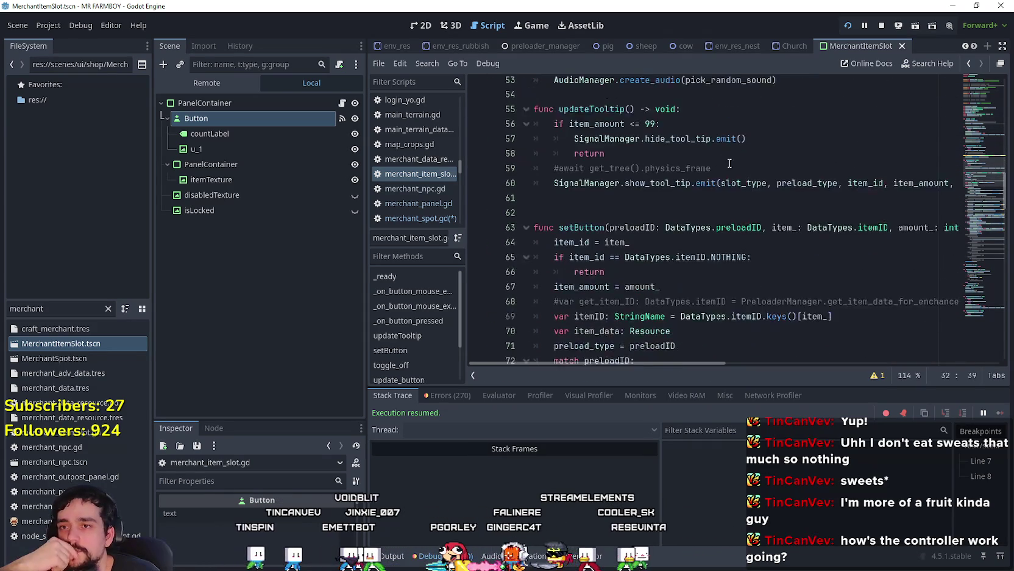
Step: Review the setButton, update_button and reset_button functions further down the script
left_click(626, 247)
left_click_drag(607, 246, 976, 245)
scroll(894, 244, "down", 5)
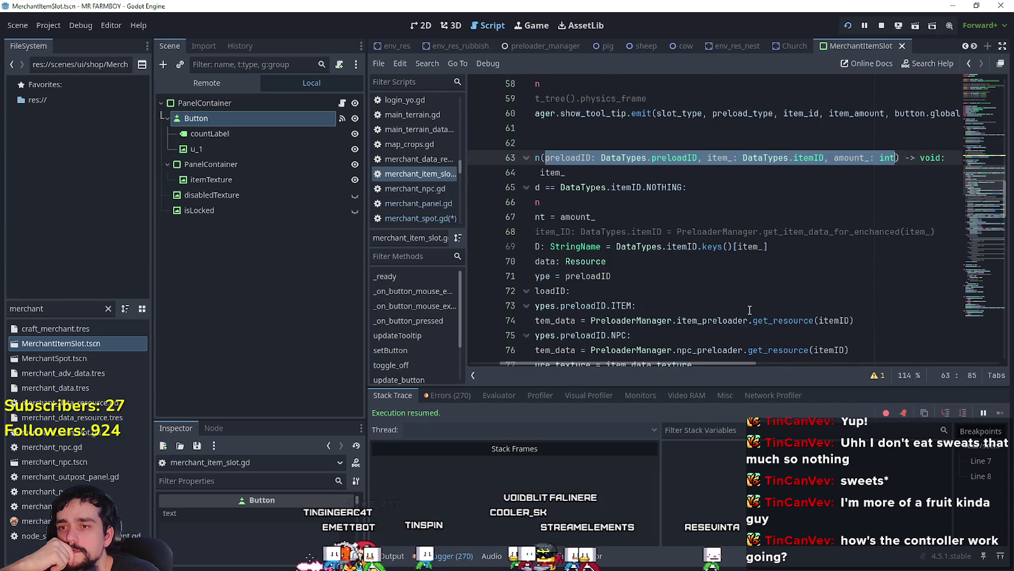
left_click_drag(743, 362, 713, 363)
scroll(582, 252, "down", 3)
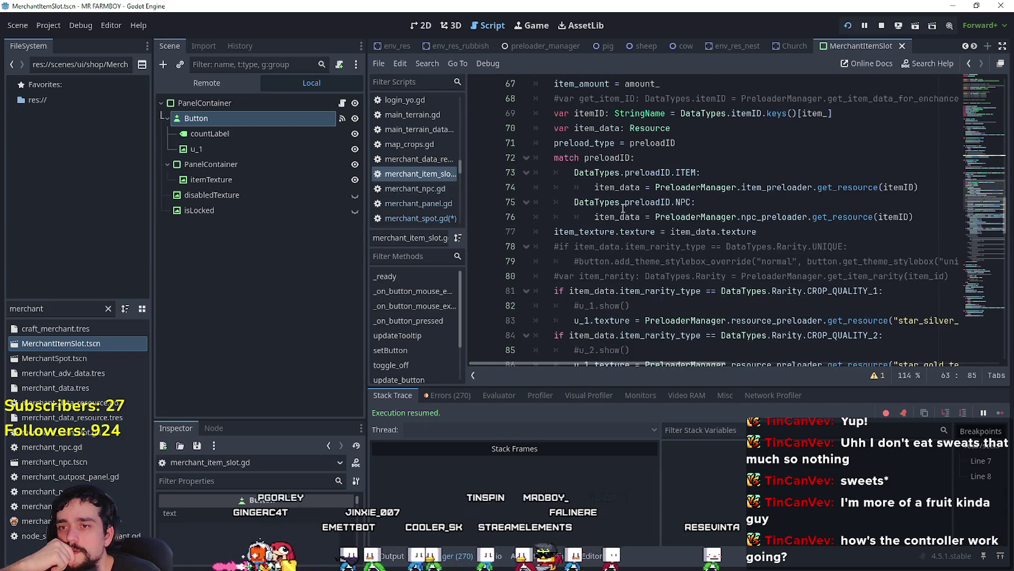
scroll(625, 205, "down", 4)
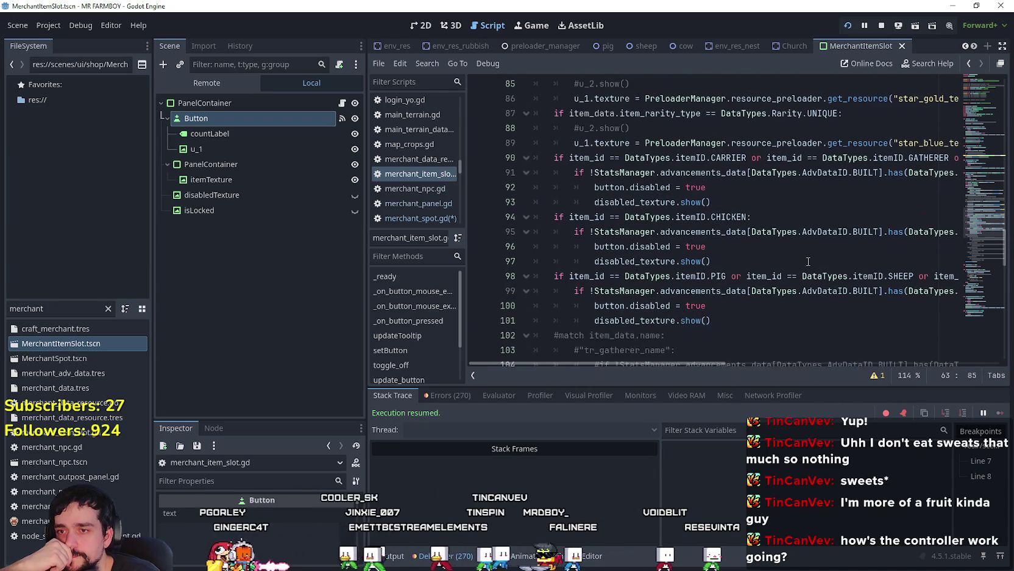
scroll(798, 262, "down", 2)
left_click(759, 234)
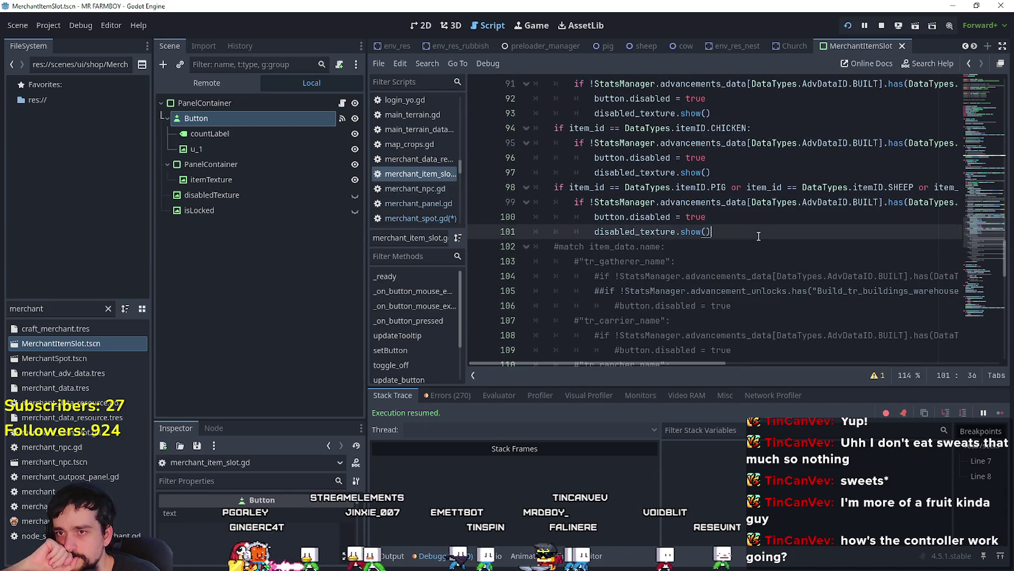
scroll(758, 235, "down", 6)
scroll(759, 236, "down", 2)
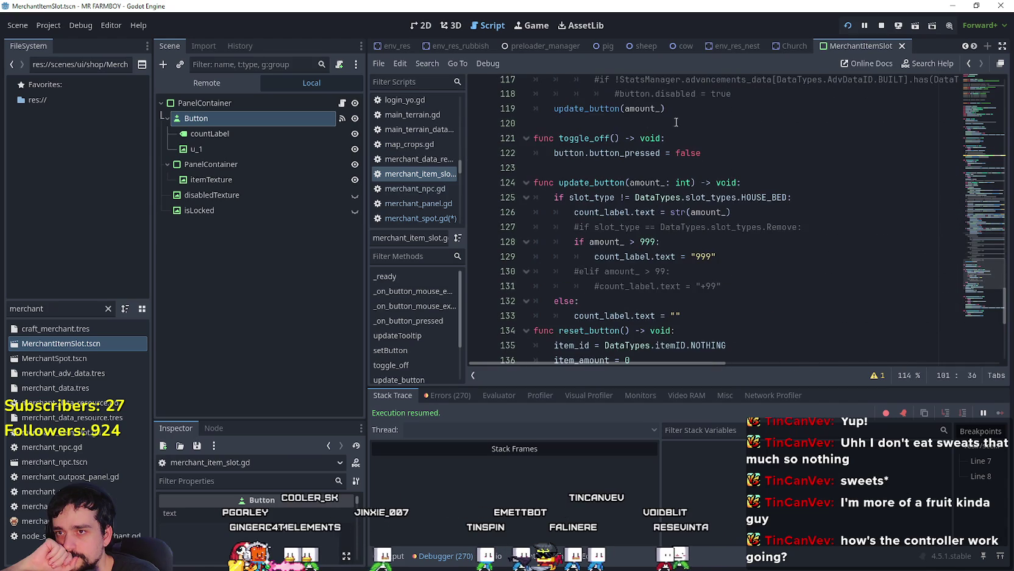
left_click(588, 109)
scroll(585, 106, "down", 3)
left_click(703, 183)
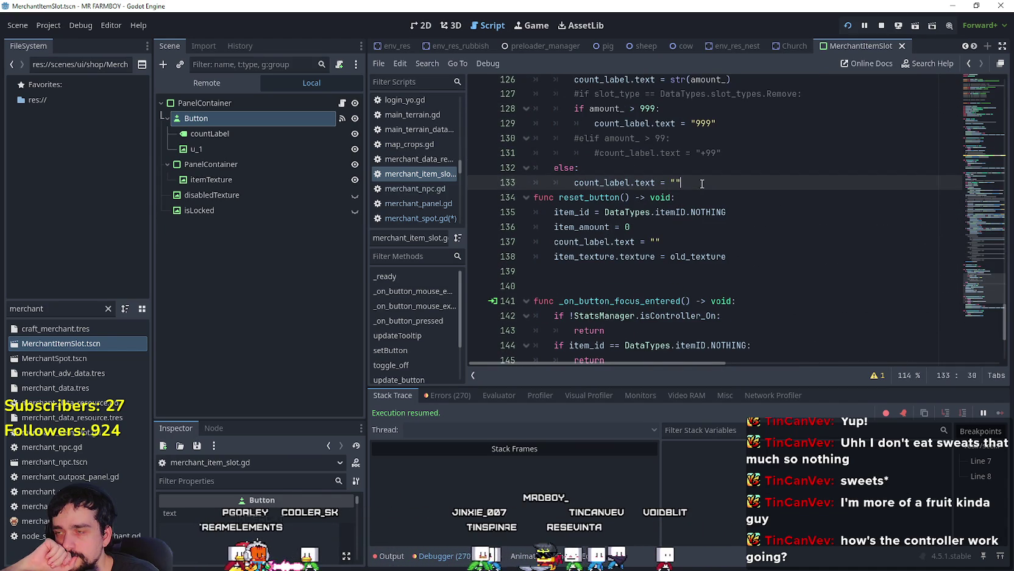
Step: Filter the FileSystem for 'merchant' and select MerchantSpot.tscn
left_click(108, 310)
type("mer")
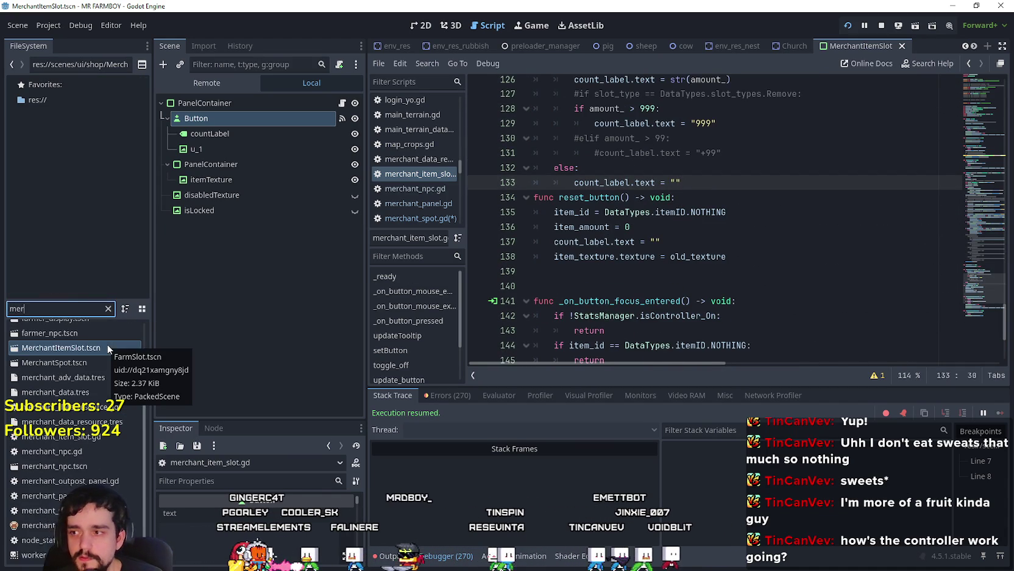
type("chant")
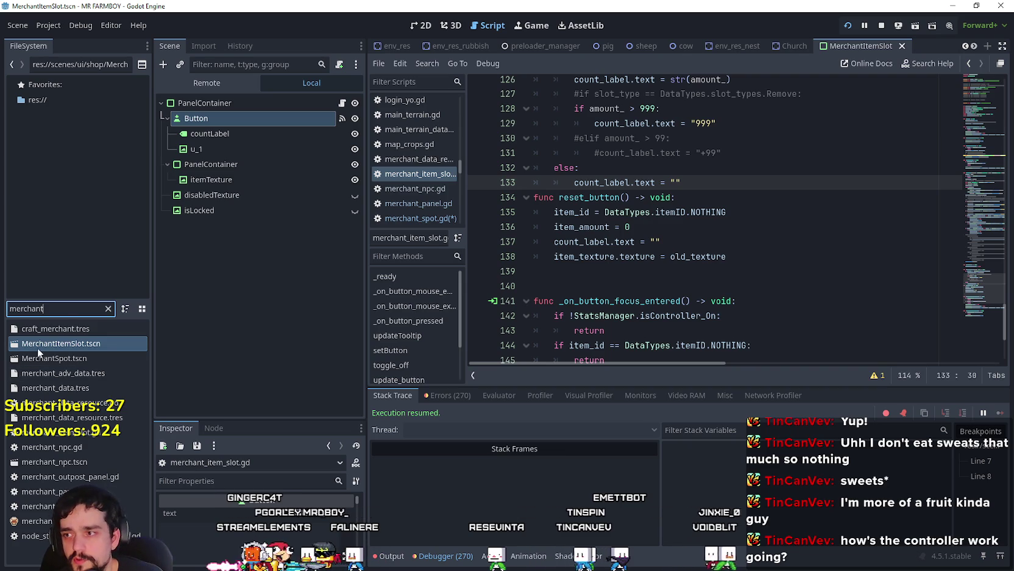
left_click(38, 358)
Step: Filter the FileSystem for 'game_' and open game_screen.tscn
double_click(73, 308)
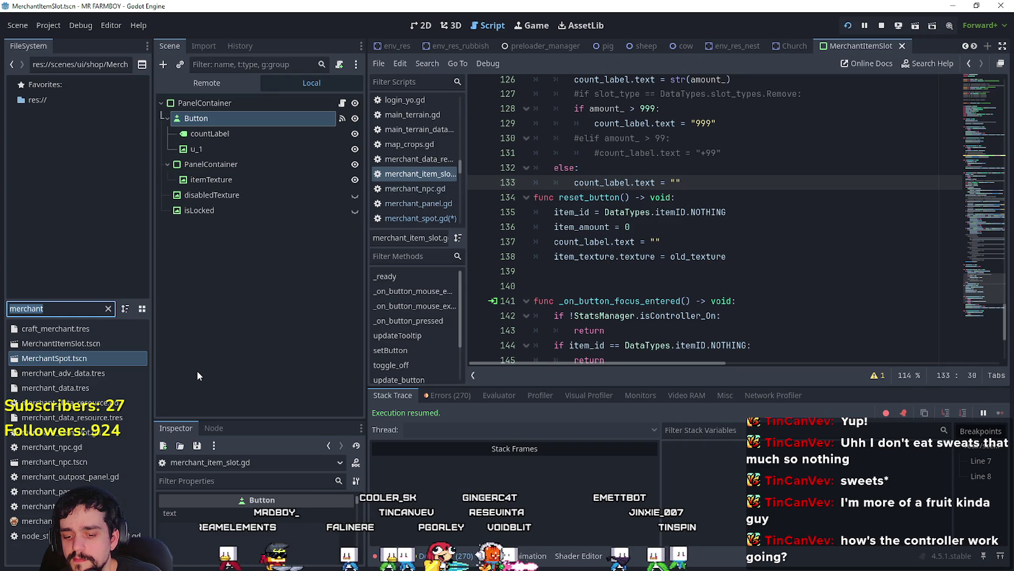
type("game_")
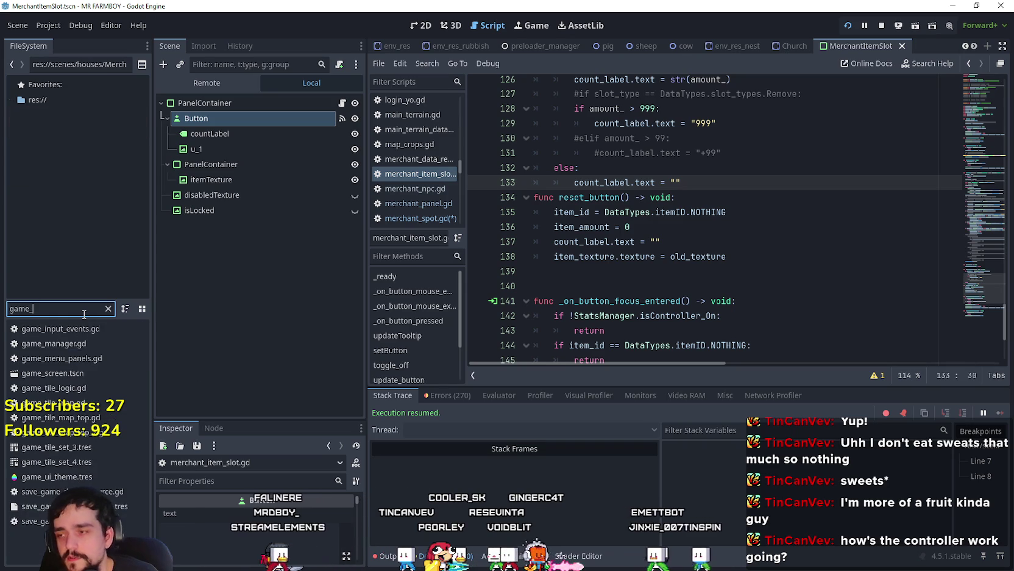
left_click(58, 372)
double_click(58, 373)
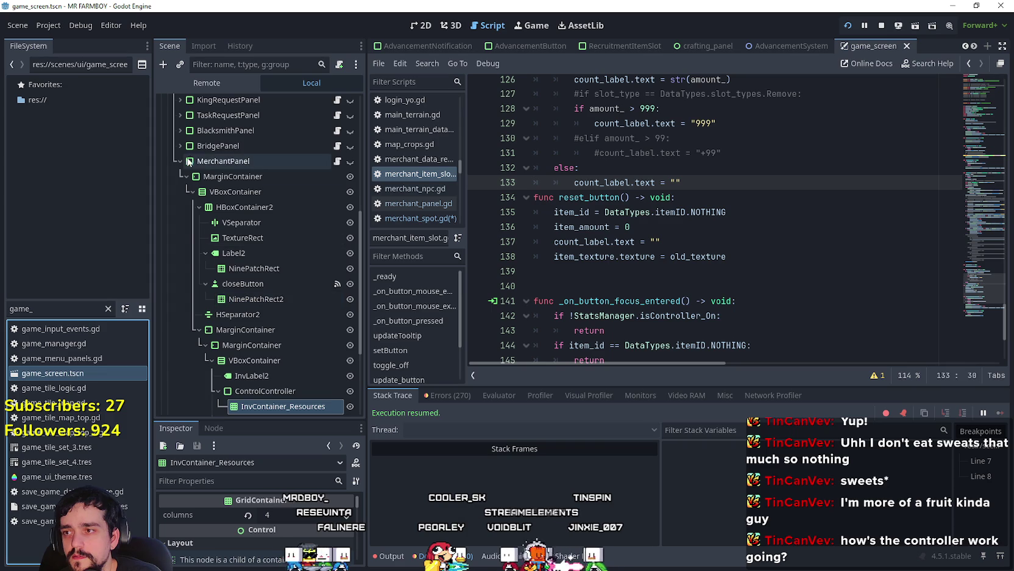
Step: Open the MerchantPanel node's script, merchant_panel.gd, at its _ready function
scroll(196, 172, "down", 5)
left_click(337, 360)
scroll(533, 287, "up", 3)
scroll(533, 286, "up", 5)
scroll(977, 103, "up", 6)
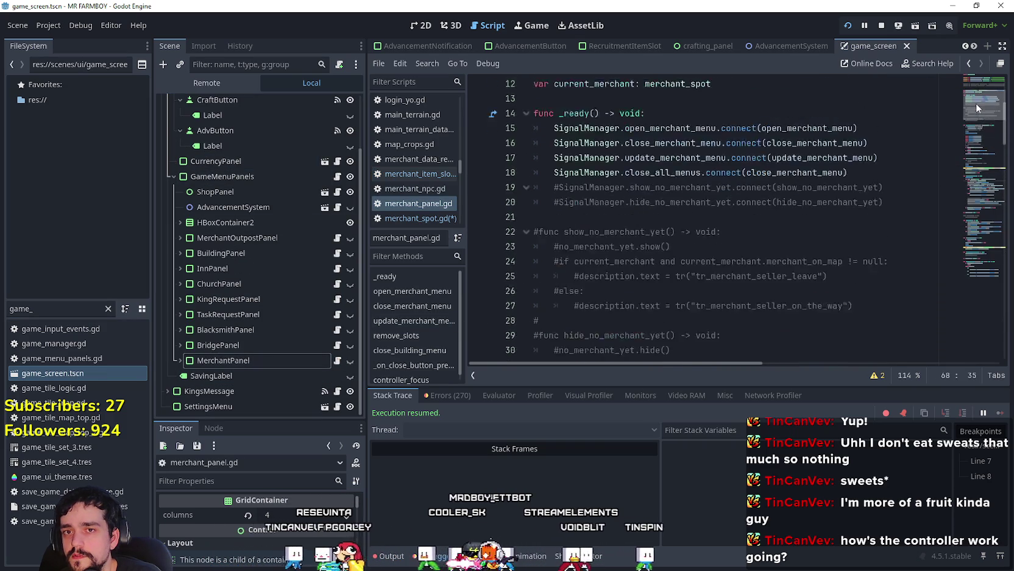
Step: Add line 19: SignalManager.update_merchant_menu.slot.connect(update_merchant_menu_slot)
left_click(901, 229)
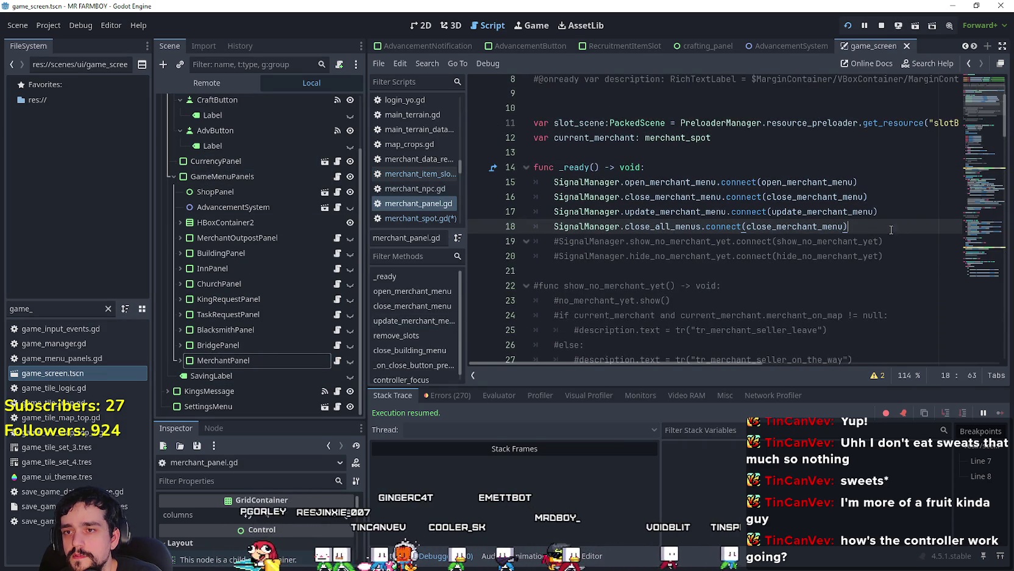
key("Return")
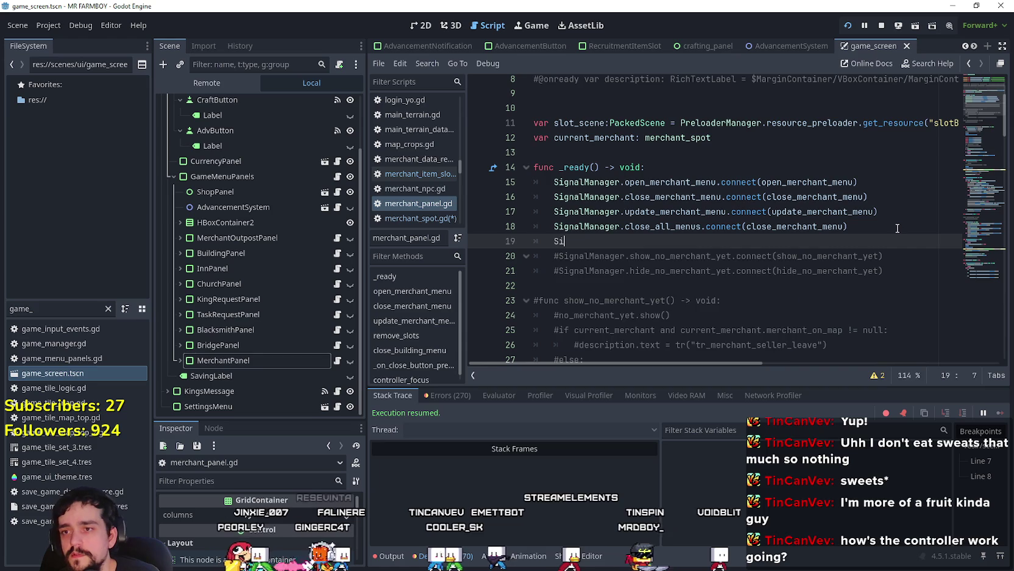
type("gnalM")
key("Return")
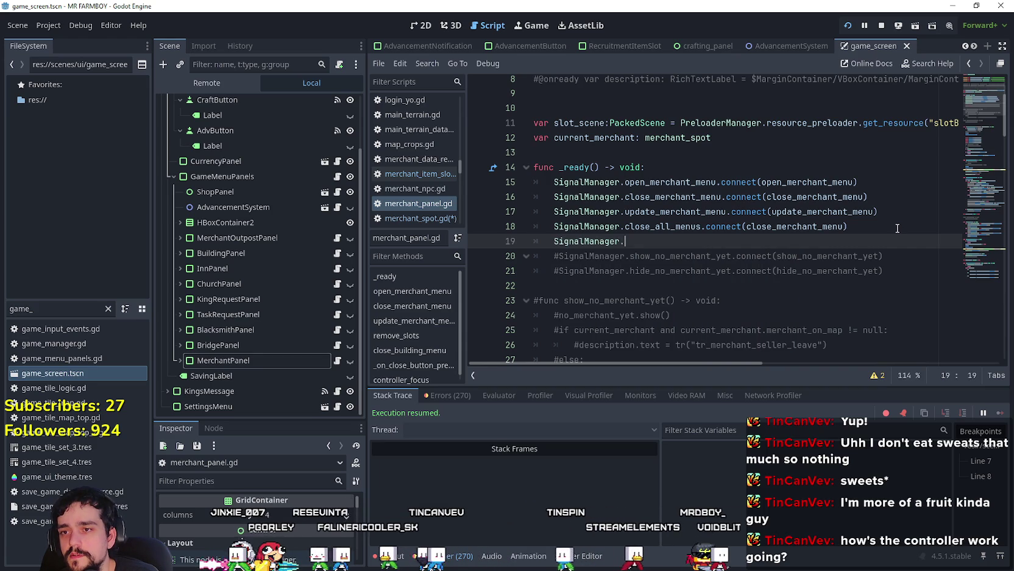
type(".update_merchant_menu.")
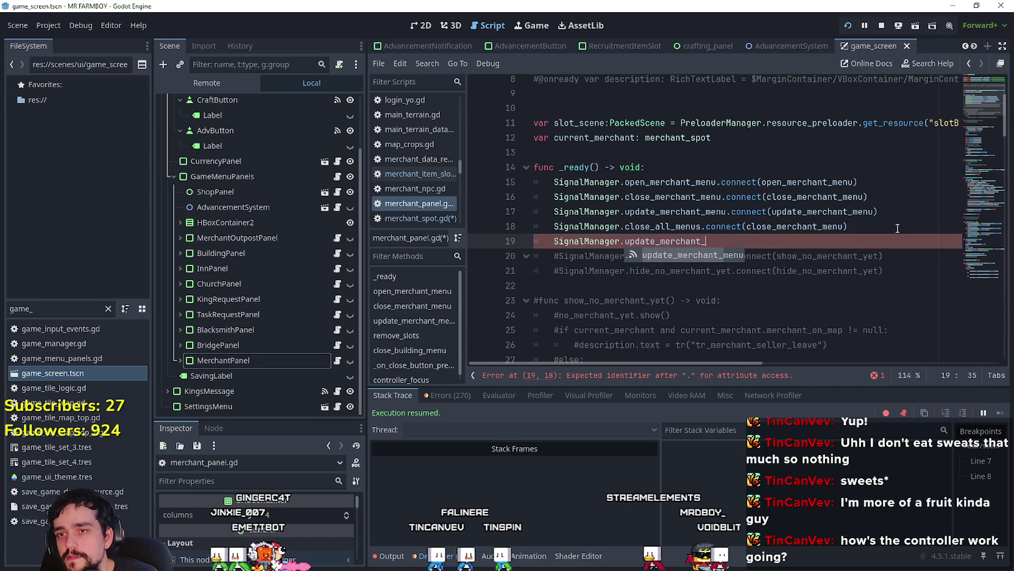
type("slot.connect(")
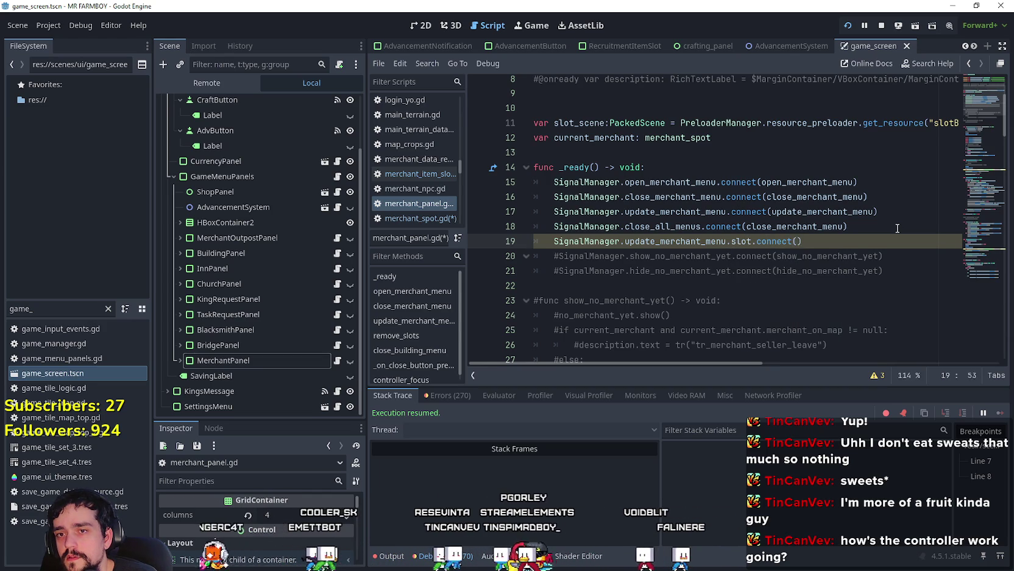
type("_merchant_menu")
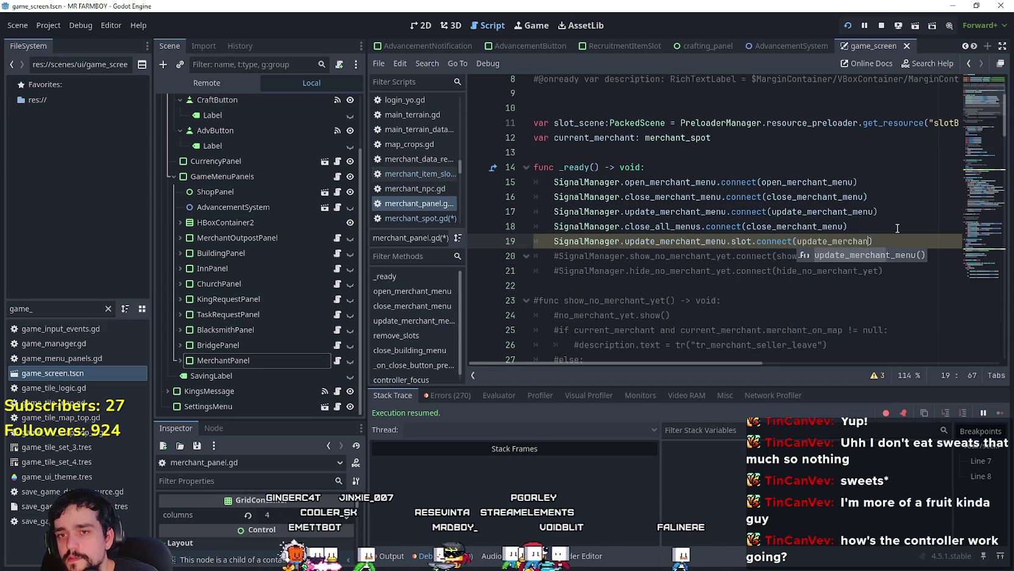
type("_slot")
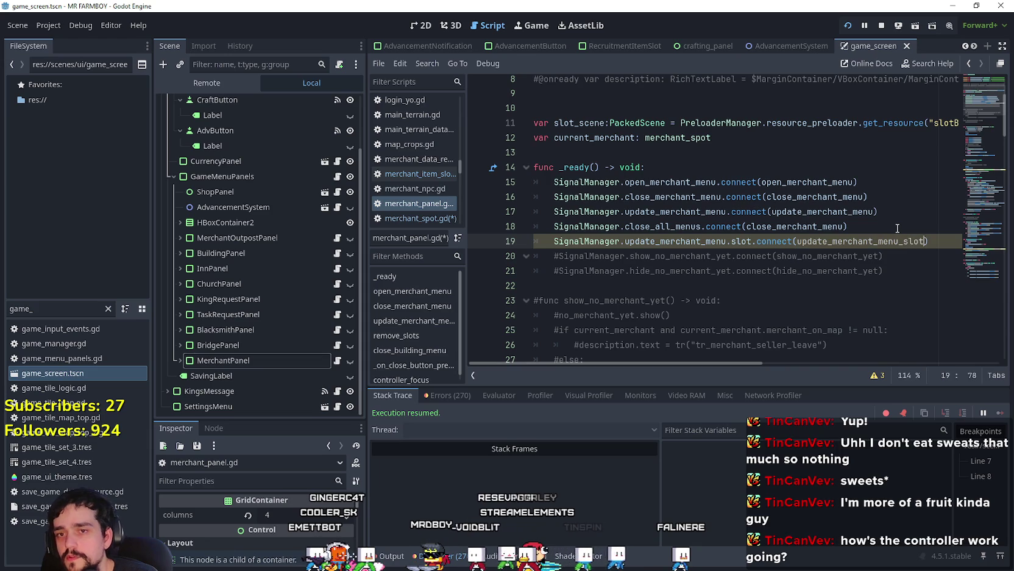
left_click(908, 271)
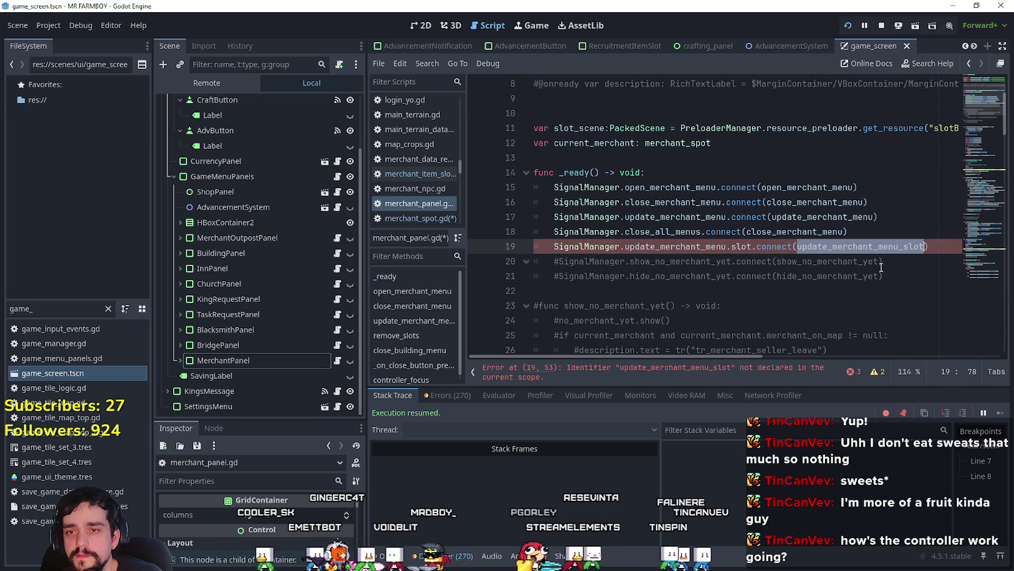
scroll(908, 275, "down", 3)
Step: Start a new 'func update_merchant_menu_slot(' line after controller_focus at the script's end
scroll(909, 275, "down", 2)
left_click(823, 271)
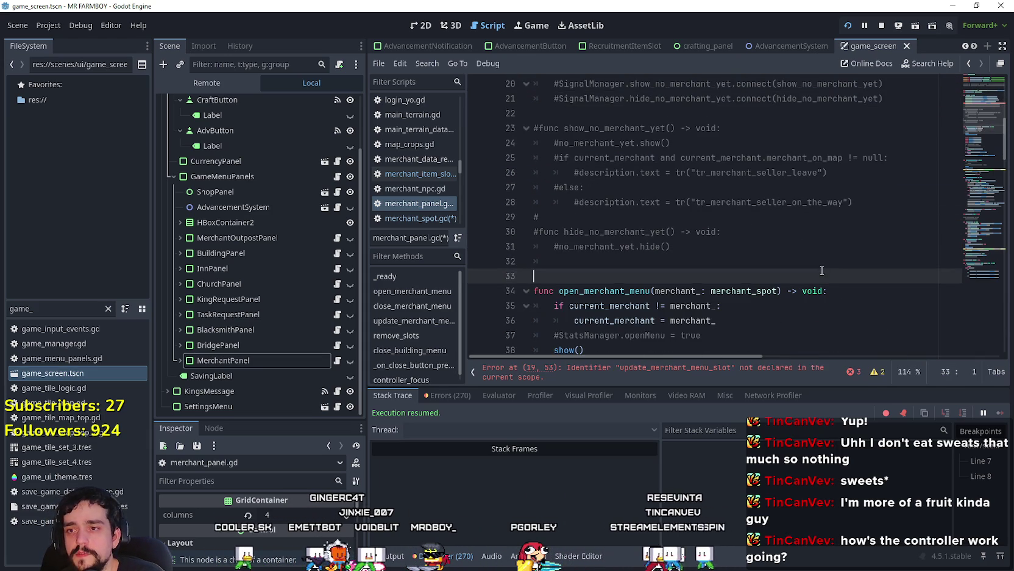
scroll(821, 270, "down", 5)
scroll(821, 269, "up", 3)
scroll(820, 268, "down", 4)
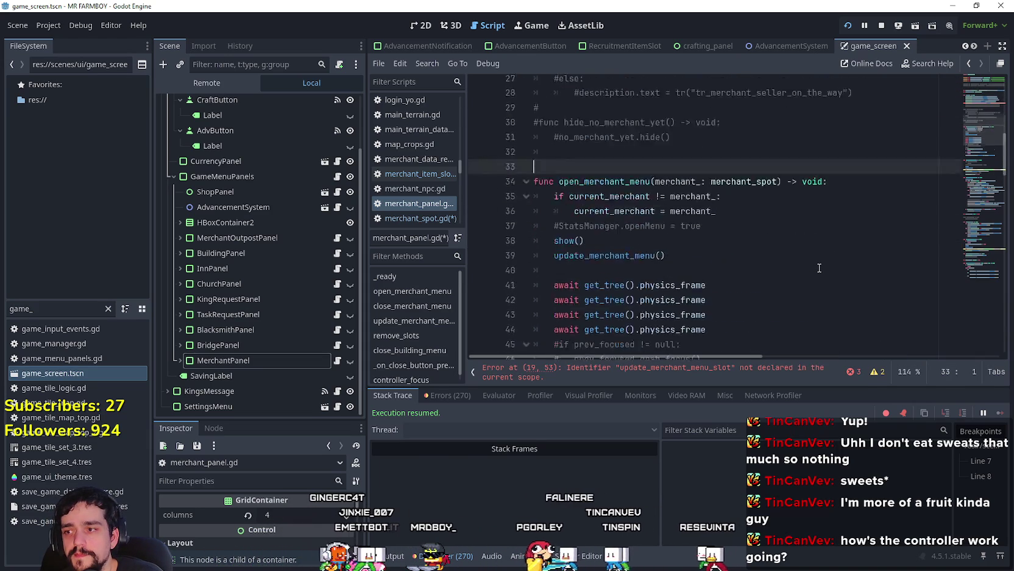
scroll(820, 269, "down", 4)
scroll(820, 268, "up", 1)
scroll(805, 259, "down", 3)
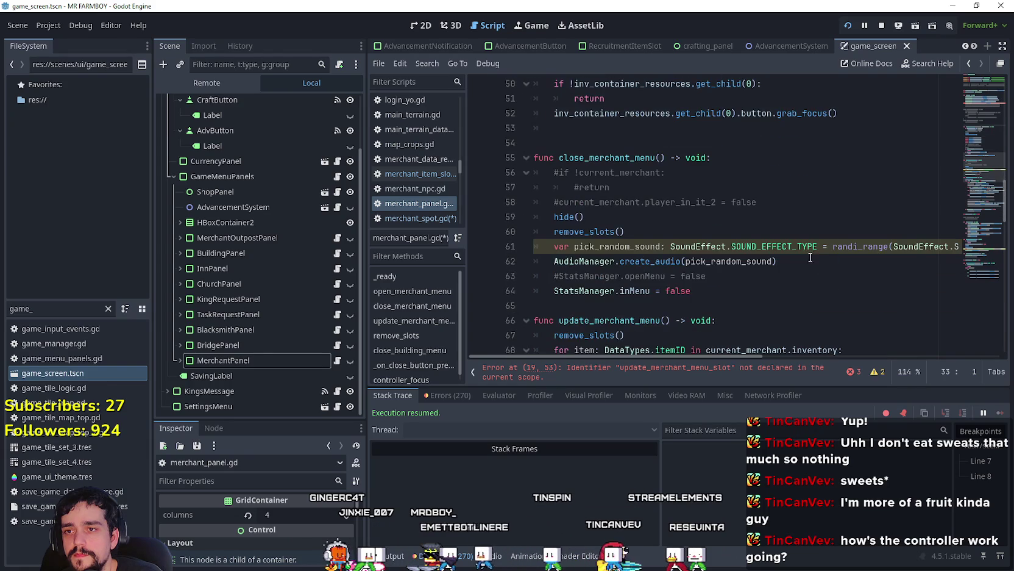
scroll(782, 246, "down", 9)
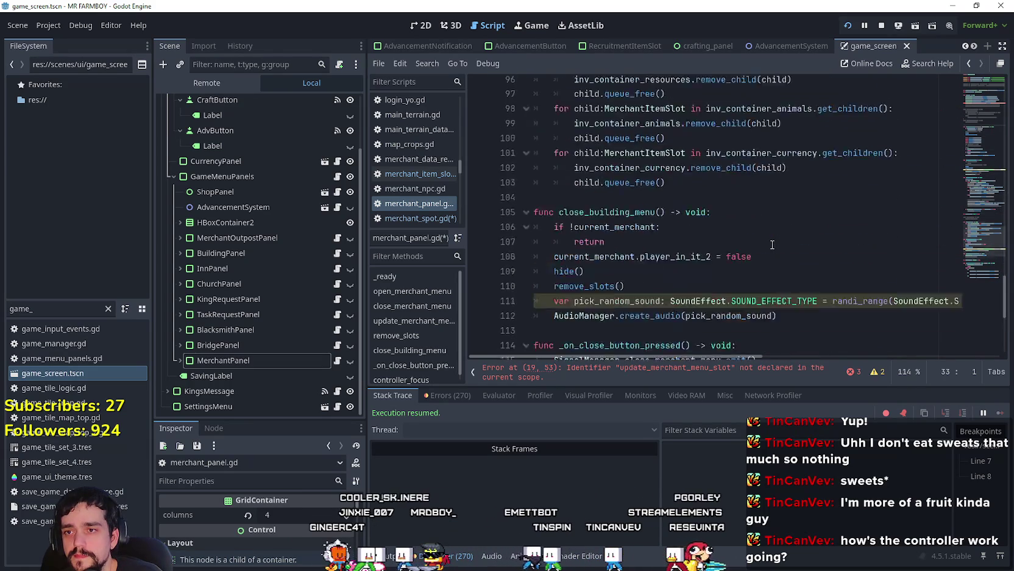
scroll(772, 245, "down", 1)
scroll(773, 244, "up", 2)
scroll(772, 244, "down", 4)
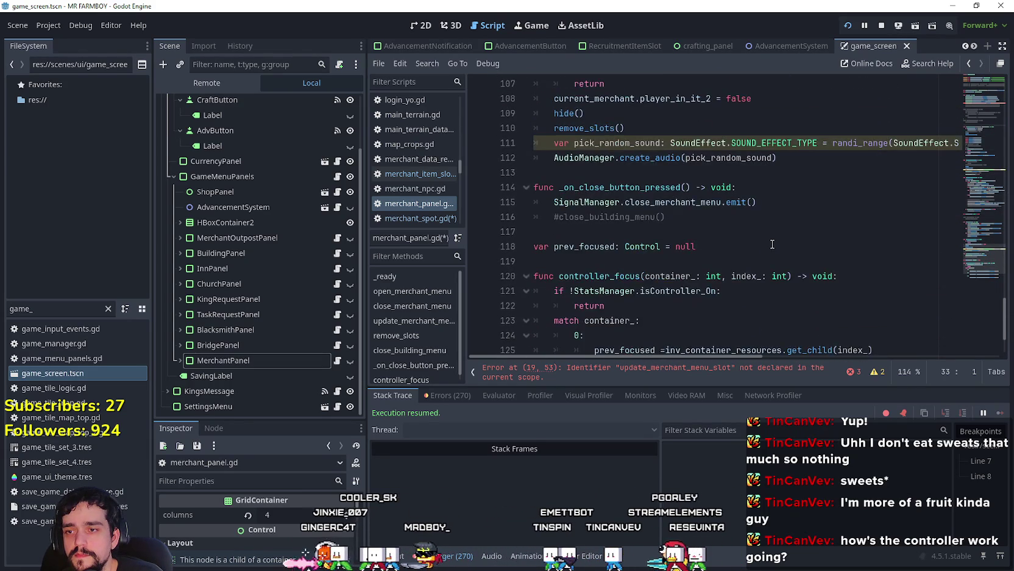
scroll(772, 244, "down", 1)
scroll(639, 309, "up", 4)
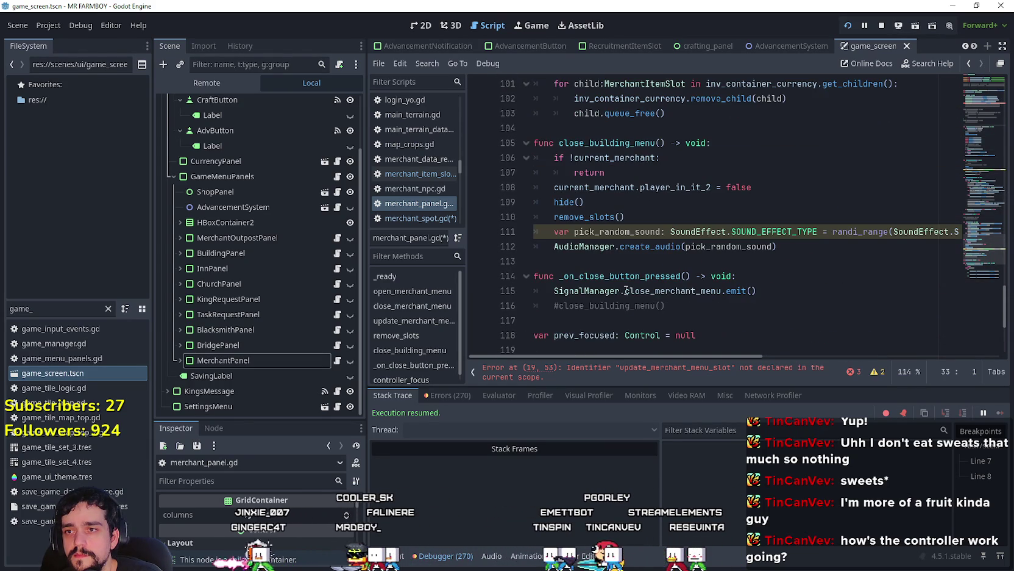
scroll(797, 333, "down", 4)
left_click(798, 334)
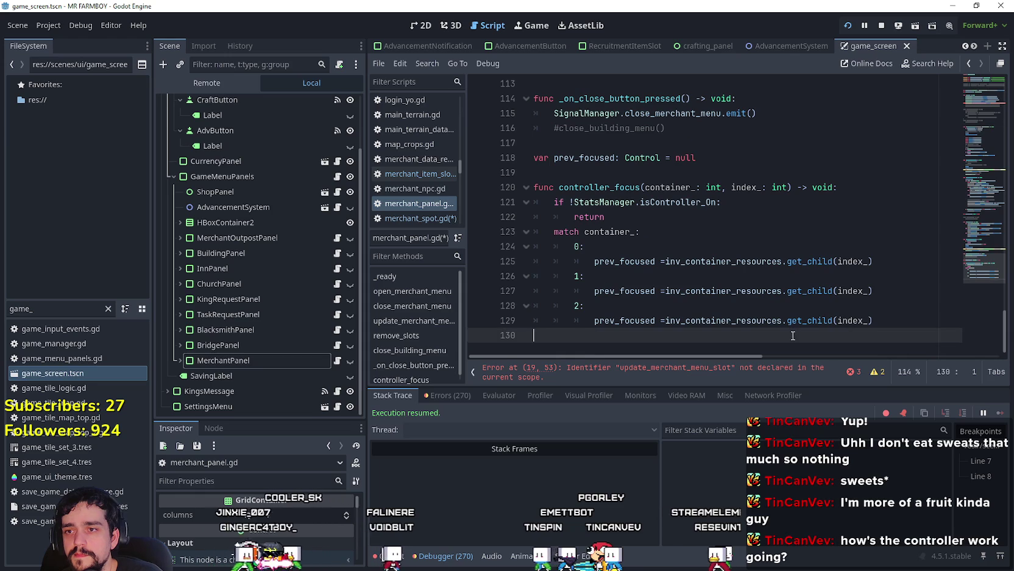
key("Return")
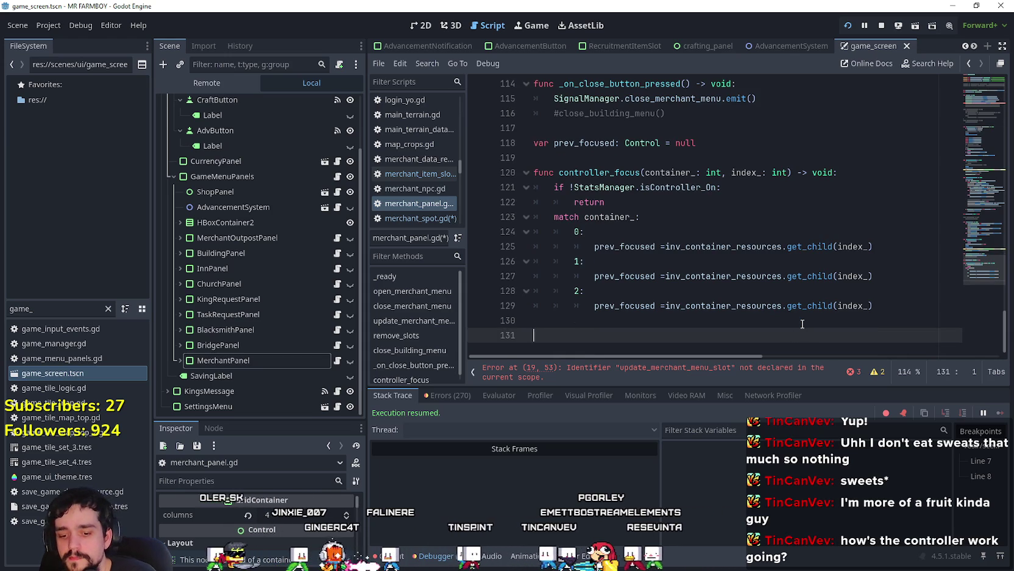
type("func update_merchant_menu_slot")
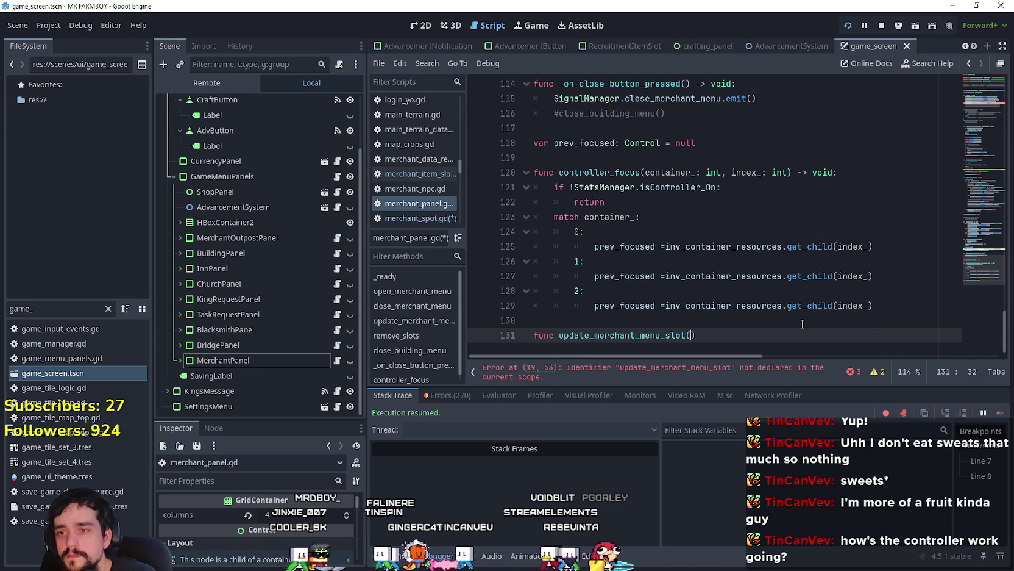
type("(")
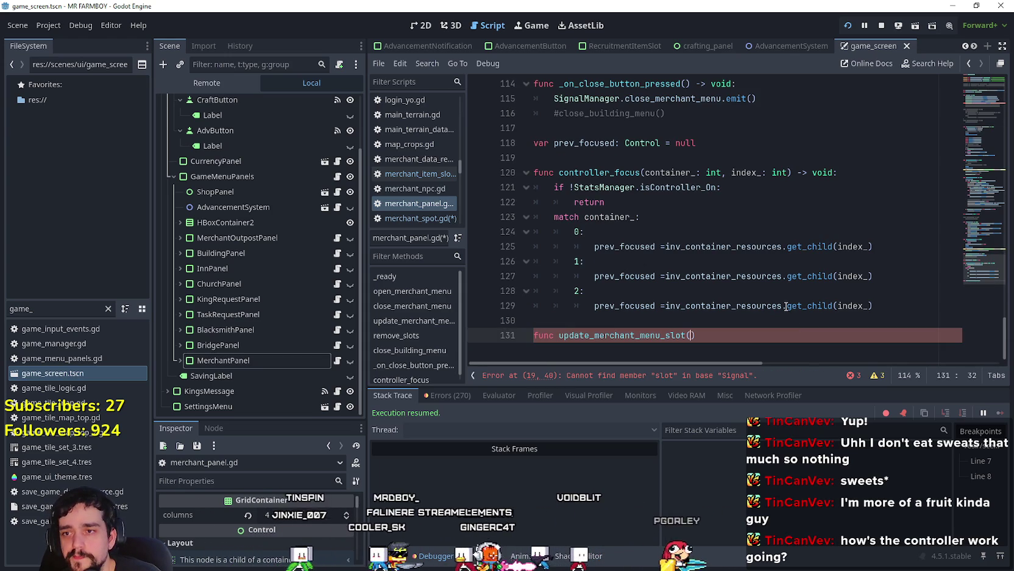
Step: Fill in the parameters container_, index_ and item_id
double_click(610, 216)
left_click(698, 335)
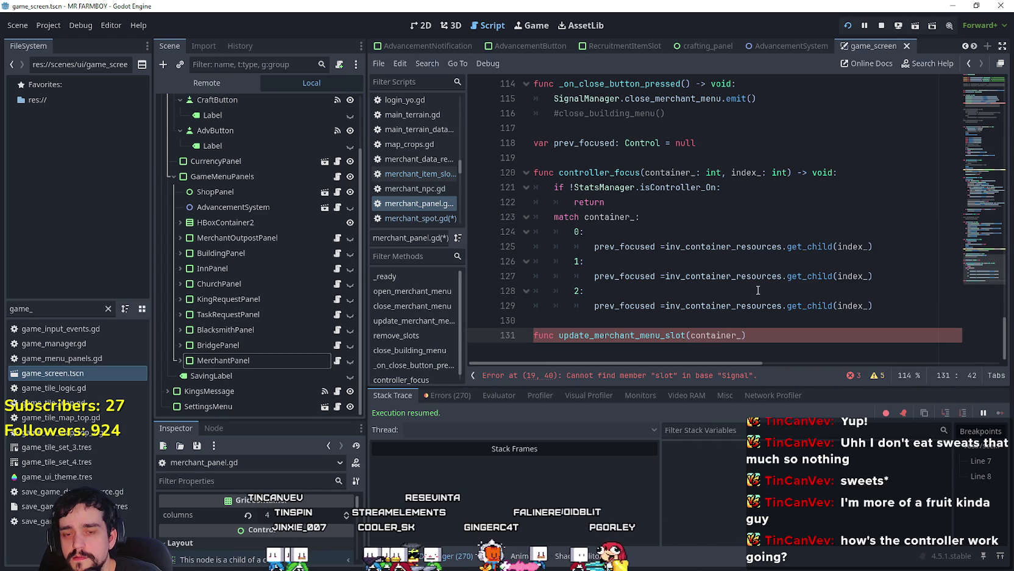
mouse_move(732, 283)
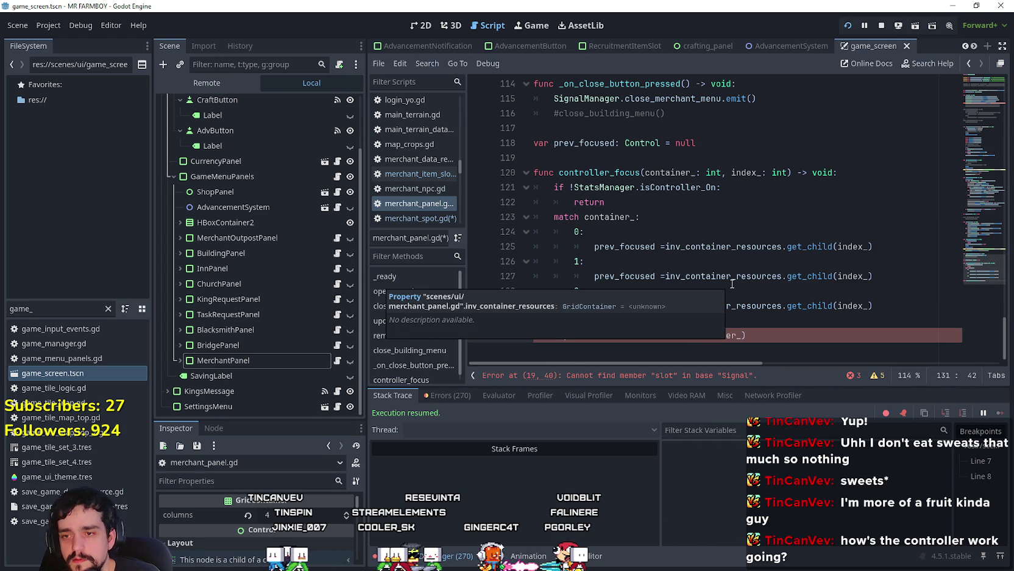
type(",")
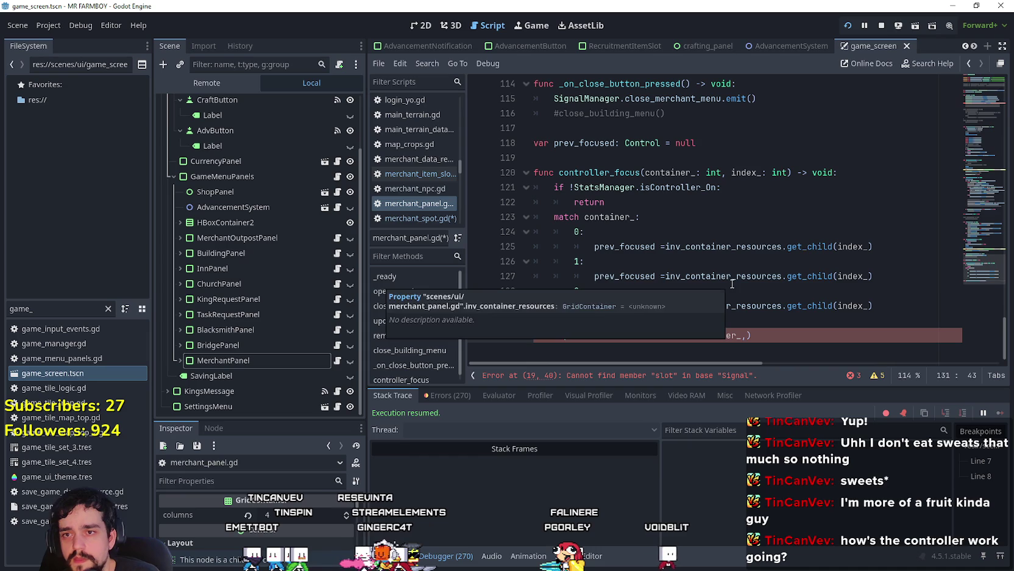
type(" index_")
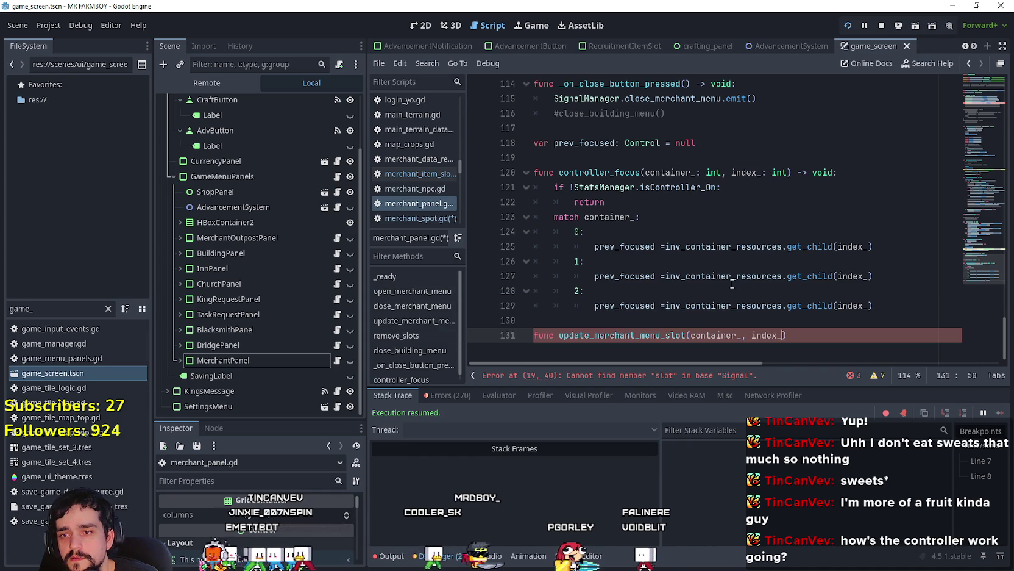
type(",")
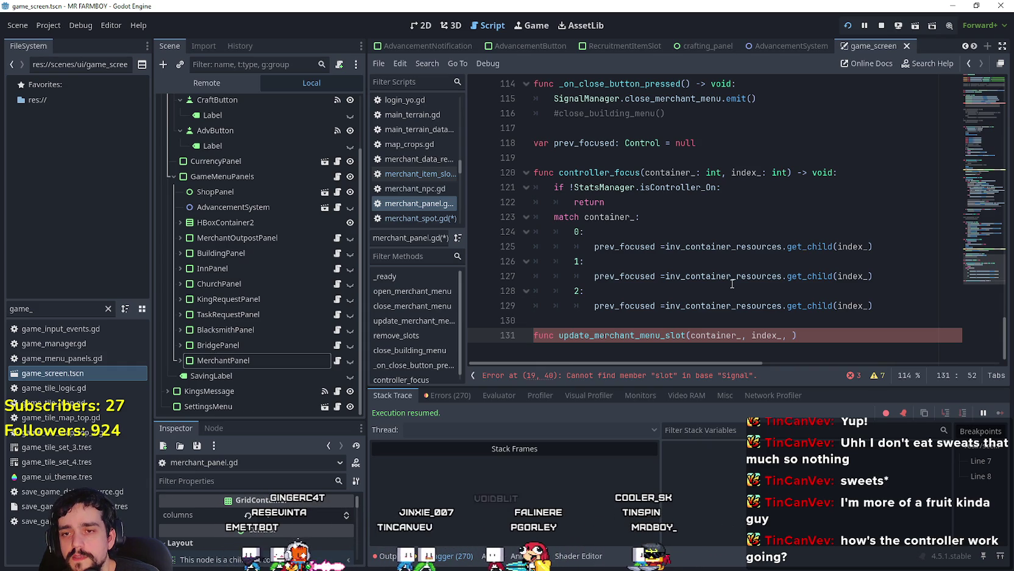
type("item_id")
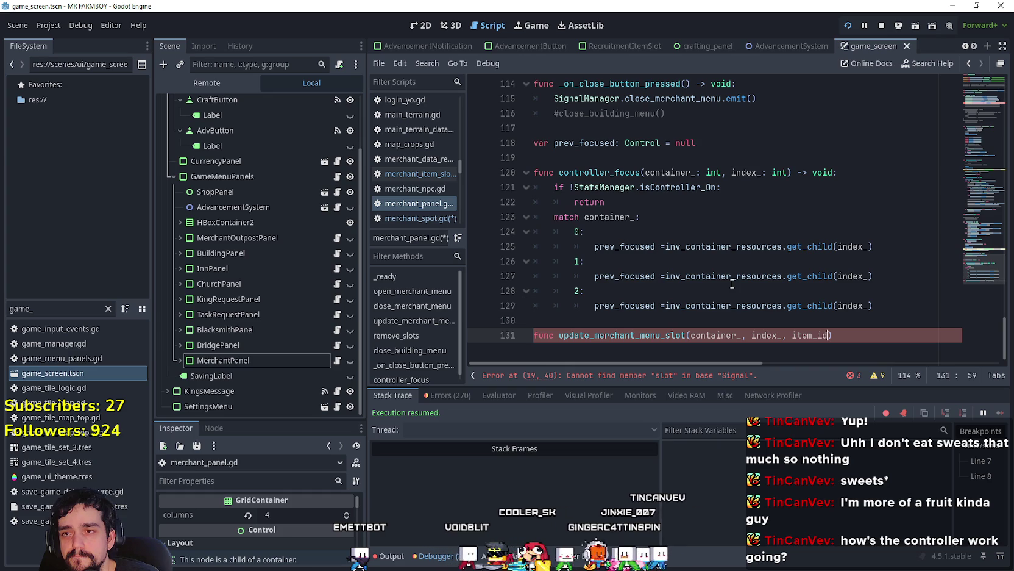
scroll(735, 287, "up", 9)
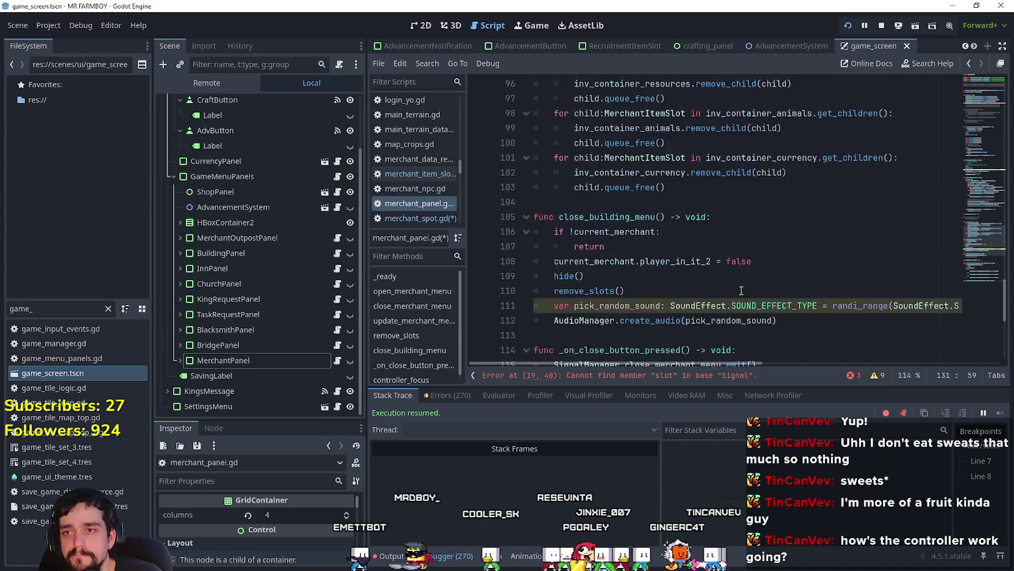
scroll(738, 296, "up", 7)
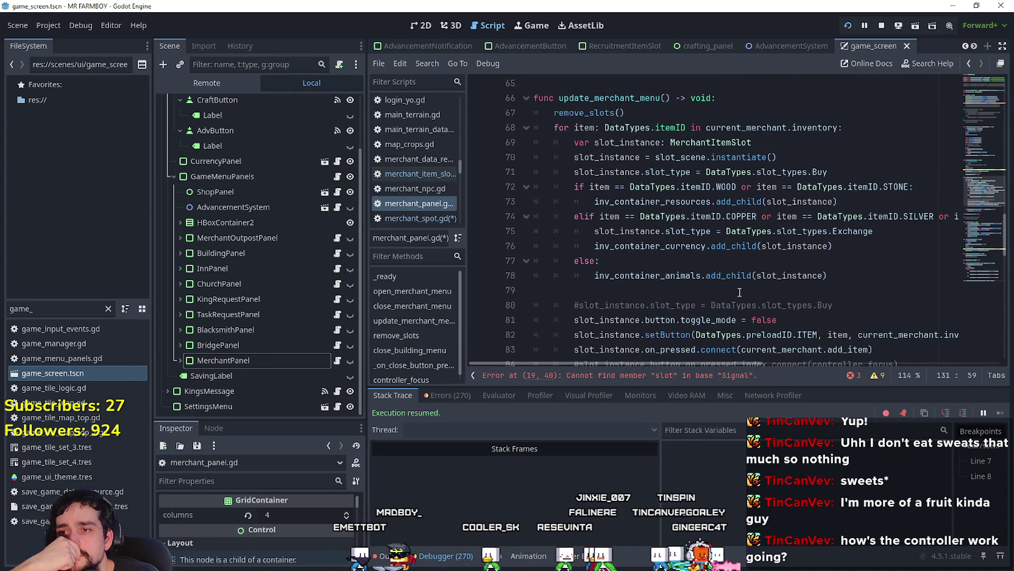
scroll(740, 291, "up", 4)
scroll(740, 292, "down", 3)
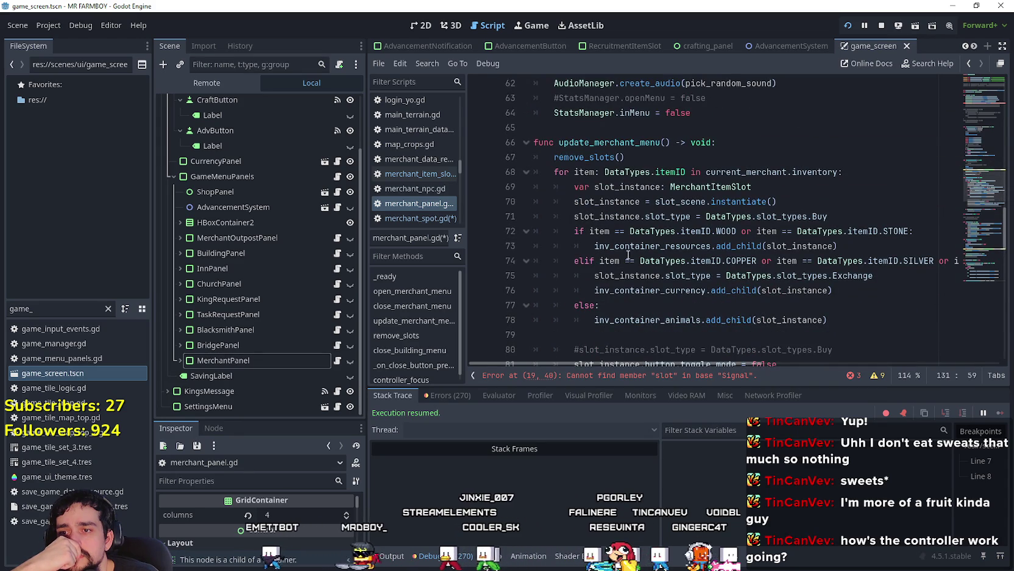
double_click(795, 290)
scroll(799, 296, "down", 2)
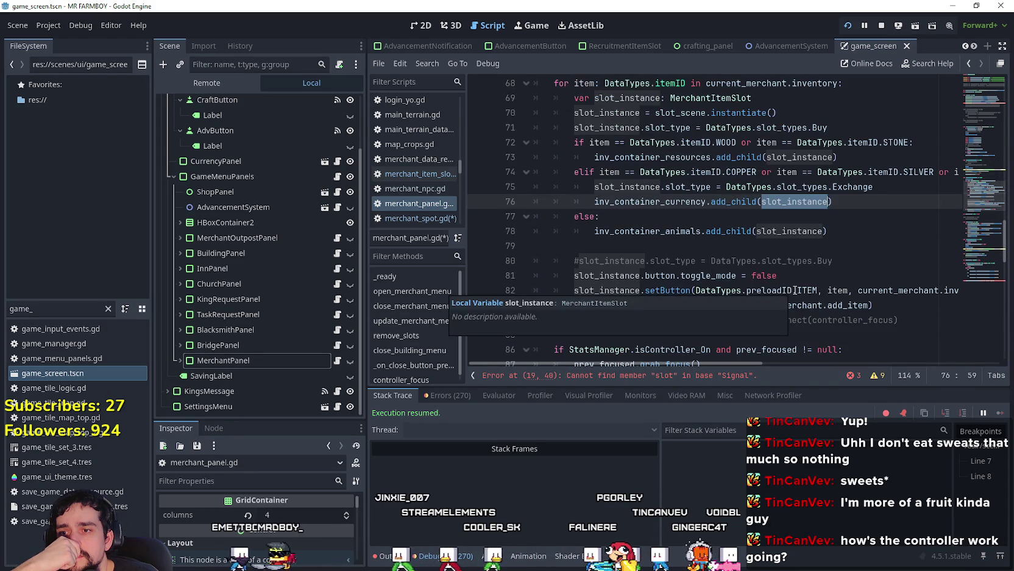
scroll(680, 212, "up", 3)
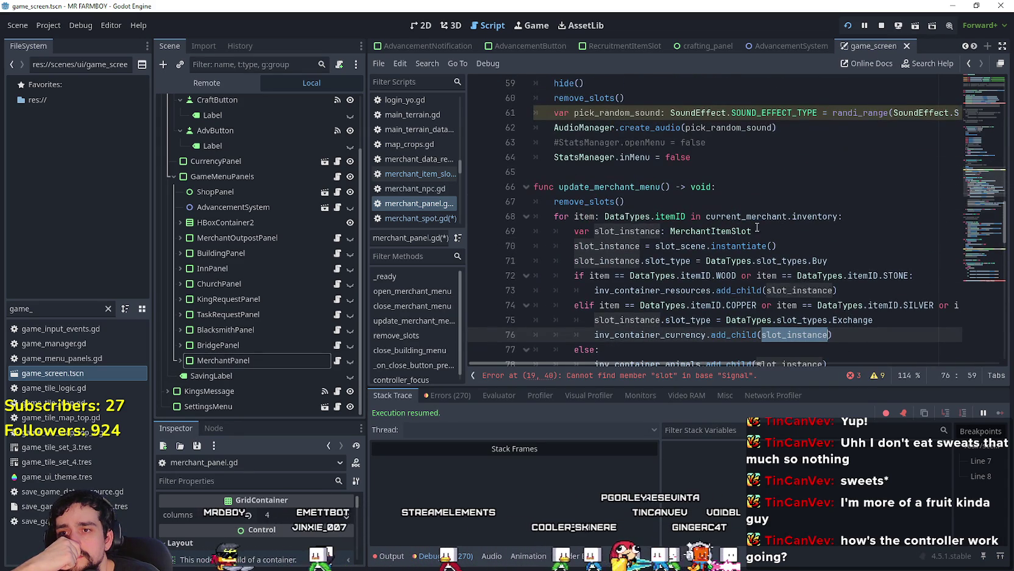
left_click_drag(839, 216, 706, 216)
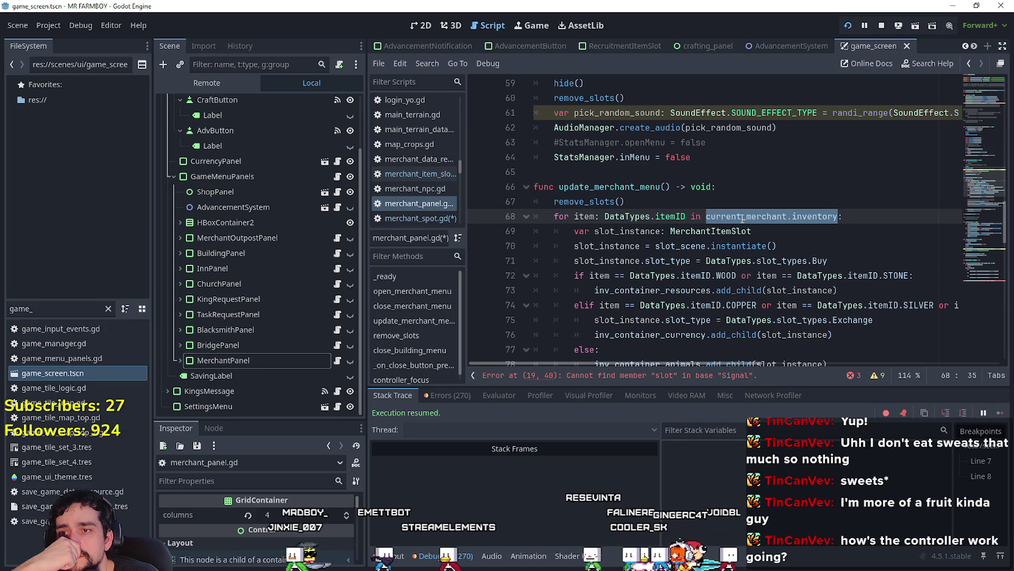
scroll(743, 217, "down", 4)
scroll(515, 83, "up", 2)
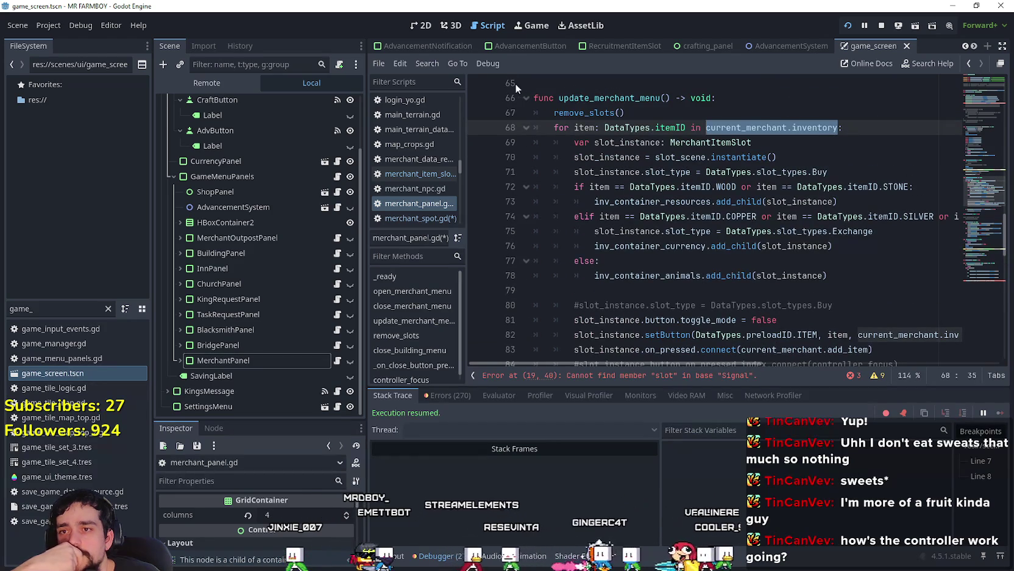
scroll(796, 145, "down", 1)
scroll(730, 357, "right", 6)
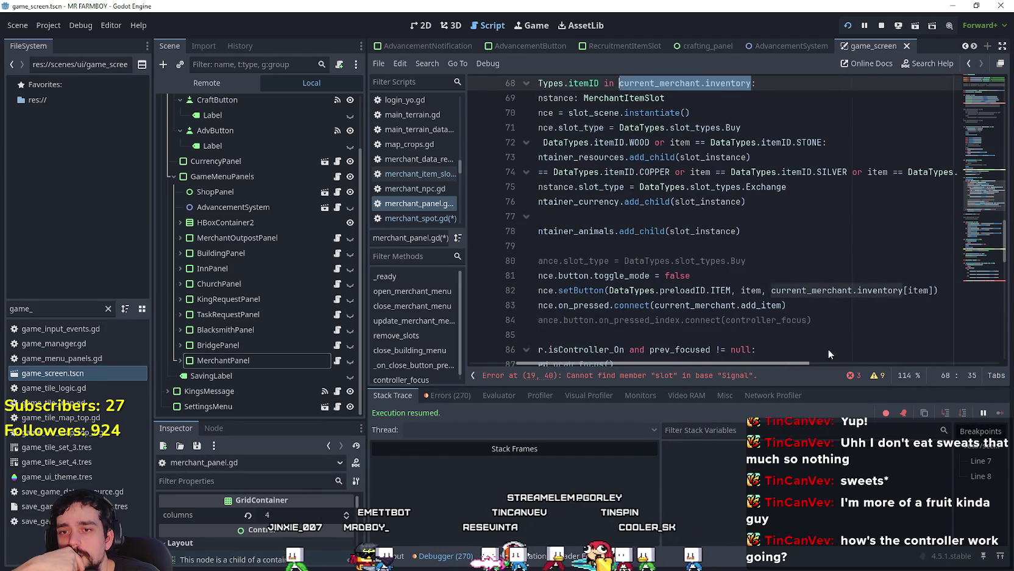
left_click_drag(798, 290, 666, 290)
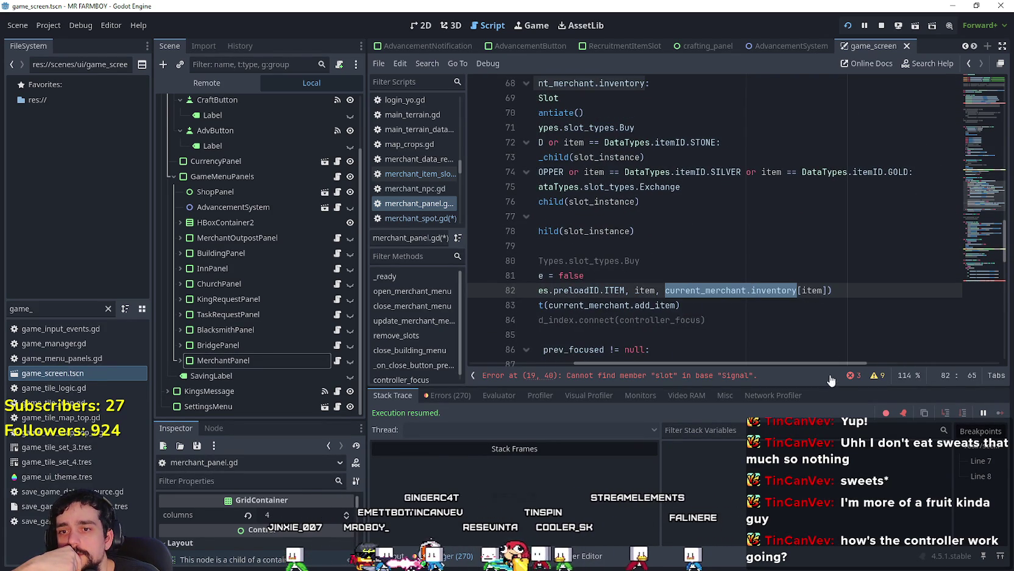
scroll(829, 362, "left", 6)
scroll(879, 318, "down", 7)
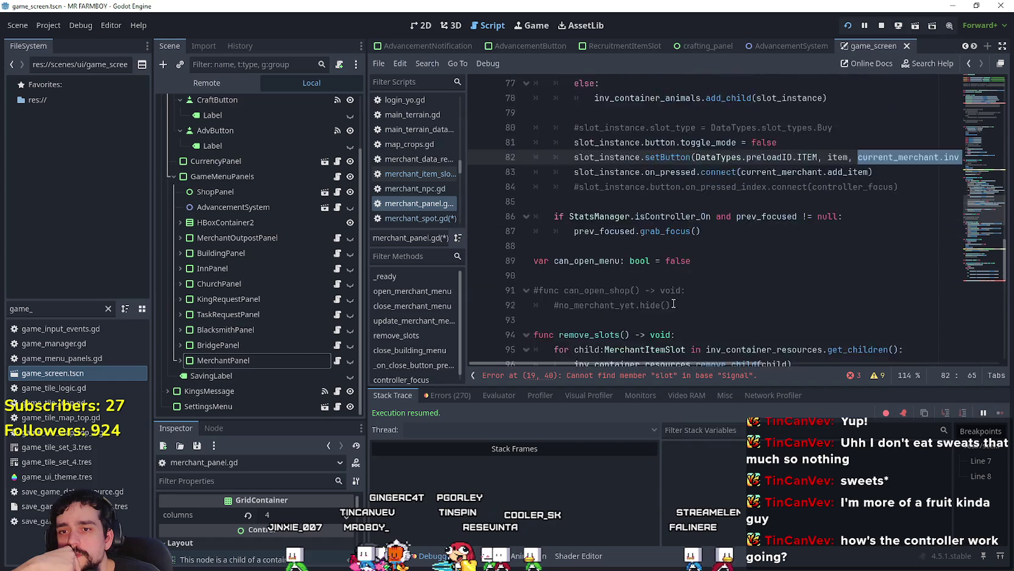
scroll(878, 318, "down", 4)
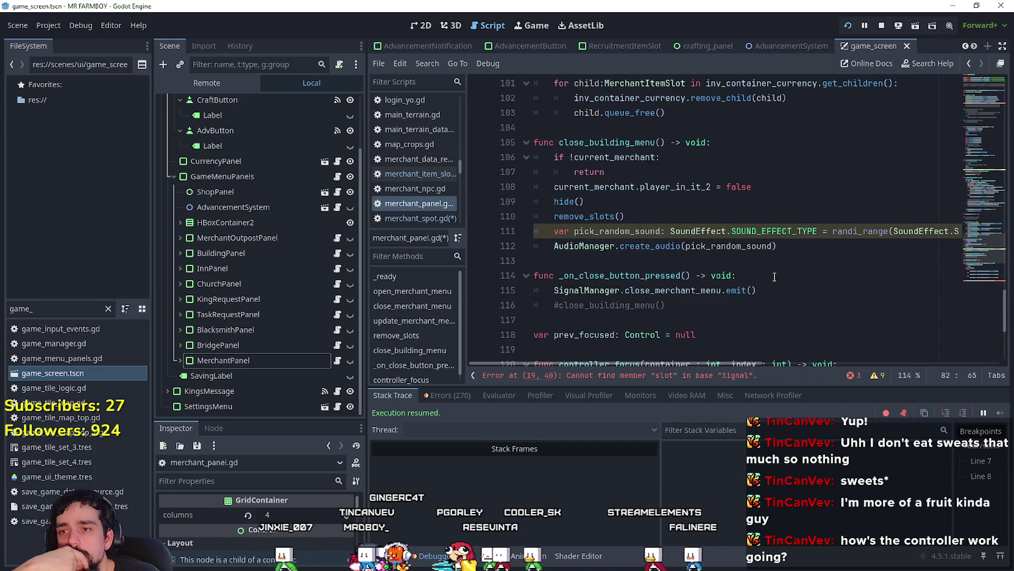
scroll(774, 276, "down", 4)
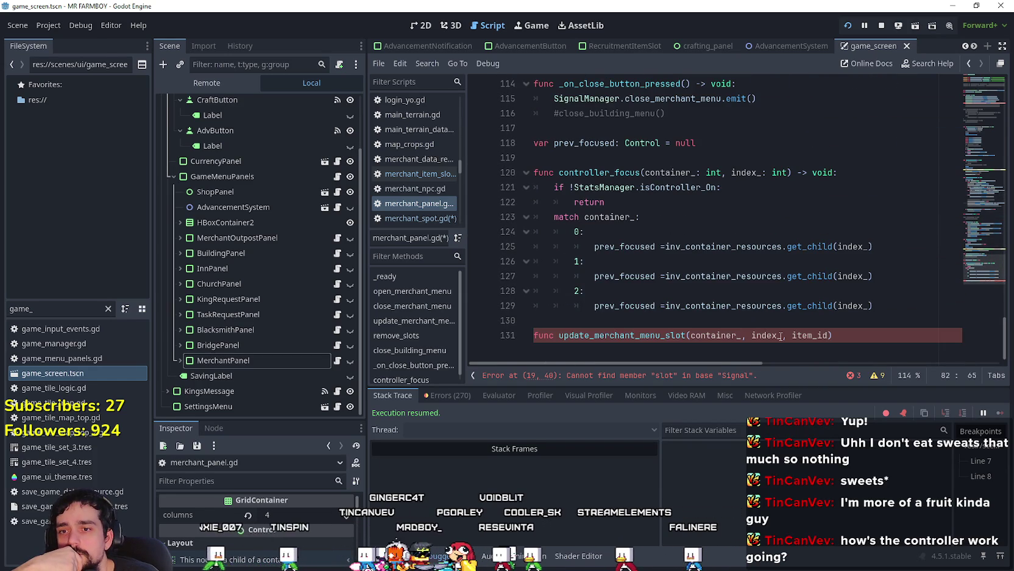
Step: Type the parameters as int, int and DataTypes.itemID, closing the header with a pass body
left_click(781, 335)
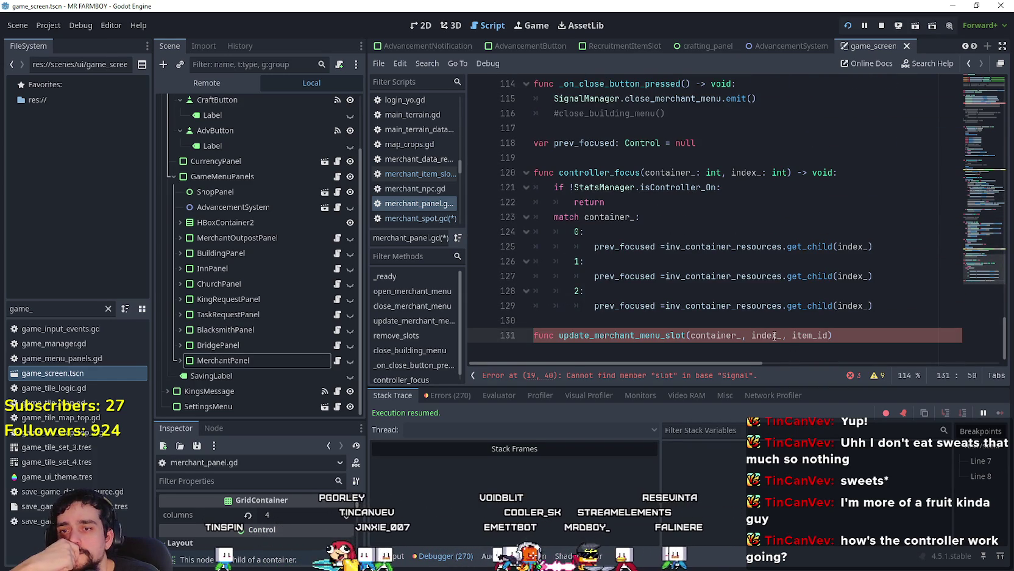
type(": i")
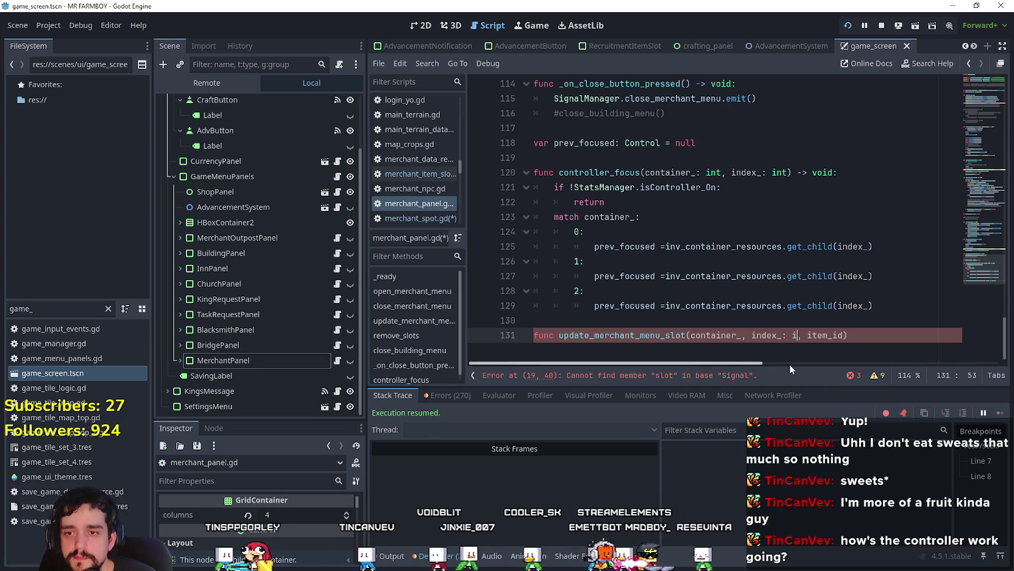
type("nt")
left_click(742, 336)
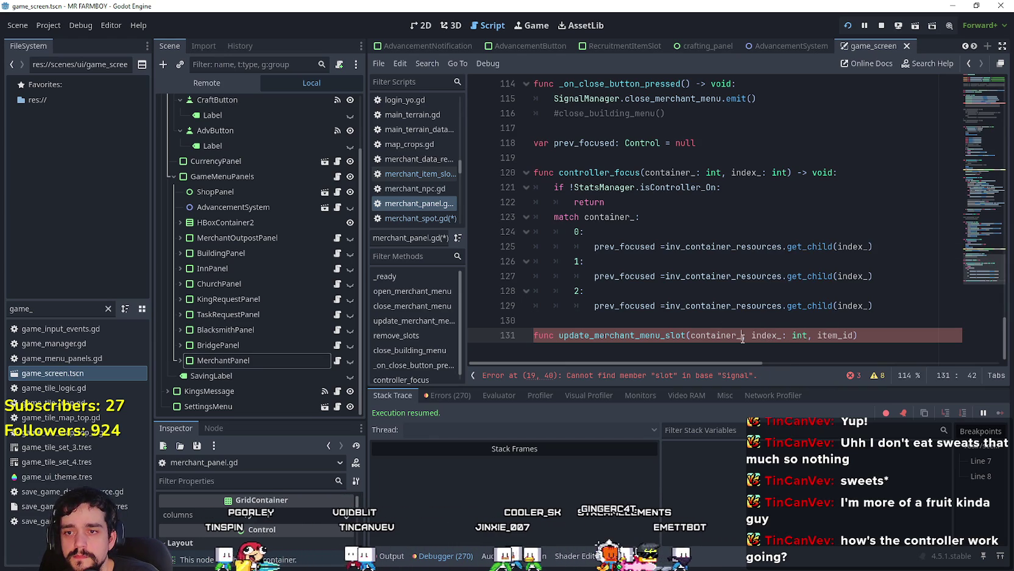
type(": int")
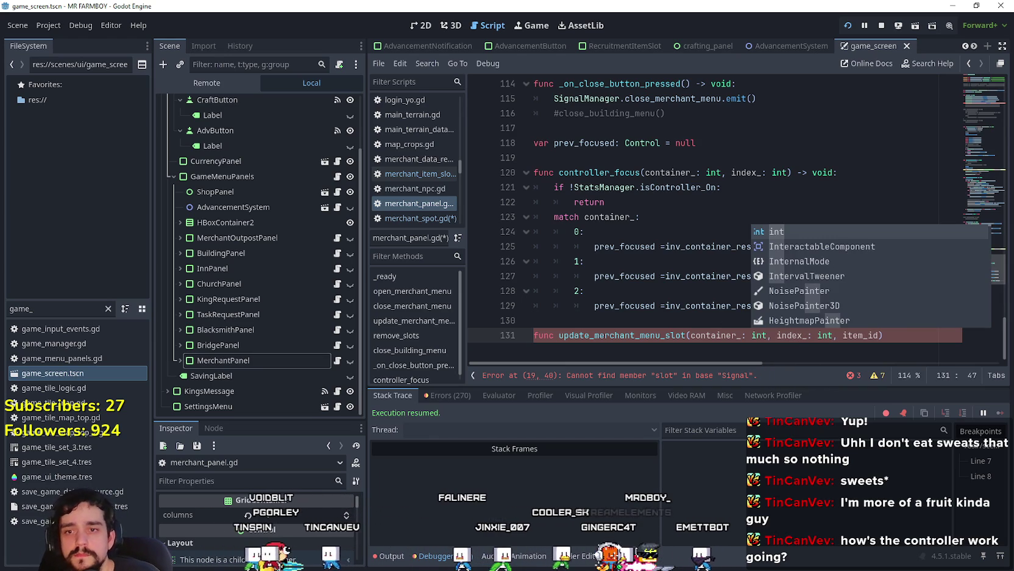
left_click(880, 335)
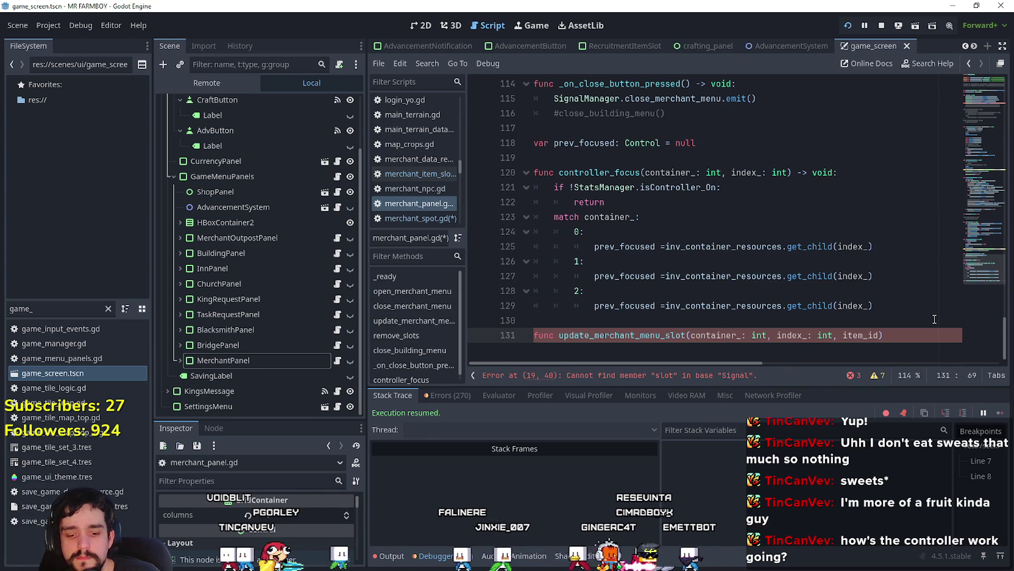
type(": DataTypes.item")
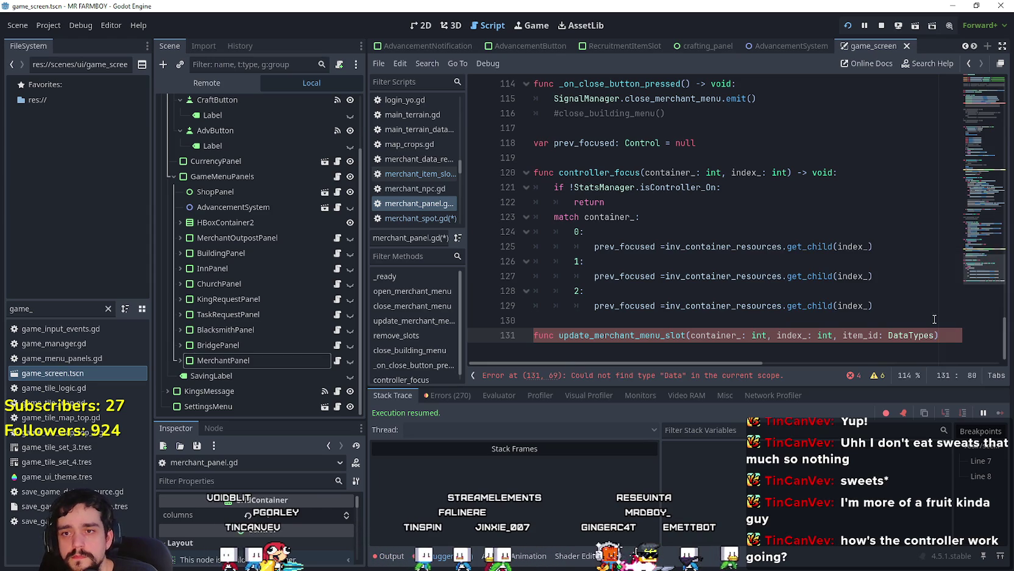
left_click(932, 320)
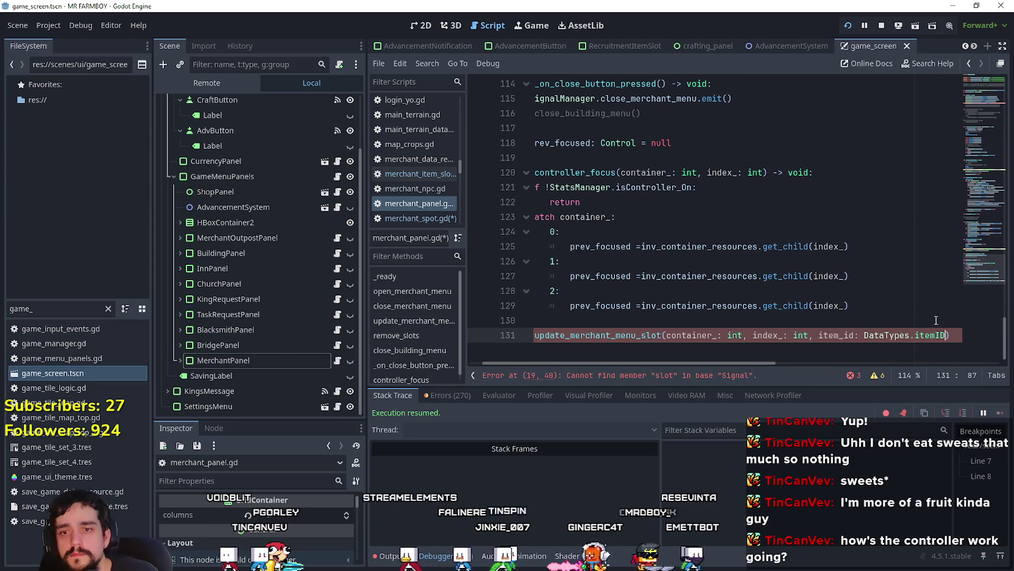
type(") ")
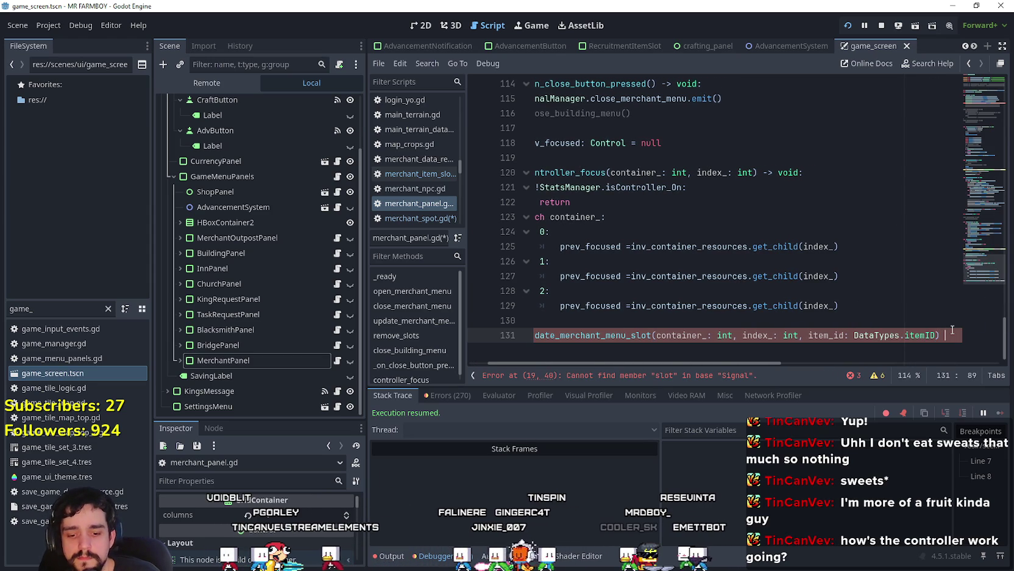
type(":")
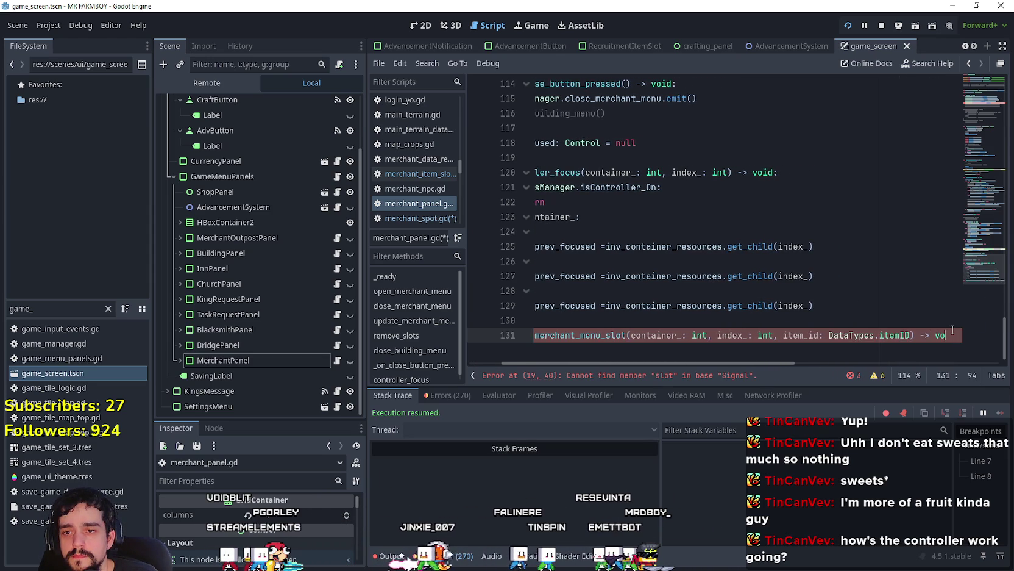
key("Return")
key("shift+Home")
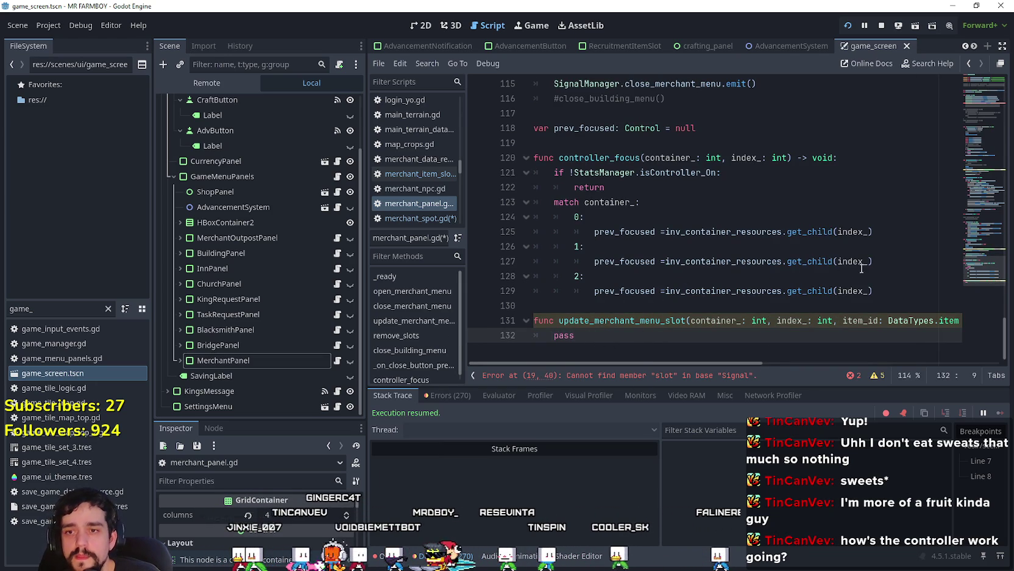
left_click_drag(887, 296, 491, 201)
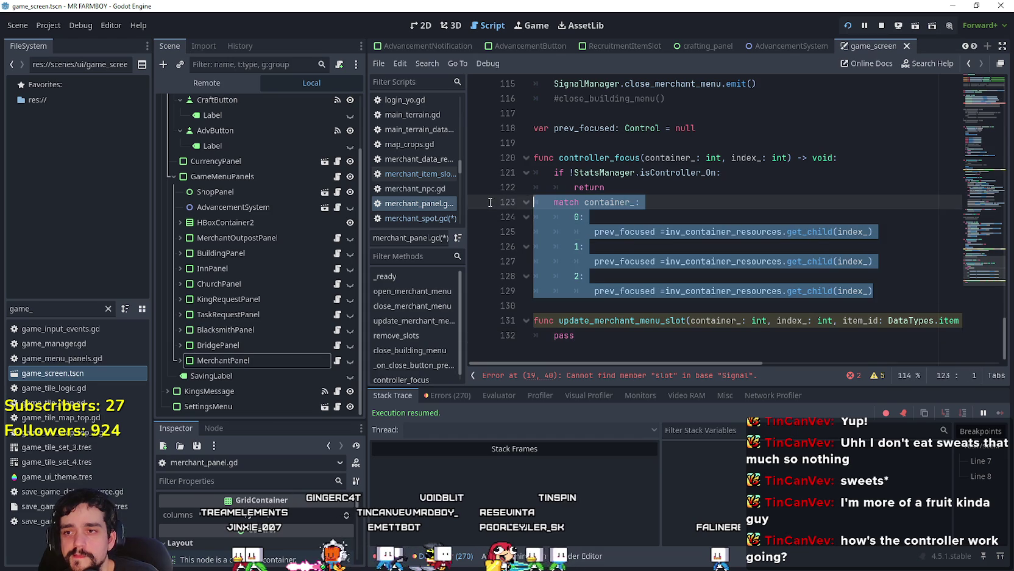
Step: Paste controller_focus's match block over the pass line in update_merchant_menu_slot
key("ctrl+c")
left_click(508, 334)
key("ctrl+v")
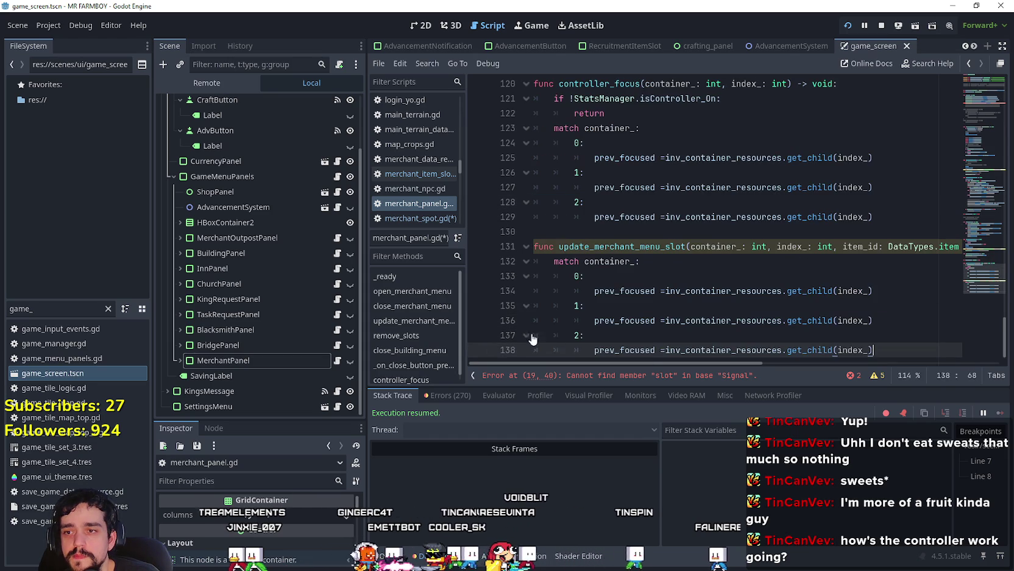
left_click(861, 291)
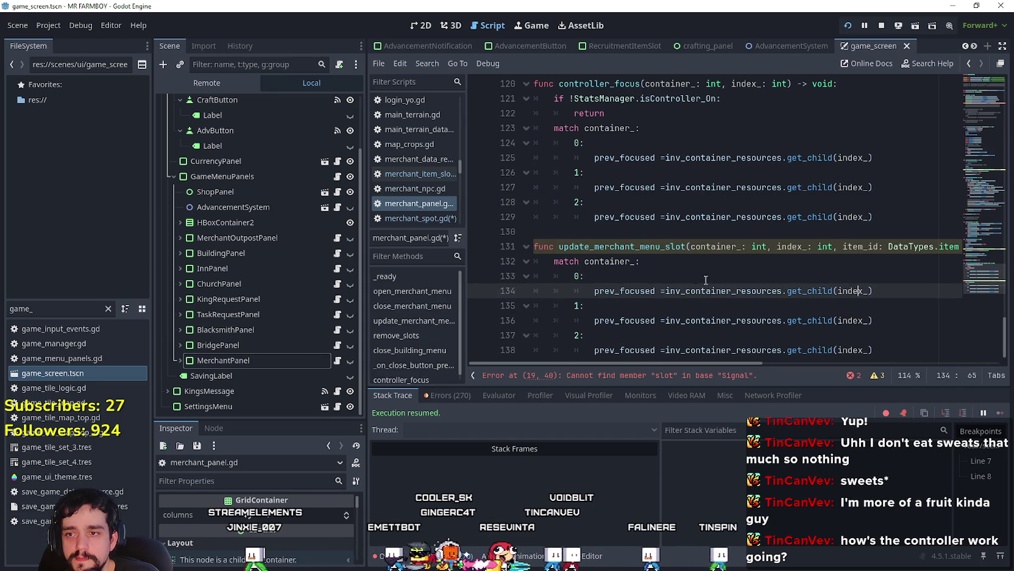
double_click(639, 295)
left_click(668, 293, "shift")
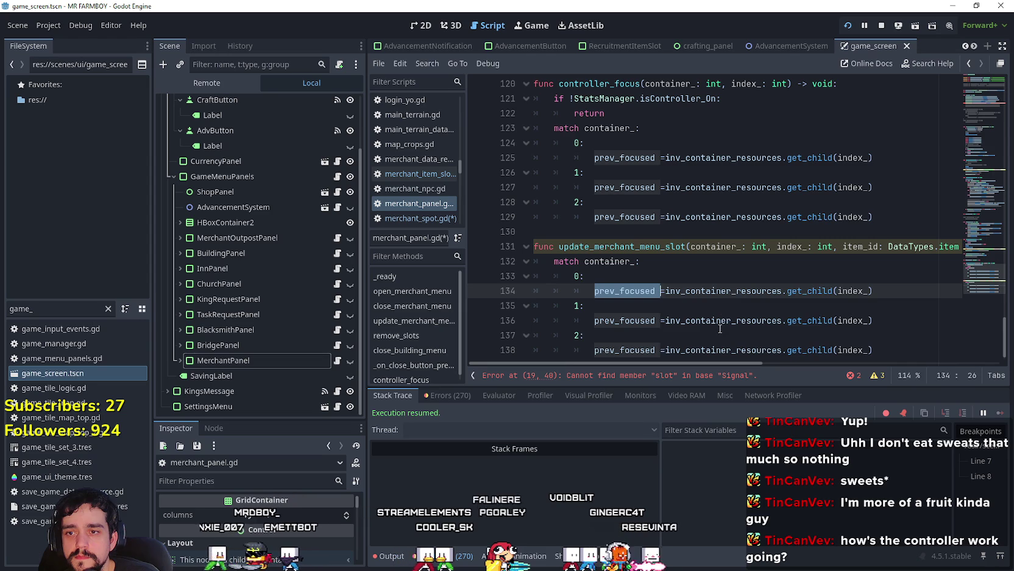
Step: Change cases 1 and 2 to inv_container_animals and inv_container_currency
double_click(754, 327)
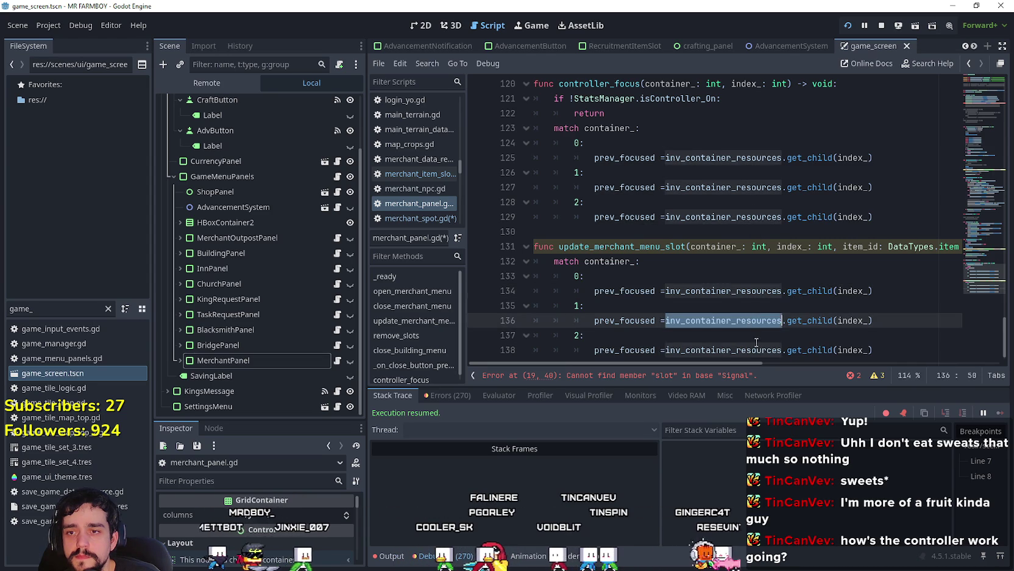
type("inv")
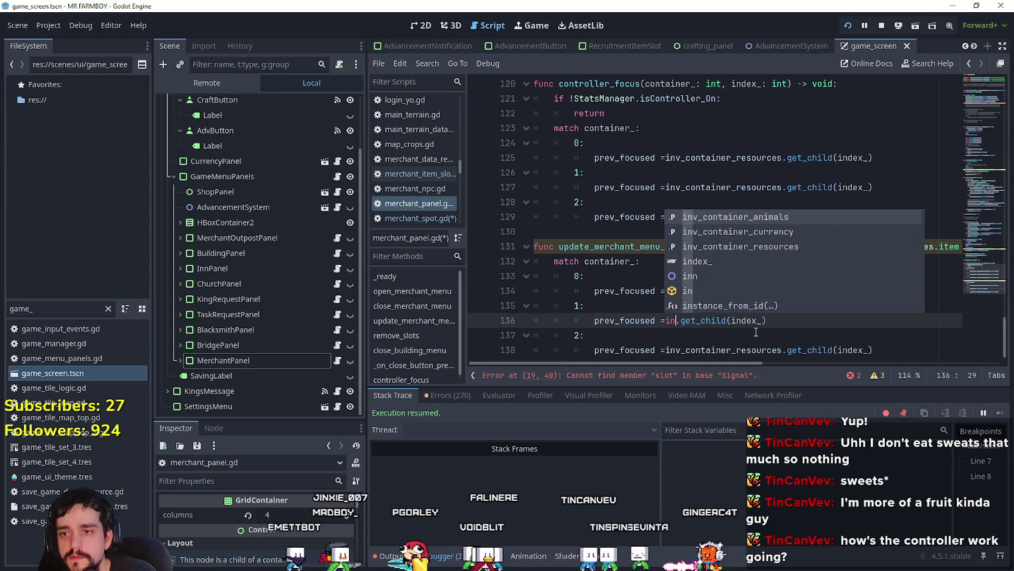
key("Down")
key("Up")
key("Up")
key("Return")
scroll(753, 319, "down", 1)
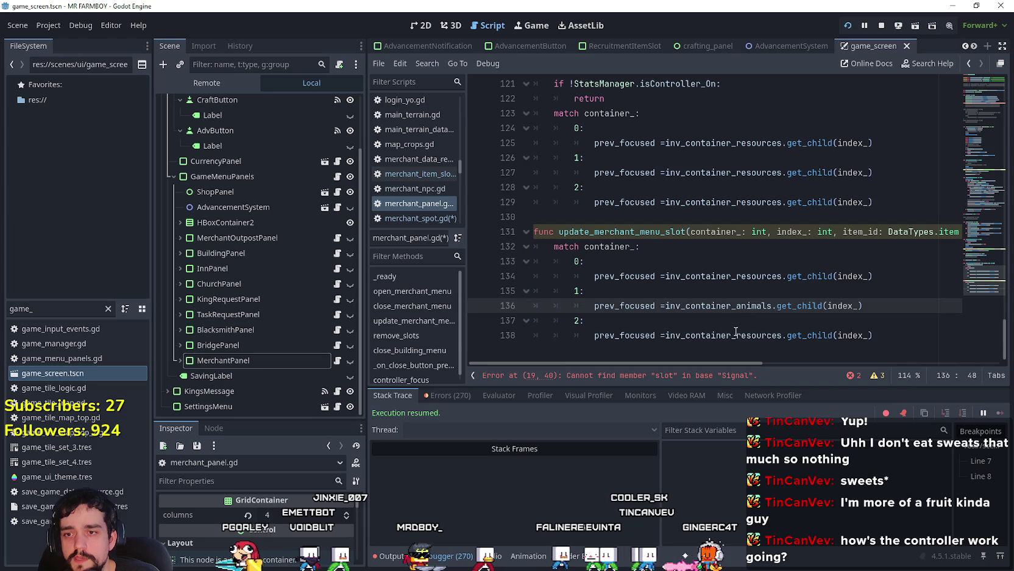
double_click(745, 339)
type("inv")
key("Down")
key("Down")
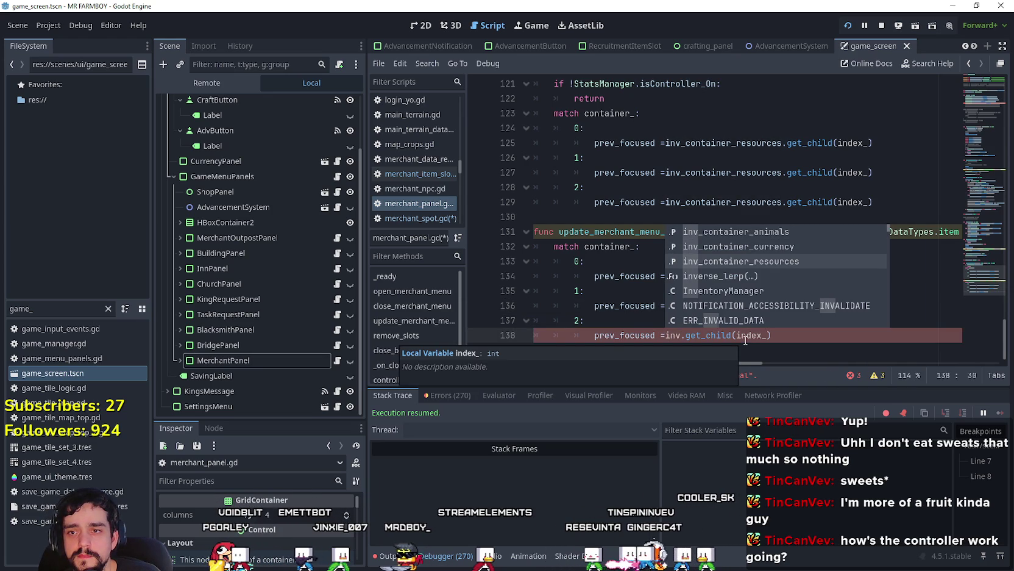
key("Up")
key("Up")
key("Return")
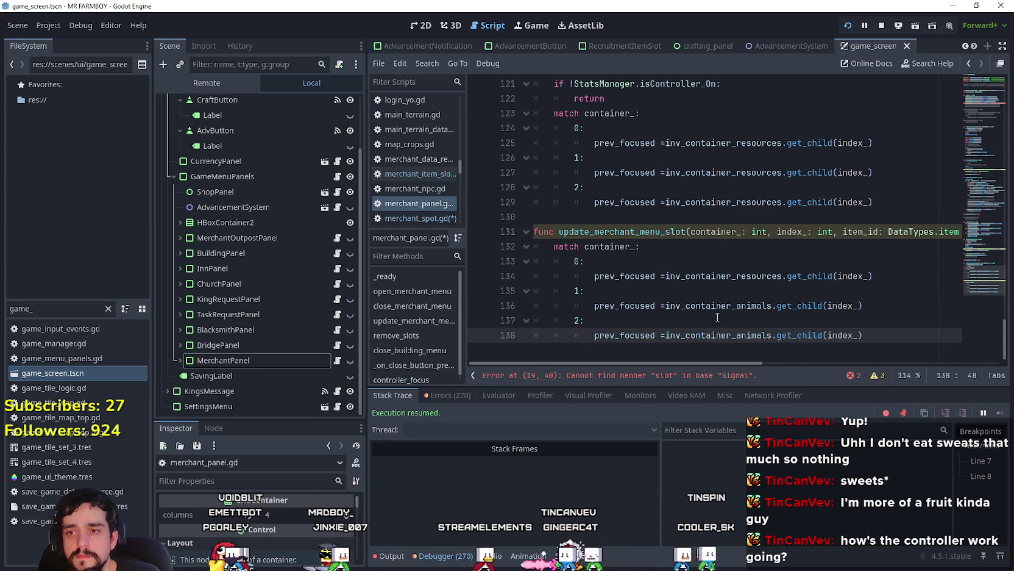
key("Up")
double_click(736, 334)
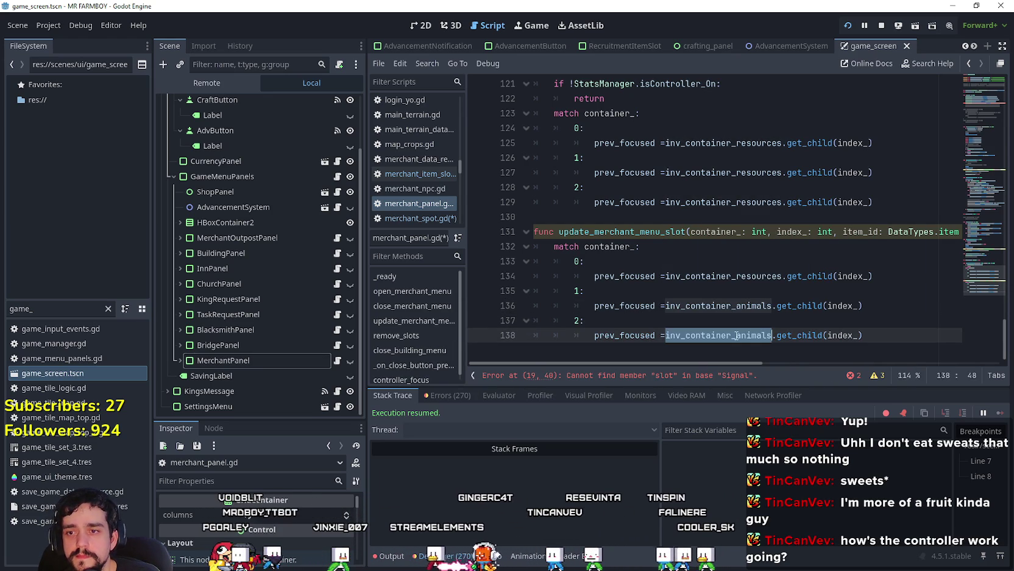
type("inv")
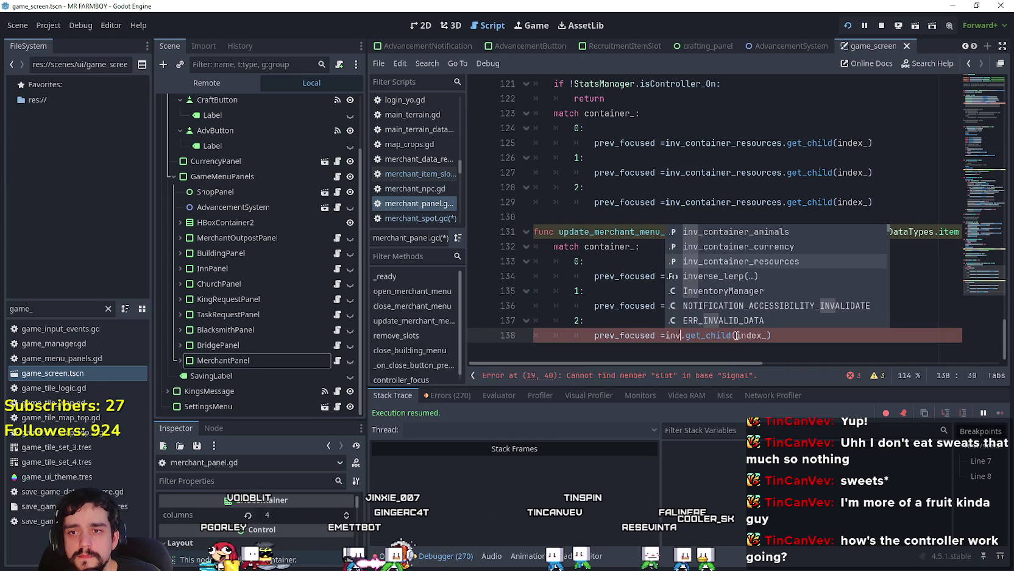
key("Up")
key("Return")
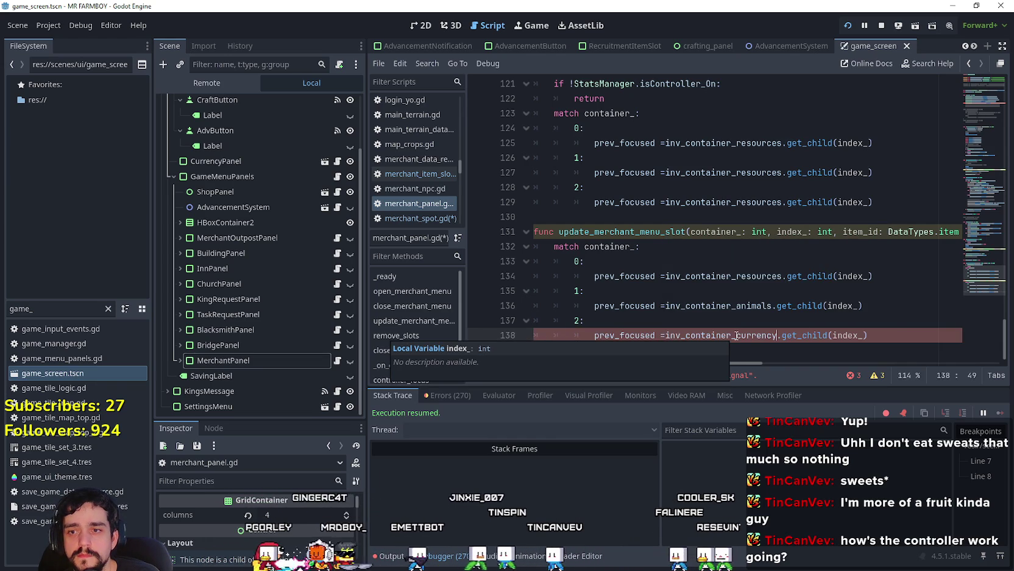
Step: Check the pasted match lines and the function signature
left_click(858, 335)
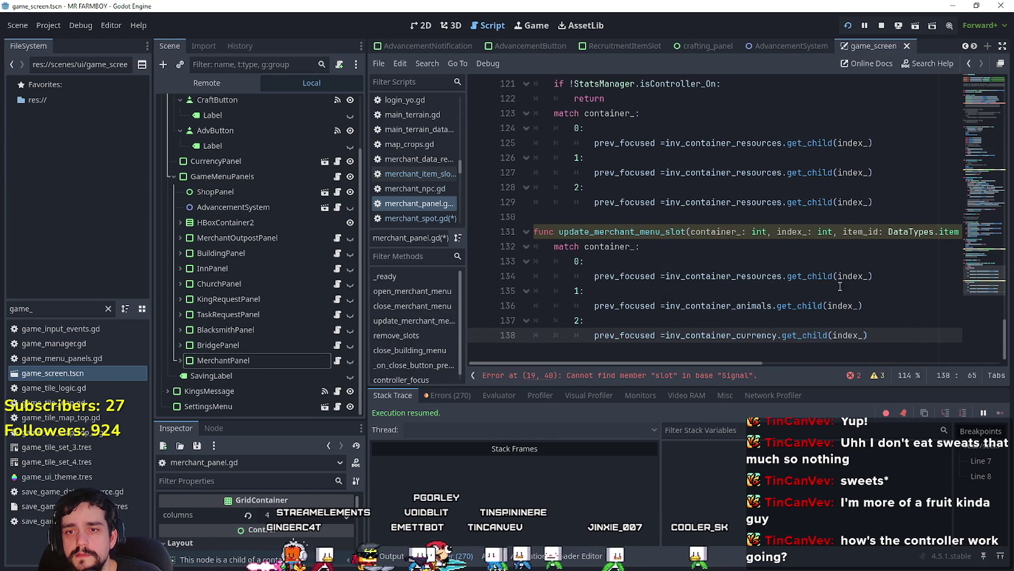
mouse_move(719, 362)
left_mouse_down()
mouse_move(748, 359)
mouse_move(648, 359)
left_mouse_up()
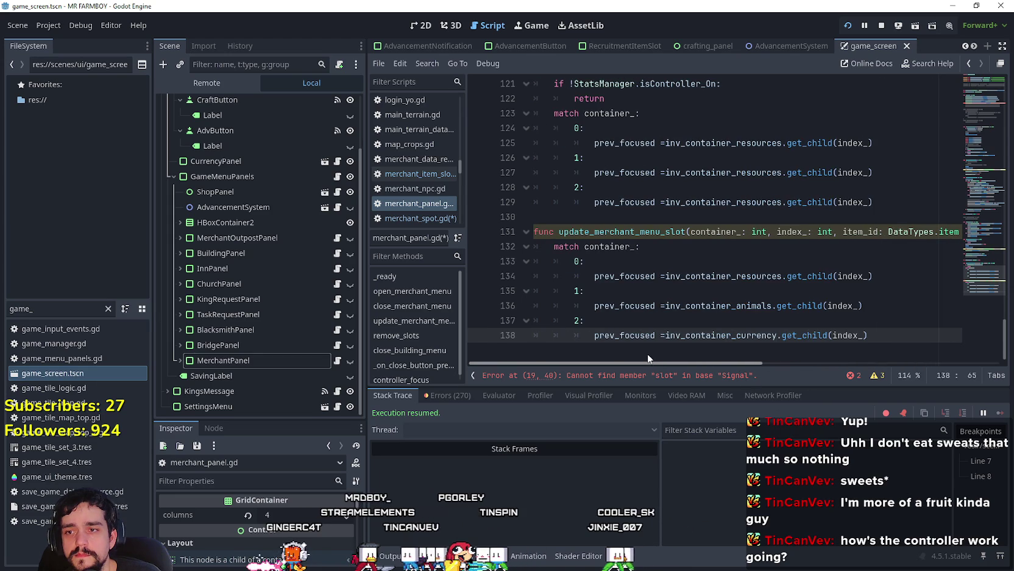
left_click(584, 246)
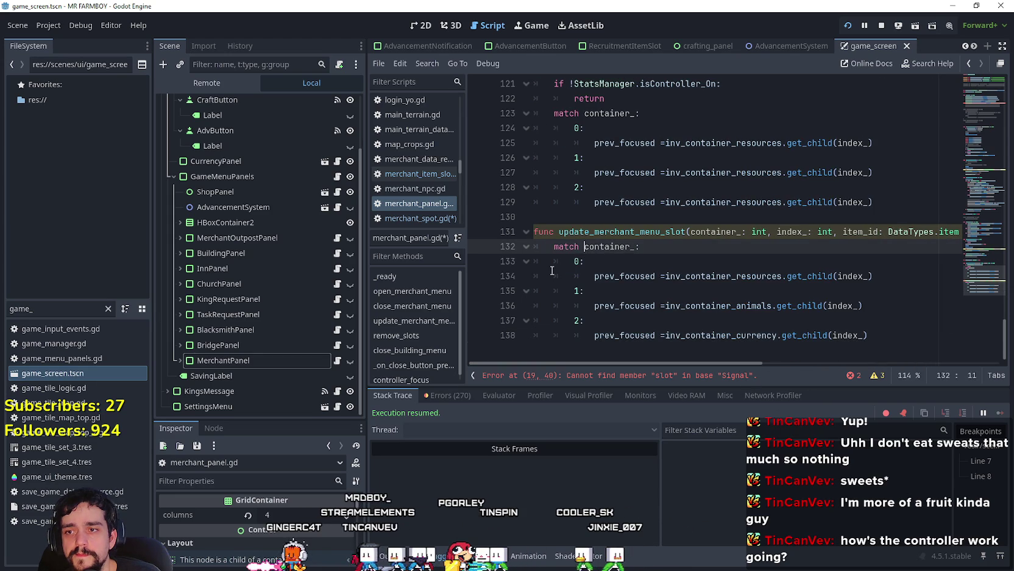
left_click(635, 262)
double_click(654, 274)
left_click(670, 253)
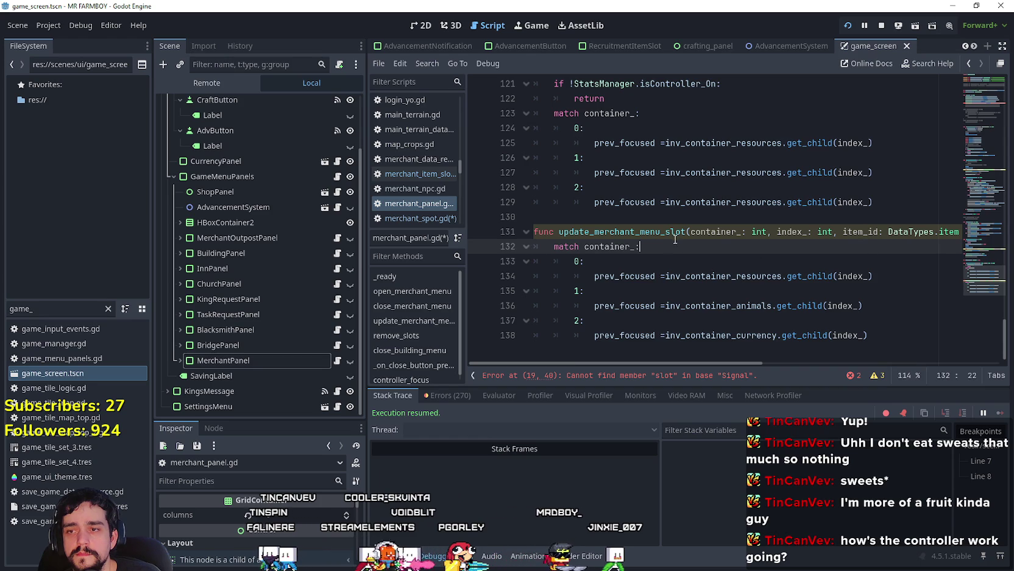
left_click_drag(682, 232, 959, 227)
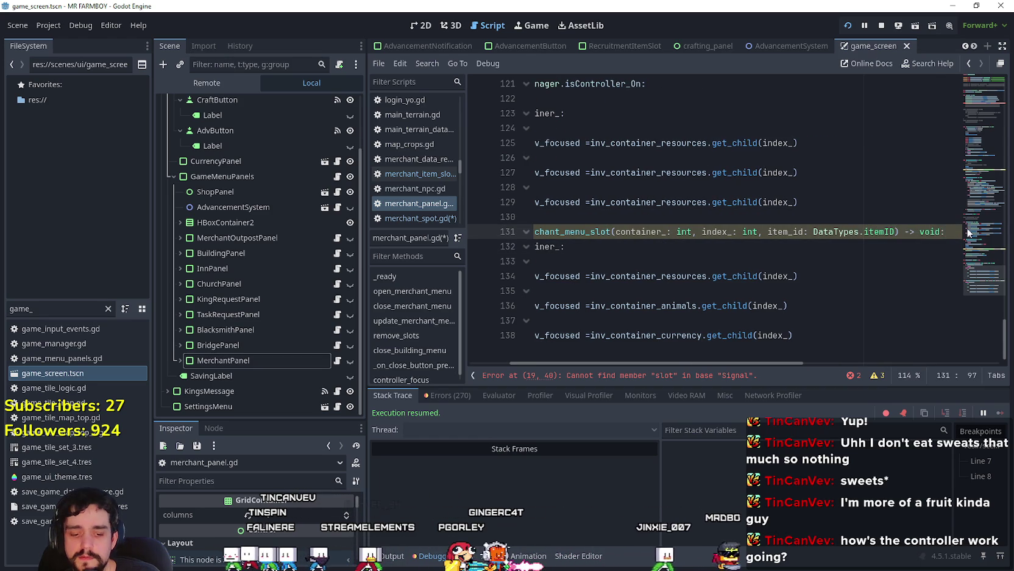
Step: Declare var slot_ : MerchantItemSlot = null below the function signature
left_click(959, 228)
key("Return")
type("var slot")
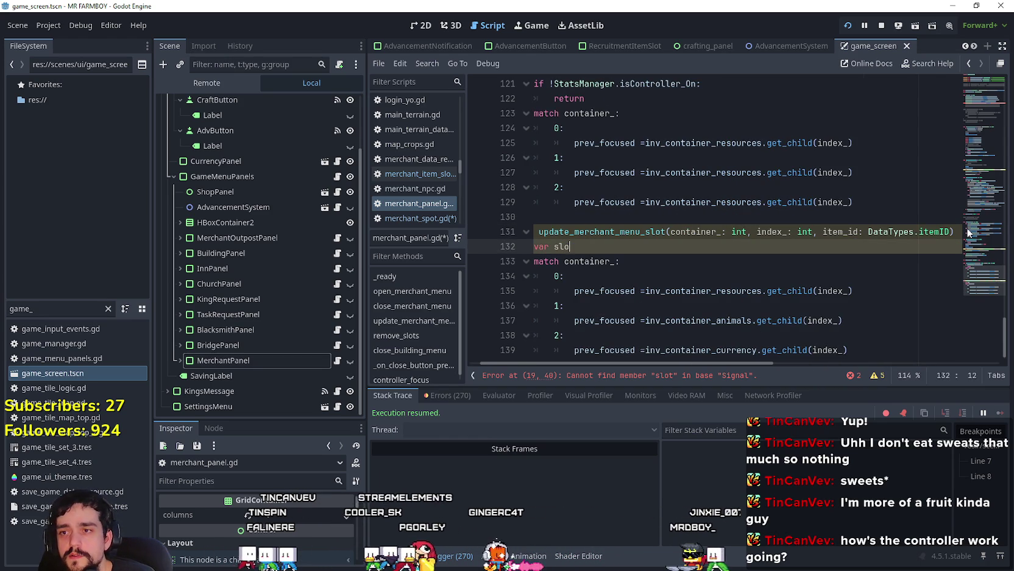
type("_ : M")
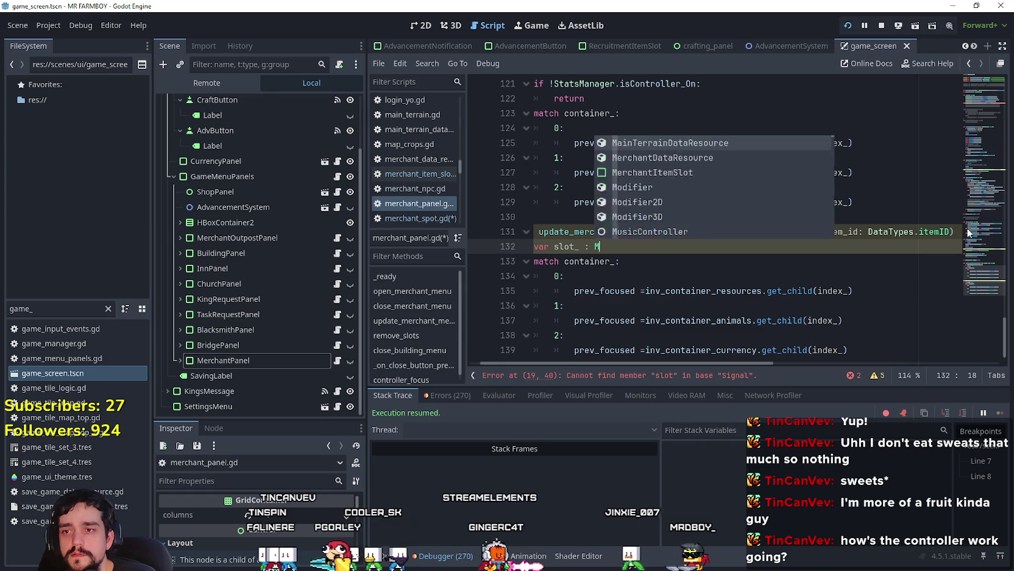
type("erchant")
key("Down")
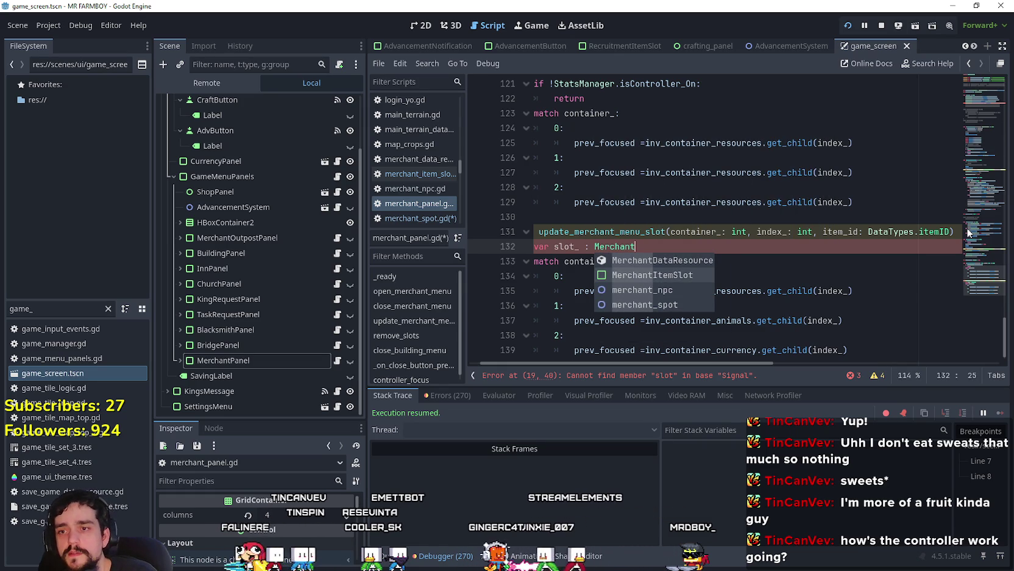
key("Return")
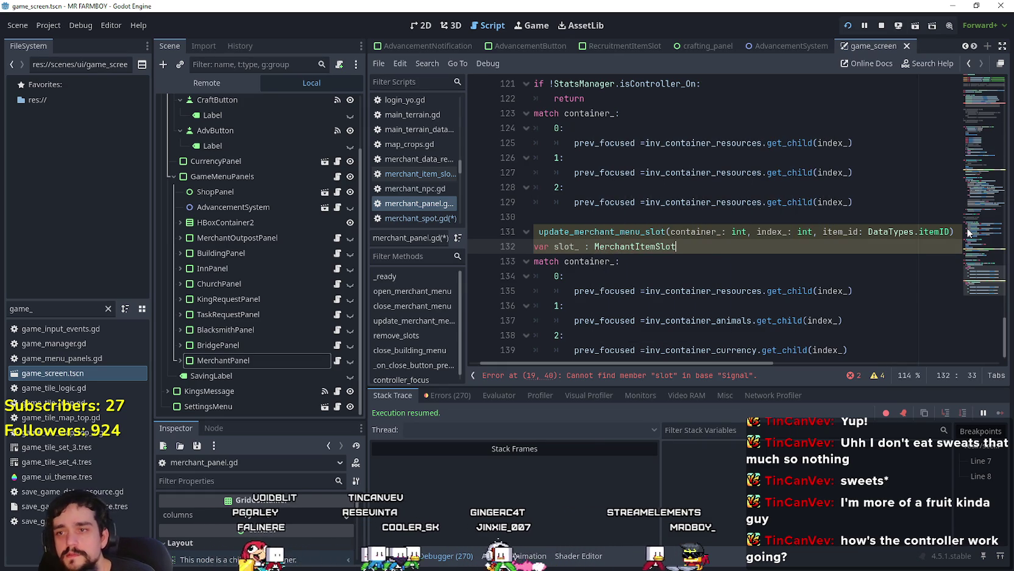
type(" == nu")
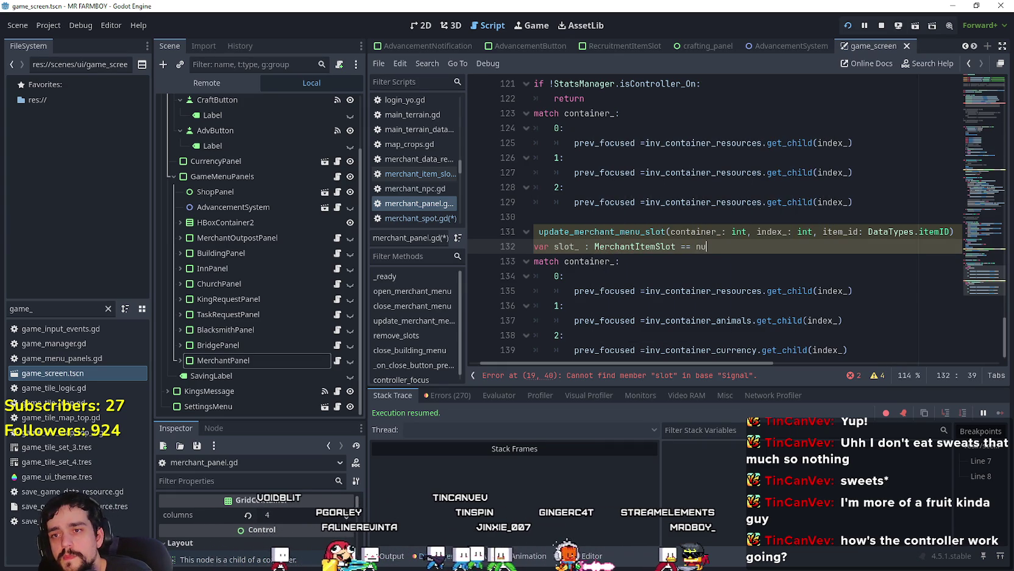
type("ll")
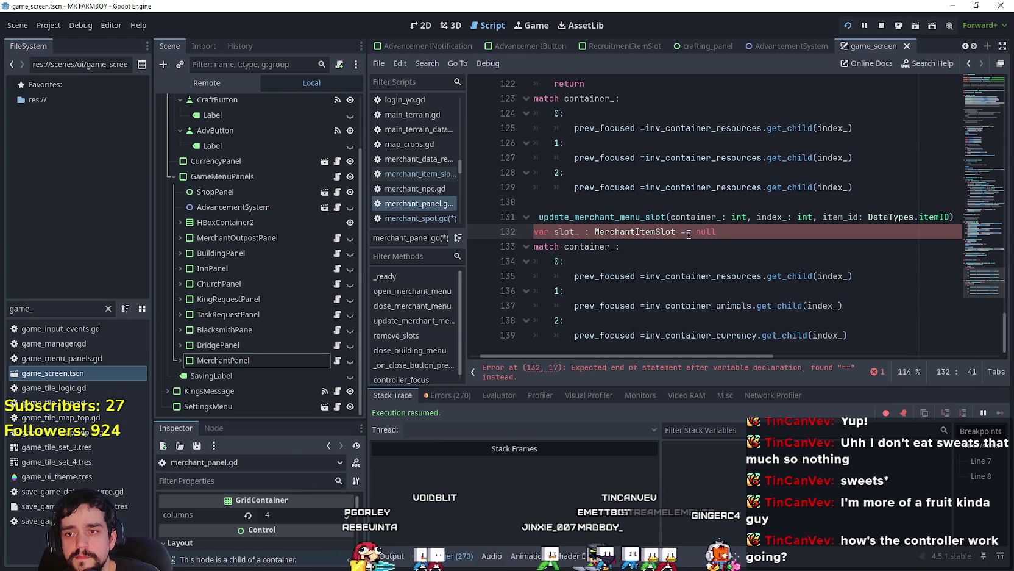
key("Delete")
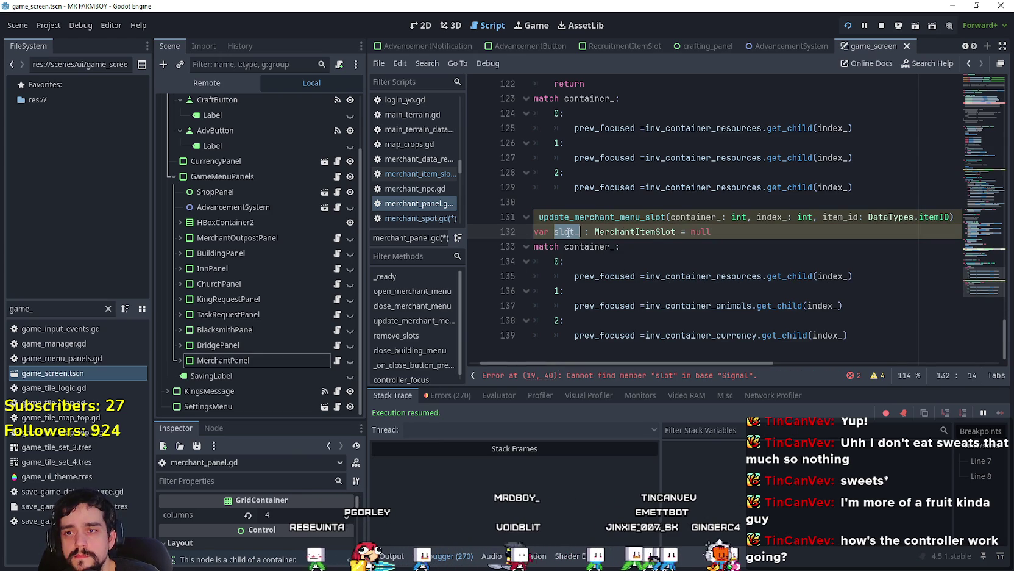
Step: Add an 'if slot_ != null:' check after the match block
left_click(897, 345)
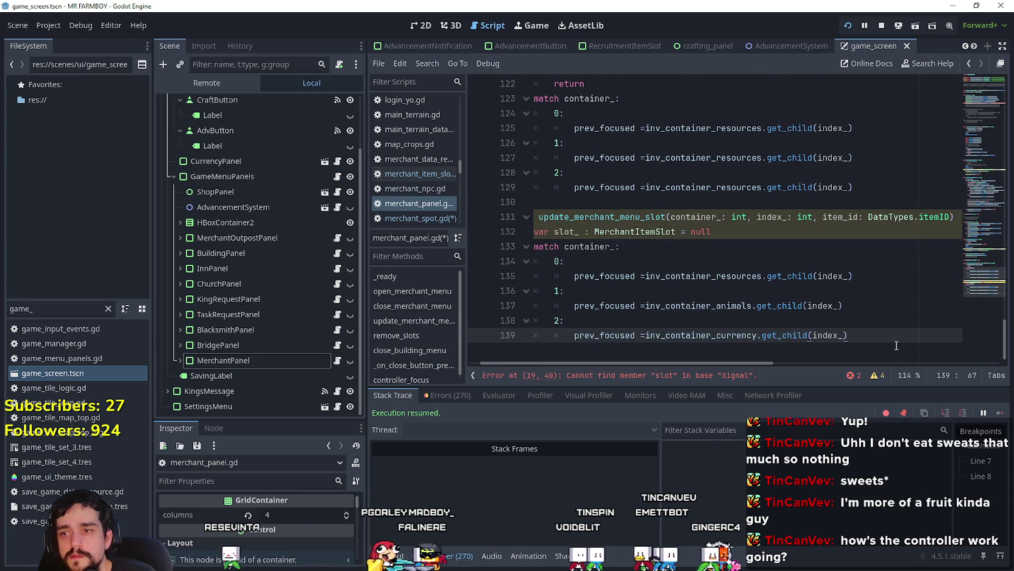
key("Return")
type("if slot_ =")
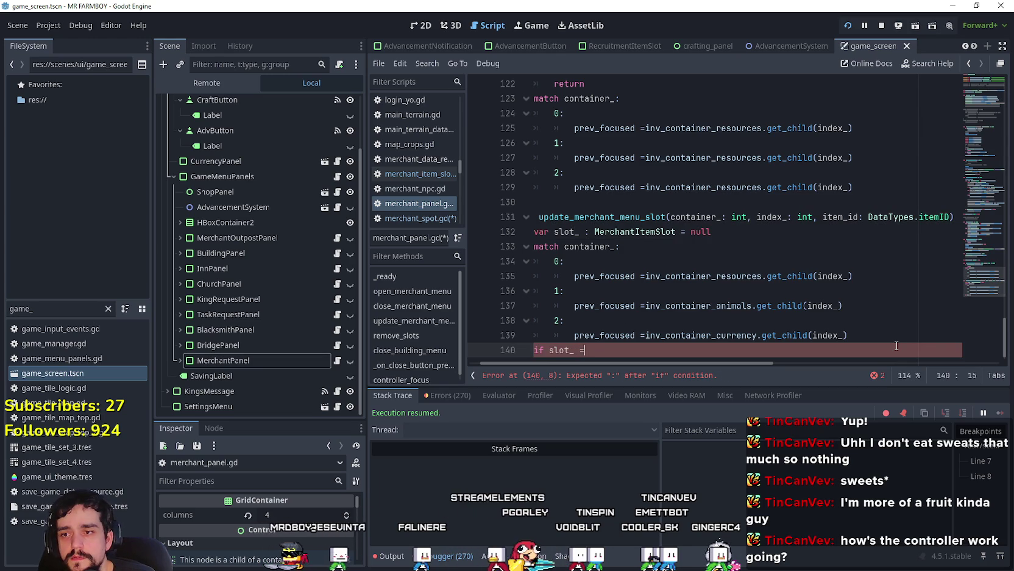
key("BackSpace")
type("!= nu")
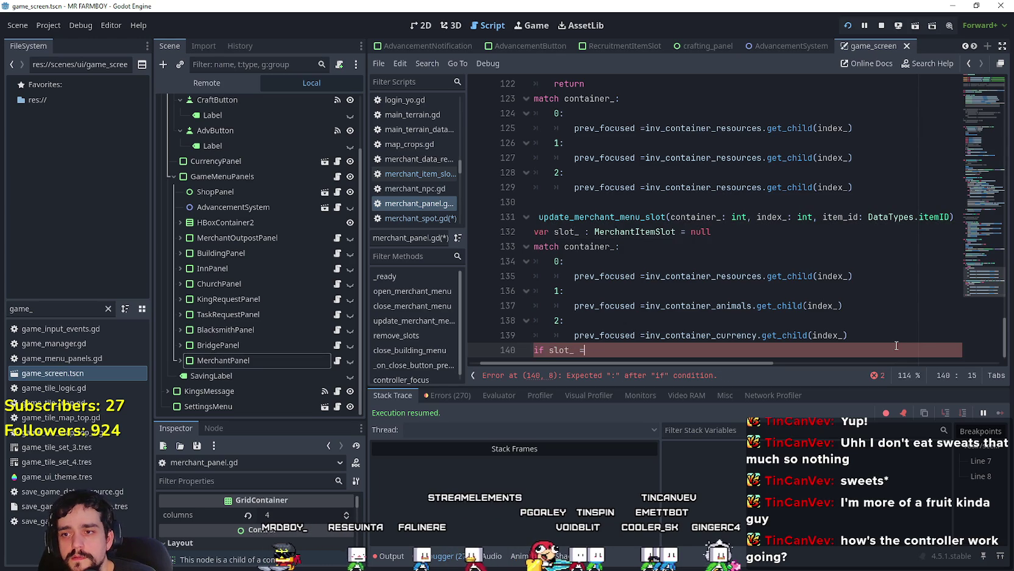
type("ll:")
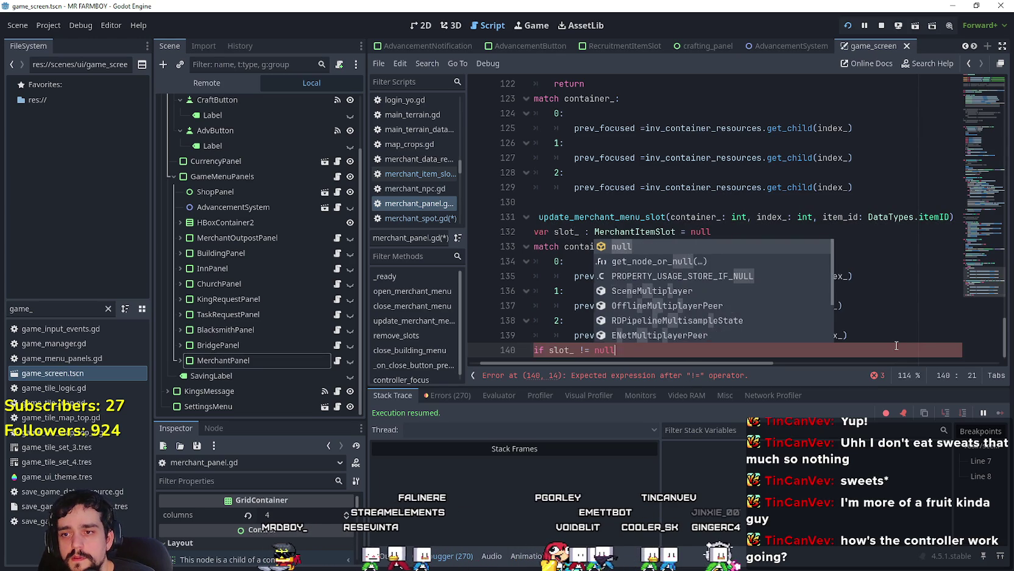
key("Return")
Step: Begin a slot_.setButton call inside the null check
type("lot_.set")
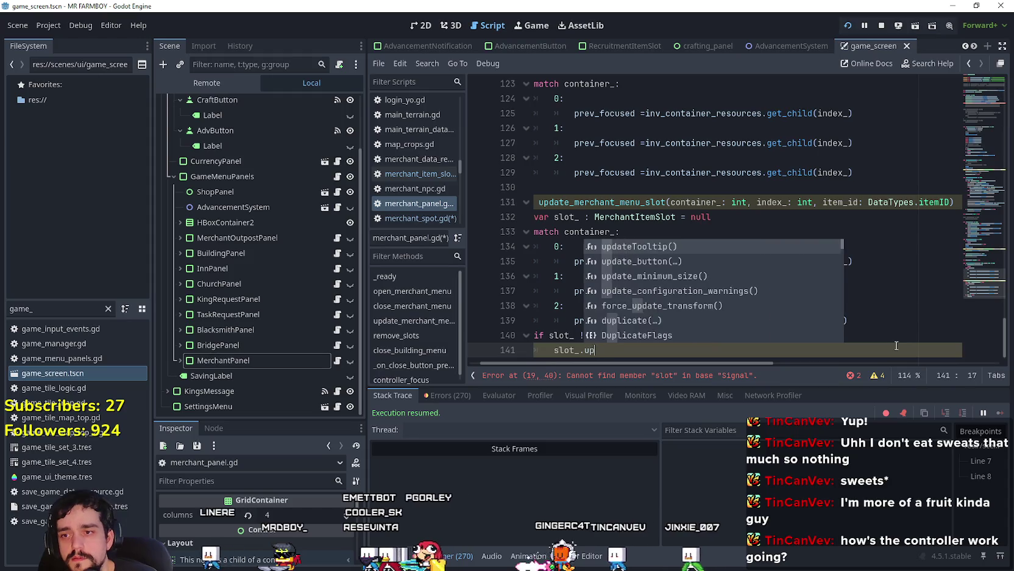
key("Return")
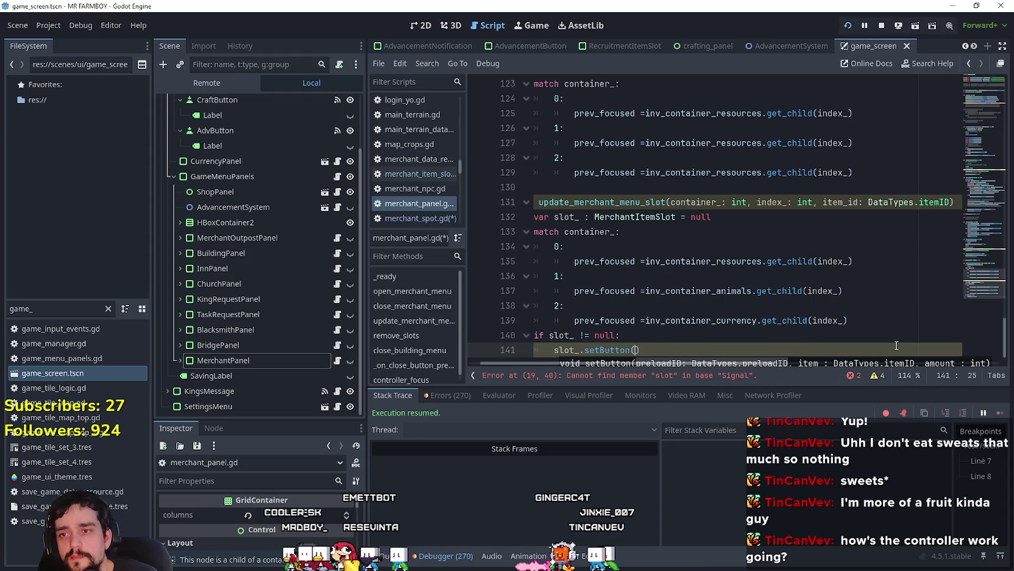
scroll(798, 279, "down", 1)
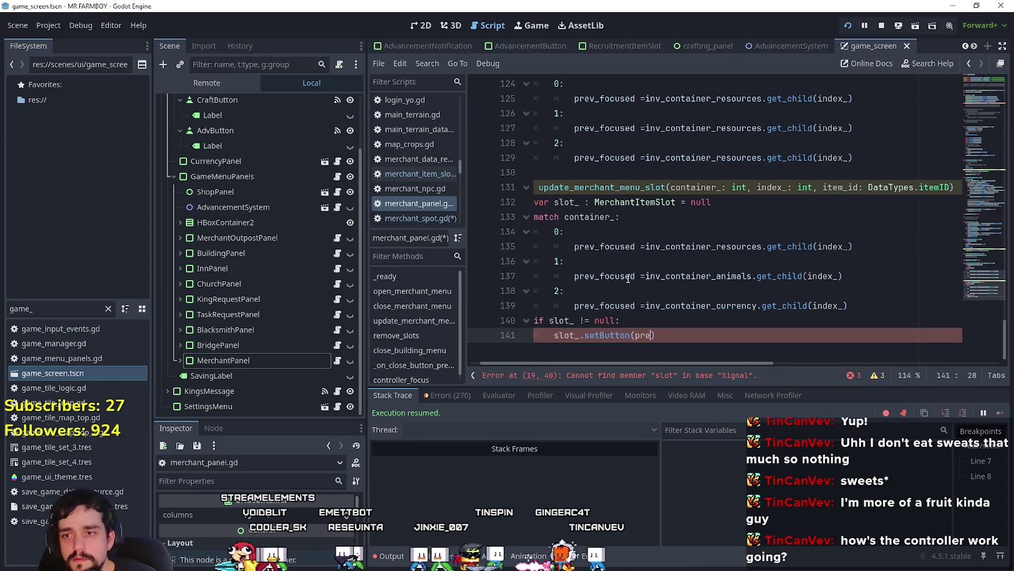
type("preload")
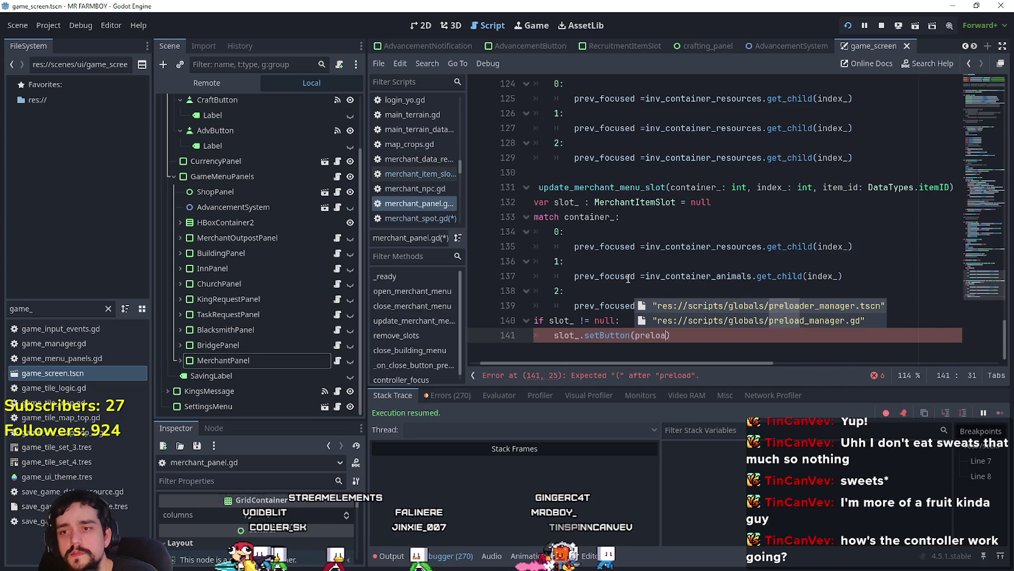
key("BackSpace")
key("BackSpace")
key("BackSpace")
scroll(629, 278, "down", 4)
scroll(628, 278, "up", 4)
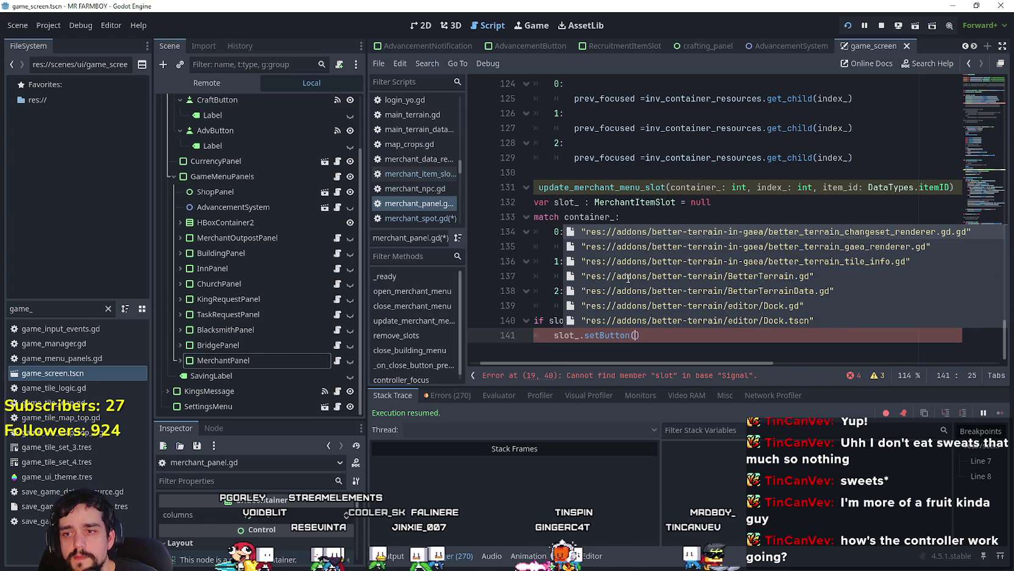
key("BackSpace")
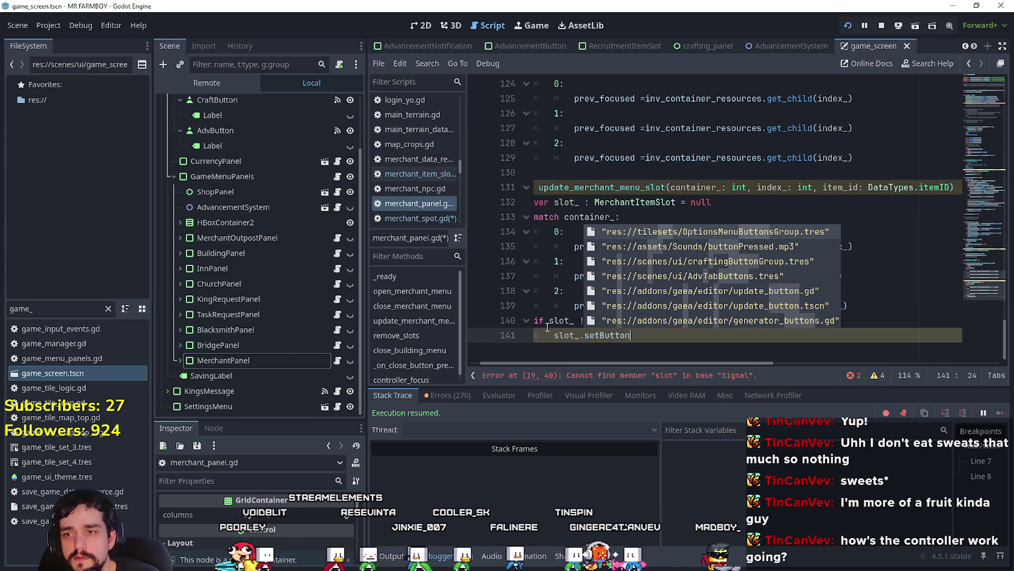
left_click(696, 335)
Step: Pass DataTypes.preloadID.ITEM and item_id as the setButton arguments
type("(")
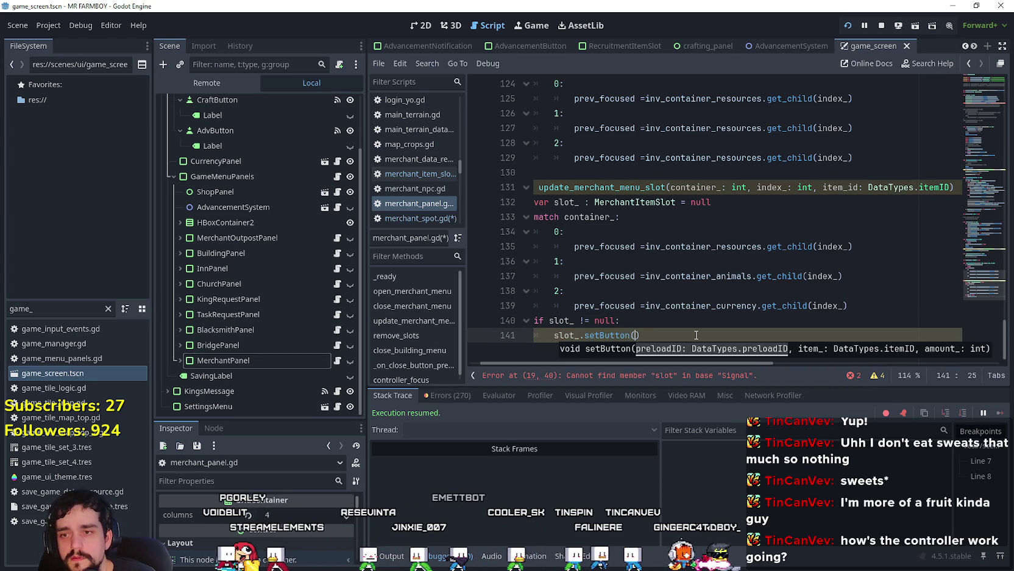
type("Da")
key("Escape")
type("taTypes.it")
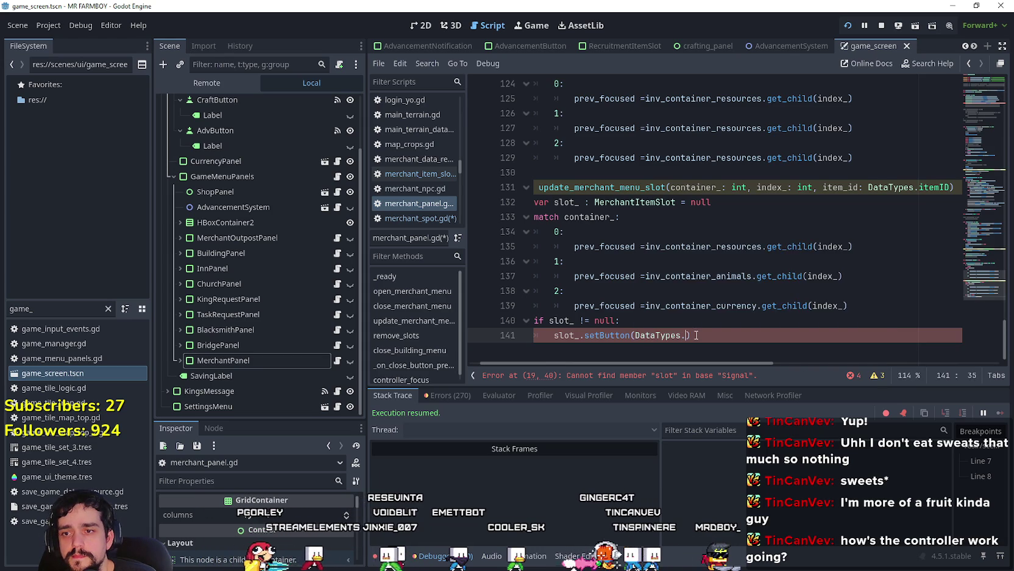
key("BackSpace")
key("BackSpace")
type("pre")
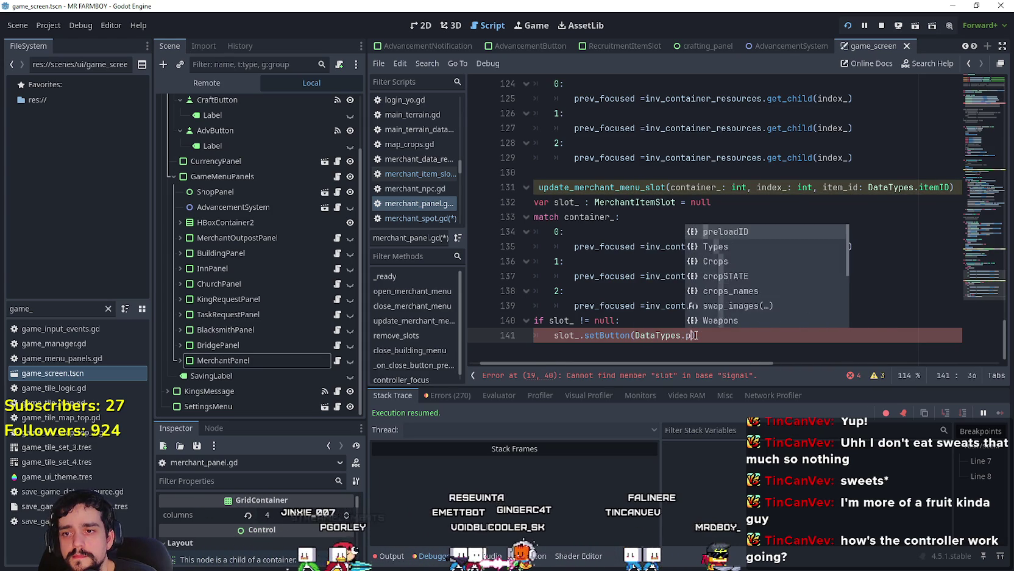
key("Return")
type(".")
key("Return")
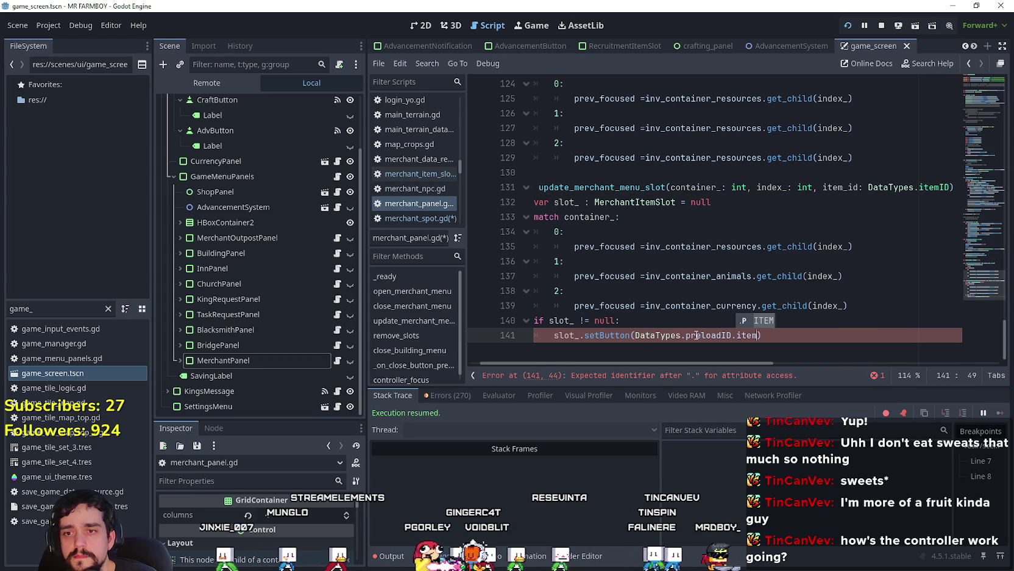
type(", ")
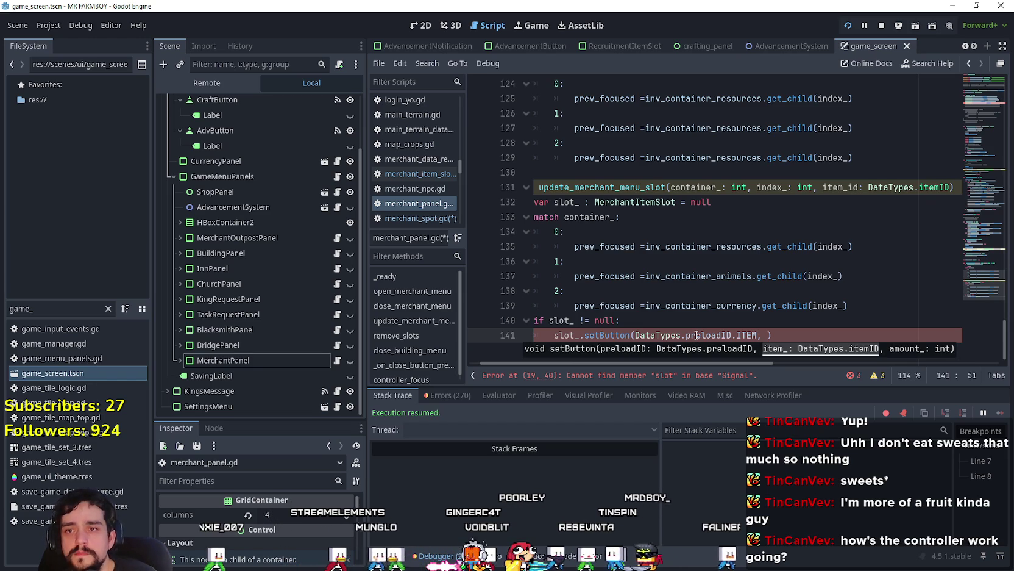
type("item")
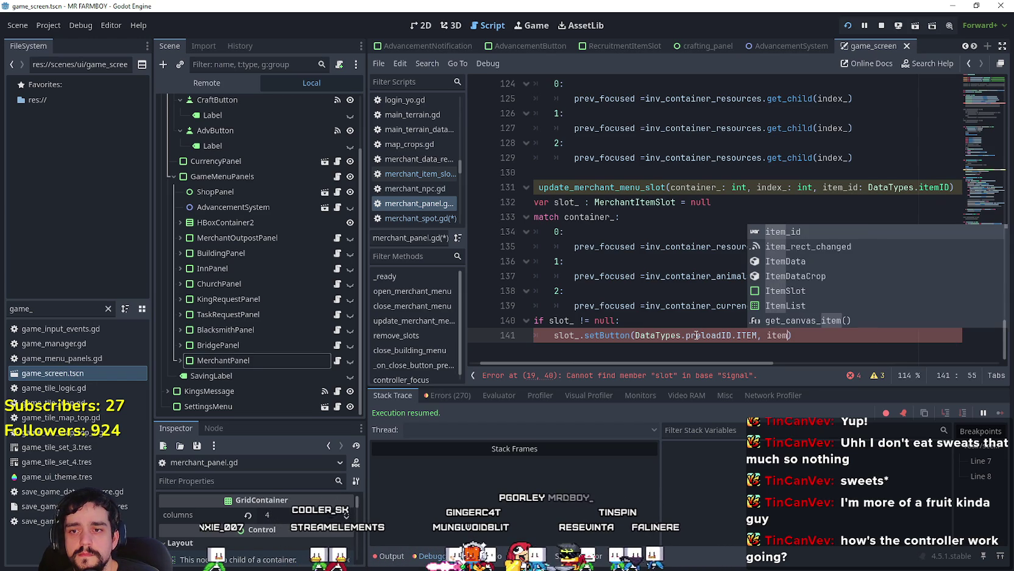
key("Return")
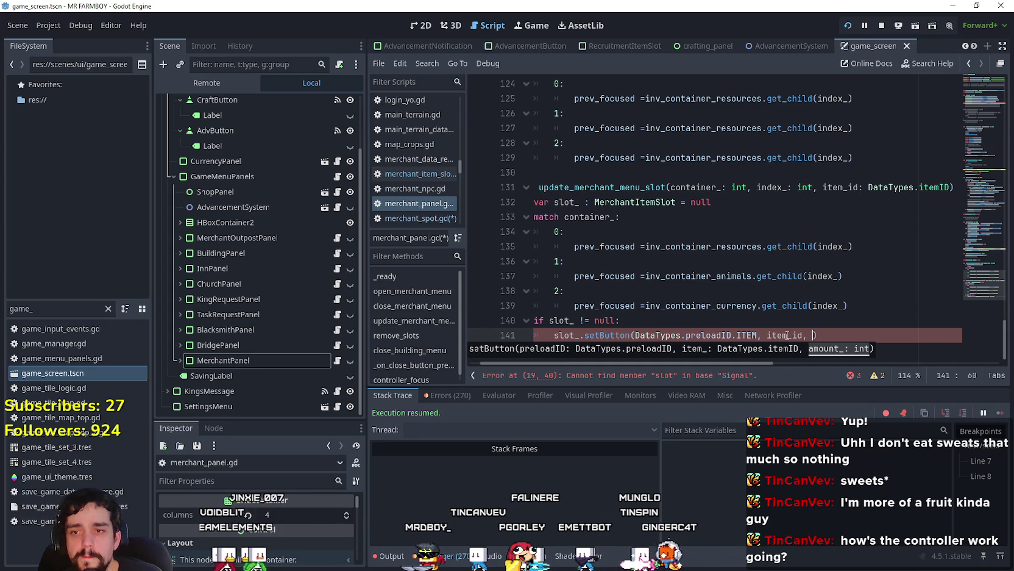
key("Left")
key("Left")
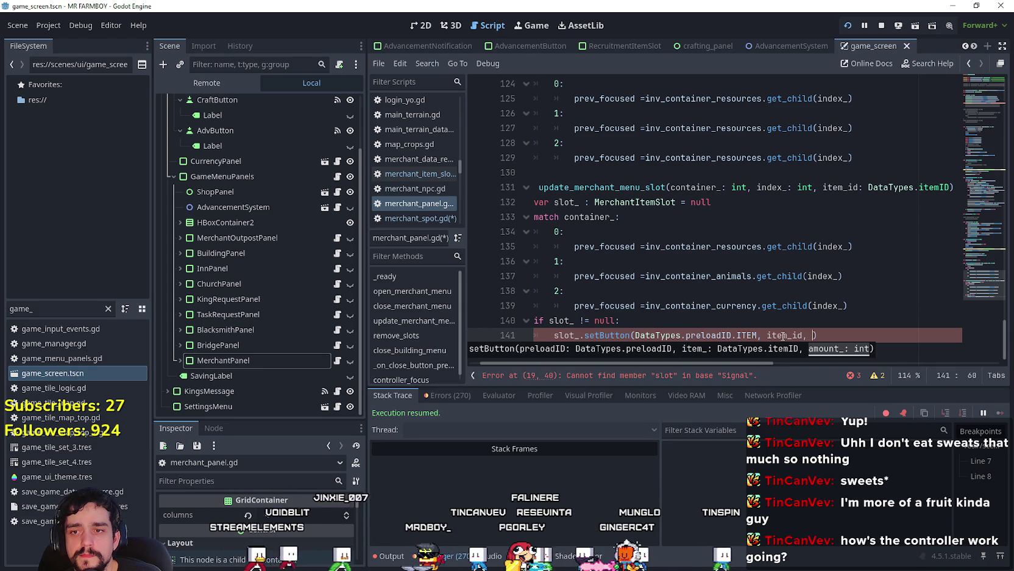
Step: Copy the item and current_merchant.inventory[item] arguments from the setButton call on line 82
scroll(823, 180, "up", 10)
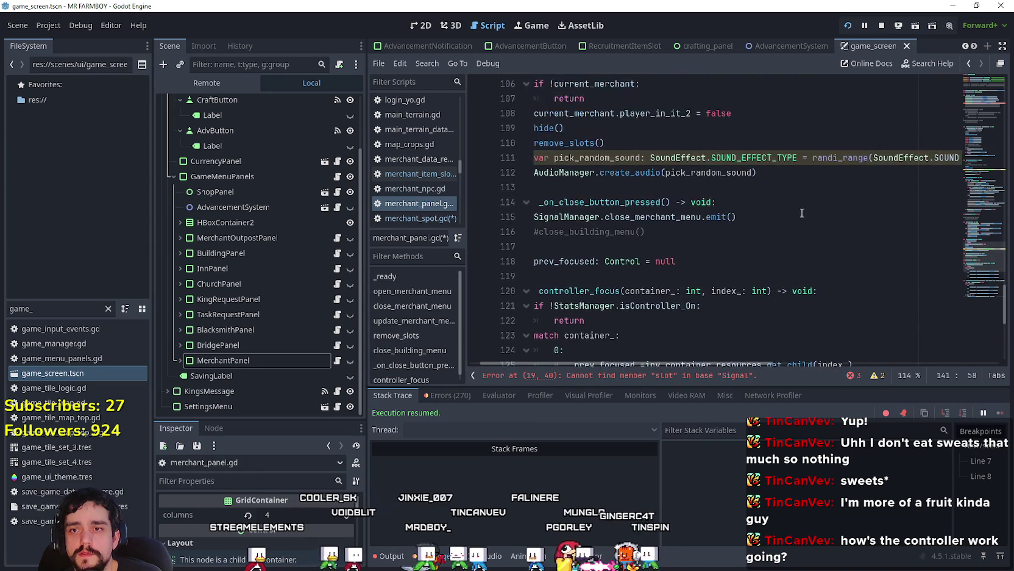
scroll(798, 205, "up", 10)
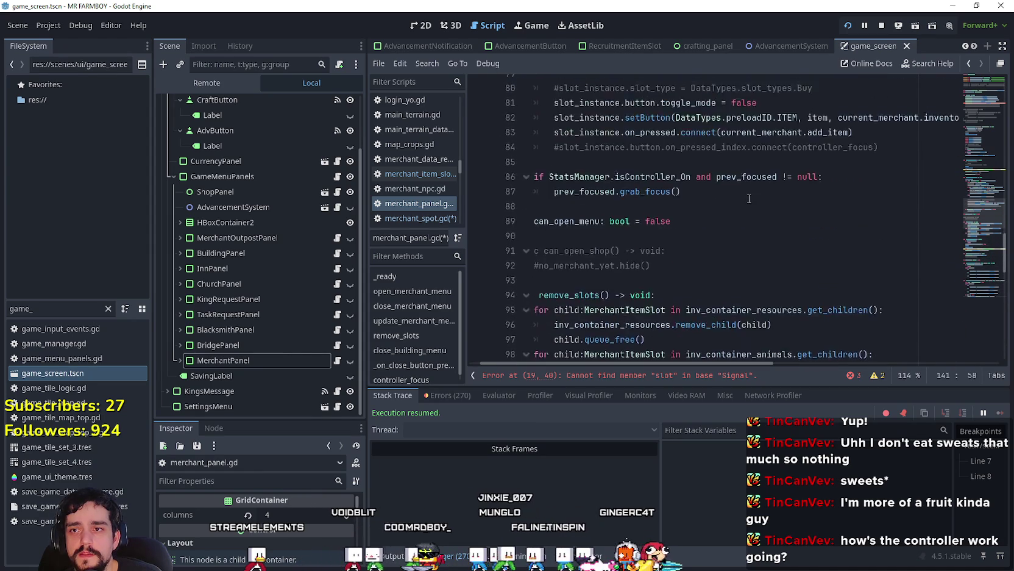
scroll(750, 199, "up", 1)
left_click_drag(685, 132, 818, 132)
scroll(861, 320, "down", 2)
left_click_drag(808, 251, 947, 250)
left_click_drag(977, 250, 942, 250)
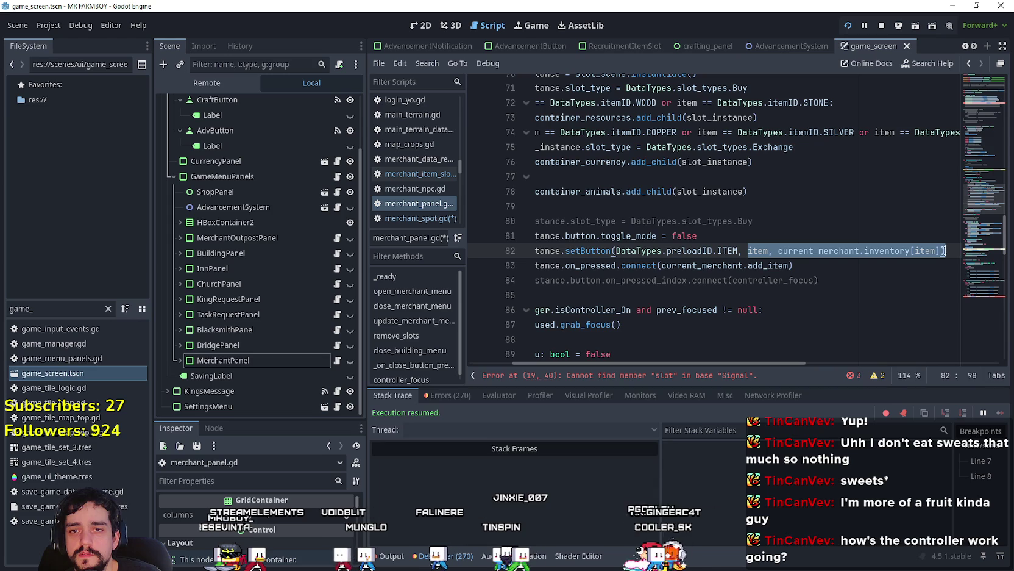
left_click_drag(780, 363, 671, 363)
scroll(663, 153, "up", 2)
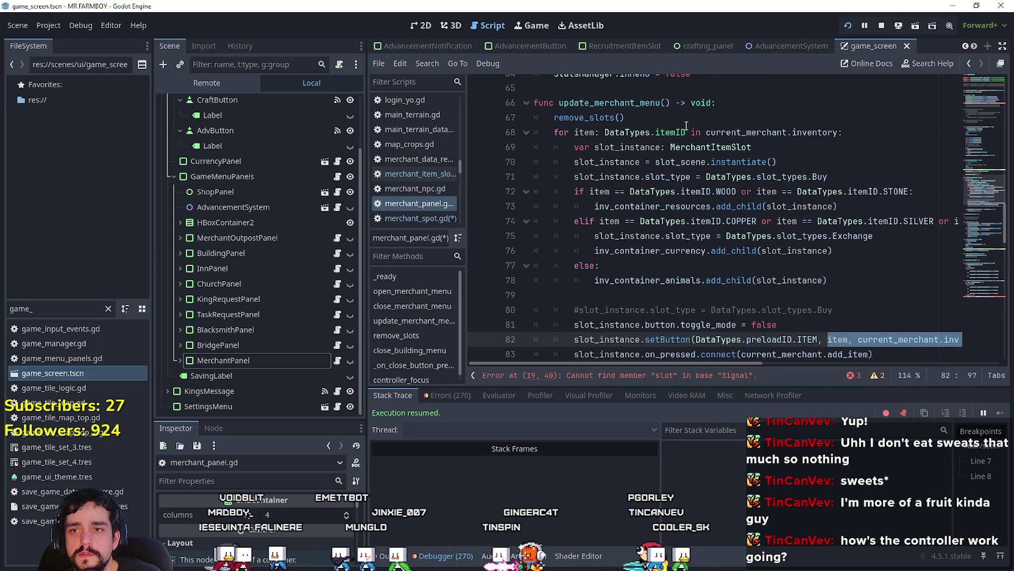
scroll(815, 126, "down", 15)
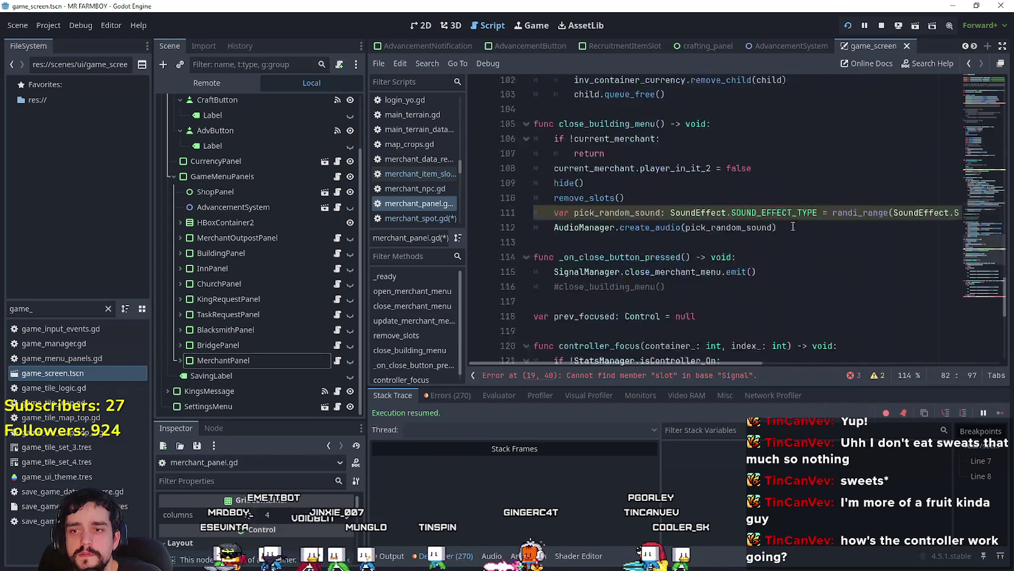
scroll(823, 312, "down", 3)
Step: Put the arguments into line 141's setButton call, renaming item to item_id in both places
double_click(814, 333)
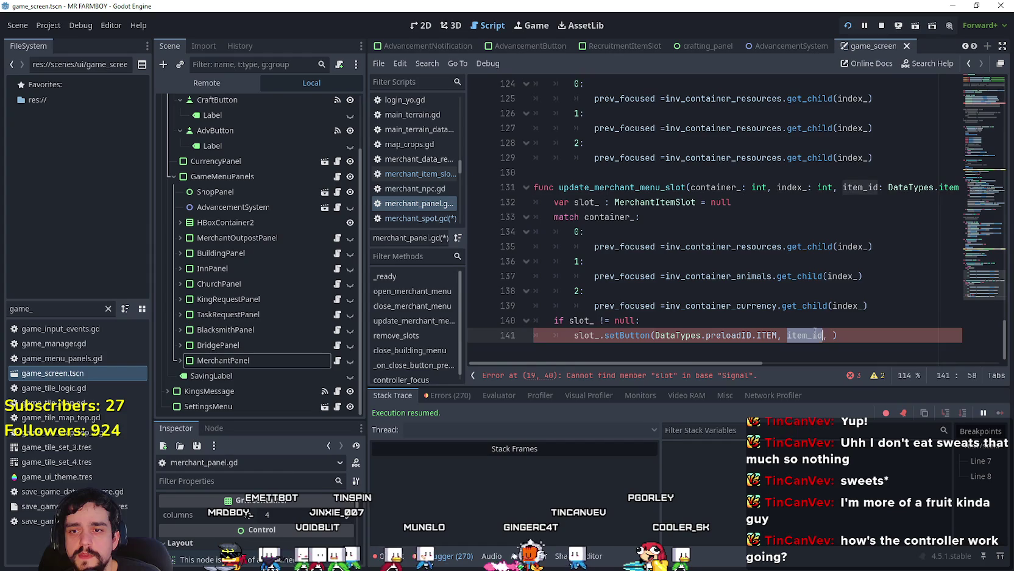
type("item, current_merchant.inventory[item]")
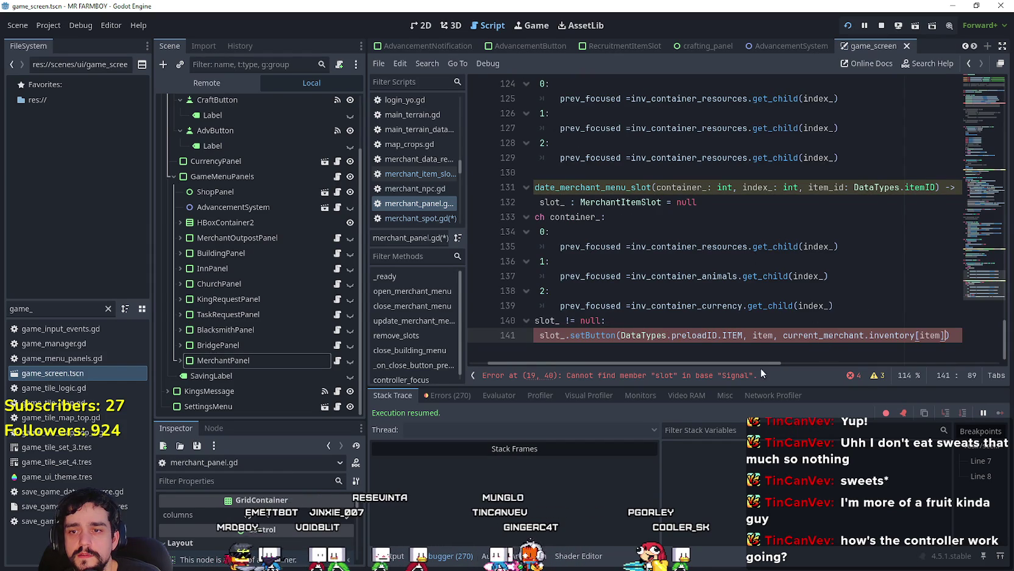
double_click(766, 192)
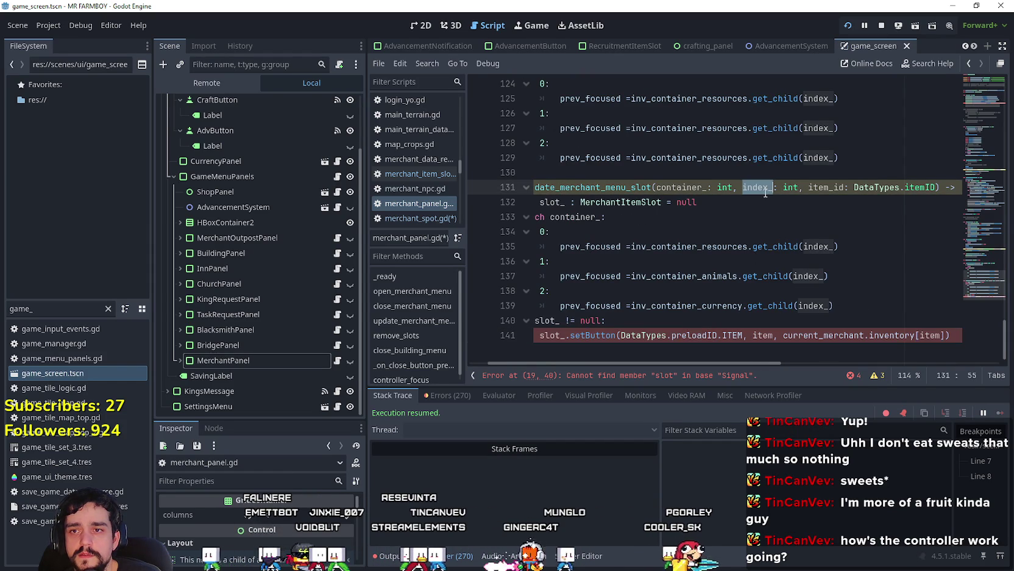
double_click(824, 187)
key("ctrl+c")
double_click(763, 335)
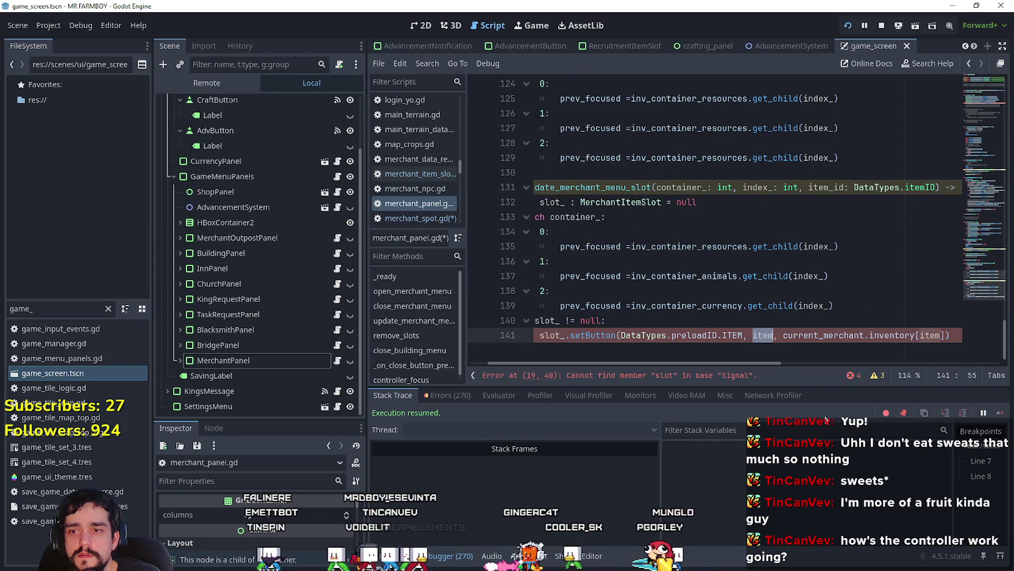
key("ctrl+v")
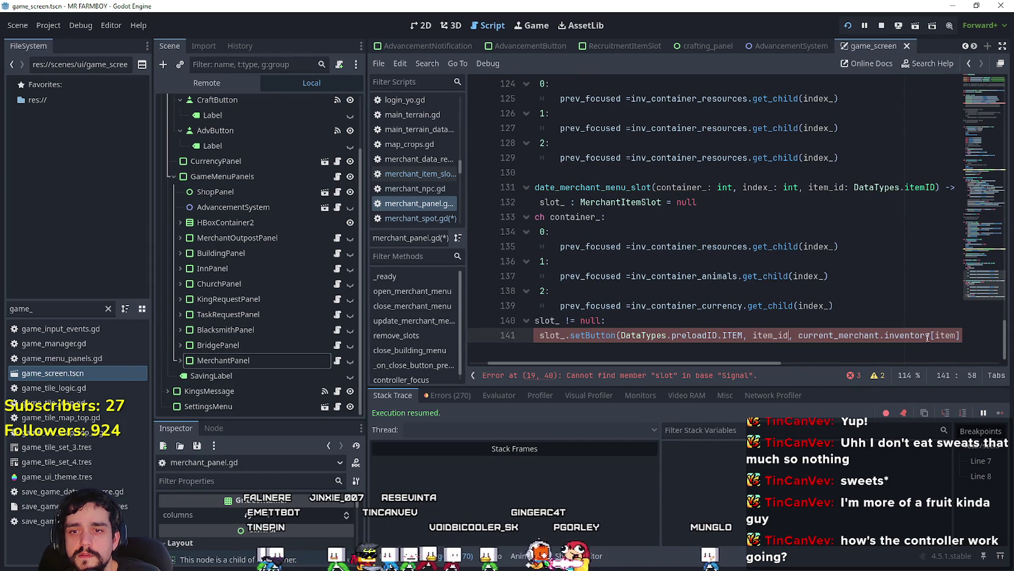
left_click(950, 335)
key("ctrl+v")
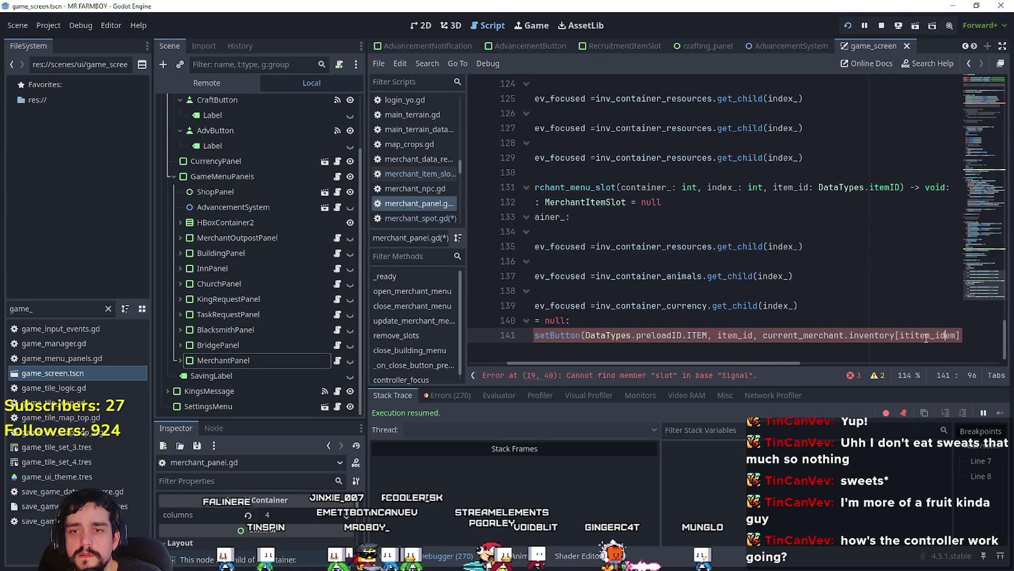
type("_id")
left_click_drag(765, 363, 638, 362)
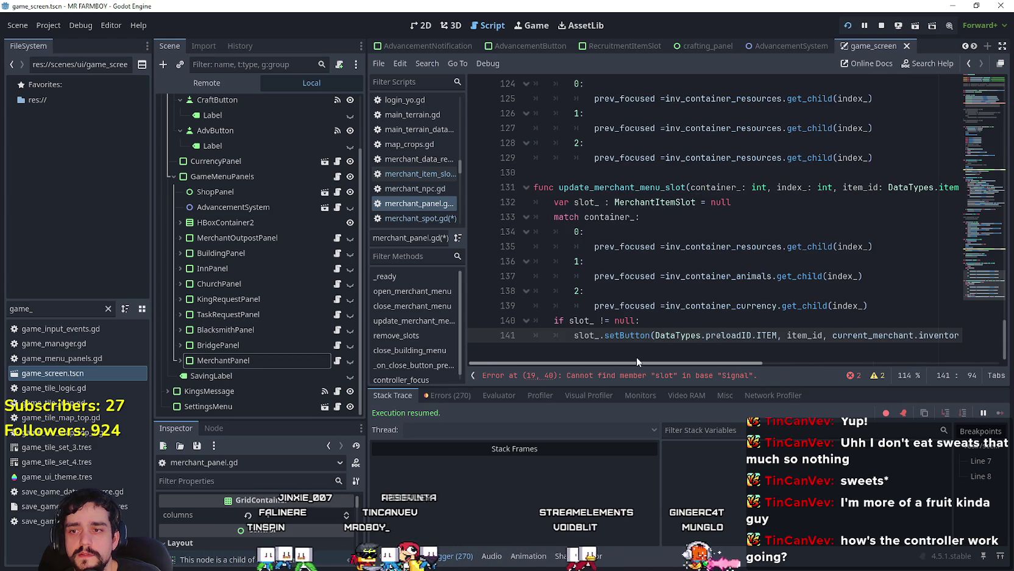
key("End")
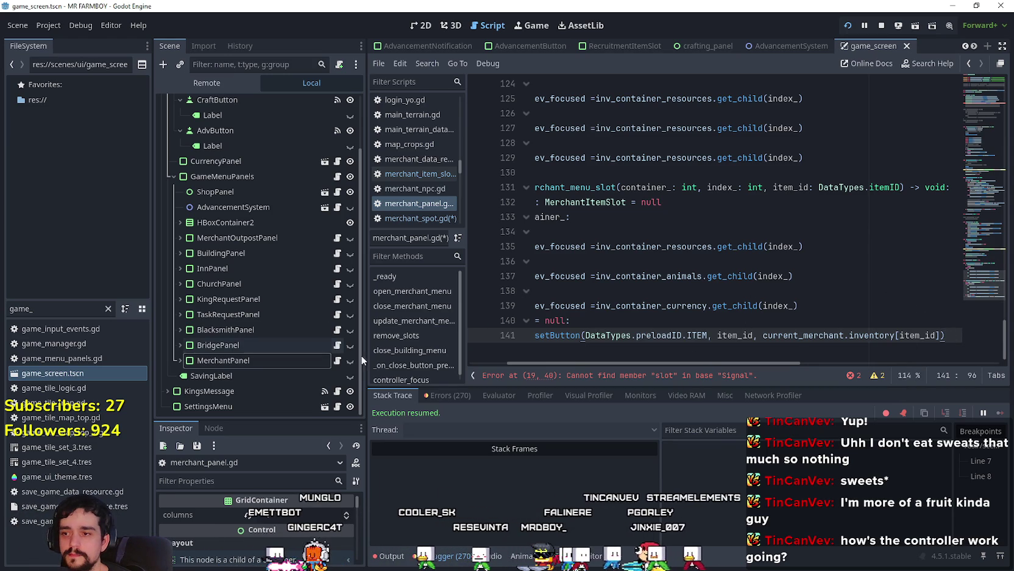
left_click_drag(368, 357, 309, 338)
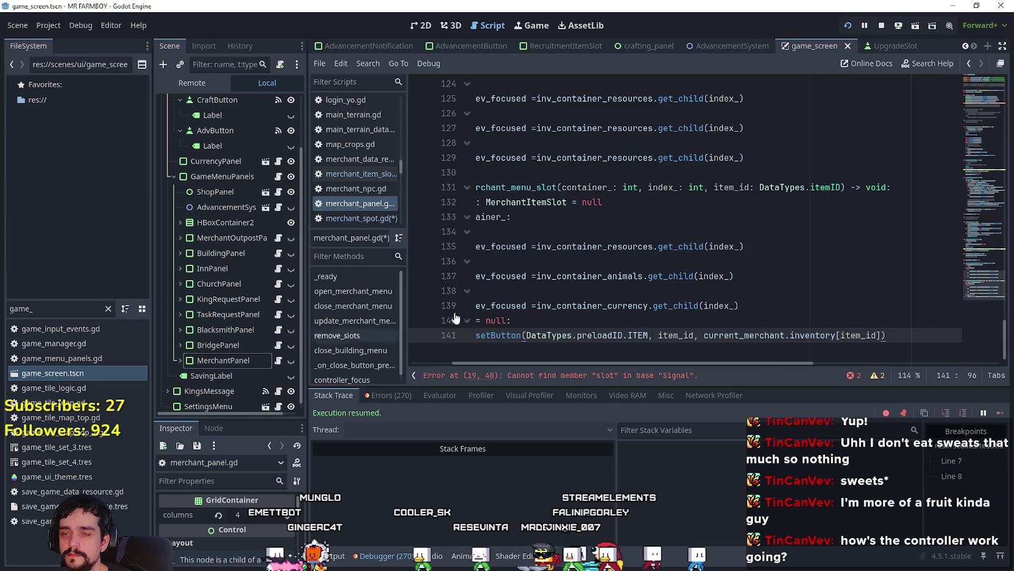
scroll(622, 273, "up", 6)
scroll(622, 272, "up", 3)
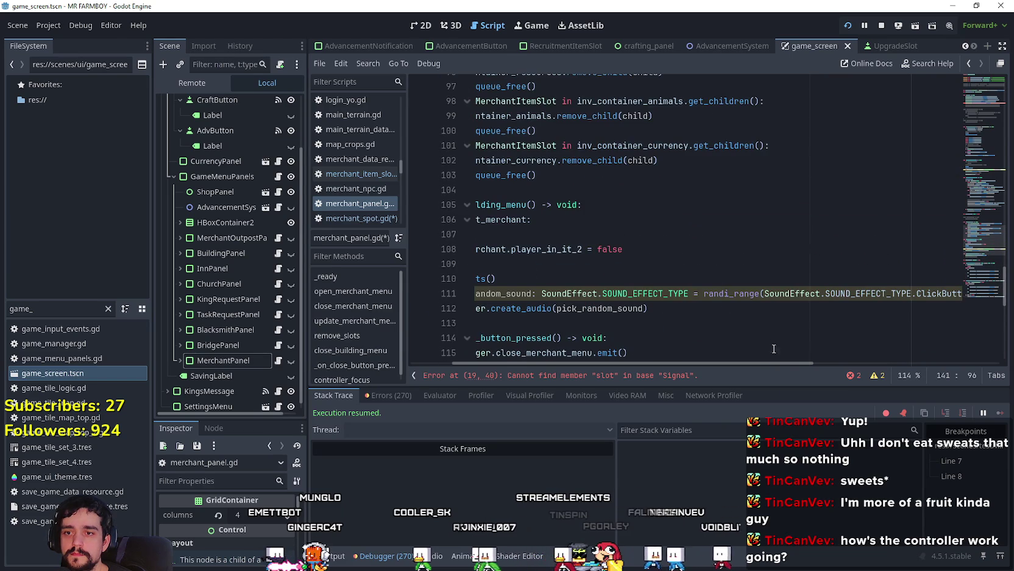
left_click_drag(774, 361, 731, 361)
left_click(567, 322)
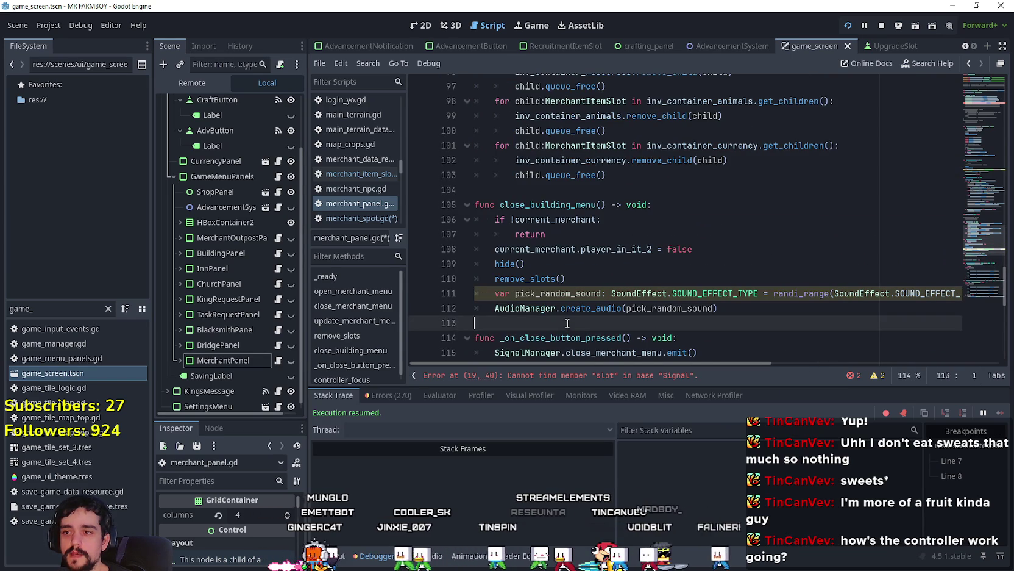
scroll(566, 306, "up", 2)
scroll(567, 306, "up", 1)
scroll(573, 298, "down", 12)
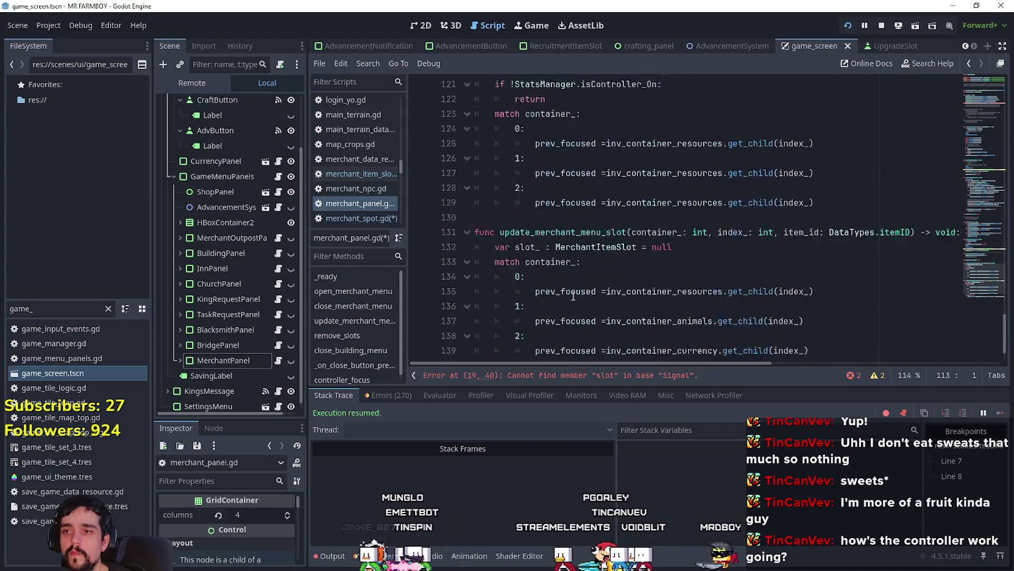
left_click(959, 335)
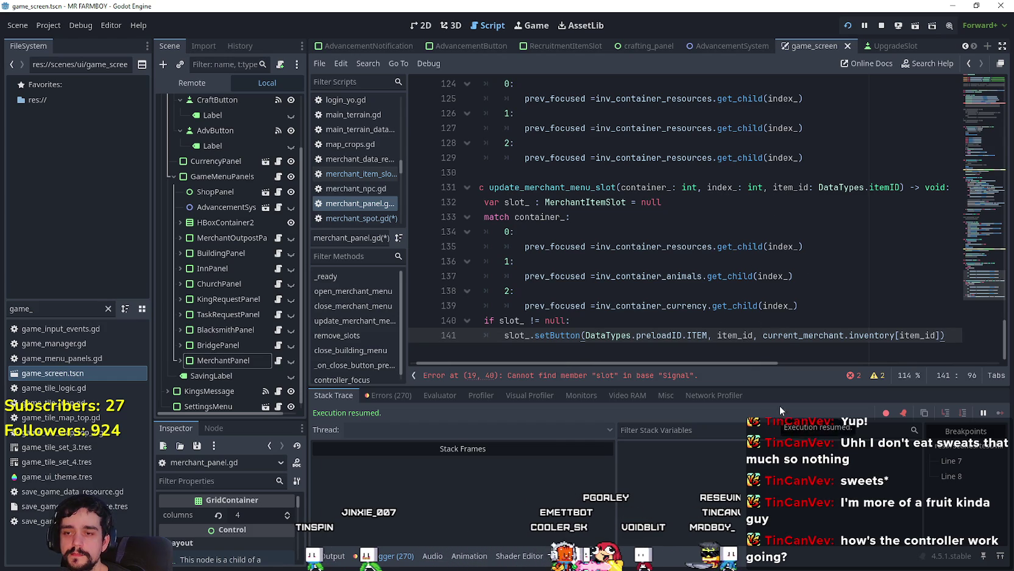
mouse_move(800, 134)
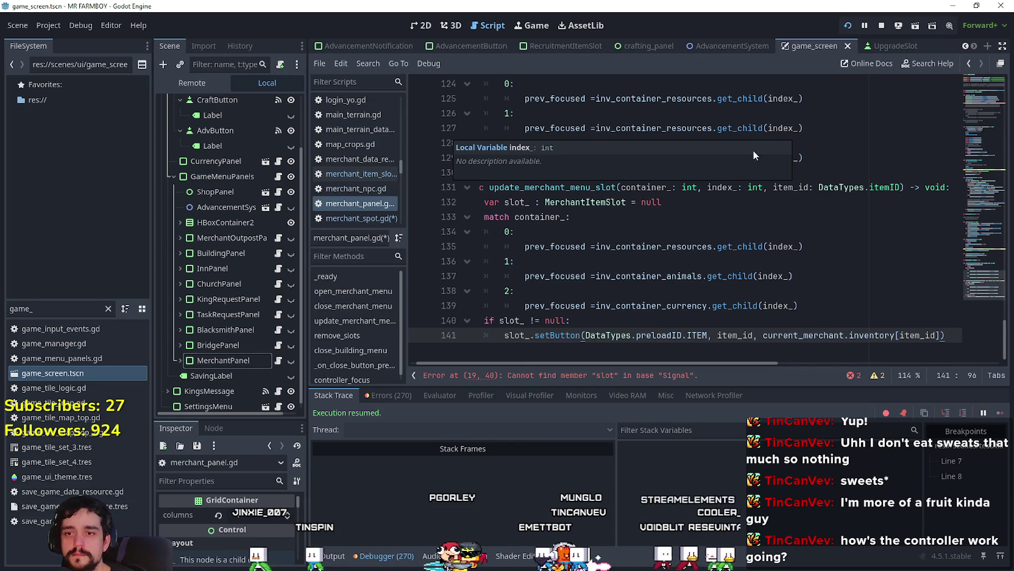
key("Up")
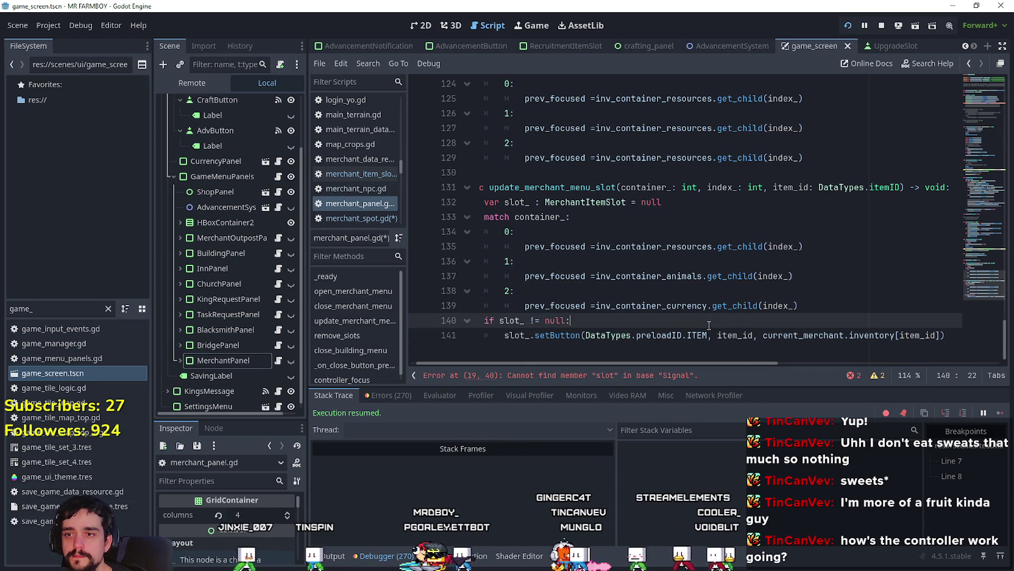
left_click(506, 333)
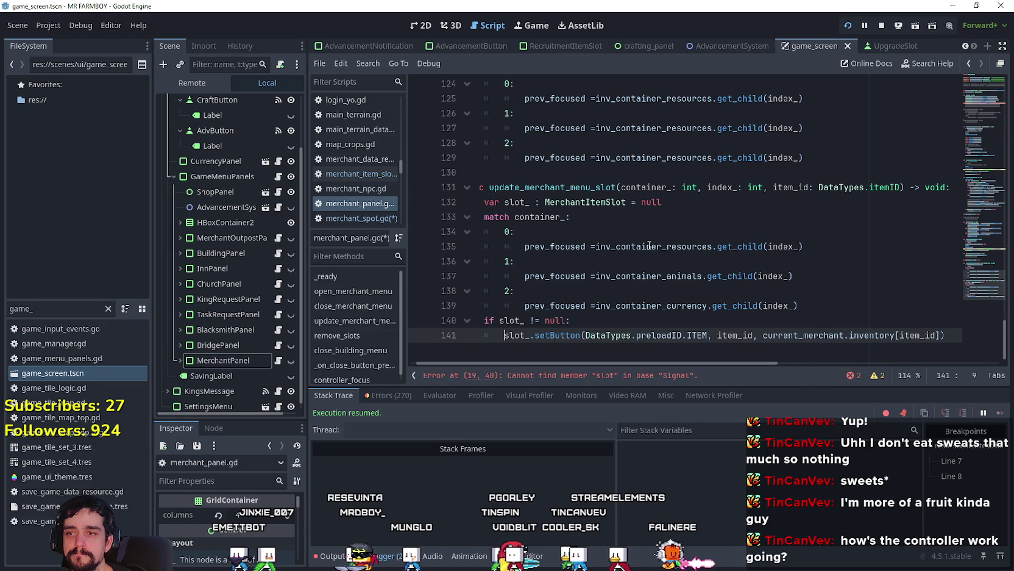
double_click(515, 335)
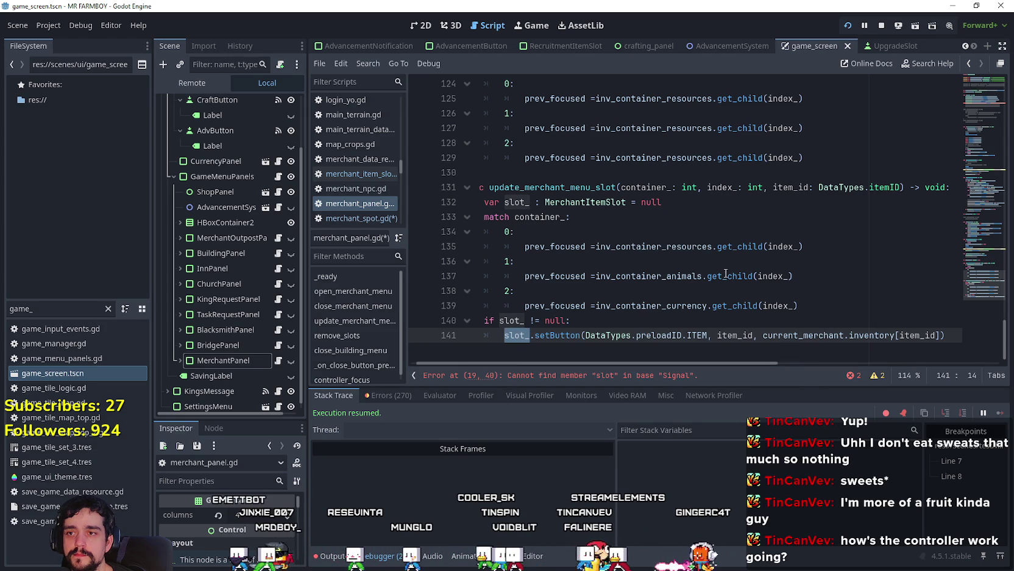
double_click(515, 202)
key("ctrl+c")
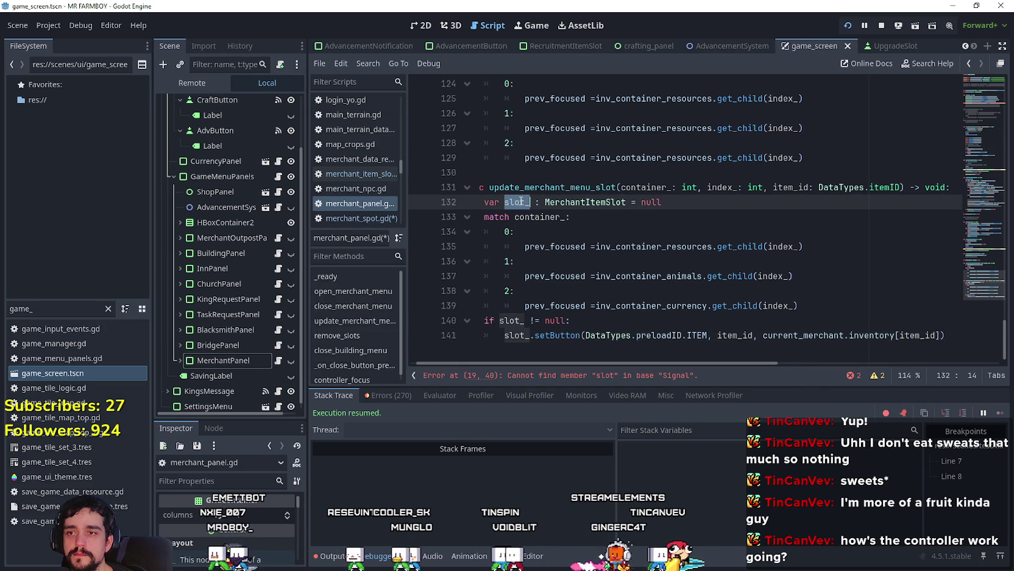
left_click_drag(594, 246, 525, 246)
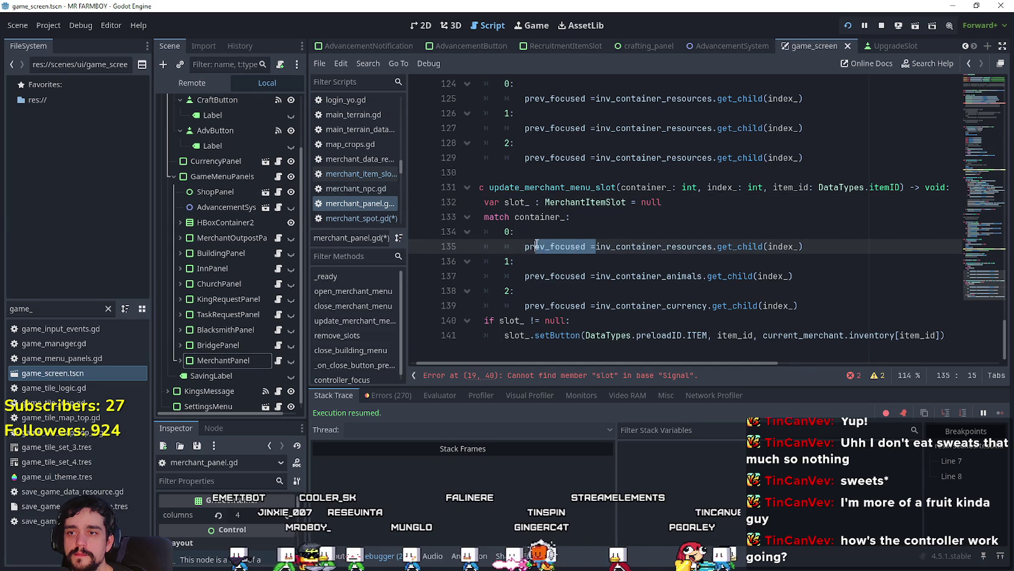
key("ctrl+v")
Step: Replace 'prev_focused =' with 'slot_ =' on lines 135, 137 and 139
type("=")
left_click(536, 249)
double_click(536, 247)
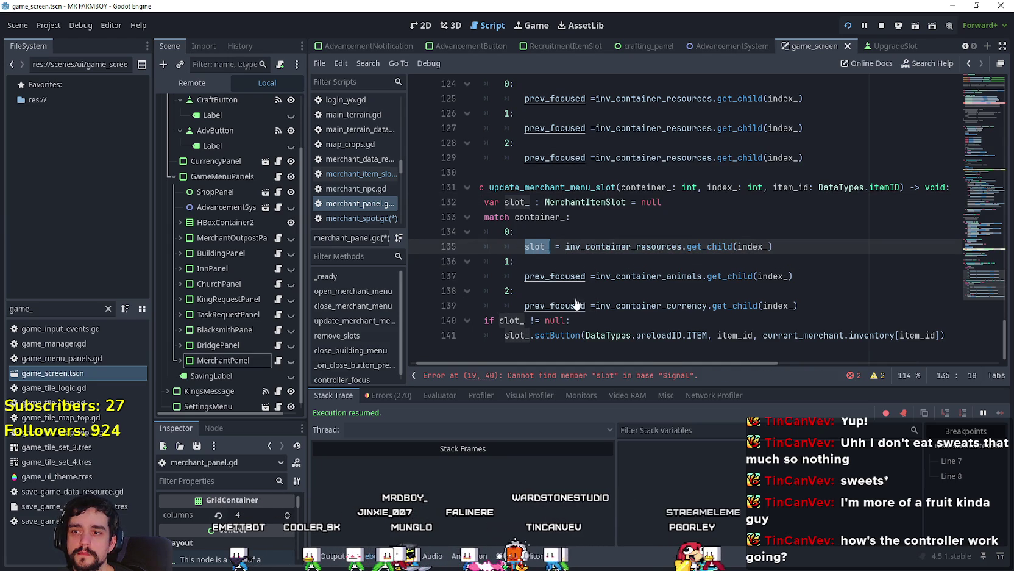
left_click(536, 247)
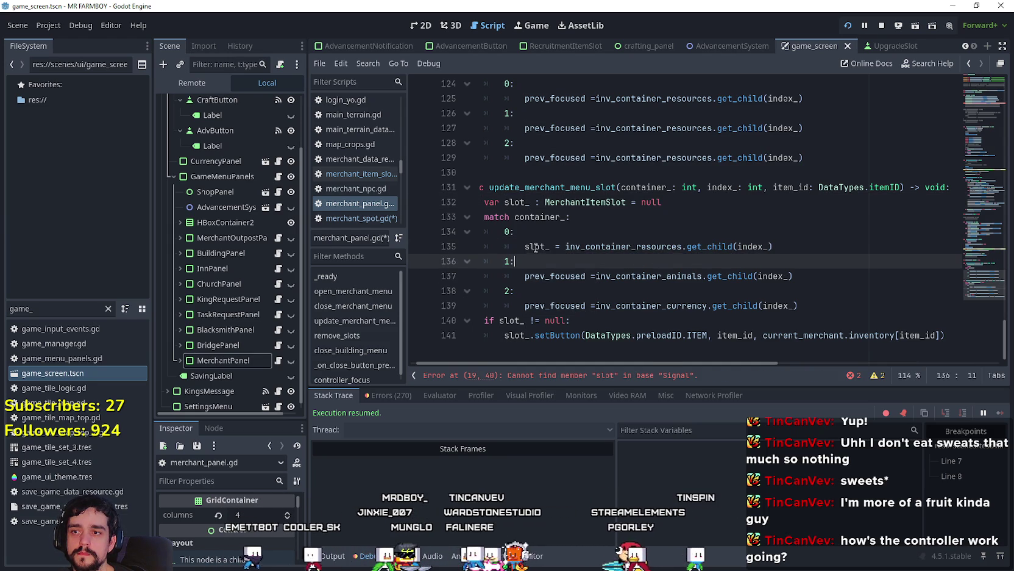
double_click(535, 247)
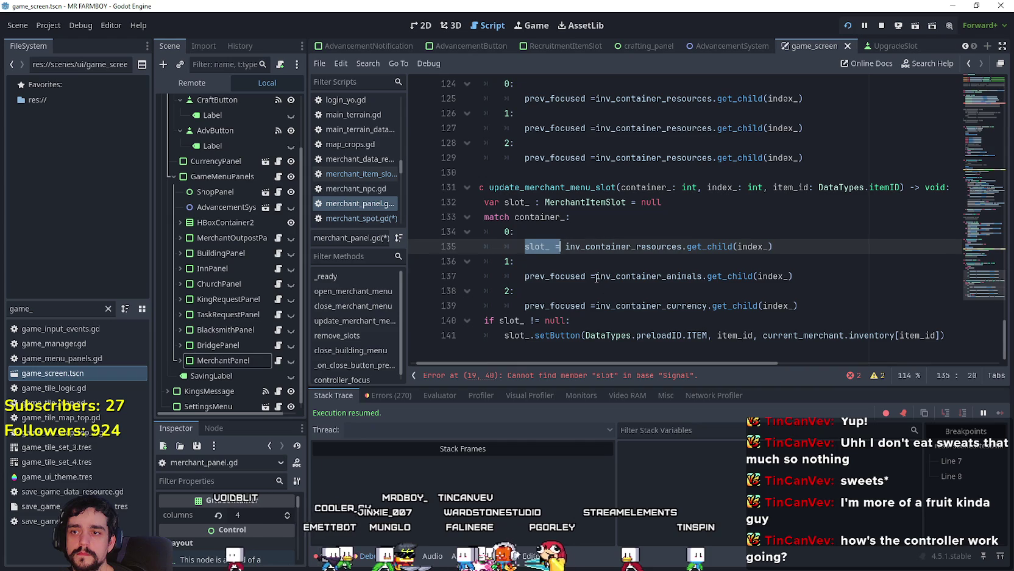
left_click_drag(597, 276, 523, 276)
type("slot_ =")
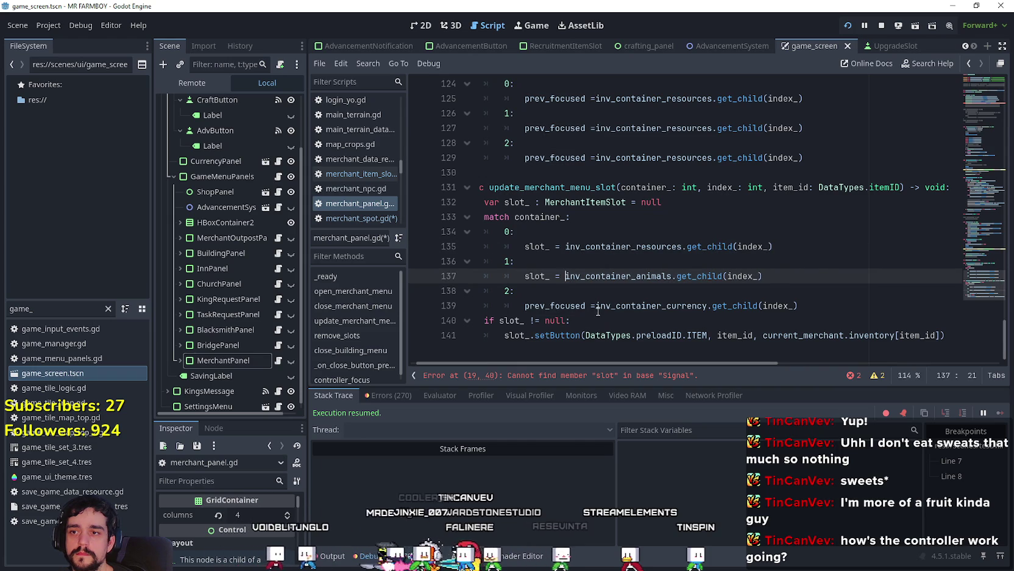
left_click(596, 311)
left_click_drag(535, 311, 523, 311)
type("slot_ =")
Step: Review the update_merchant_menu_slot function body and select its name
left_click(603, 322)
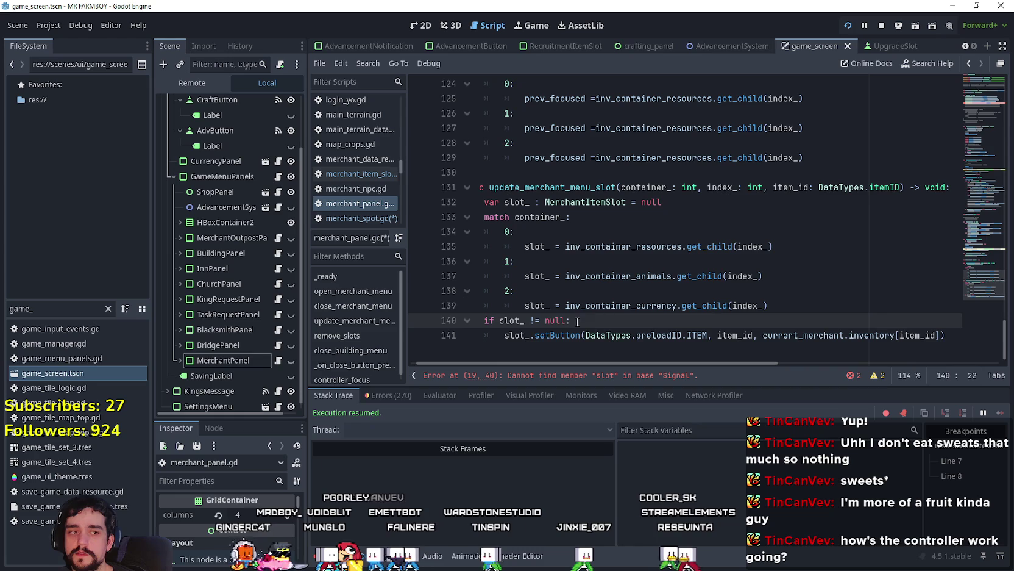
left_click(592, 354)
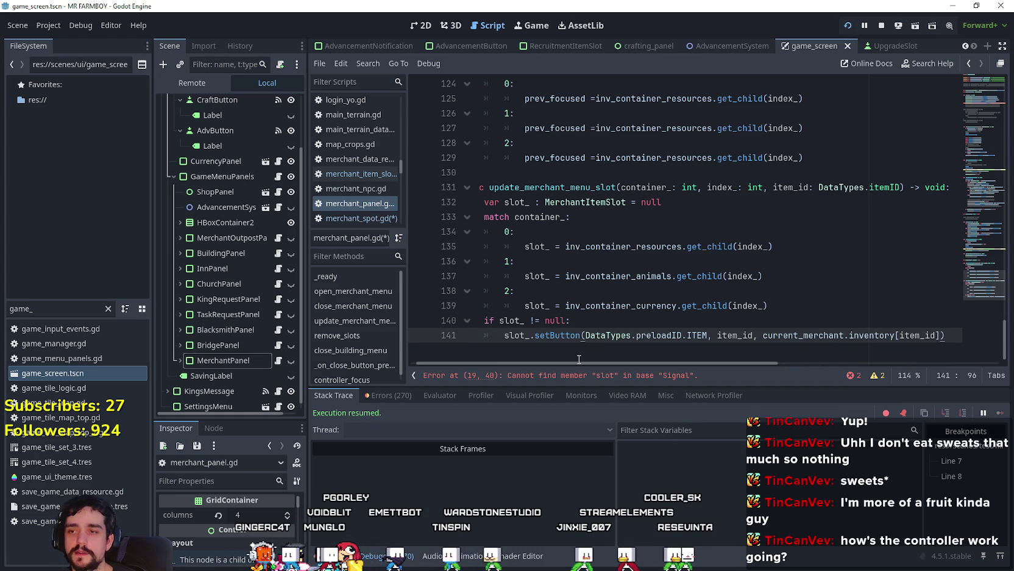
left_click(613, 286)
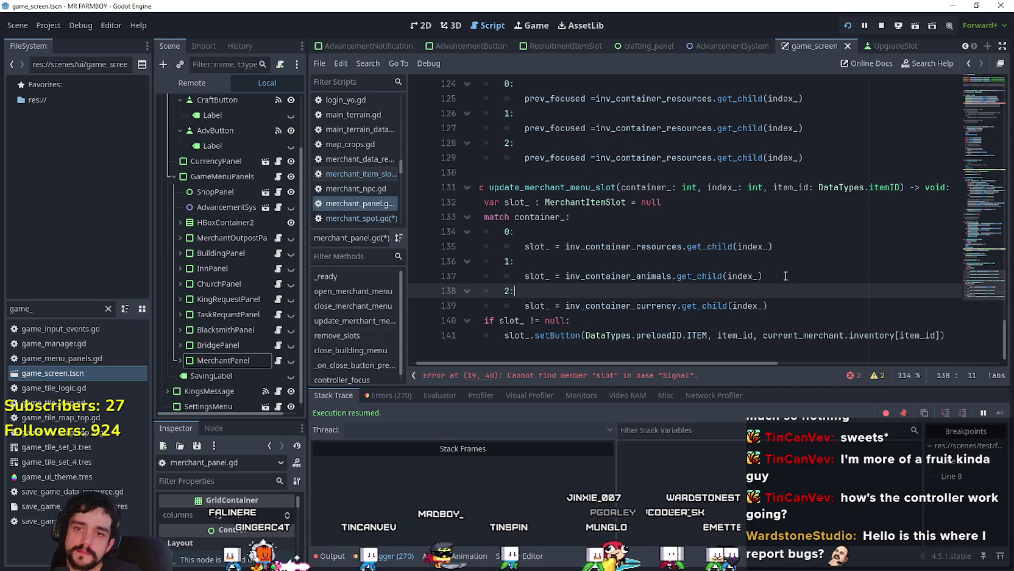
left_click(952, 330)
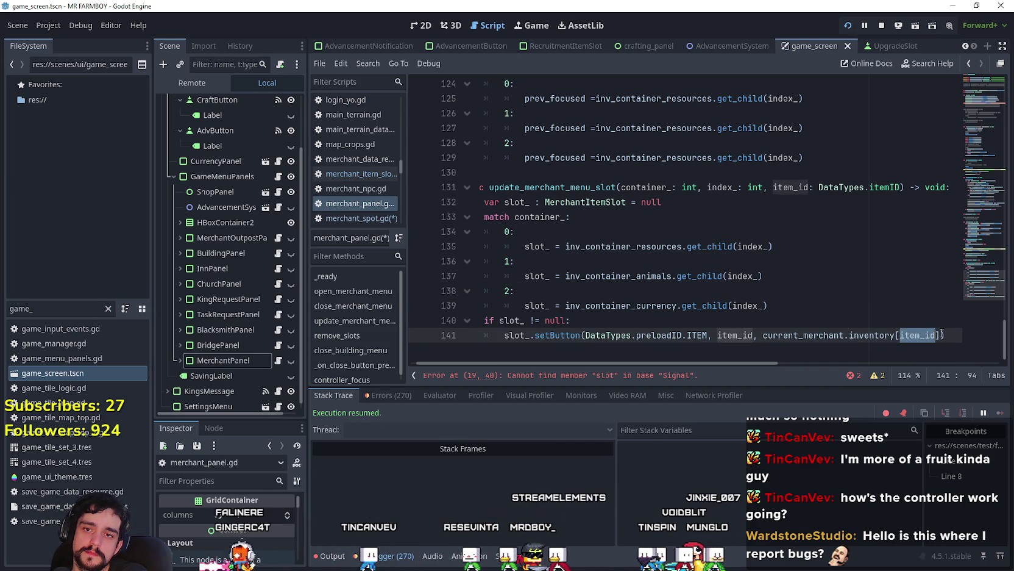
mouse_move(947, 335)
left_mouse_down()
mouse_move(768, 262)
mouse_move(491, 189)
mouse_move(437, 188)
left_mouse_up()
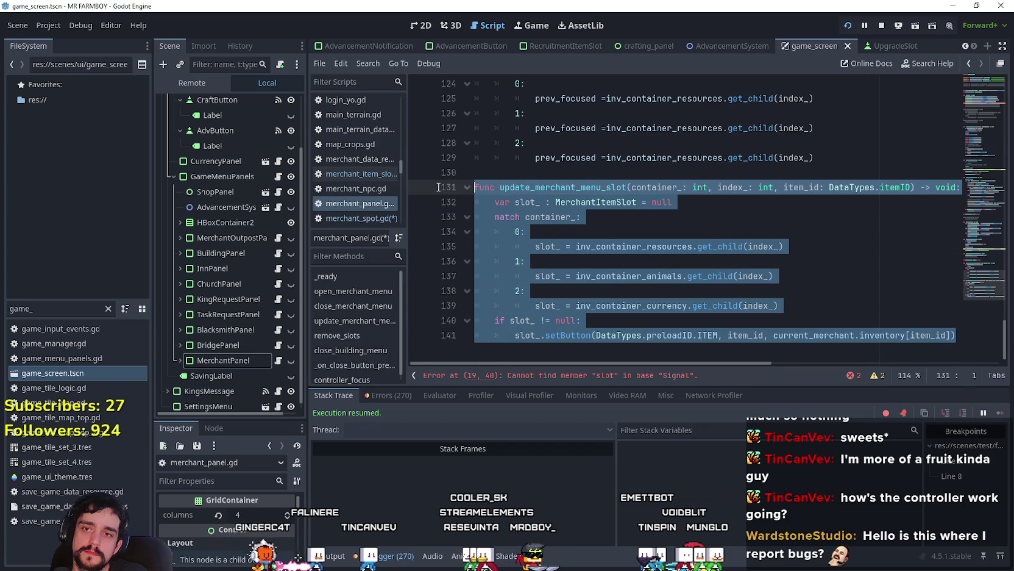
double_click(588, 187)
left_click(770, 247)
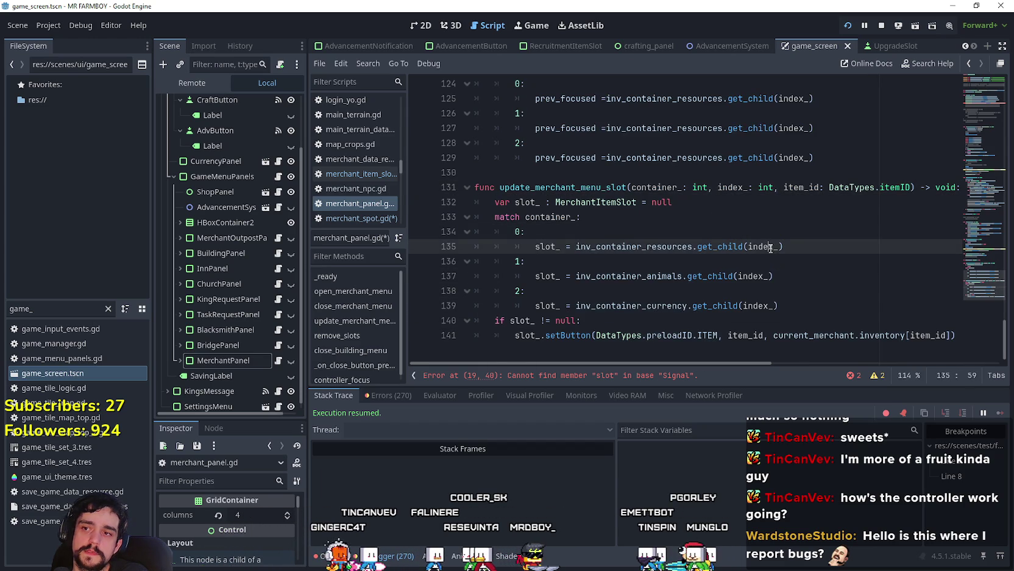
Step: Jump to line 19, where update_merchant_menu is connected
scroll(768, 243, "up", 7)
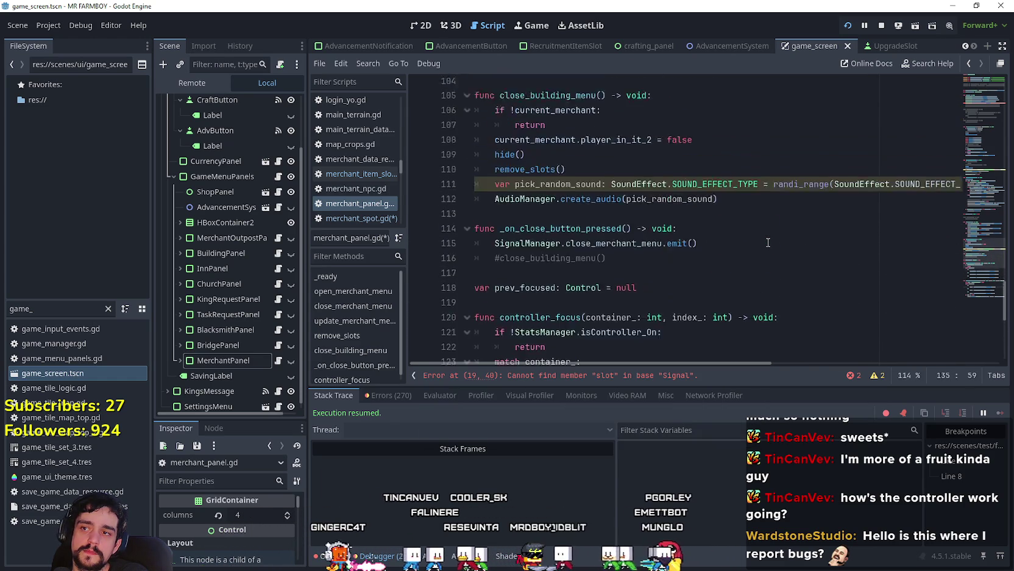
scroll(768, 243, "down", 7)
key("alt+Left")
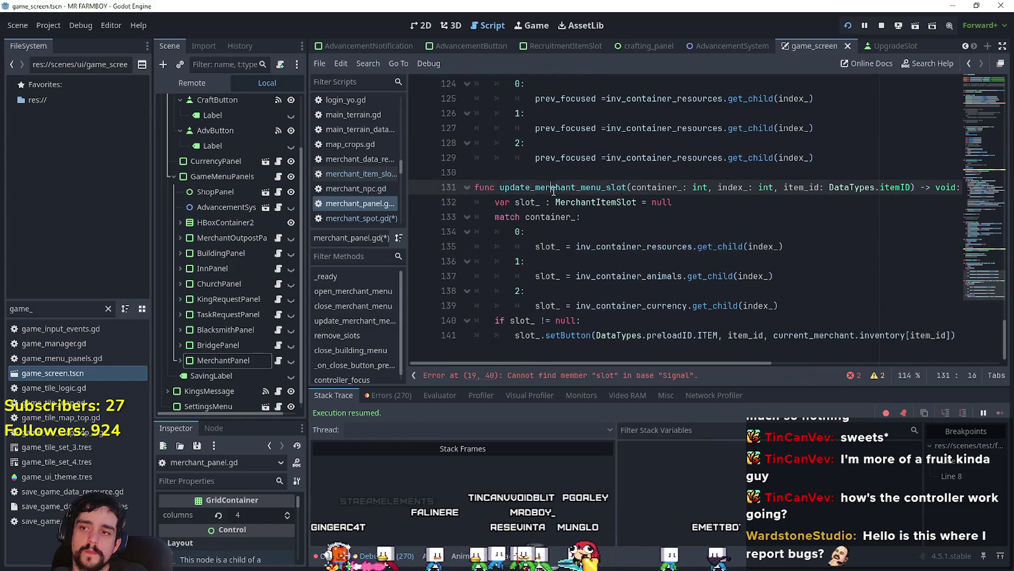
left_click_drag(992, 131, 984, 107)
double_click(633, 128)
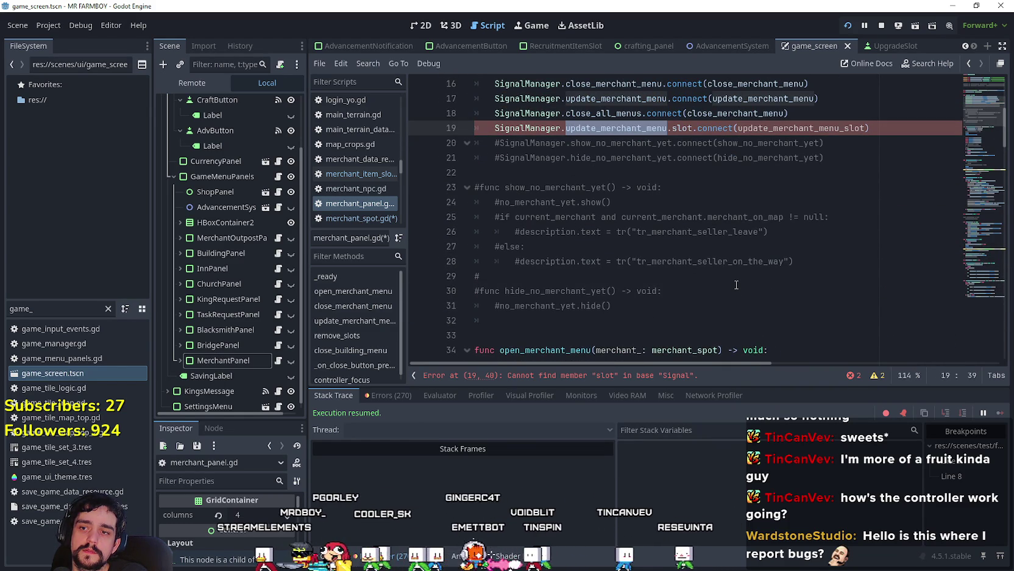
Step: Save, then compare the line 19 connect call with the function name on line 131
double_click(801, 128)
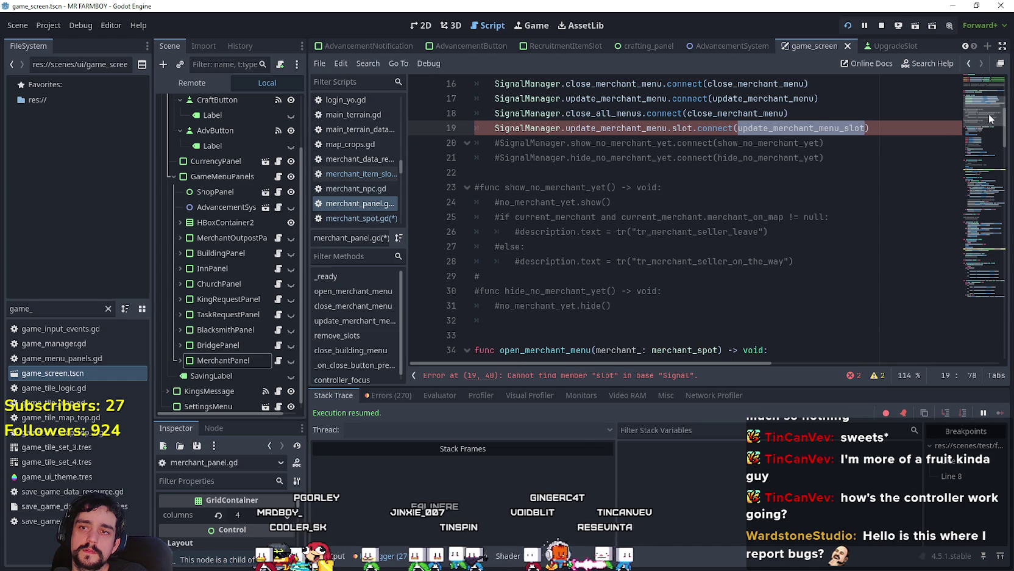
left_click(982, 305)
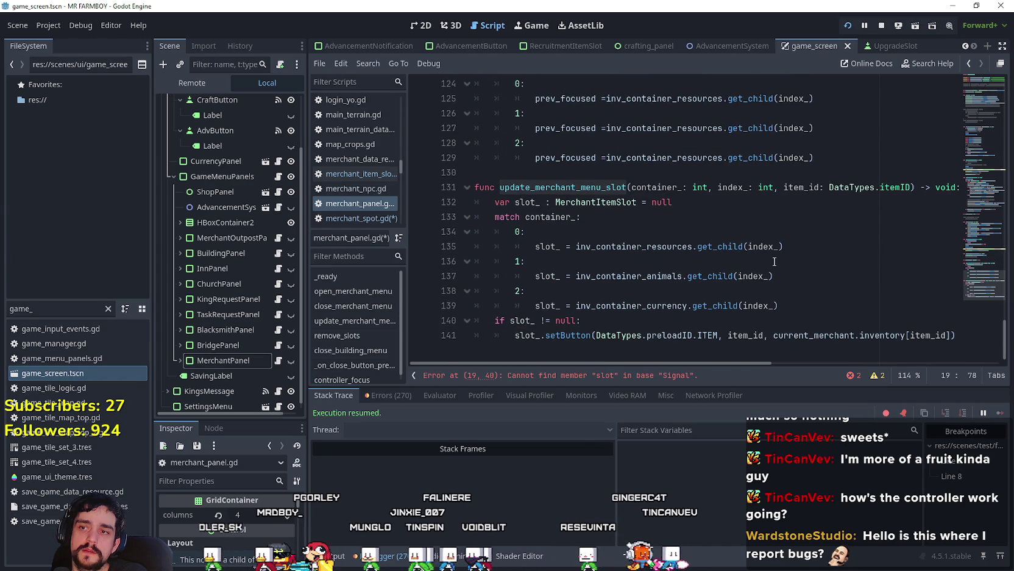
left_click(774, 261)
key("ctrl+s")
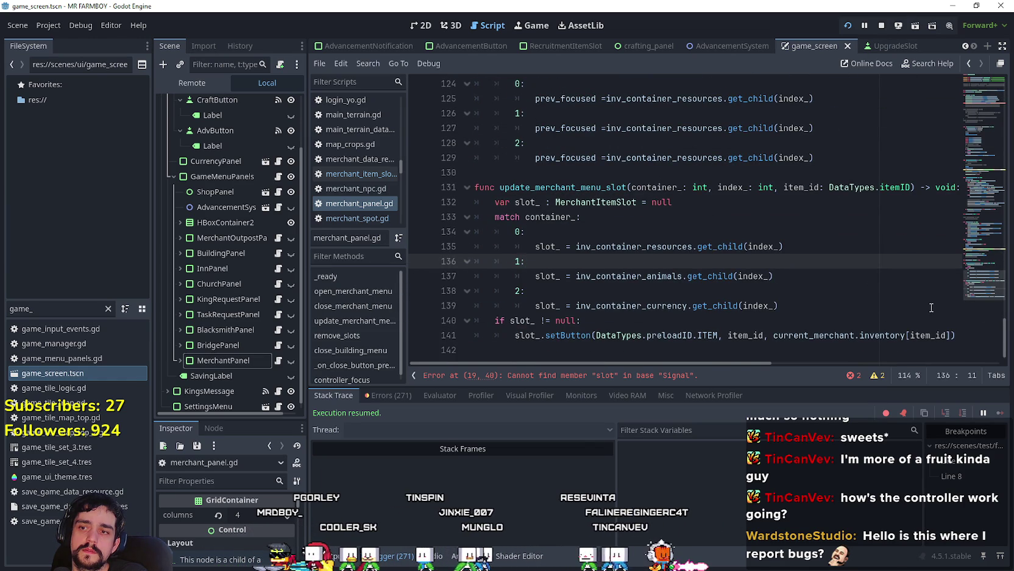
left_click_drag(973, 250, 981, 105)
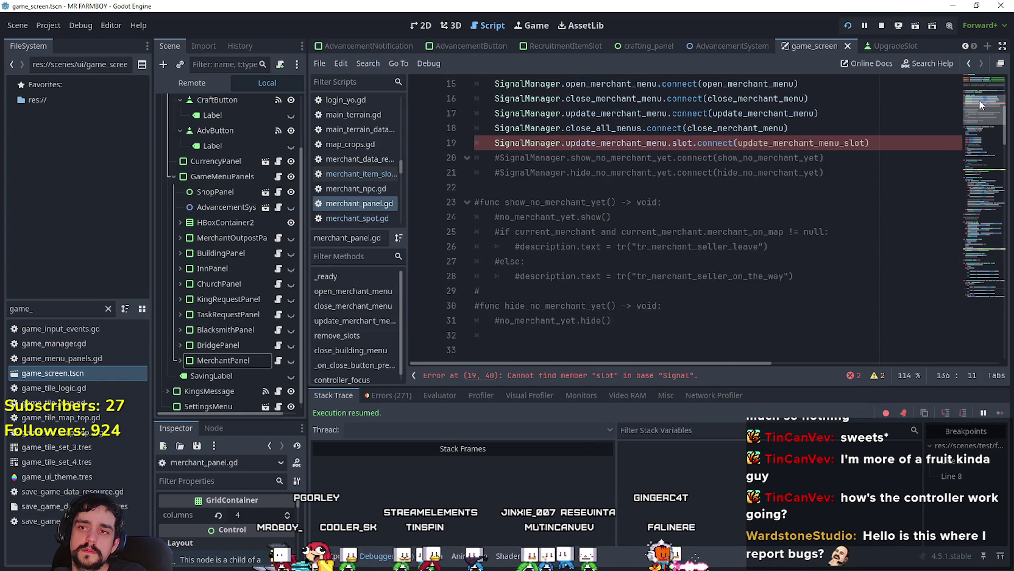
double_click(800, 140)
scroll(762, 213, "down", 9)
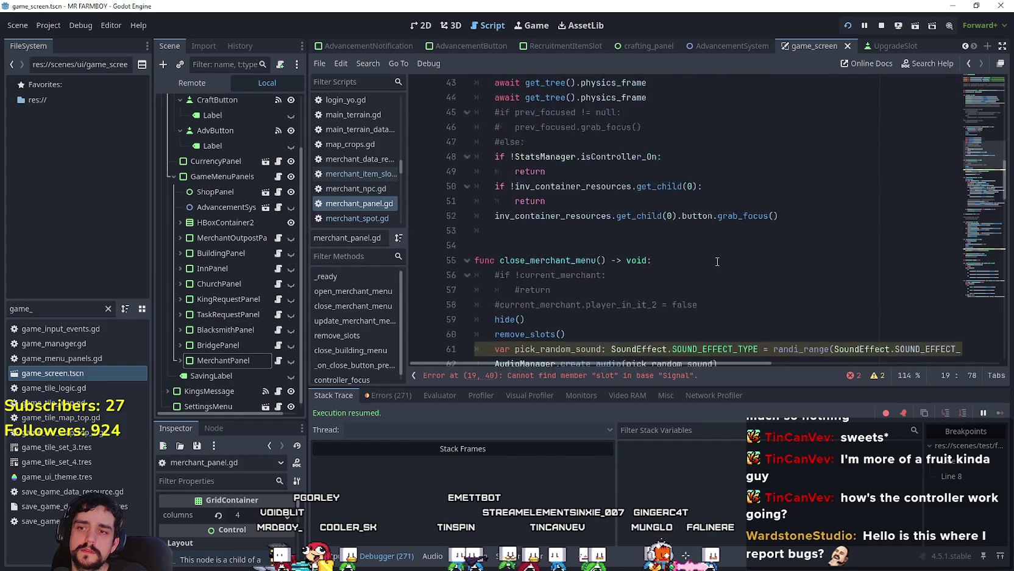
scroll(718, 262, "down", 20)
double_click(612, 173)
scroll(984, 254, "up", 4)
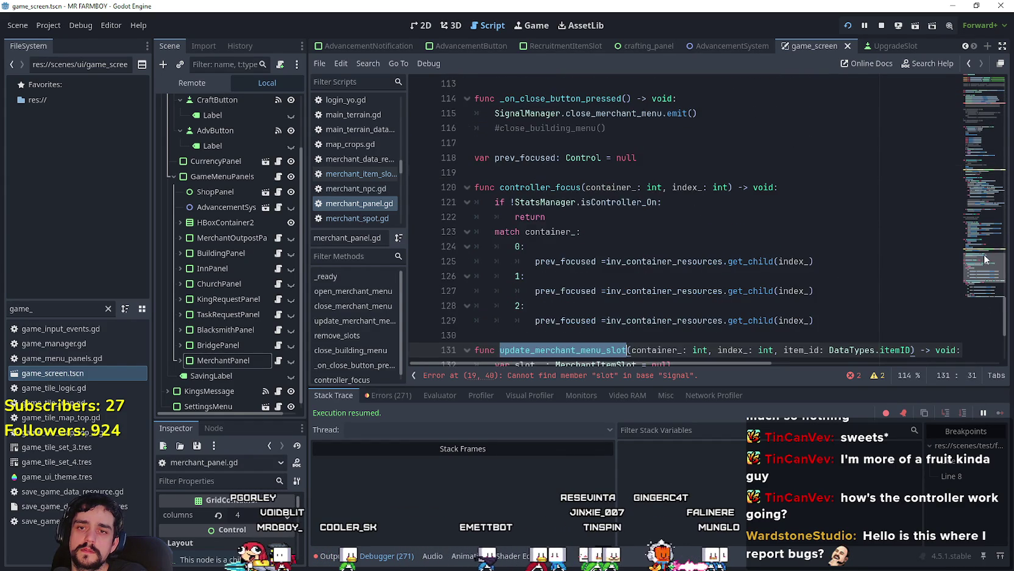
left_click(979, 104)
Step: Briefly comment out line 19, save, then undo the comment
left_click(784, 217)
left_click(857, 207)
key("Return")
key("BackSpace")
key("Down")
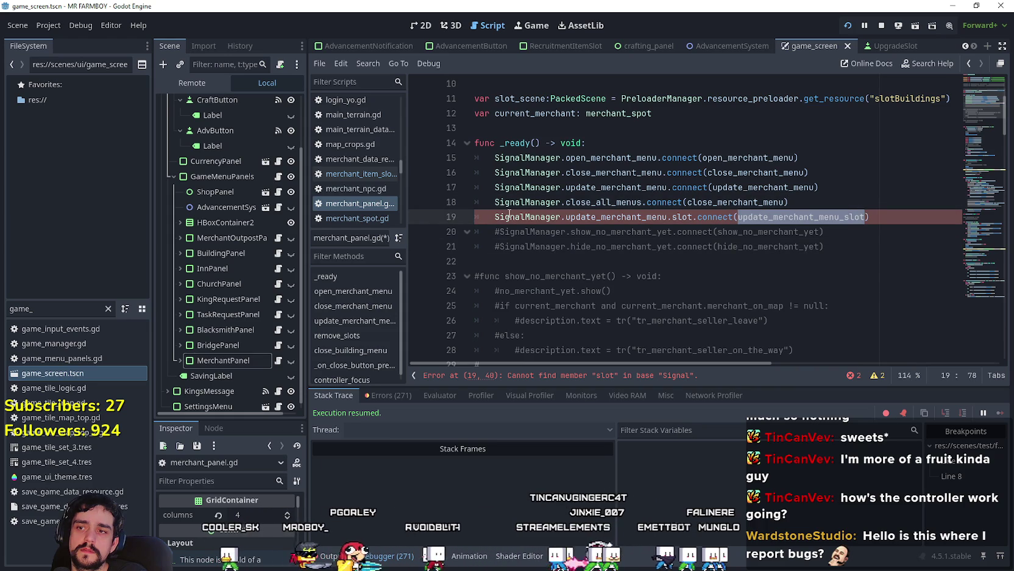
left_click(495, 217)
type("#")
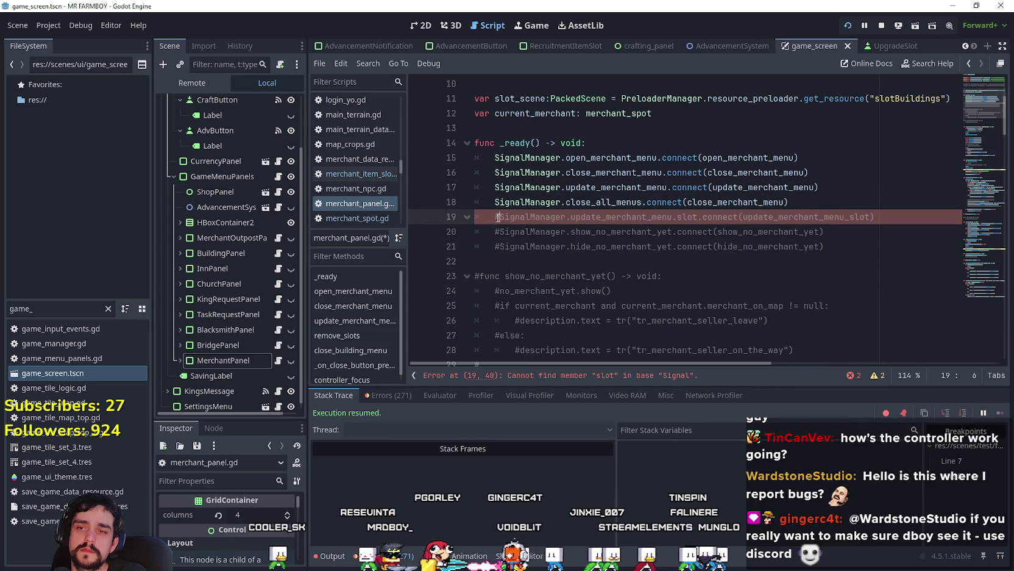
key("ctrl+s")
key("ctrl+z")
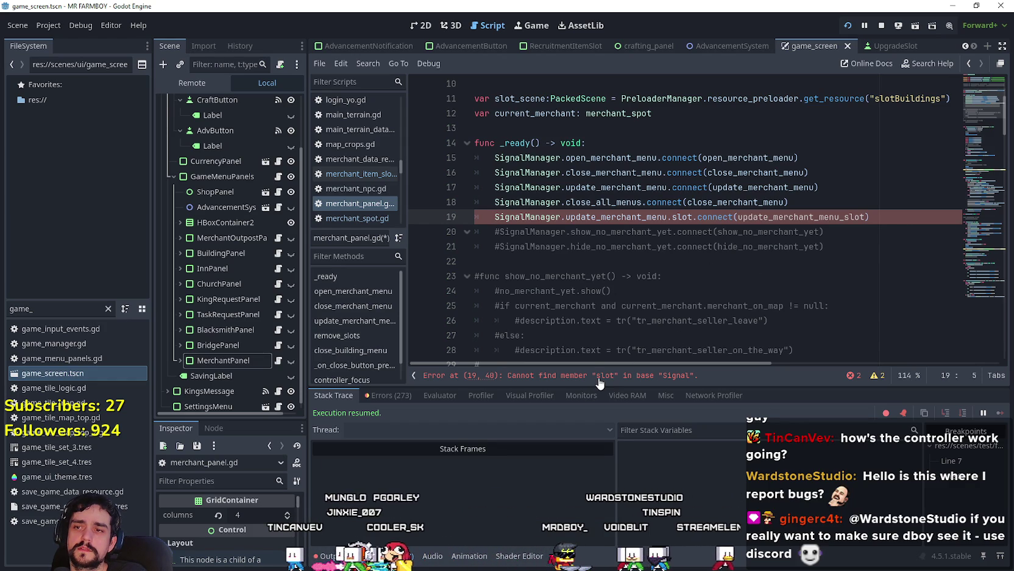
Step: Replace the dot before 'slot' on line 19 with an underscore and save
key("Left")
key("Left")
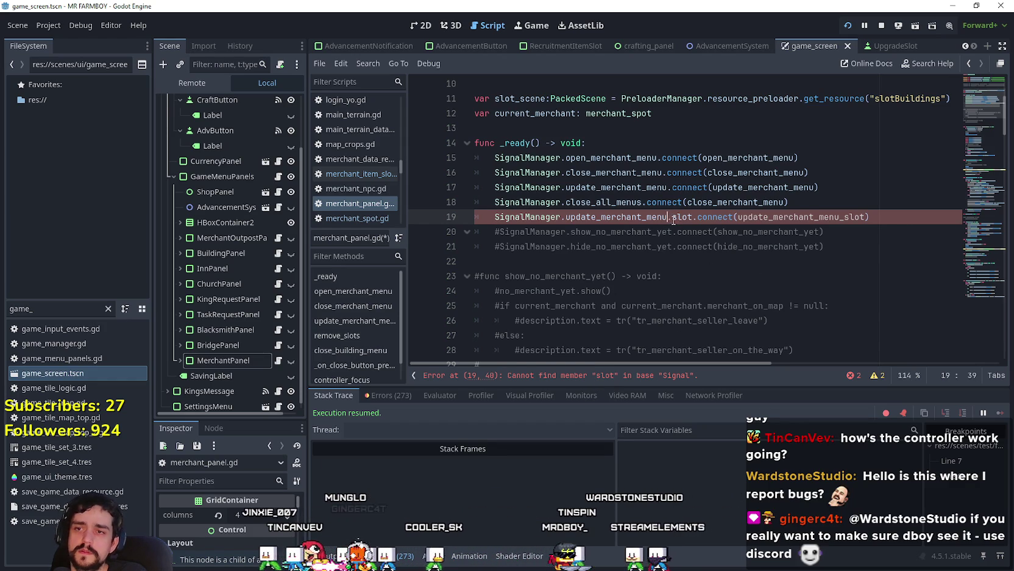
key("BackSpace")
type("_")
left_click(682, 218)
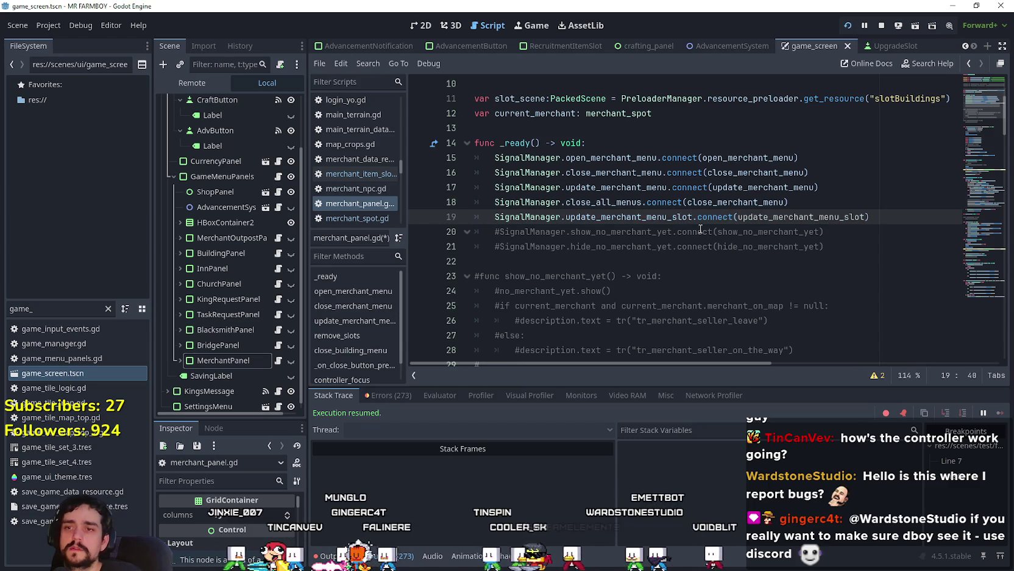
key("ctrl+s")
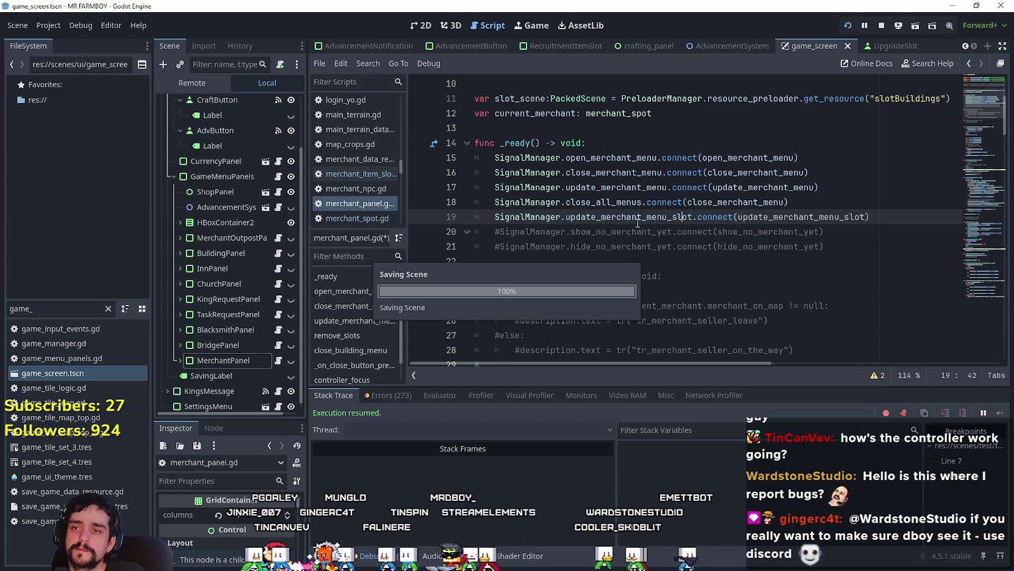
double_click(639, 218)
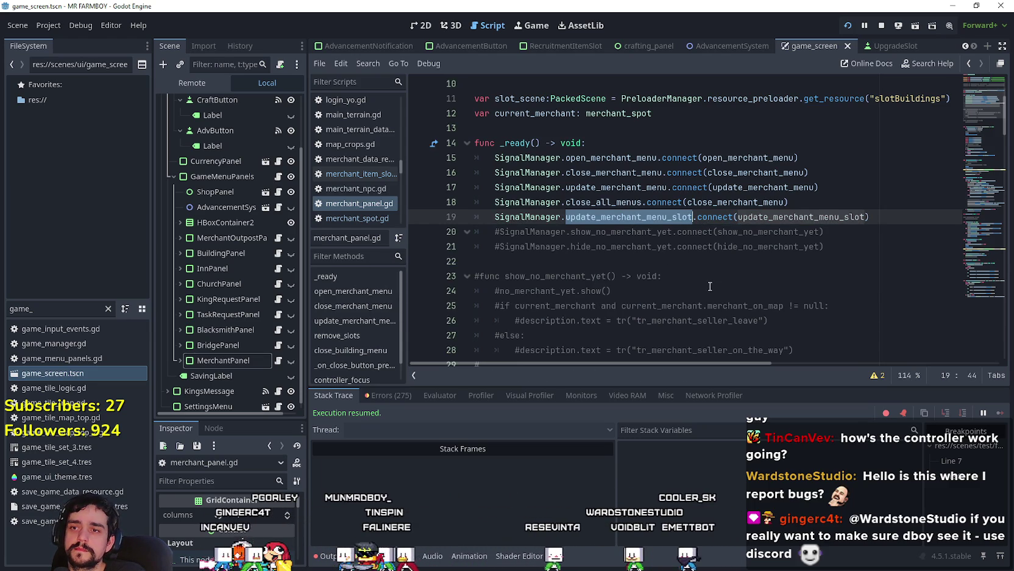
scroll(710, 286, "down", 20)
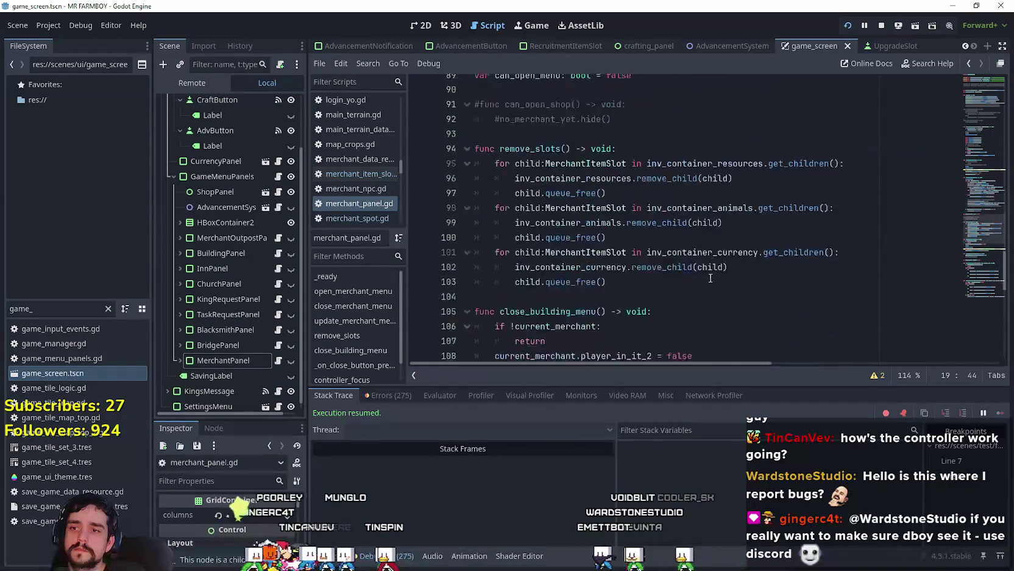
scroll(710, 278, "down", 12)
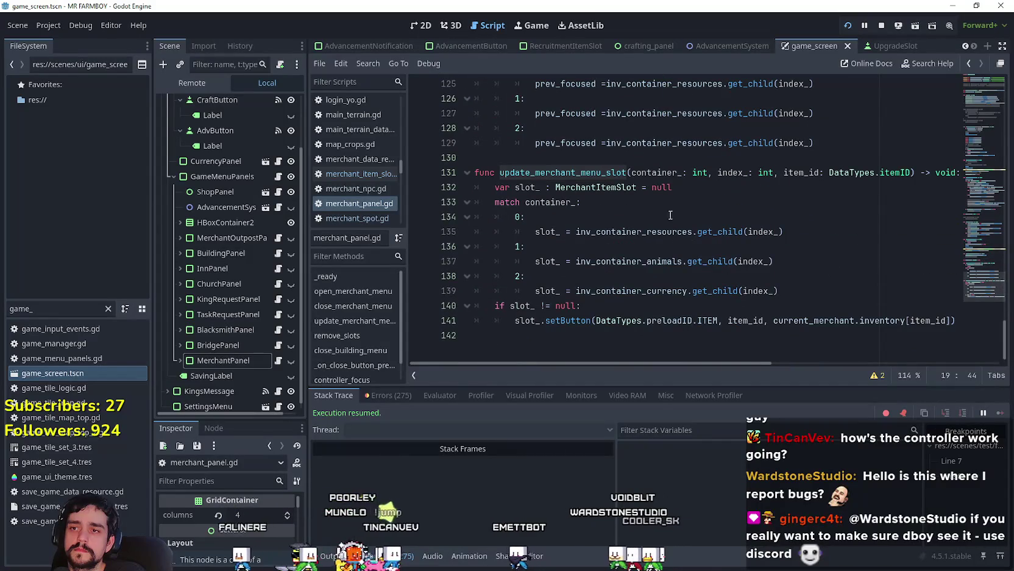
double_click(597, 172)
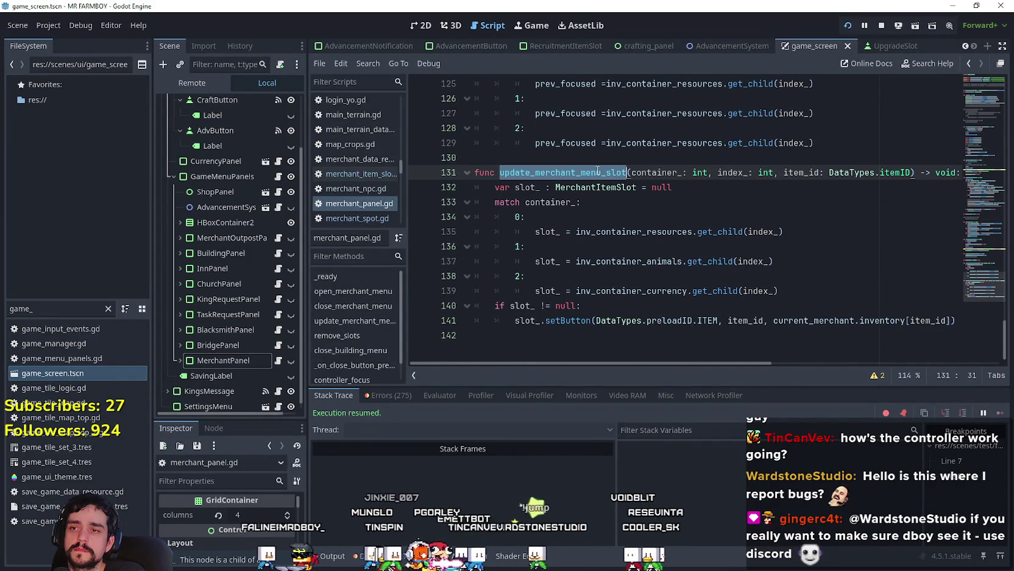
left_click_drag(979, 289, 974, 96)
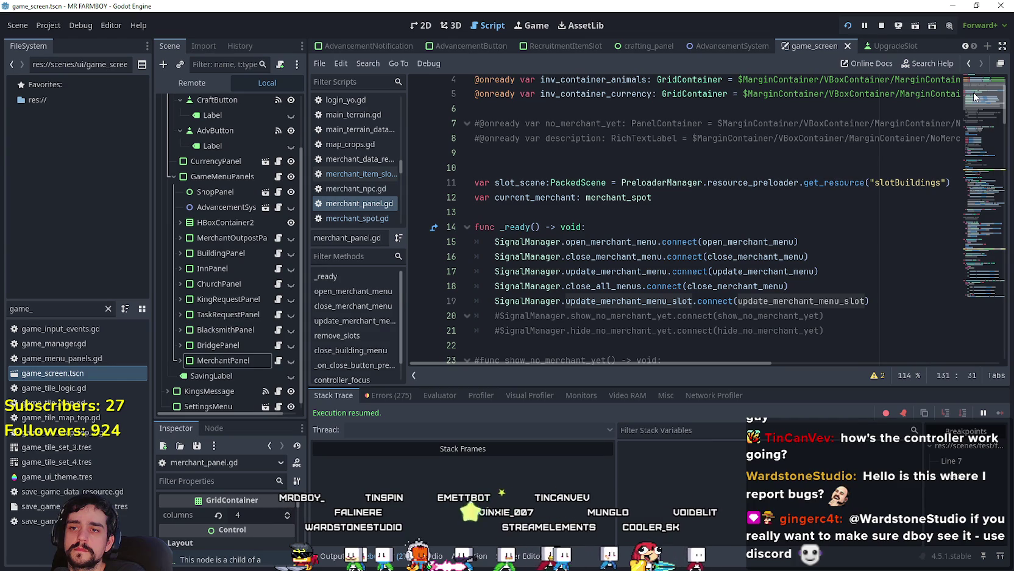
left_click_drag(973, 92, 973, 330)
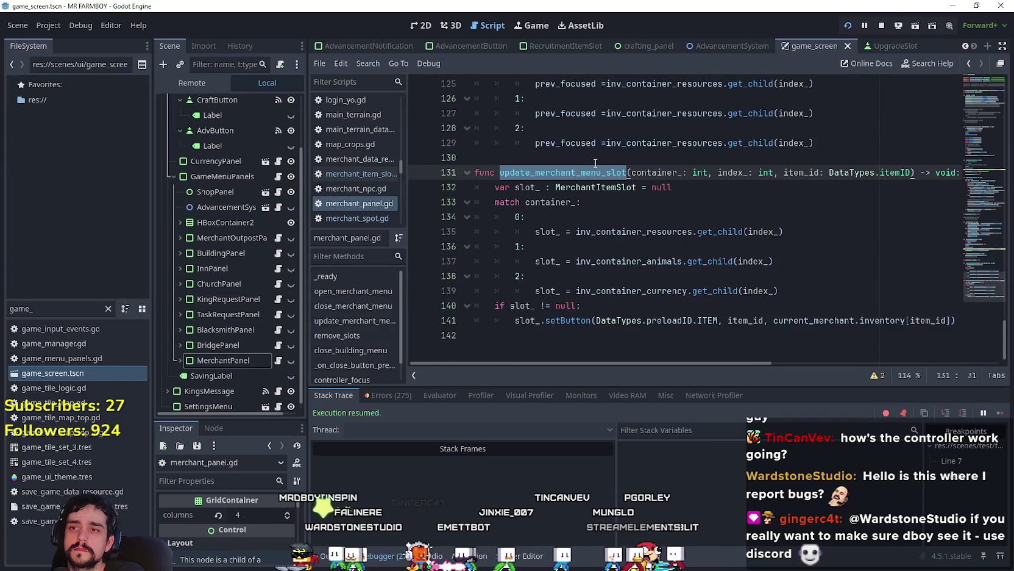
left_click(568, 172)
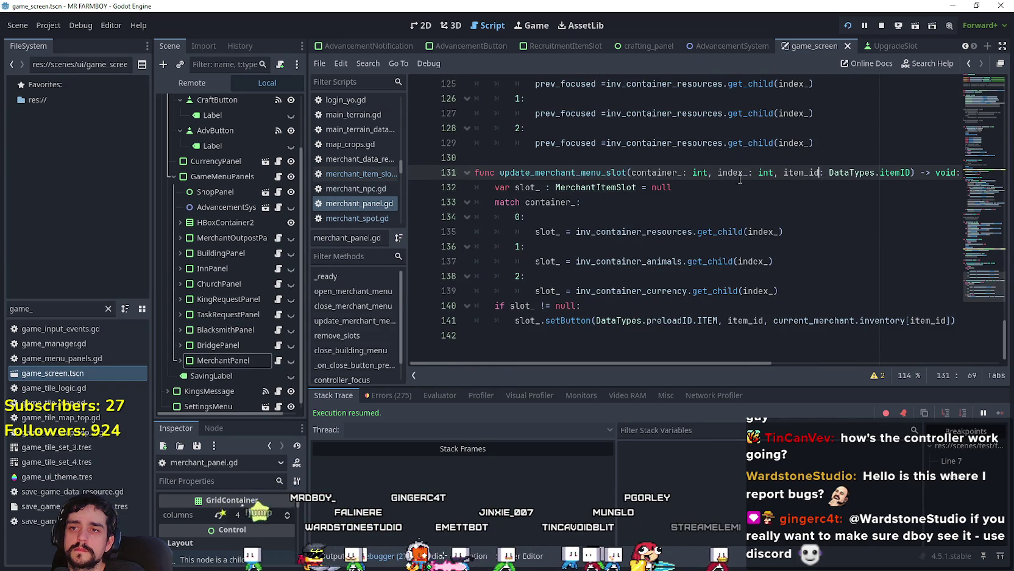
double_click(568, 172)
left_click_drag(568, 172, 916, 172)
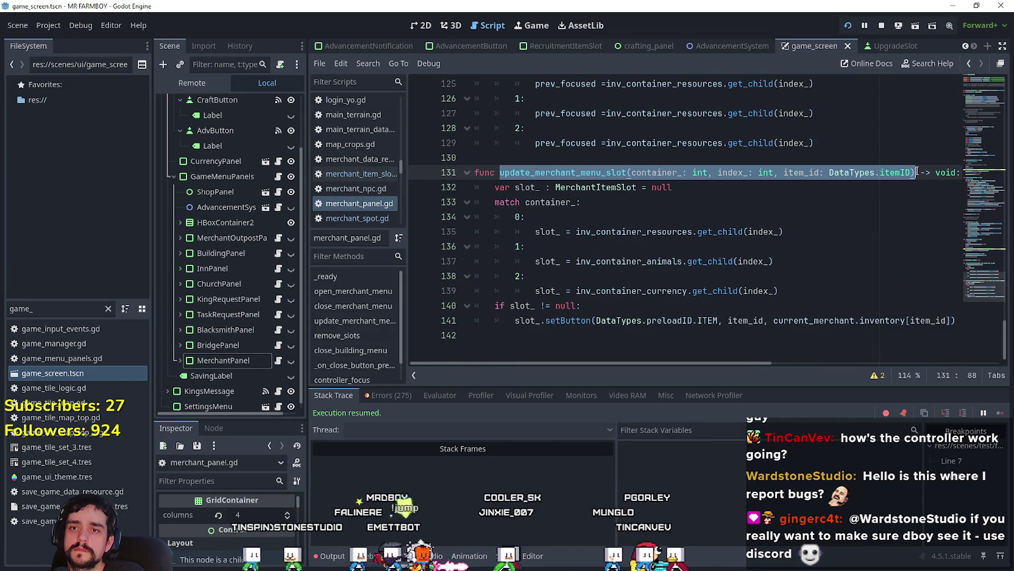
left_click(619, 160)
scroll(871, 207, "up", 3)
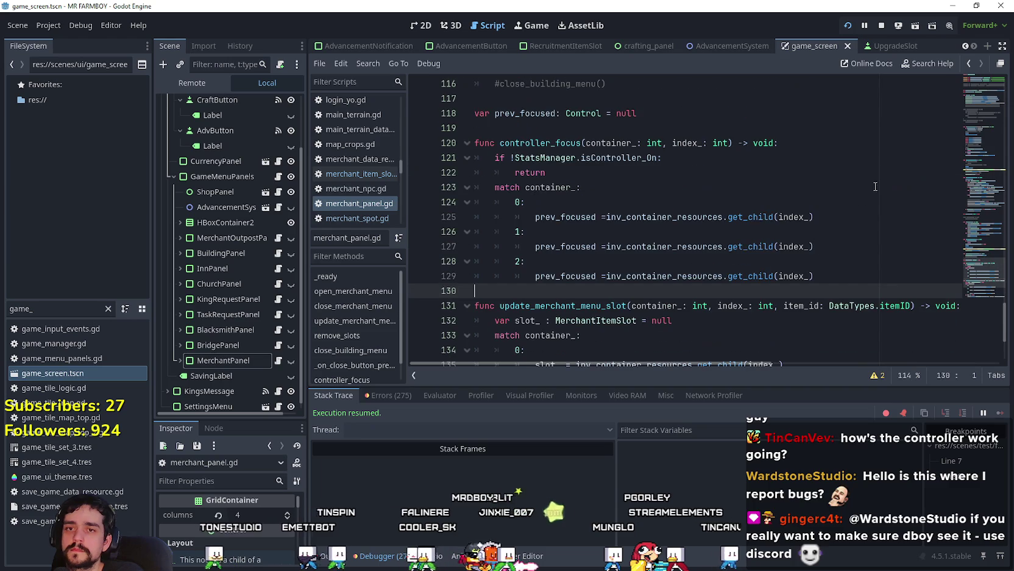
left_click(992, 110)
scroll(599, 239, "up", 1)
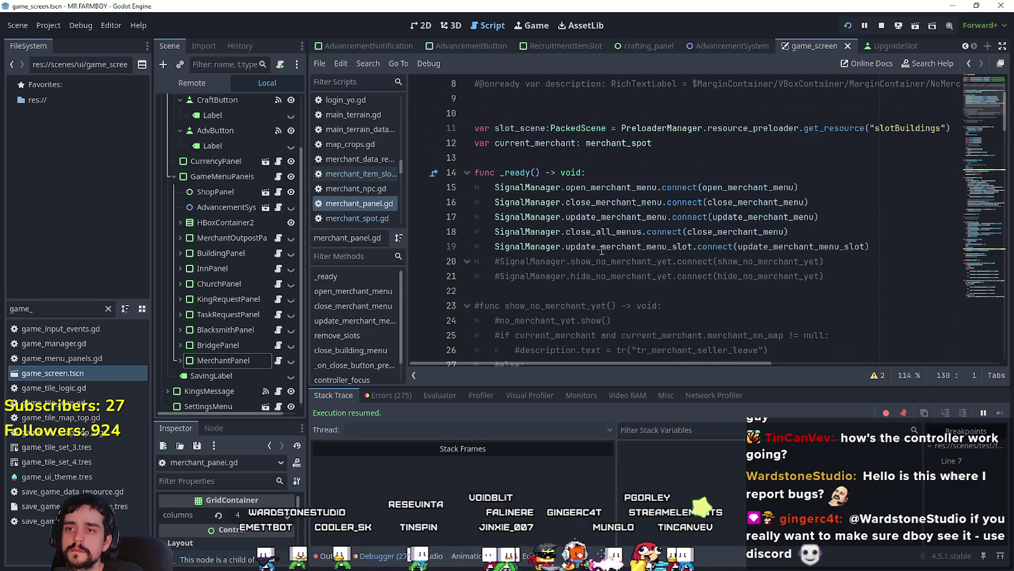
right_click(602, 250)
right_click(545, 246)
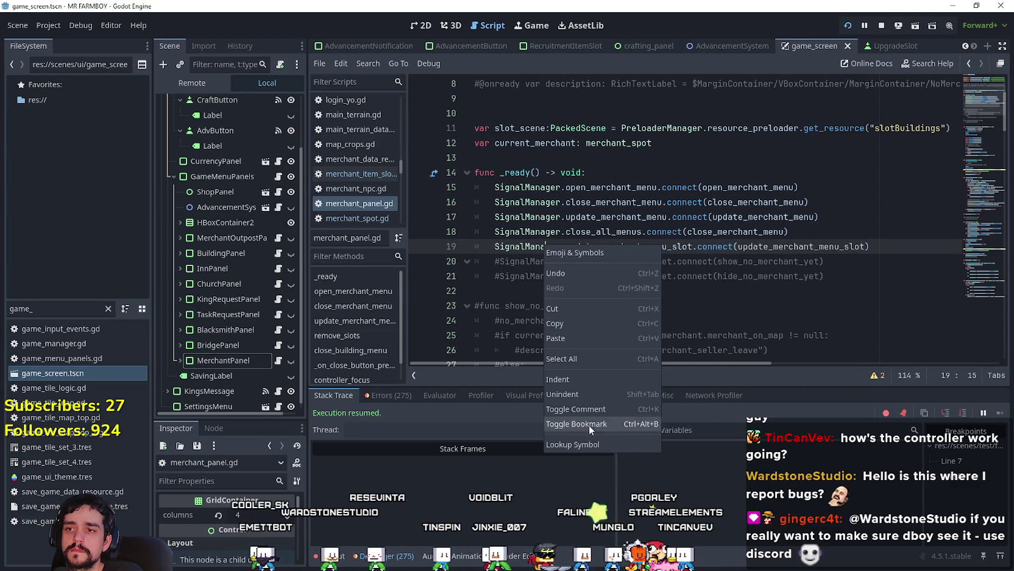
Step: Jump to SignalManager's definition in signal_manager.gd and scroll to the signal declarations
left_click(593, 443)
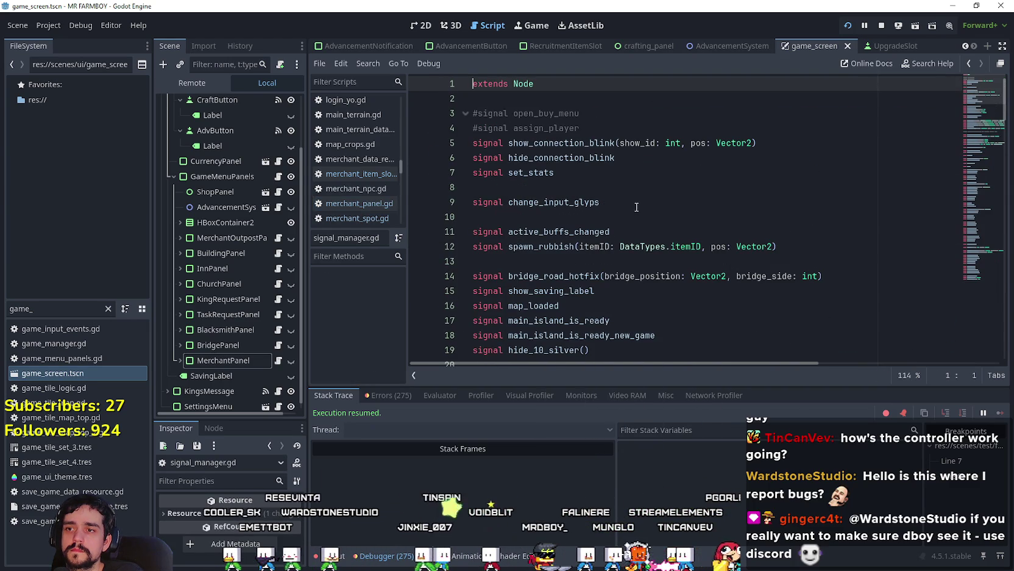
scroll(637, 207, "down", 6)
scroll(633, 207, "down", 9)
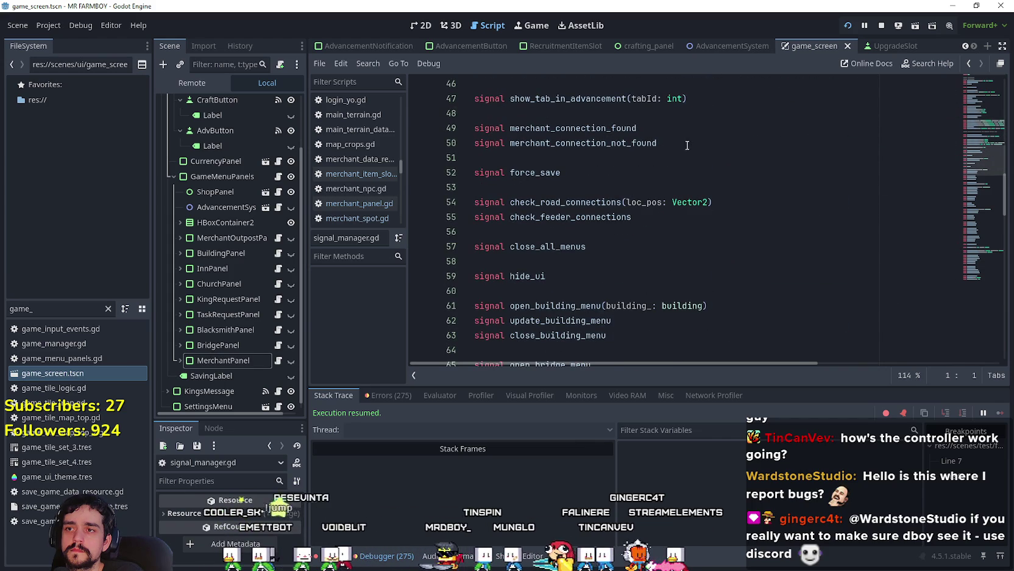
scroll(669, 175, "up", 1)
scroll(669, 174, "down", 1)
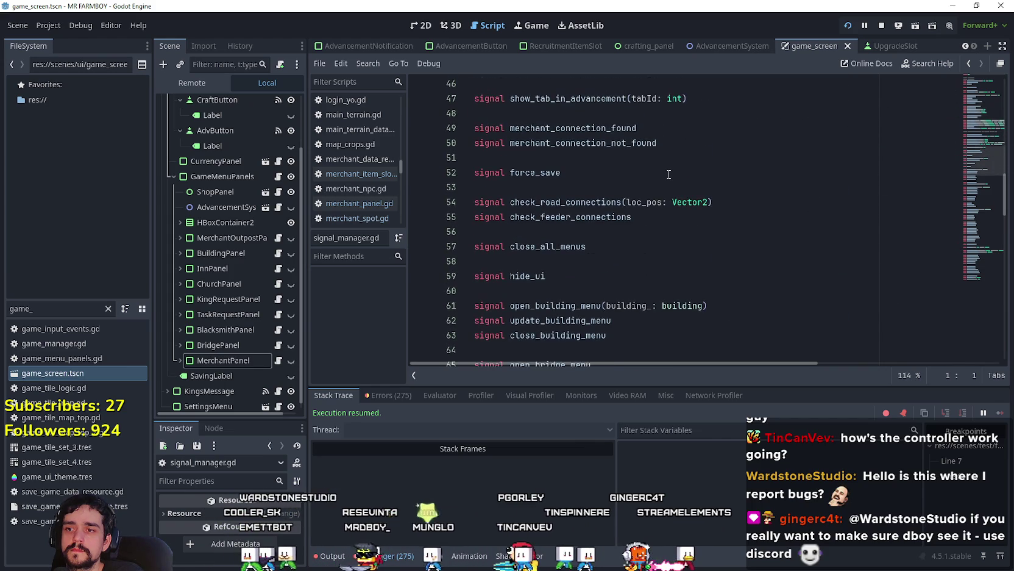
scroll(669, 174, "down", 3)
scroll(669, 174, "down", 2)
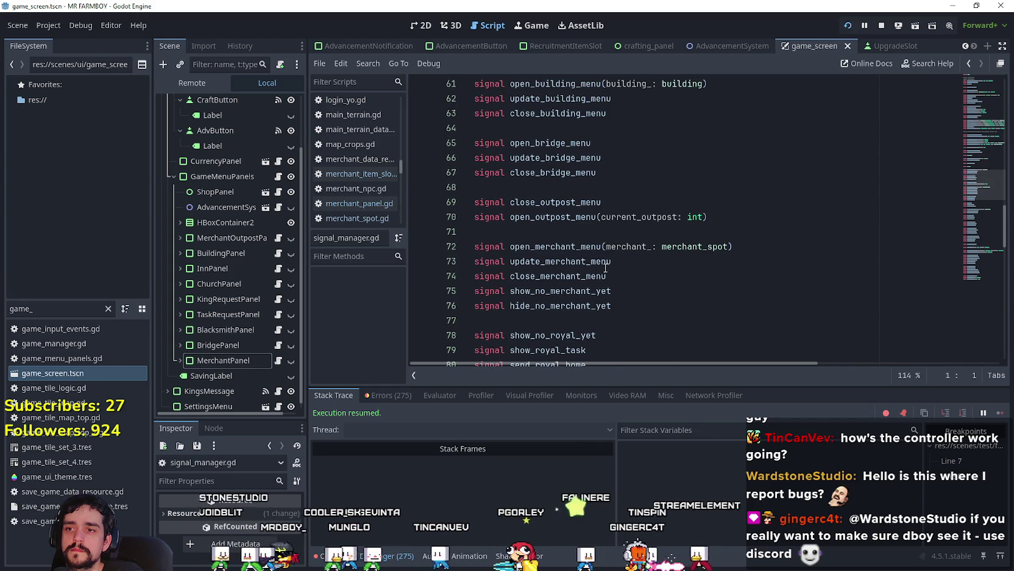
scroll(604, 264, "down", 2)
scroll(635, 215, "down", 3)
scroll(635, 215, "up", 3)
Step: Add 'signal update_merchant_menu_slot(container_: int, index_: int, item_id: DataTypes.itemID)' after hide_no_merchant_yet and save
left_click(615, 187)
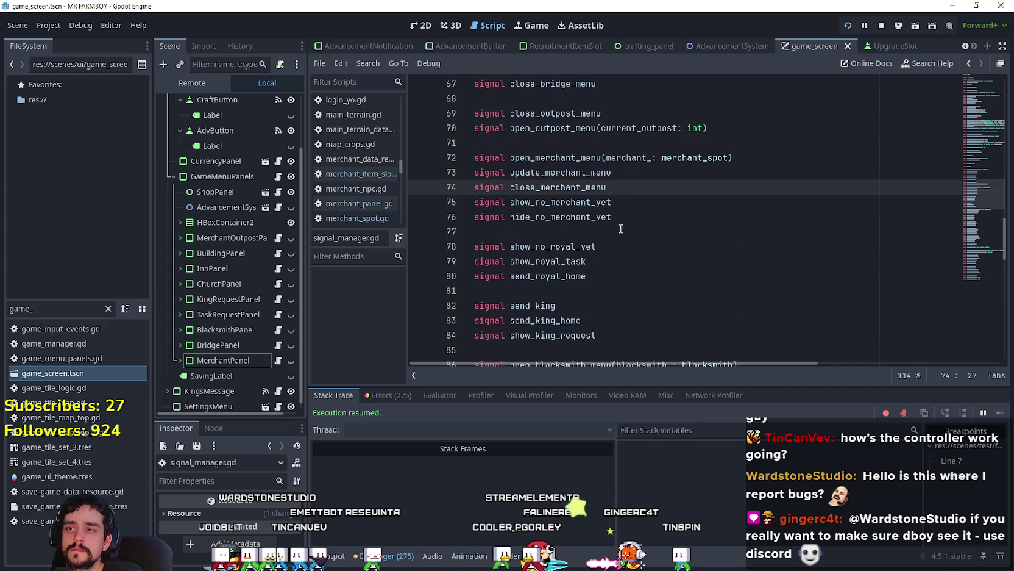
left_click(632, 217)
key("Return")
type("signal update_merchant_menu_slot(container_: int, index_: int, item_id: DataTypes.itemID)")
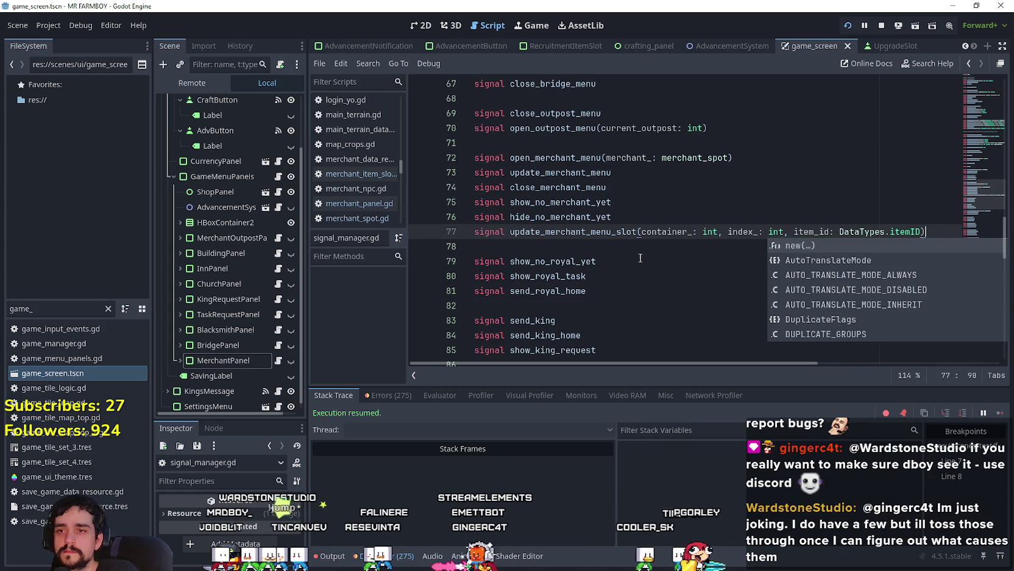
left_click(640, 258)
left_click(649, 234)
left_click(650, 245)
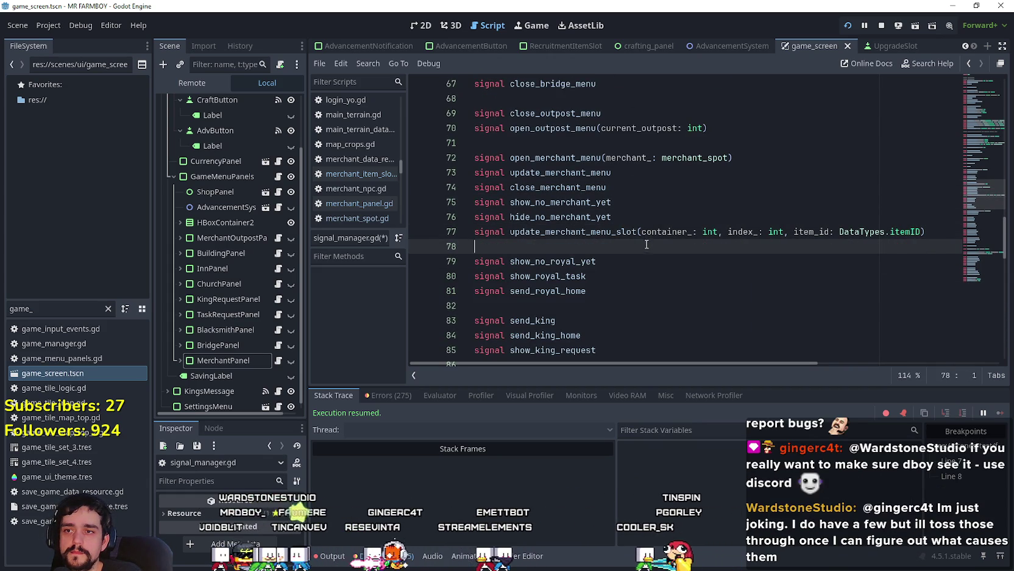
key("ctrl+s")
Step: Copy the update_merchant_menu_slot signal name
double_click(664, 231)
left_click(649, 220)
double_click(564, 231)
right_click(564, 227)
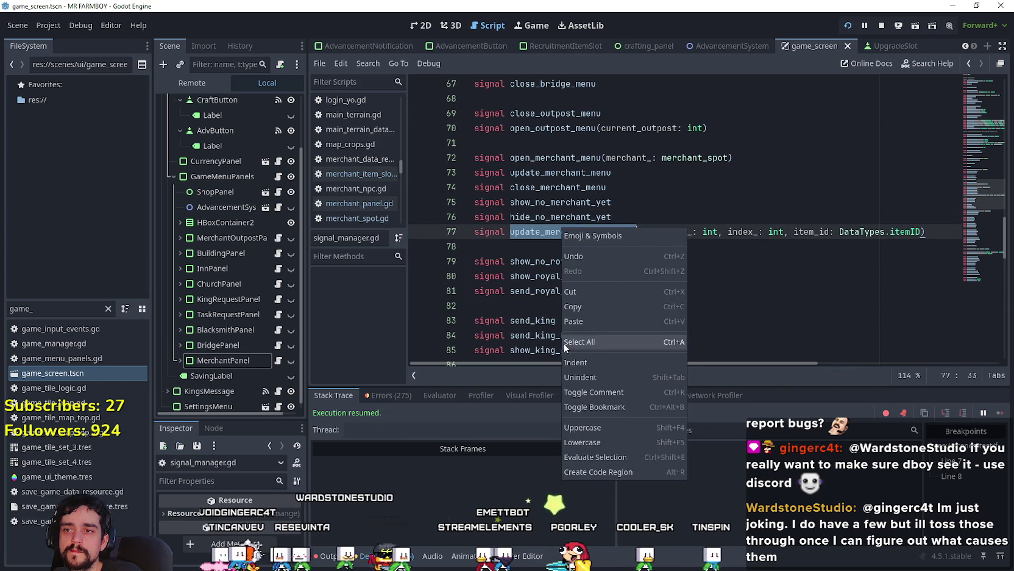
left_click(584, 305)
left_click(567, 260)
left_click(670, 218)
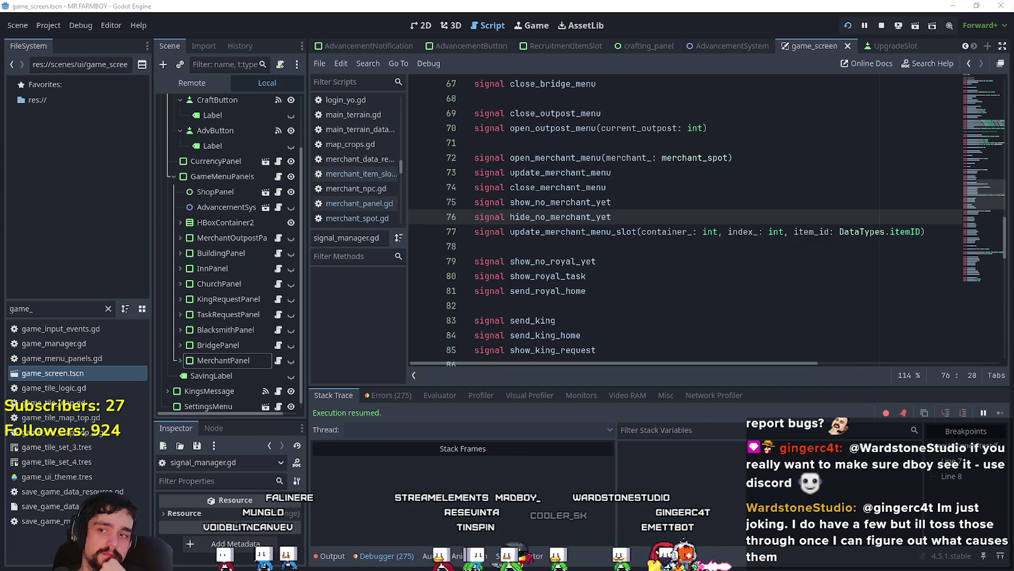
left_click(663, 206)
key("Down")
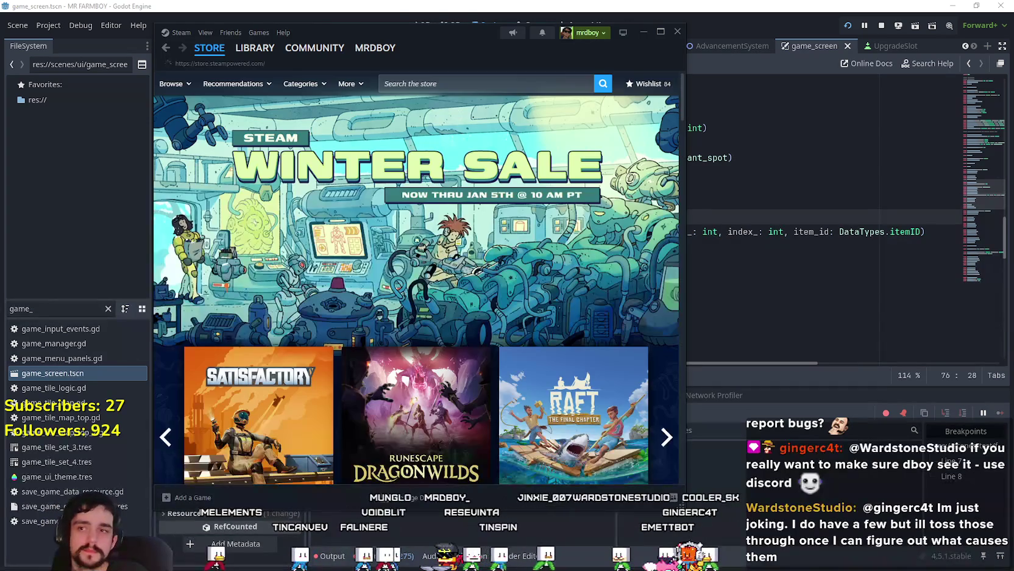
Step: Scroll through MR FARMBOY's community hub posts from the Steam library, then return to Godot
left_click(255, 47)
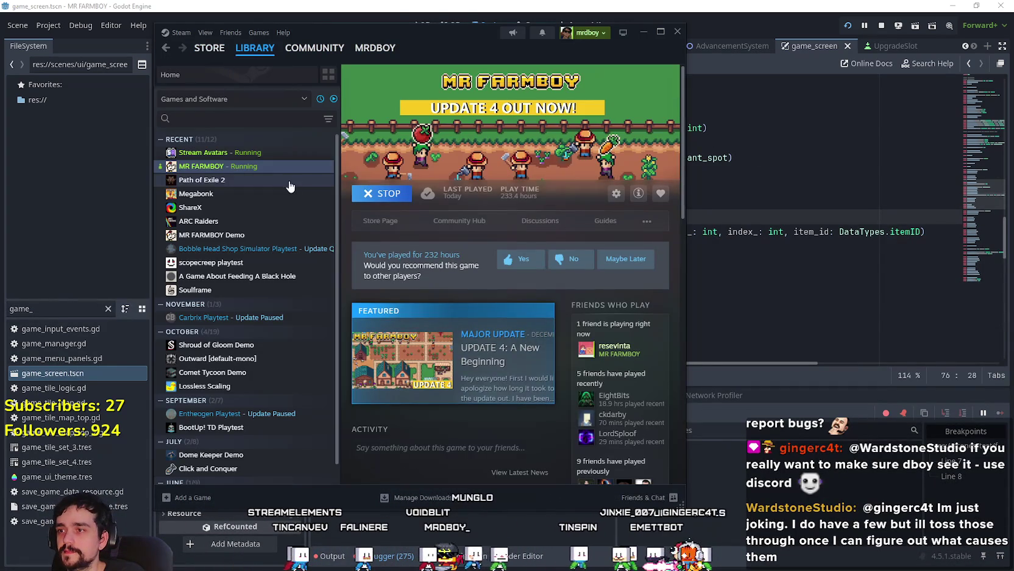
left_click(450, 222)
mouse_move(245, 56)
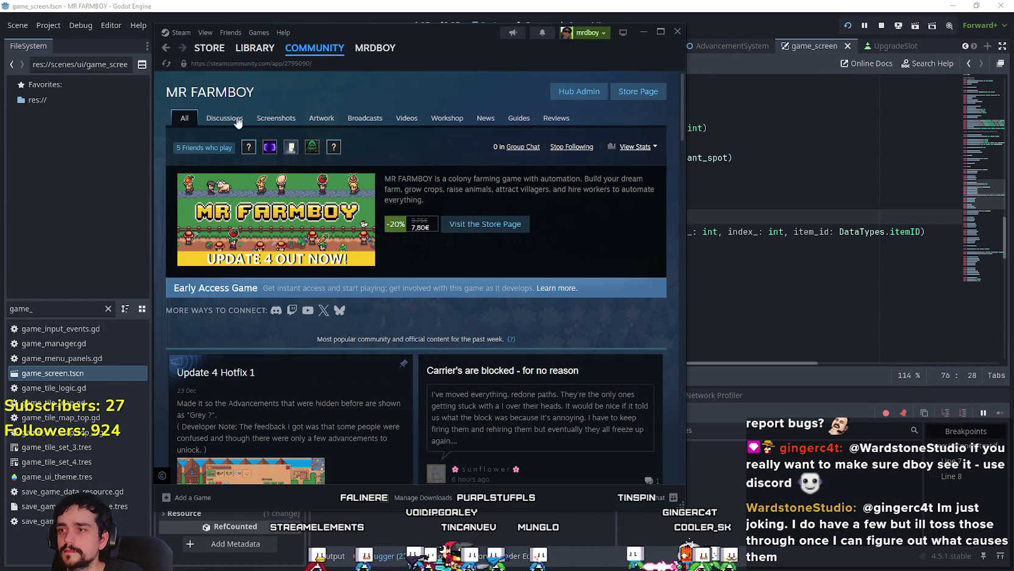
scroll(354, 319, "down", 5)
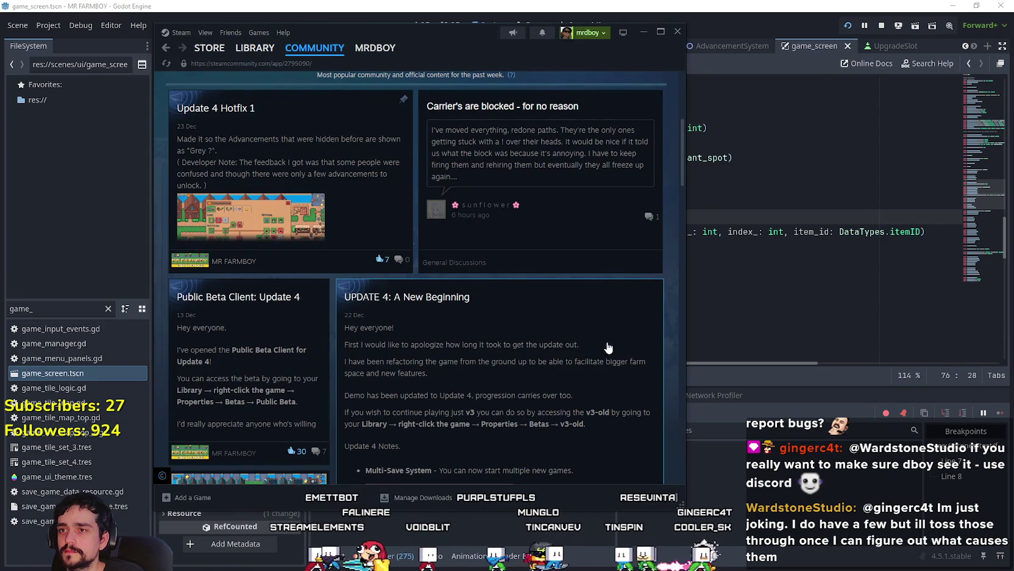
scroll(605, 256, "down", 3)
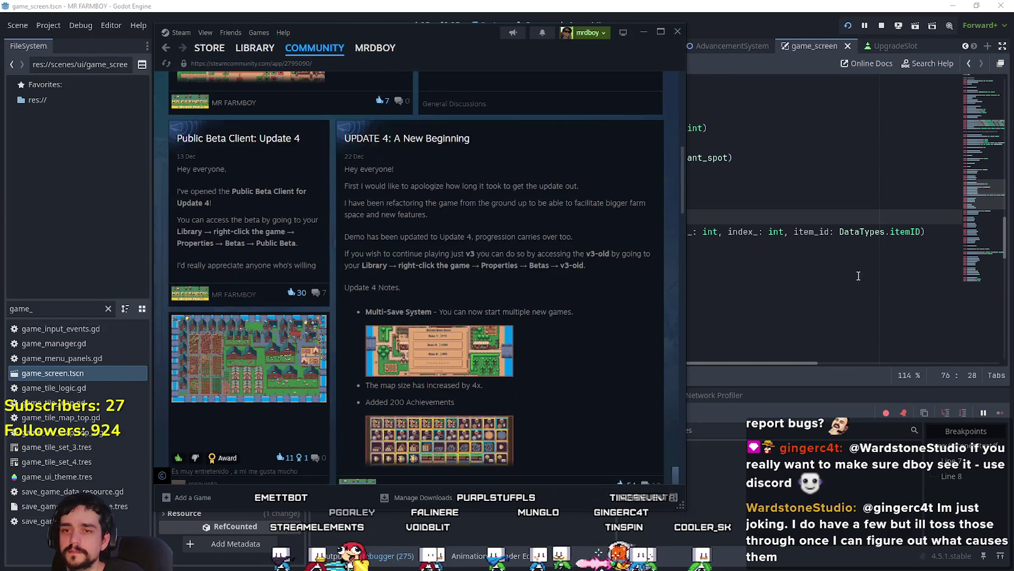
left_click(858, 276)
left_click(706, 203)
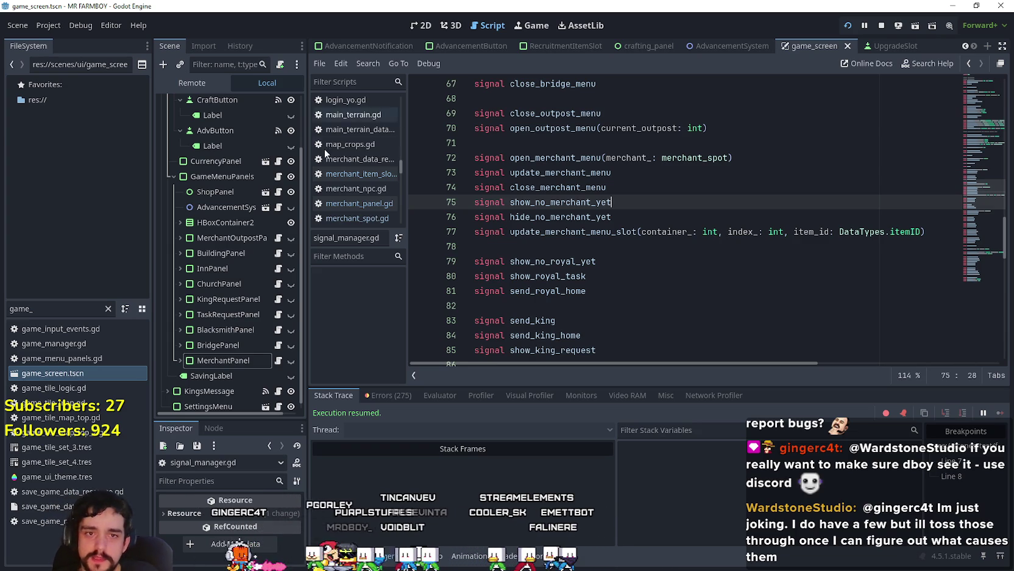
Step: Save the game_screen scene with the caret on blank line 78
left_click(673, 250)
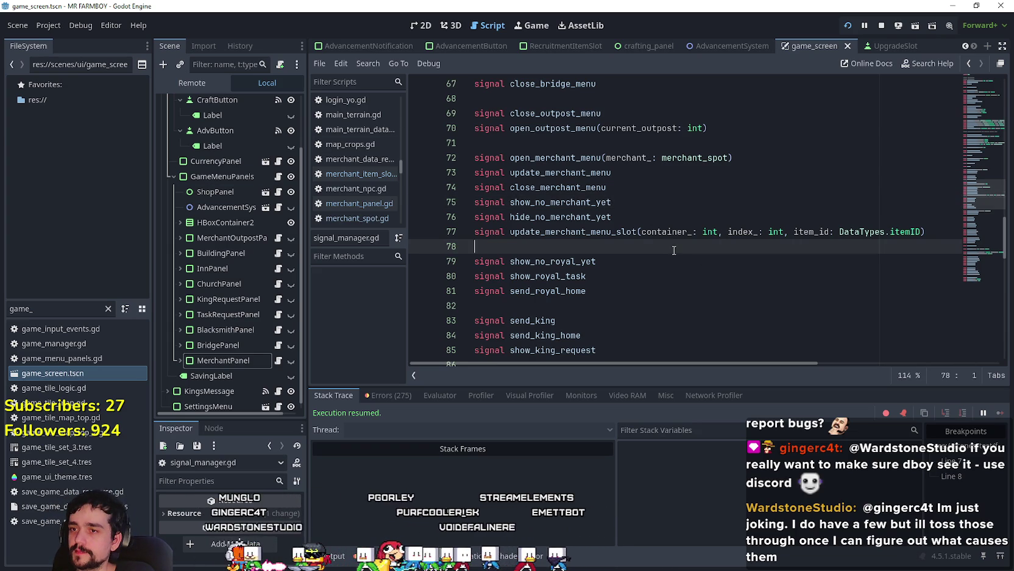
left_click(650, 214)
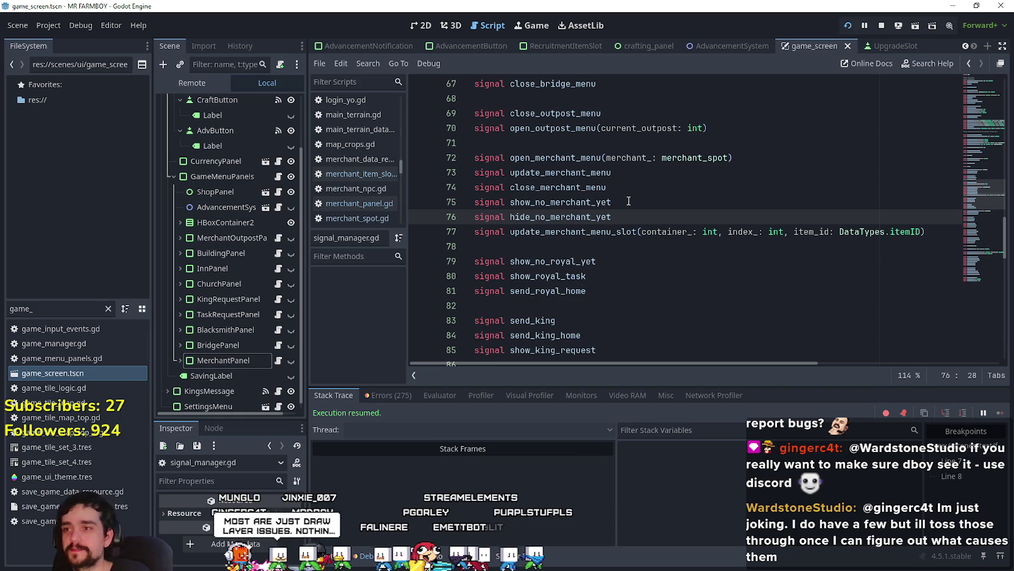
left_click(603, 250)
key("ctrl+s")
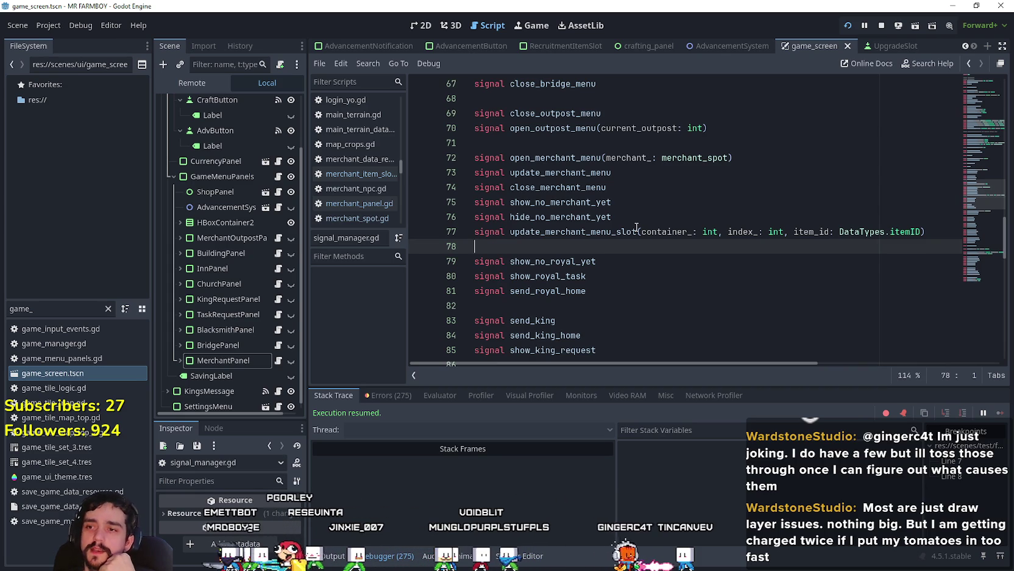
Step: Widen the Scene dock and select the update_merchant_menu_slot signal name on line 77
left_click(649, 215)
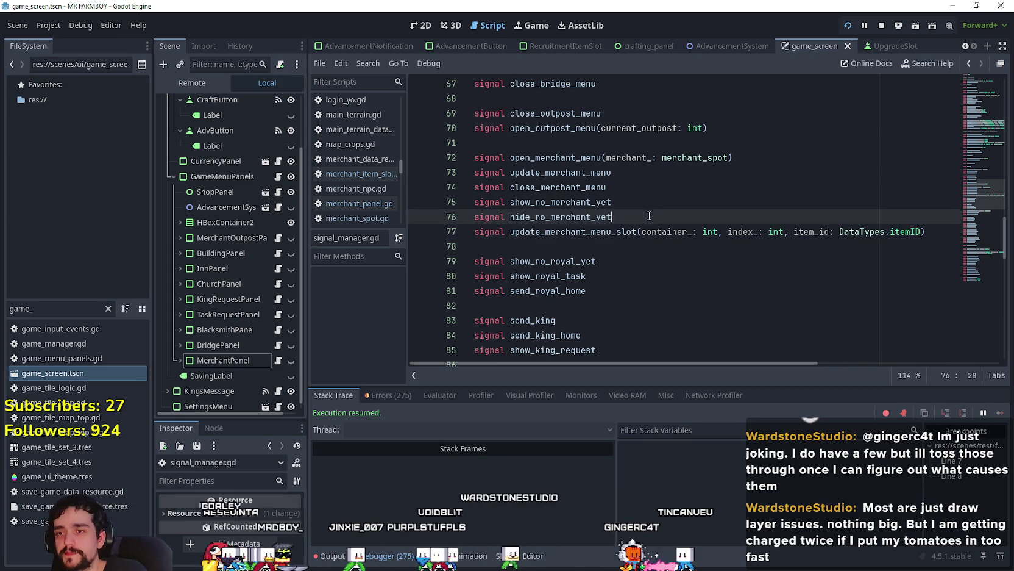
left_click(546, 242)
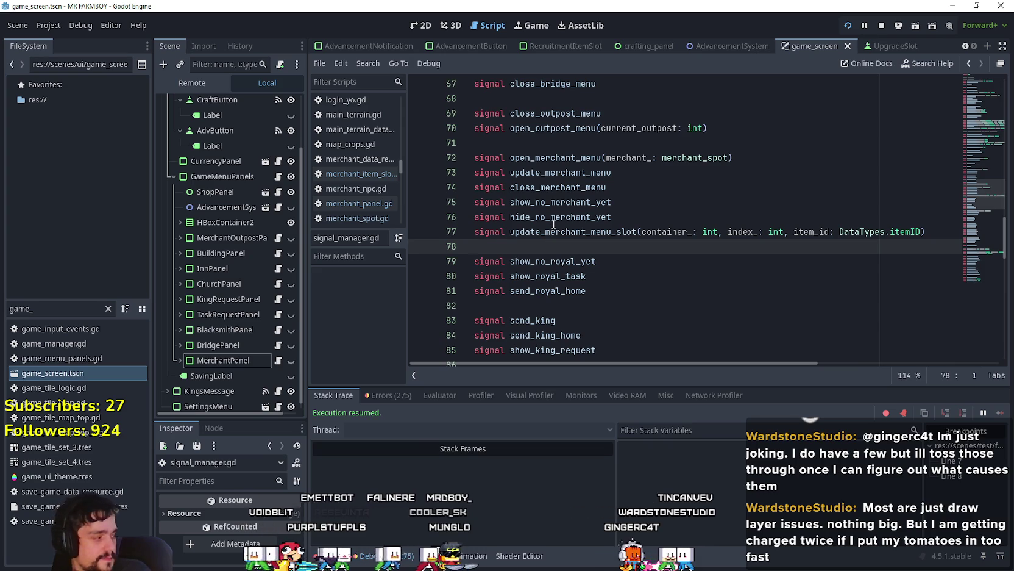
left_click(534, 306)
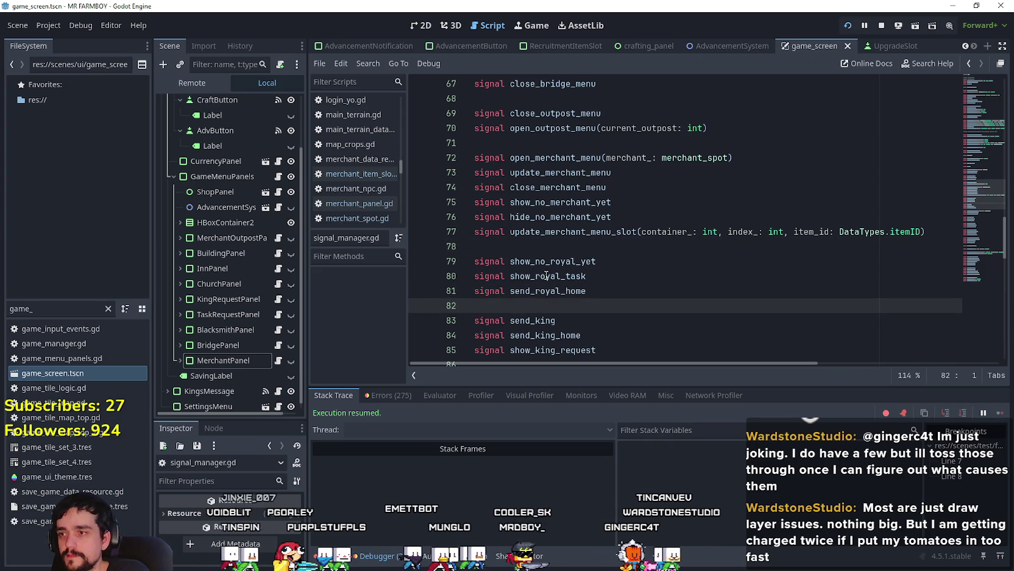
left_click(547, 247)
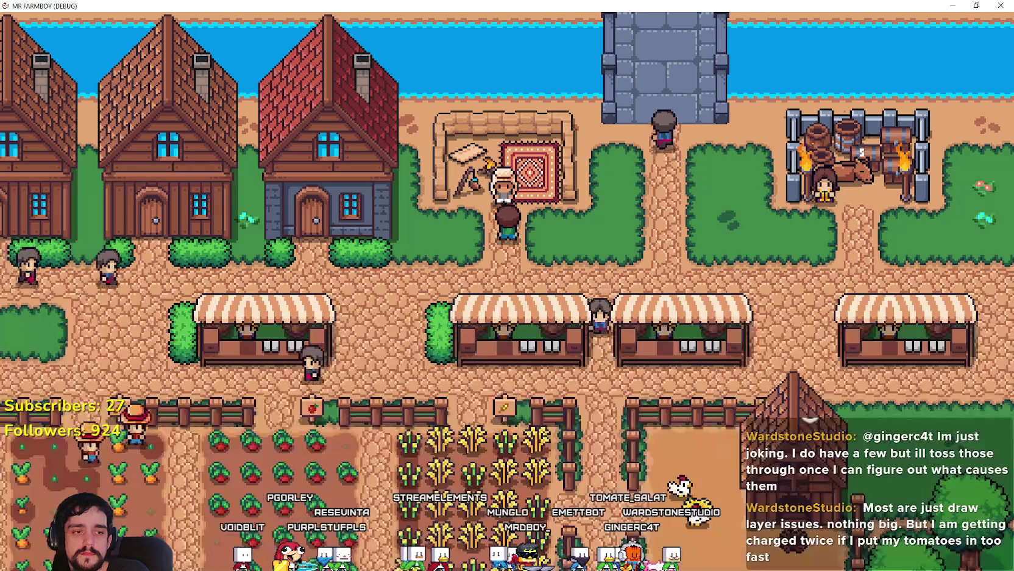
scroll(725, 299, "down", 3)
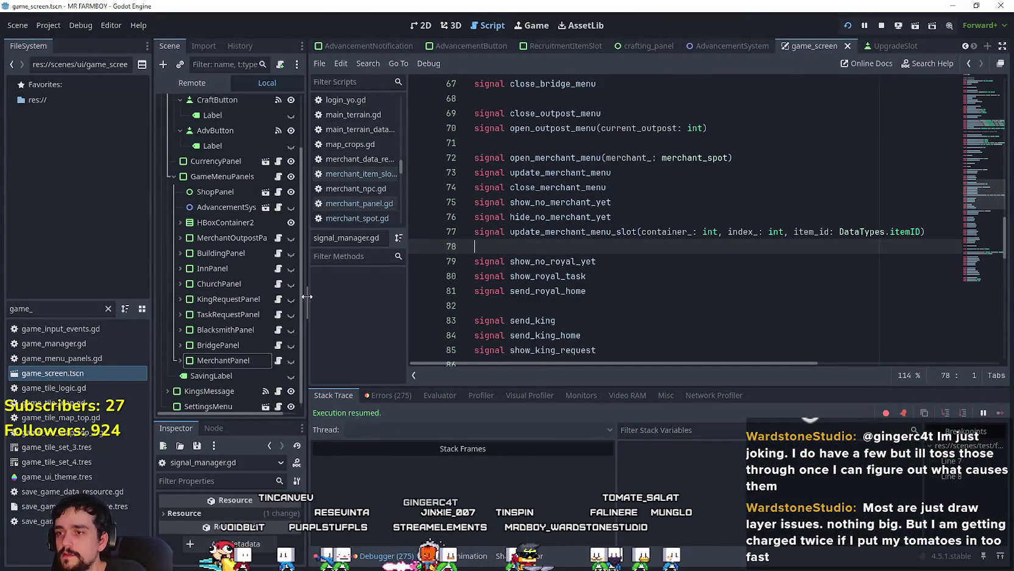
left_click_drag(304, 298, 384, 299)
left_click(693, 231)
double_click(692, 231)
key("ctrl+c")
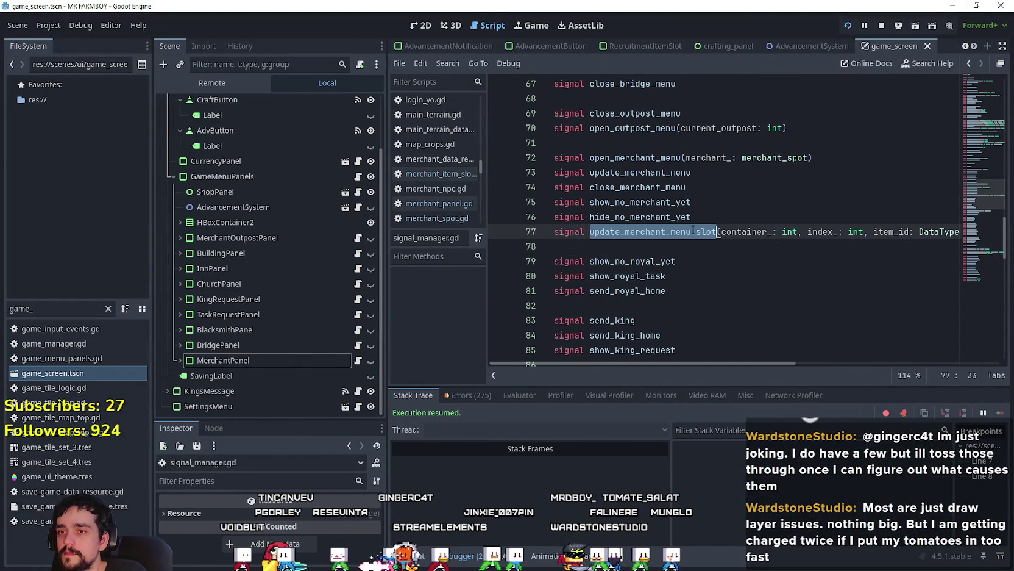
Step: Filter the FileSystem dock by 'merchant' and open MerchantSpot.tscn with its script
left_click(614, 252)
left_click_drag(29, 299, 30, 287)
left_click(29, 295)
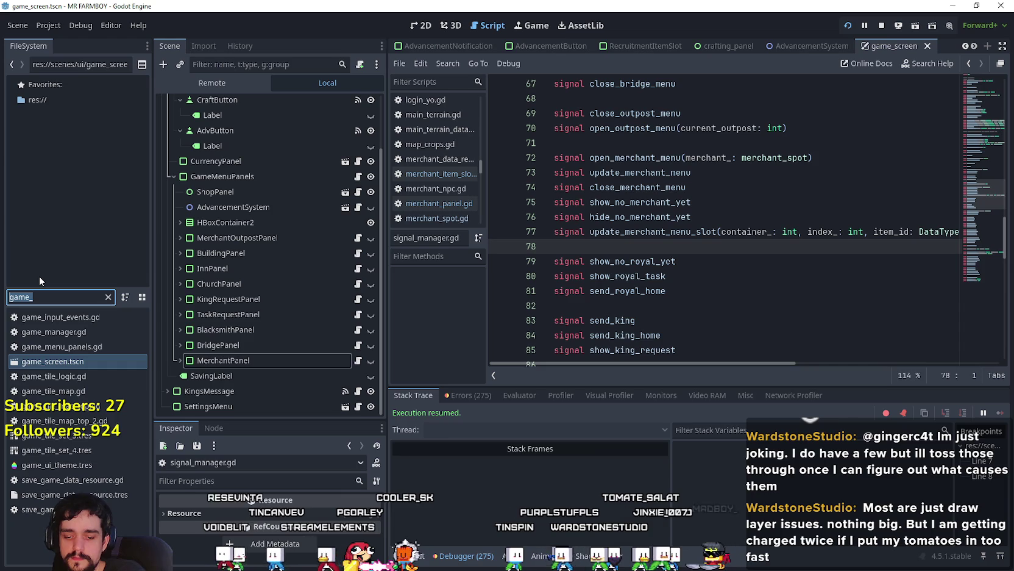
type("merchant")
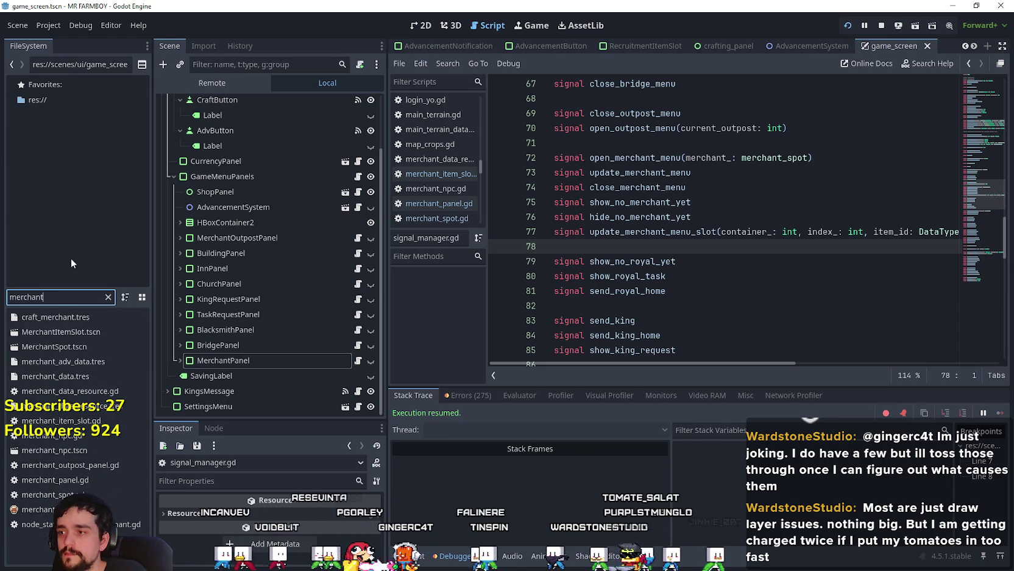
double_click(105, 345)
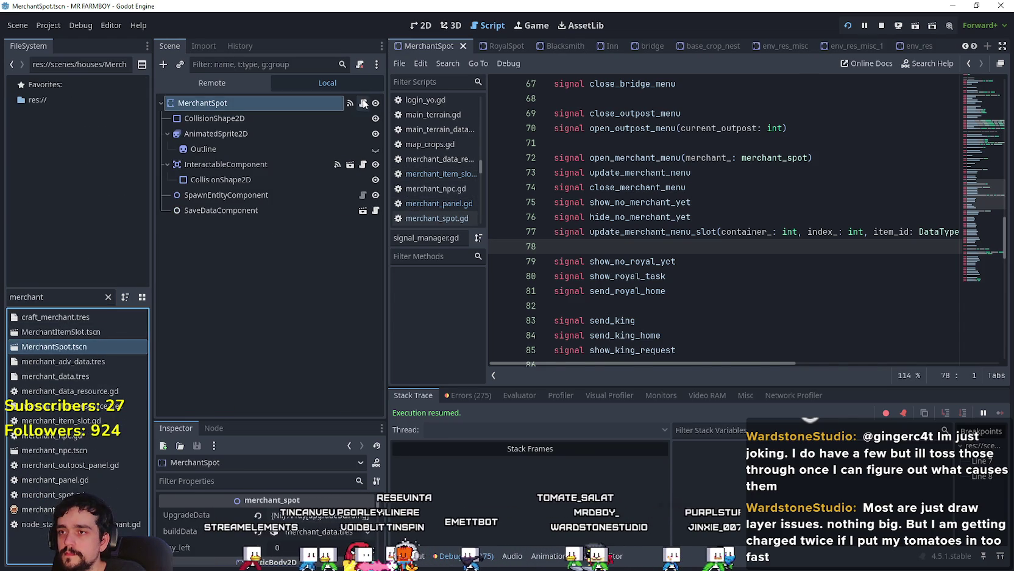
scroll(848, 320, "down", 2)
Step: Finish the update_merchant_menu_slot emit on line 233 and delete the stray line 234
type(")")
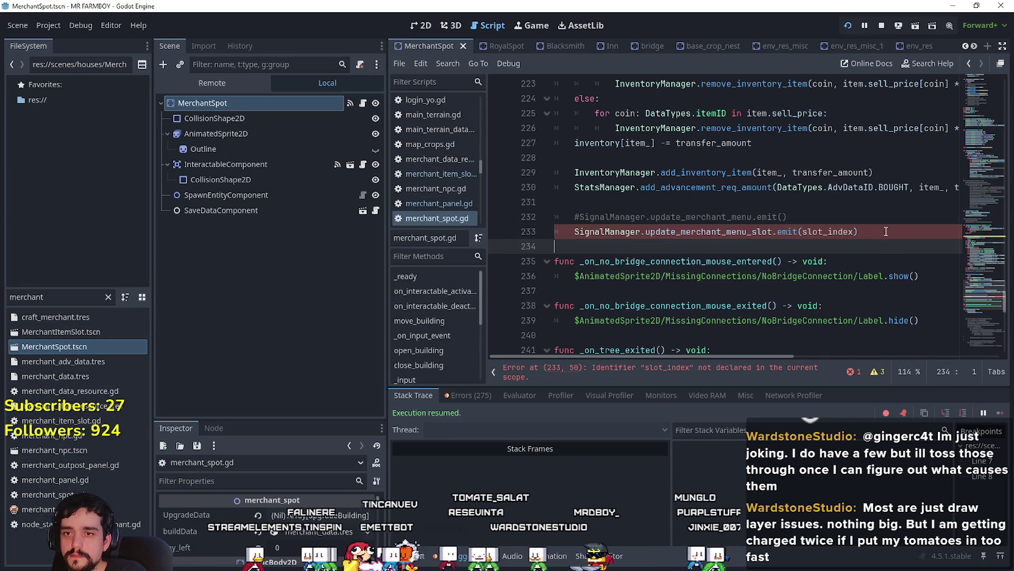
key("Return")
key("ctrl+v")
left_click_drag(773, 231, 574, 232)
double_click(643, 242)
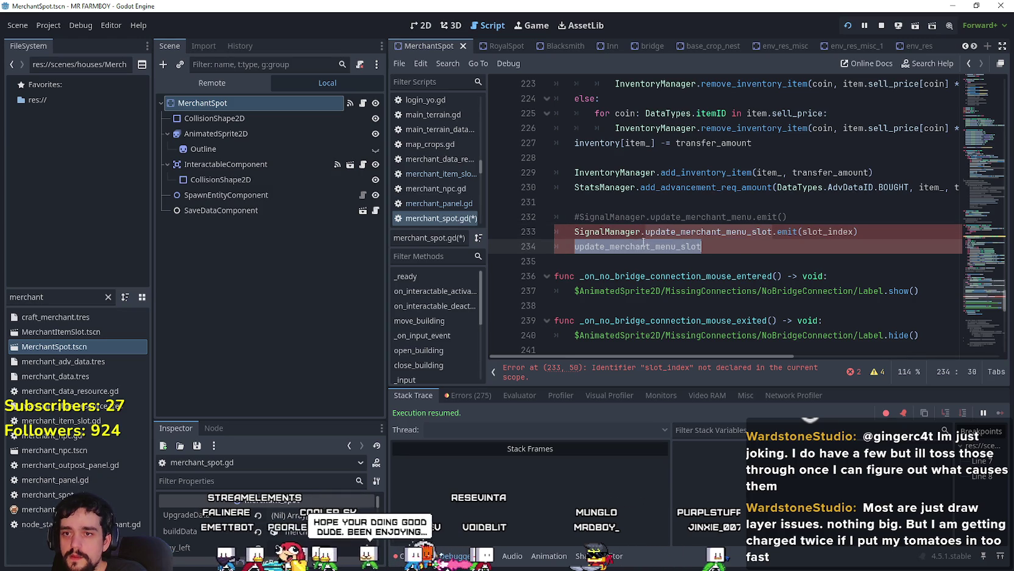
left_click_drag(702, 246, 558, 246)
key("BackSpace")
key("BackSpace")
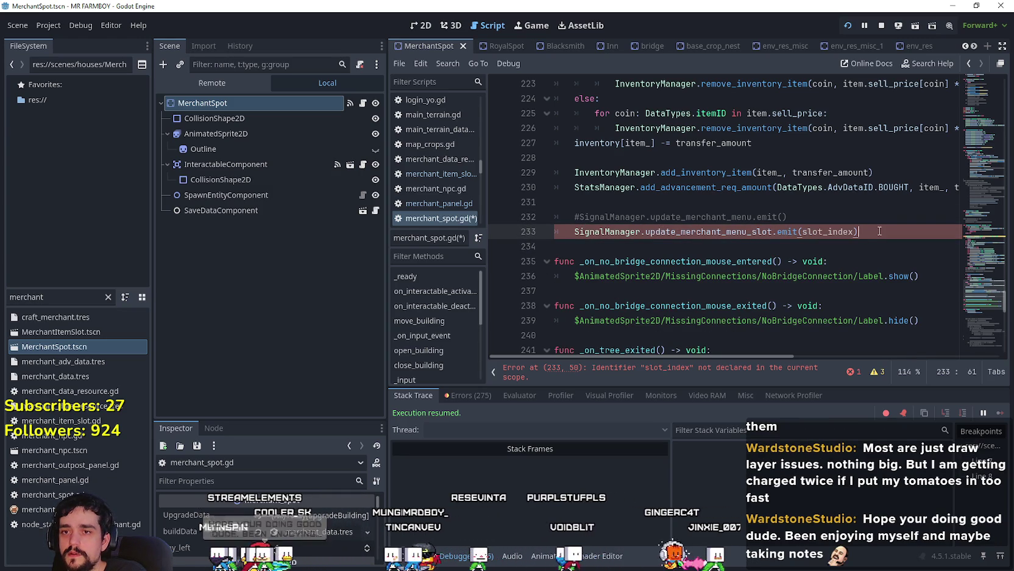
right_click(685, 234)
Step: Look up the update_merchant_menu_slot signal, copy its parameter list, and paste it over slot_index in merchant_spot.gd
left_click(704, 231)
right_click(681, 235)
left_click(710, 431)
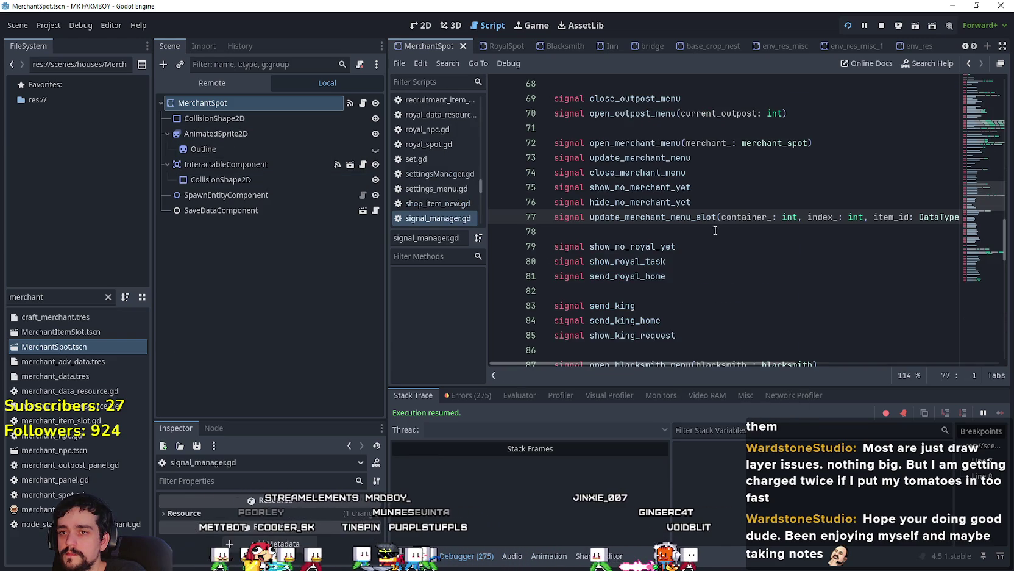
key("shift+End")
key("ctrl+c")
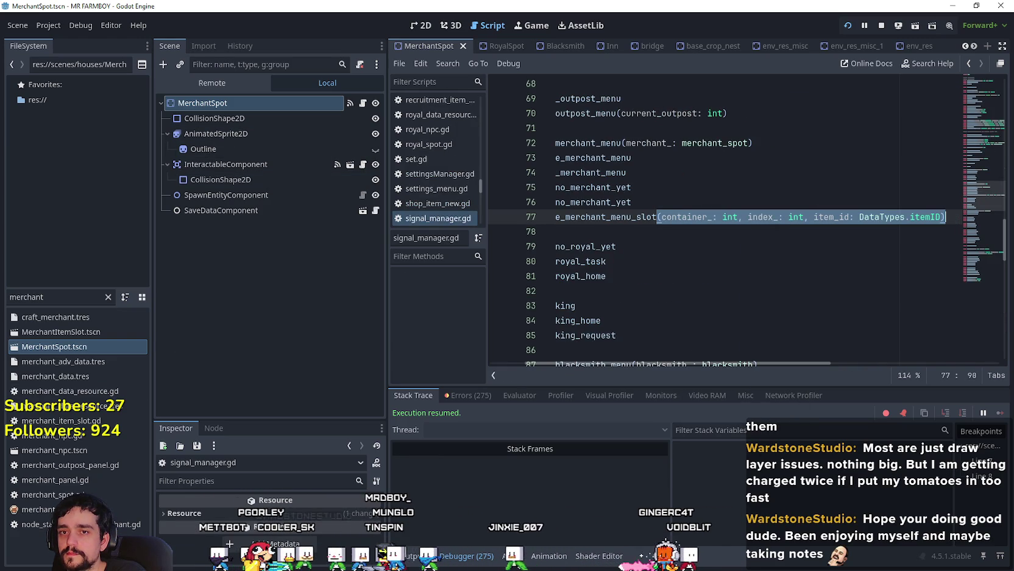
left_click(92, 345)
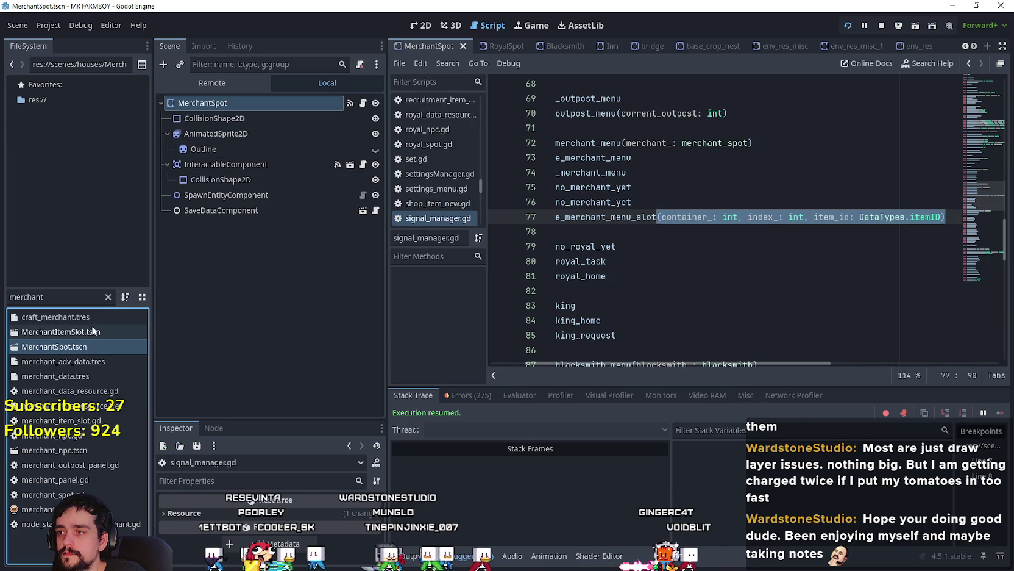
left_click(363, 103)
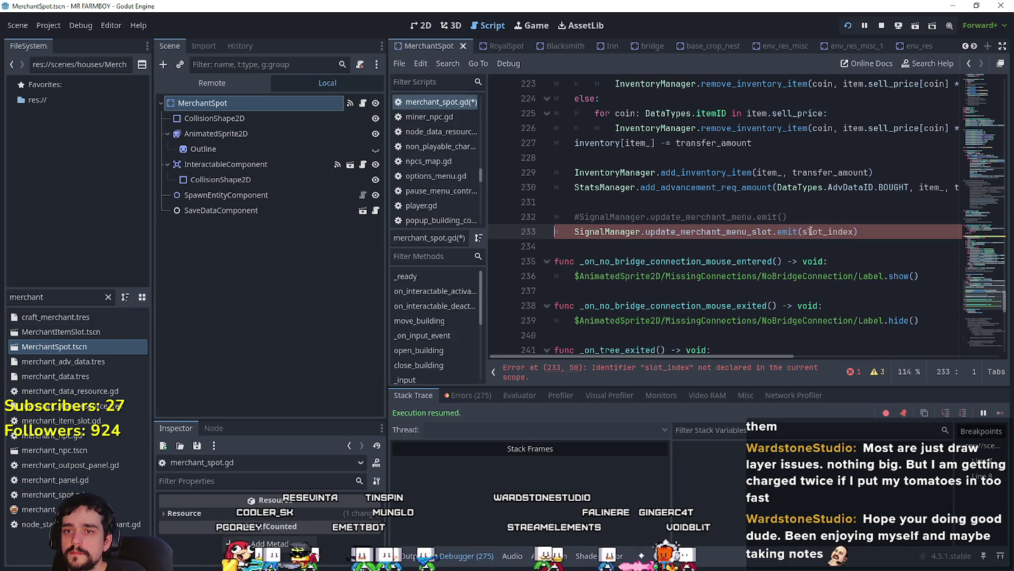
left_click_drag(803, 231, 857, 232)
key("ctrl+v")
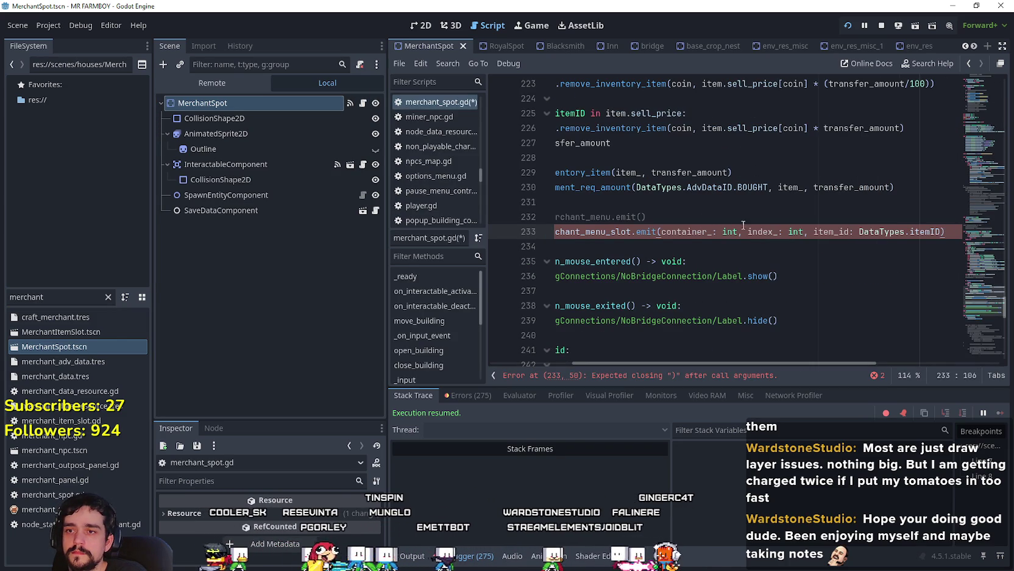
Step: Check the item_ parameter name used in the add_item function further up the script
scroll(713, 249, "up", 1)
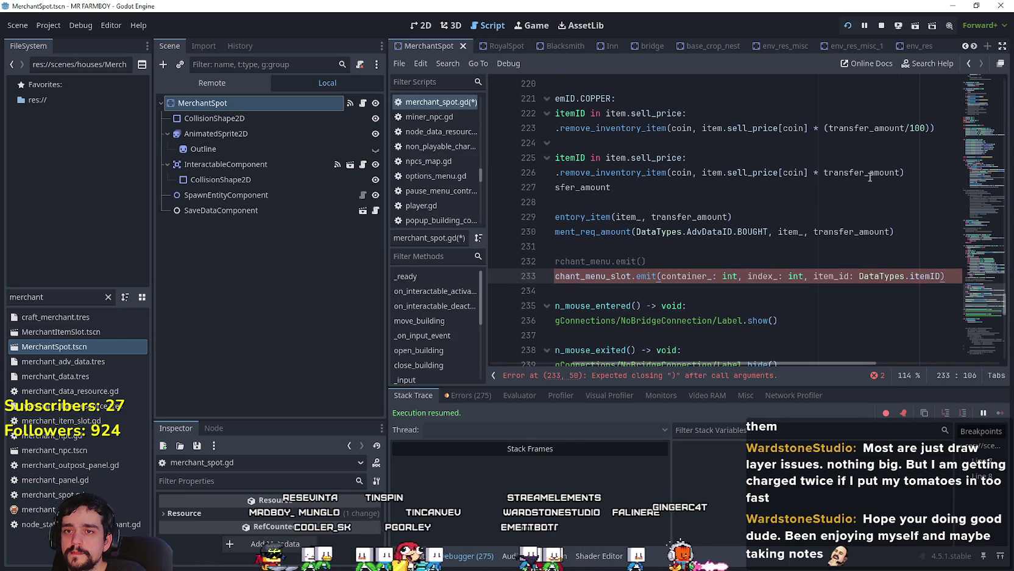
left_click_drag(775, 361, 686, 352)
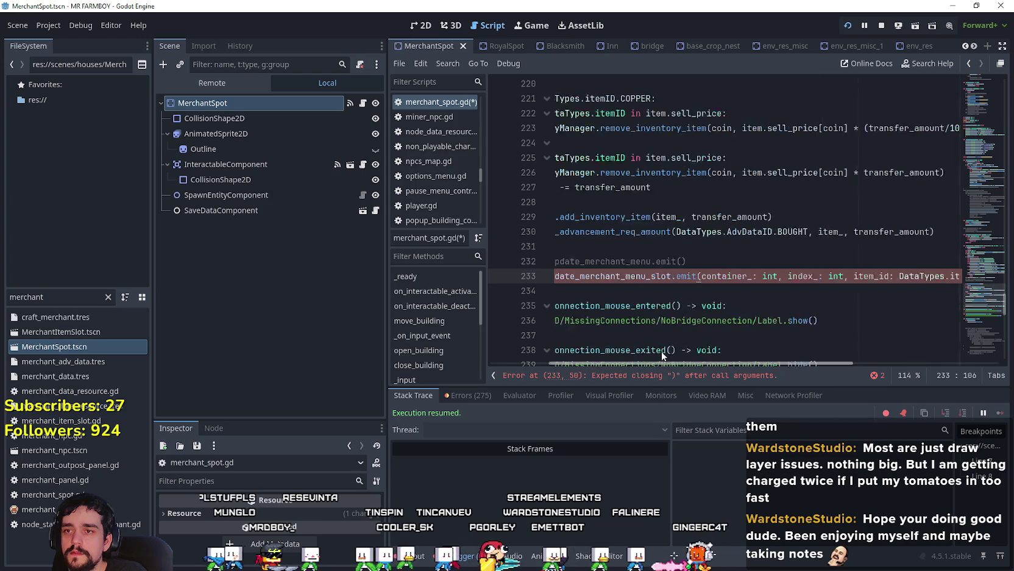
scroll(729, 250, "up", 2)
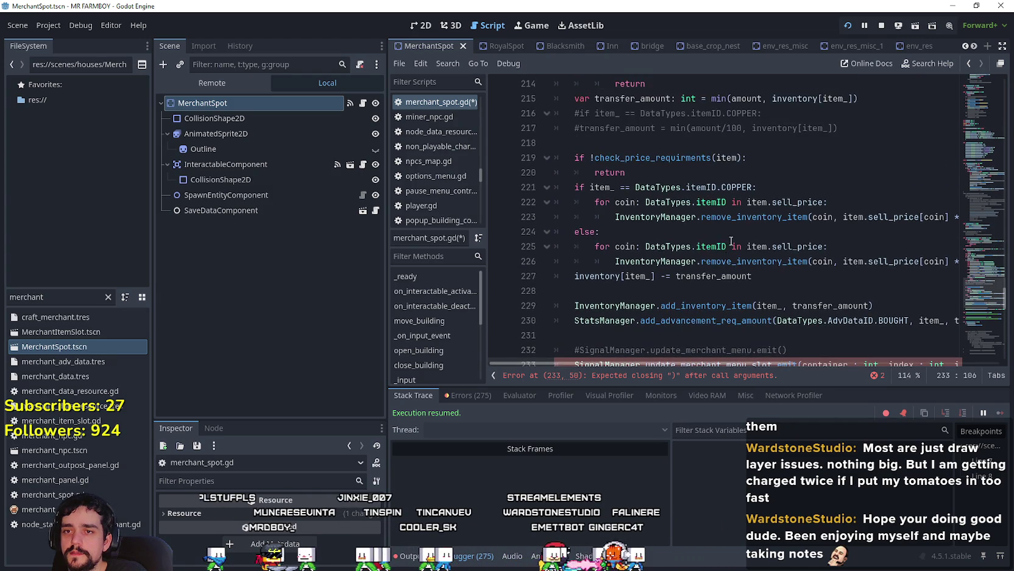
scroll(837, 345, "down", 3)
mouse_move(787, 364)
left_mouse_down()
mouse_move(900, 359)
mouse_move(764, 331)
left_mouse_up()
scroll(765, 331, "up", 6)
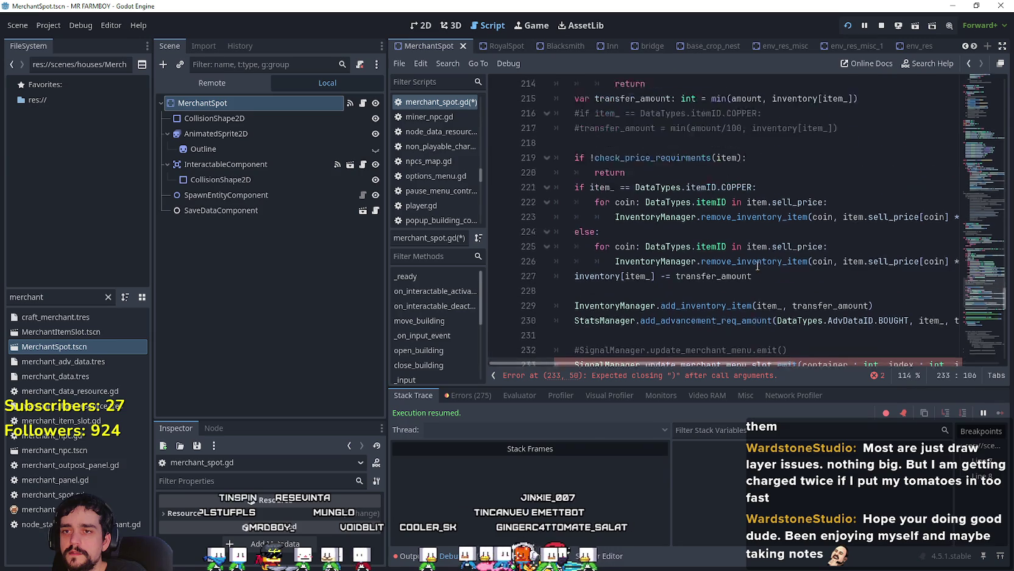
scroll(679, 220, "up", 6)
scroll(702, 168, "up", 4)
scroll(703, 168, "down", 6)
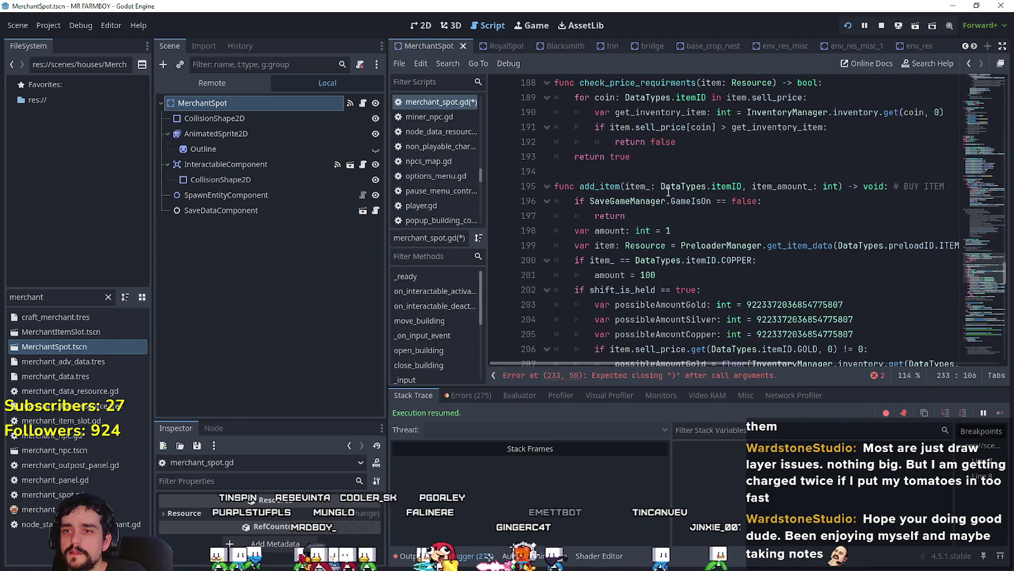
left_click(676, 186)
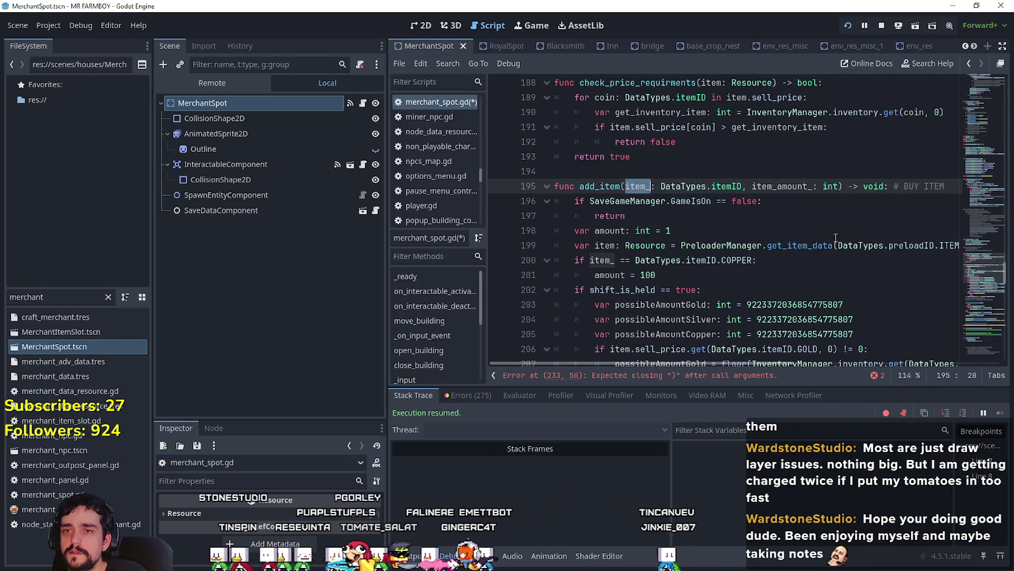
double_click(635, 186)
Step: Replace the pasted item_id part of the emit arguments with item_ on line 233
scroll(767, 298, "down", 7)
scroll(804, 351, "right", 5)
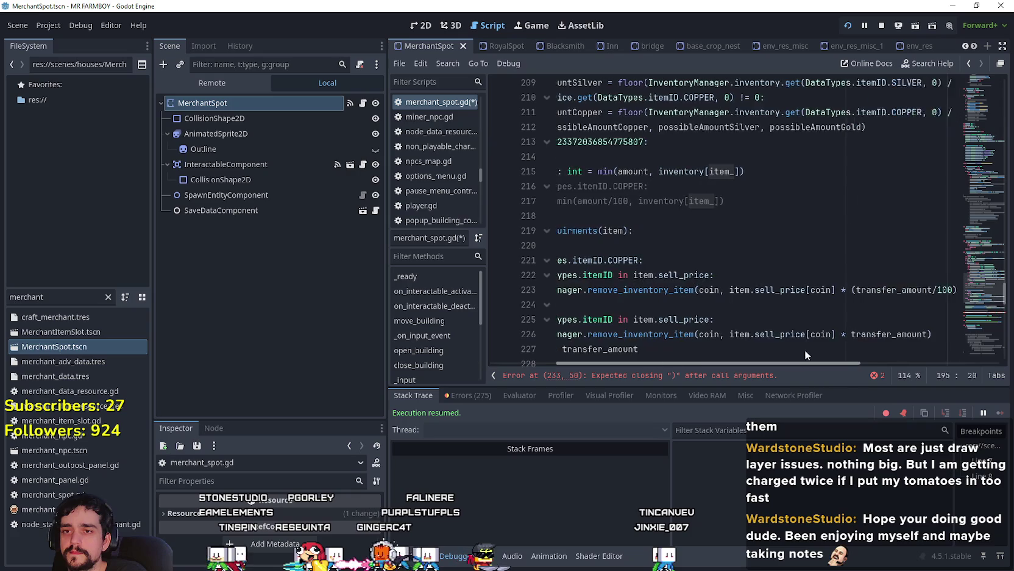
scroll(853, 286, "down", 4)
mouse_move(830, 261)
left_mouse_down()
mouse_move(948, 260)
mouse_move(933, 258)
left_mouse_up()
type("item_")
left_click(796, 260)
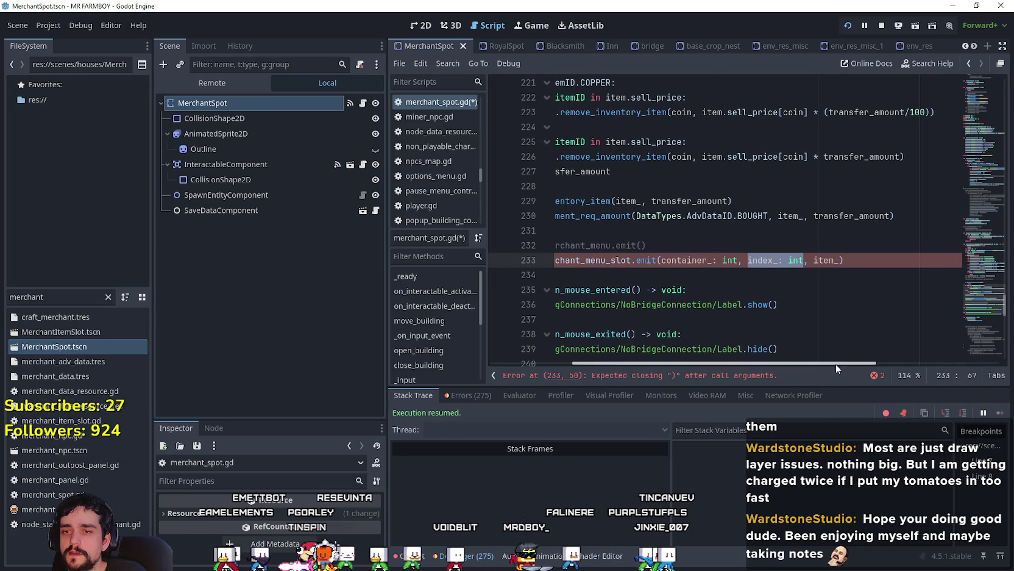
left_click_drag(830, 361, 627, 332)
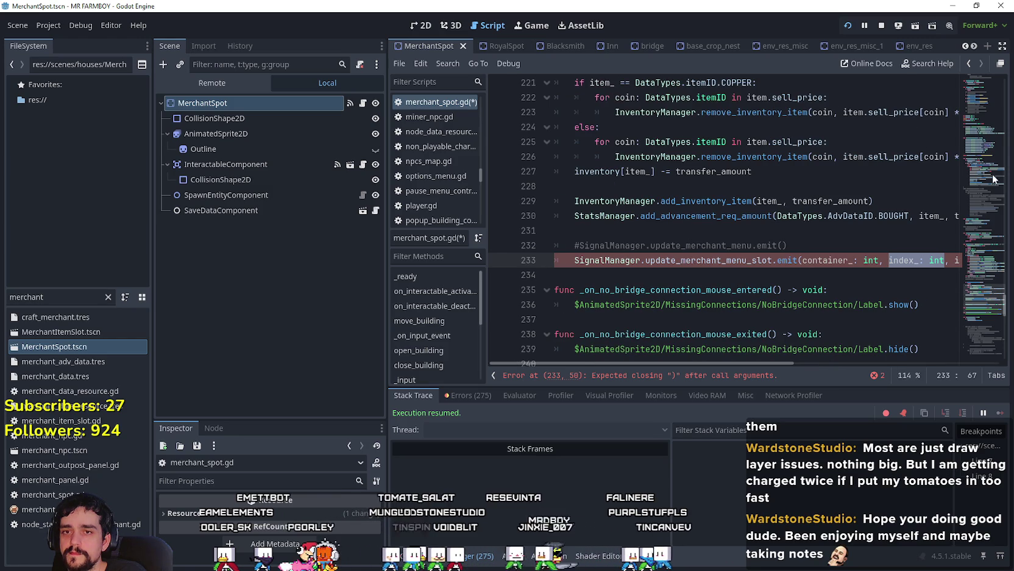
mouse_move(983, 308)
left_mouse_down()
mouse_move(949, 75)
mouse_move(959, 287)
mouse_move(963, 298)
mouse_move(960, 184)
mouse_move(953, 238)
mouse_move(960, 274)
mouse_move(967, 195)
mouse_move(982, 302)
left_mouse_up()
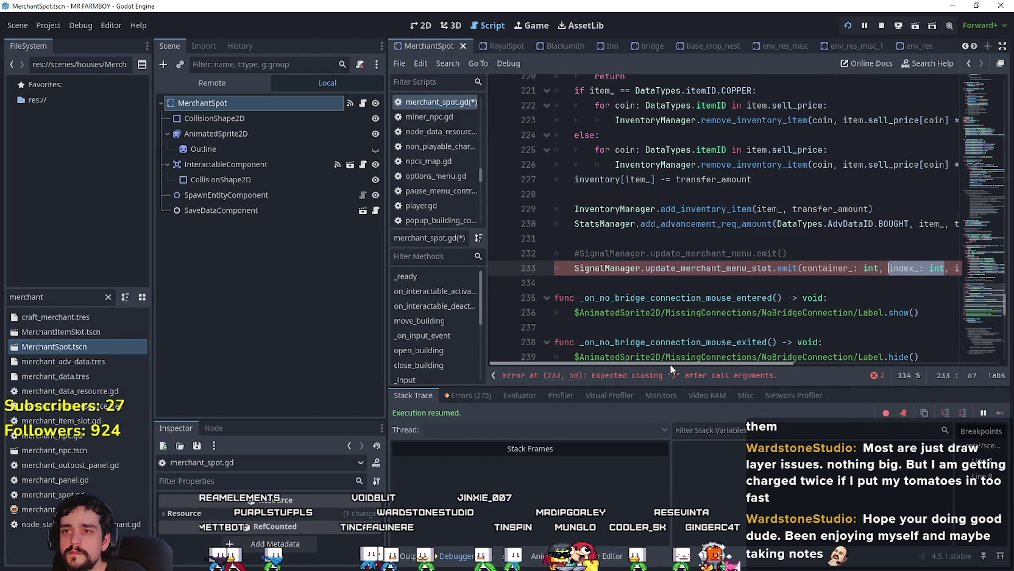
Step: Delete the commented-out lines 246–281 at the end of merchant_spot.gd
scroll(658, 323, "down", 1)
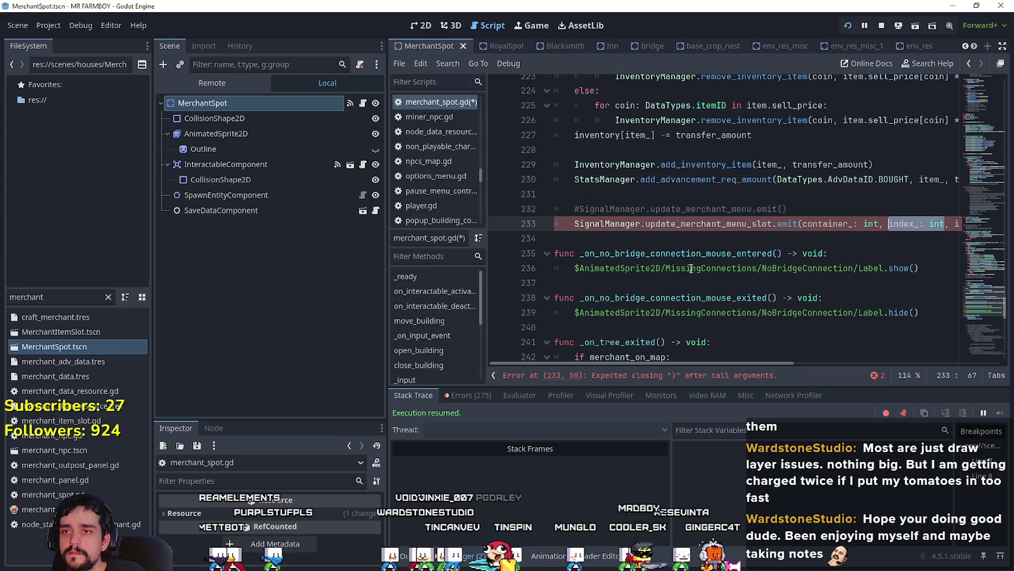
double_click(648, 137)
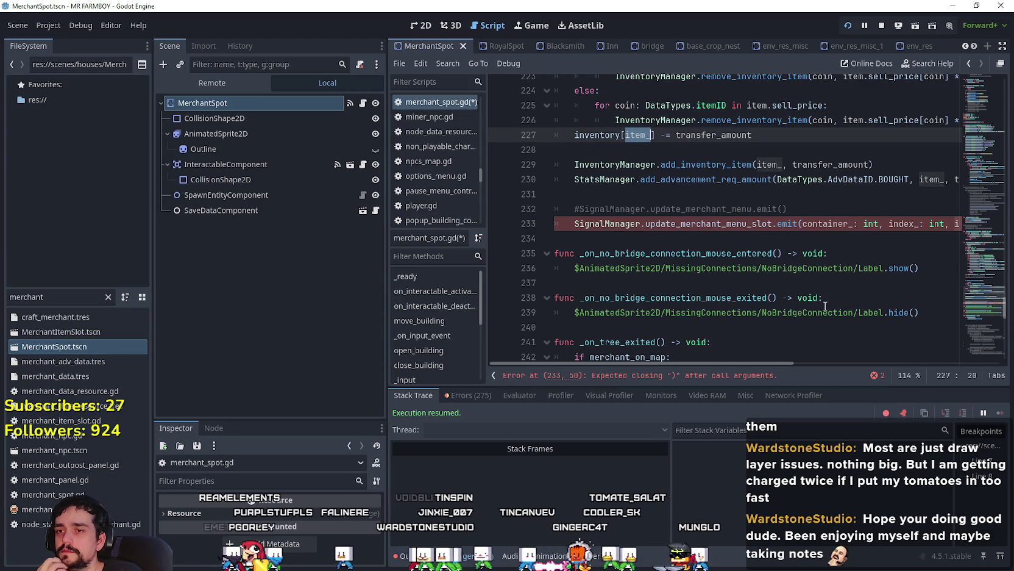
scroll(834, 304, "down", 10)
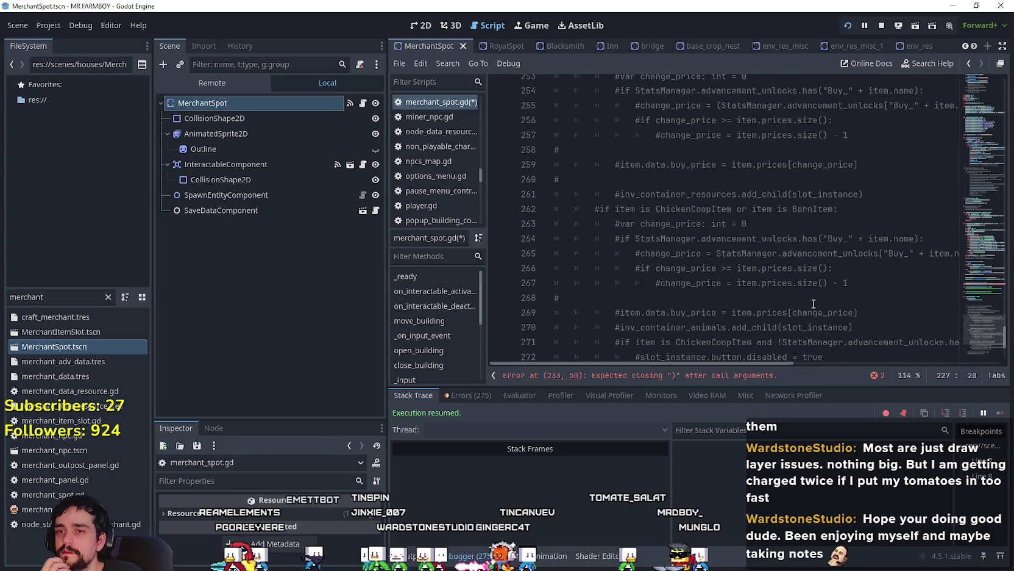
scroll(814, 305, "down", 4)
left_click(814, 321)
mouse_move(813, 320)
left_mouse_down()
mouse_move(609, 247)
mouse_move(610, 86)
mouse_move(621, 331)
left_mouse_up()
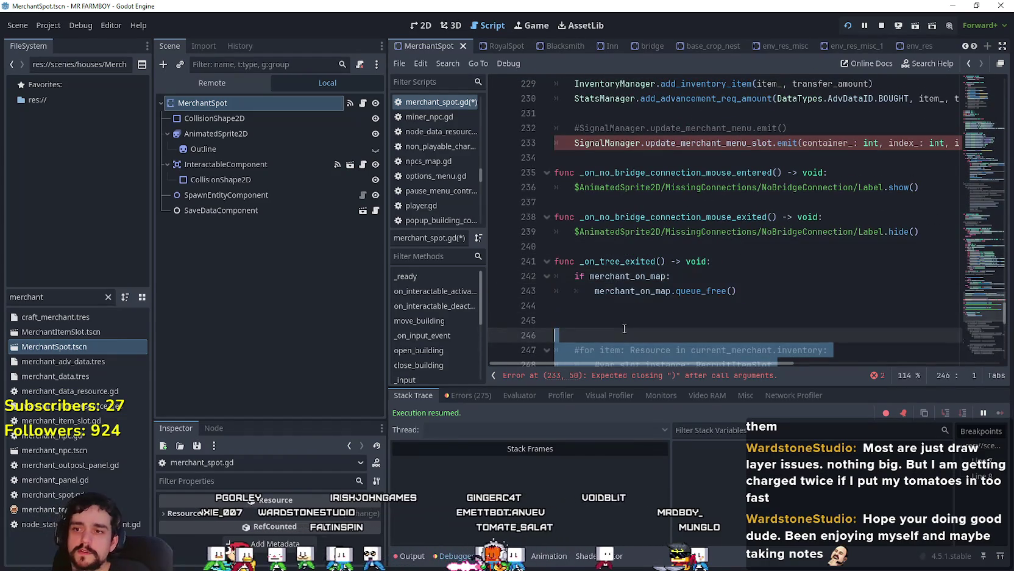
key("BackSpace")
key("BackSpace")
key("BackSpace")
Step: Reference inventory from line 227 and select the index_ parameter in the line 233 emit call
scroll(799, 295, "up", 3)
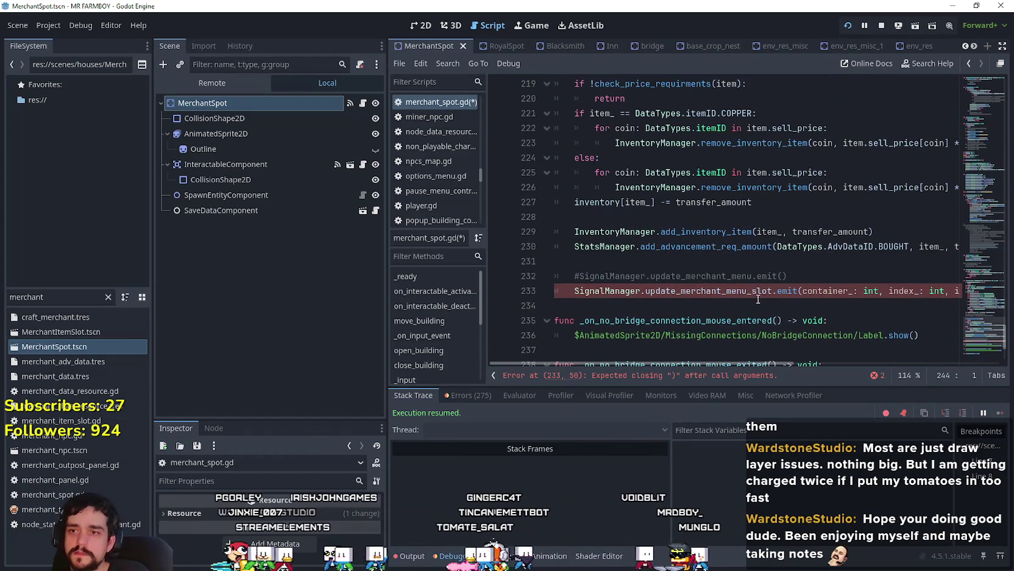
left_click(823, 290)
left_click(907, 291)
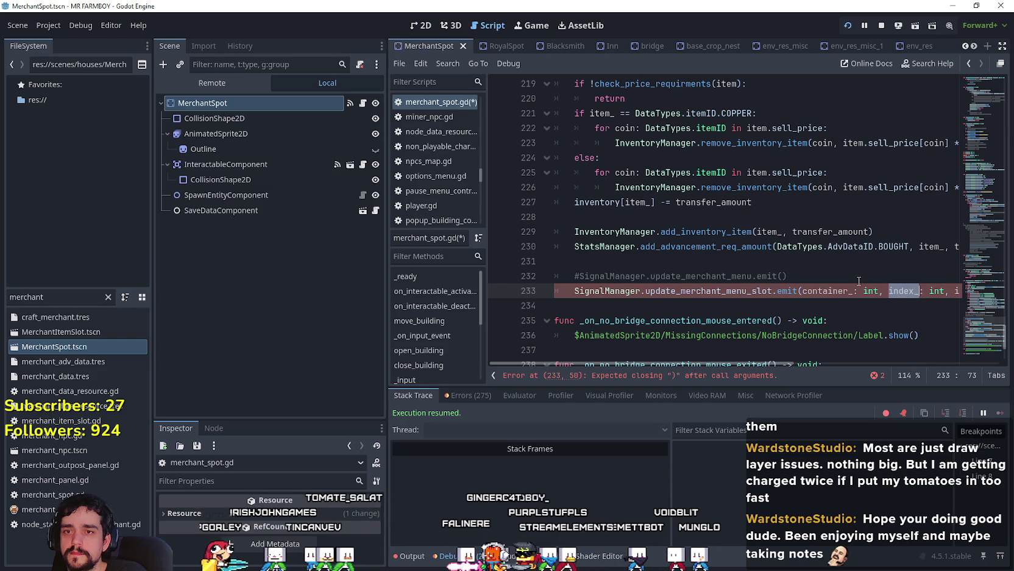
double_click(856, 142)
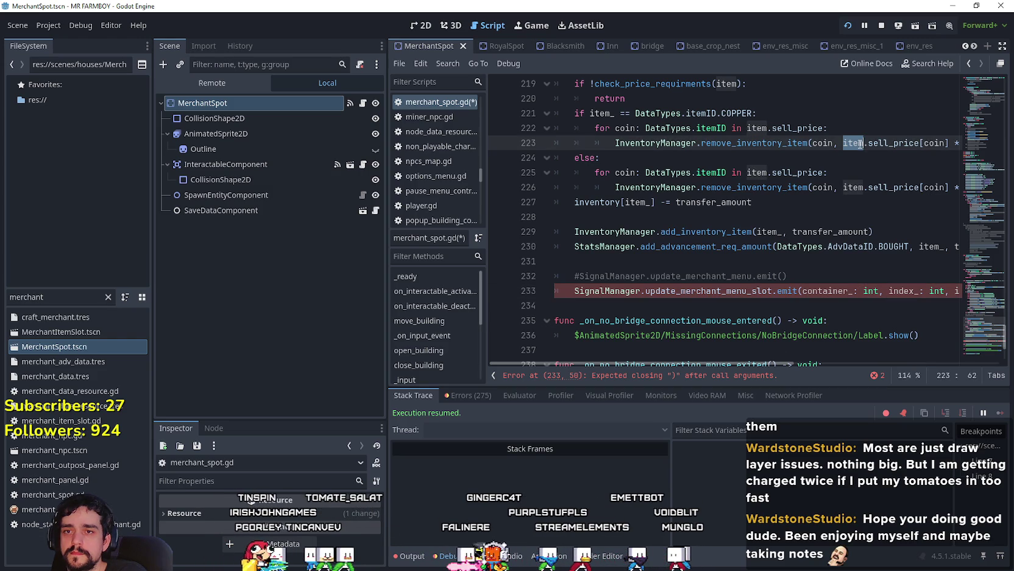
left_click(901, 291)
scroll(884, 293, "up", 2)
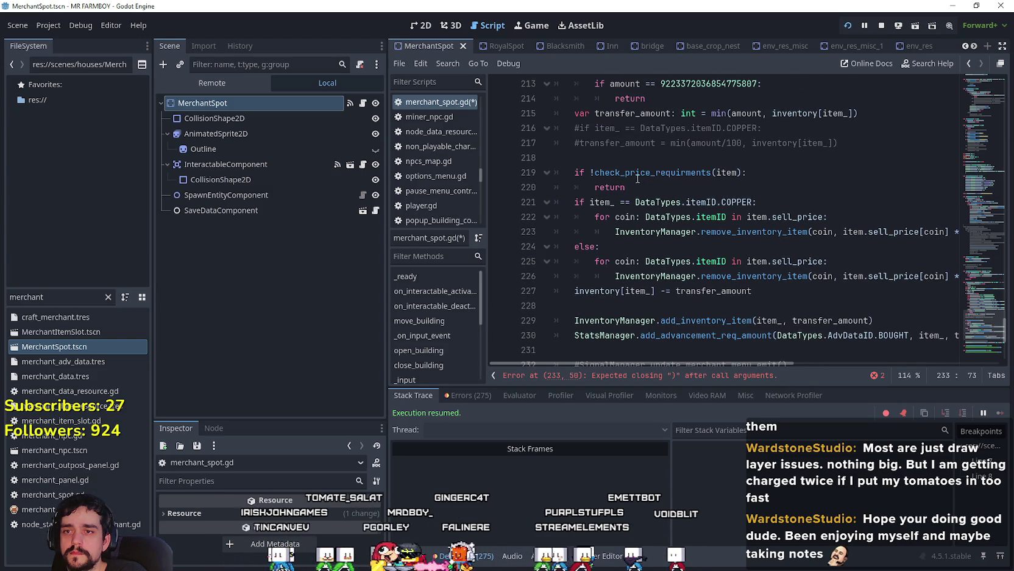
double_click(602, 286)
left_click_drag(603, 287, 653, 290)
scroll(951, 236, "down", 4)
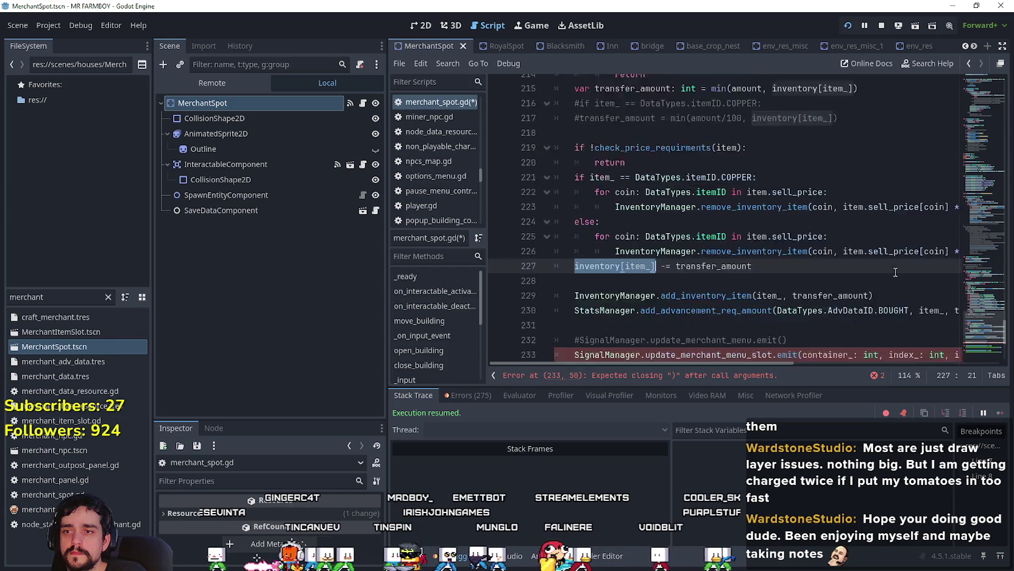
key("ctrl+shift+Left")
key("ctrl+shift+Left")
key("ctrl+shift+Left")
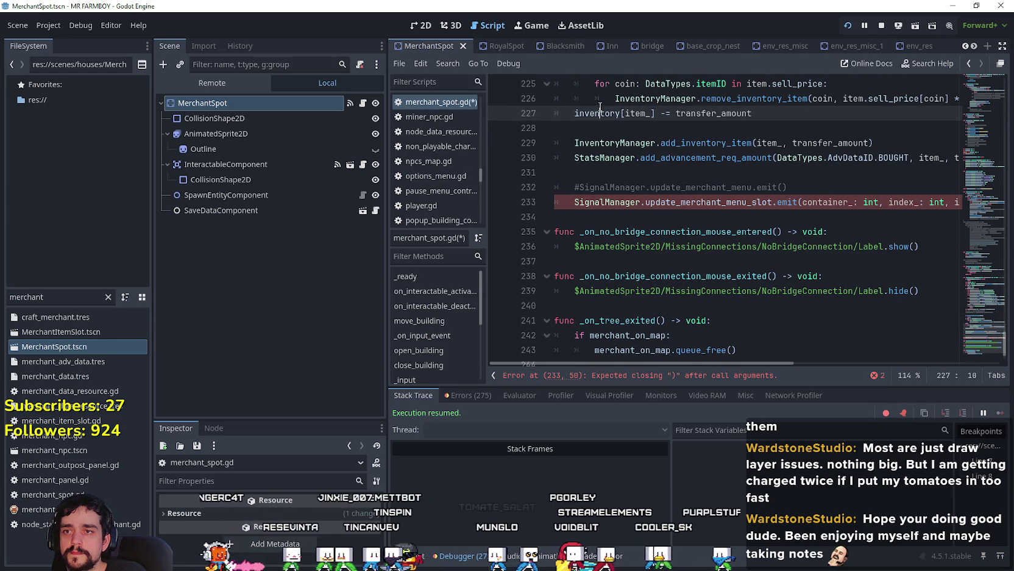
double_click(896, 208)
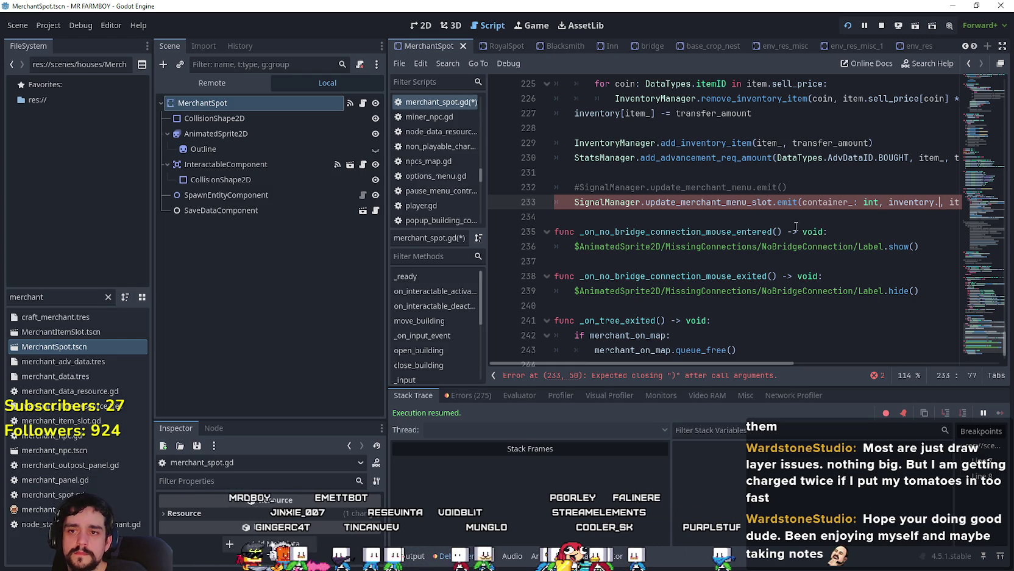
Step: Pass 0 as the container argument and start an inventory. argument on line 233
type("0")
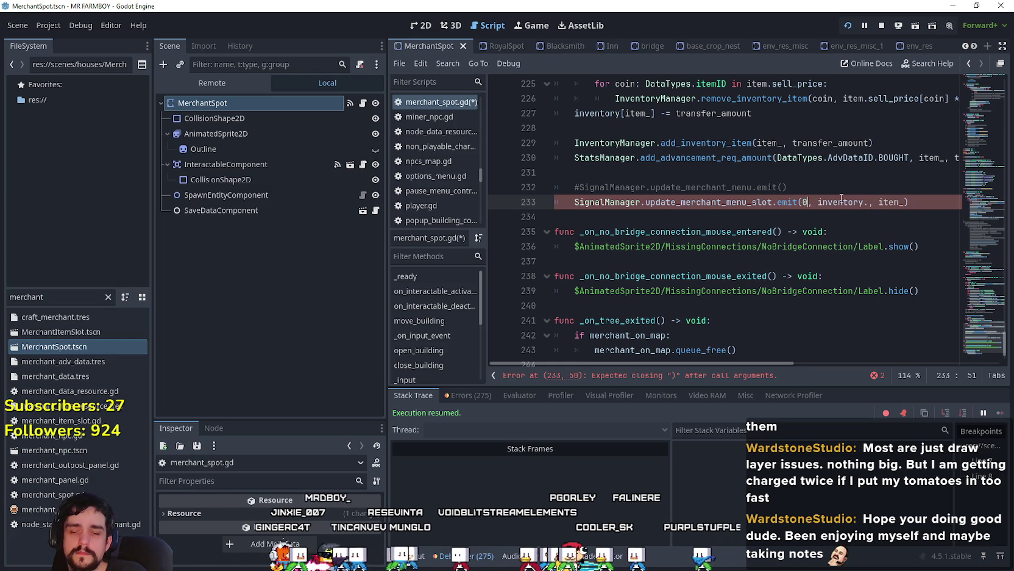
left_click(872, 202)
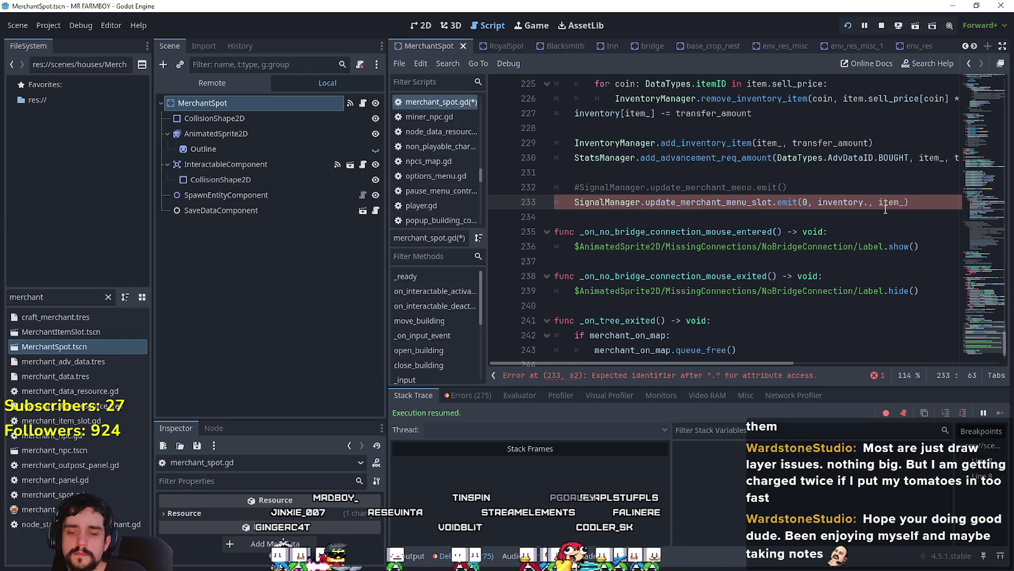
type(".")
Step: Try the get and ind completions after inventory., remove them, then select the MerchantSpot node
key("ctrl+space")
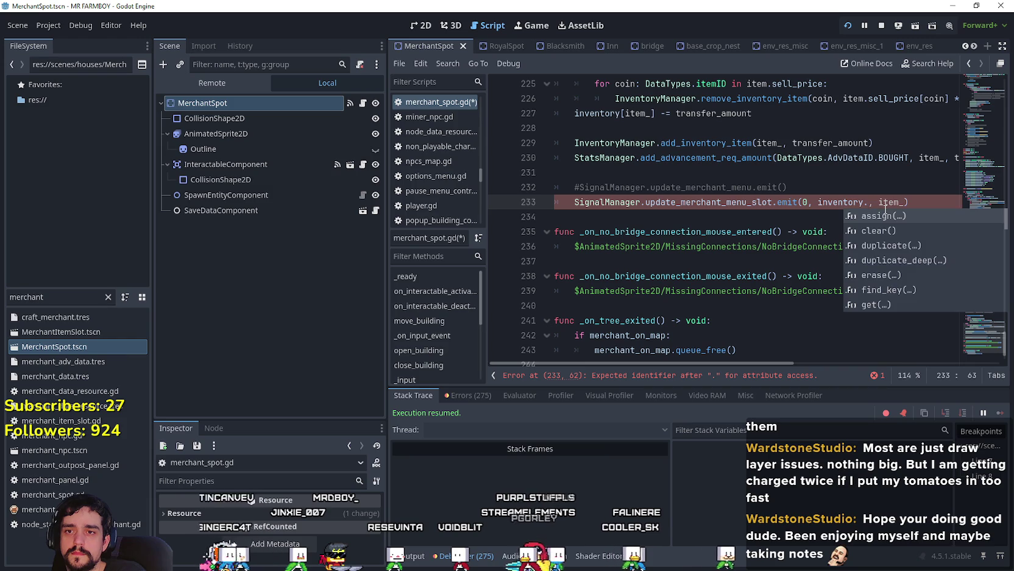
type("get")
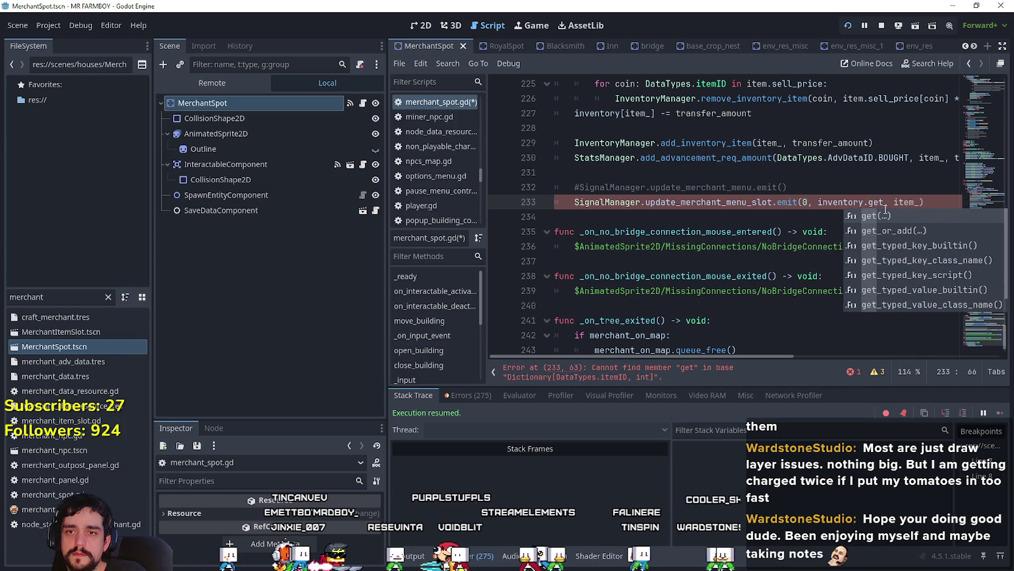
key("BackSpace")
key("BackSpace")
key("BackSpace")
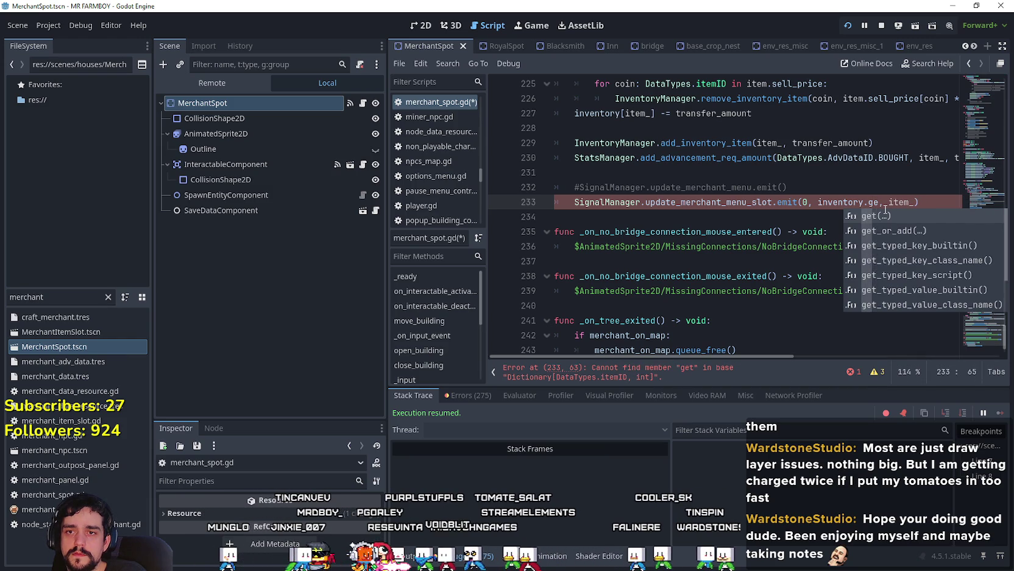
type("ind")
key("BackSpace")
key("BackSpace")
key("BackSpace")
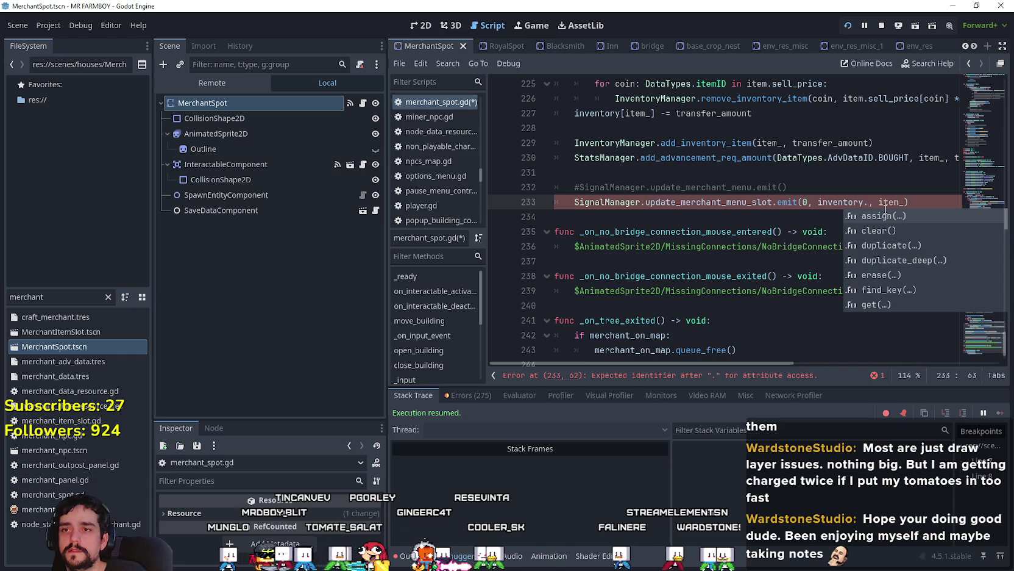
left_click_drag(575, 113, 655, 113)
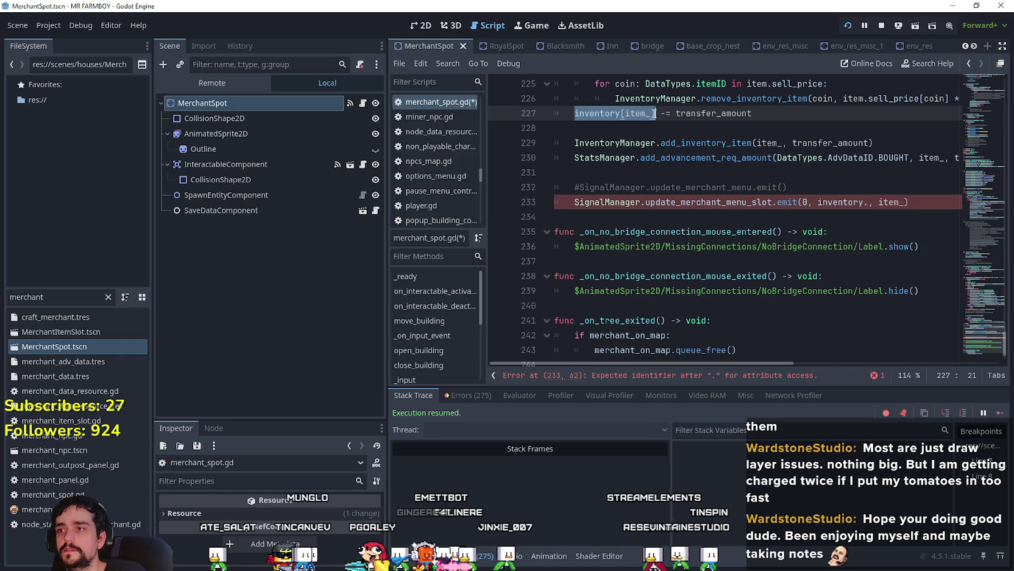
left_click(202, 103)
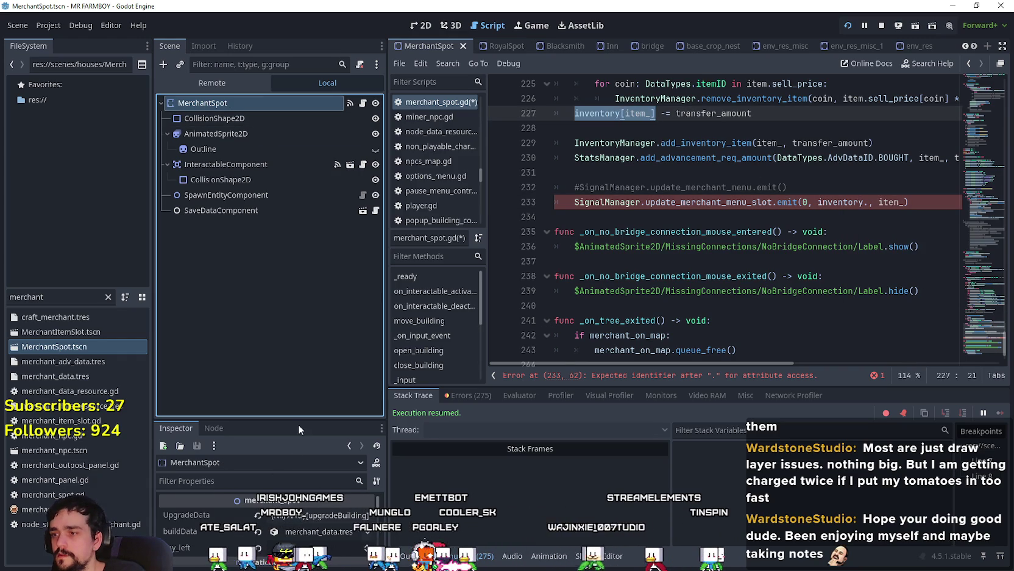
Step: Enlarge the Inspector to show MerchantSpot's UpgradeData, buildData and day_left, then review the line 233 error
left_click_drag(298, 422, 289, 267)
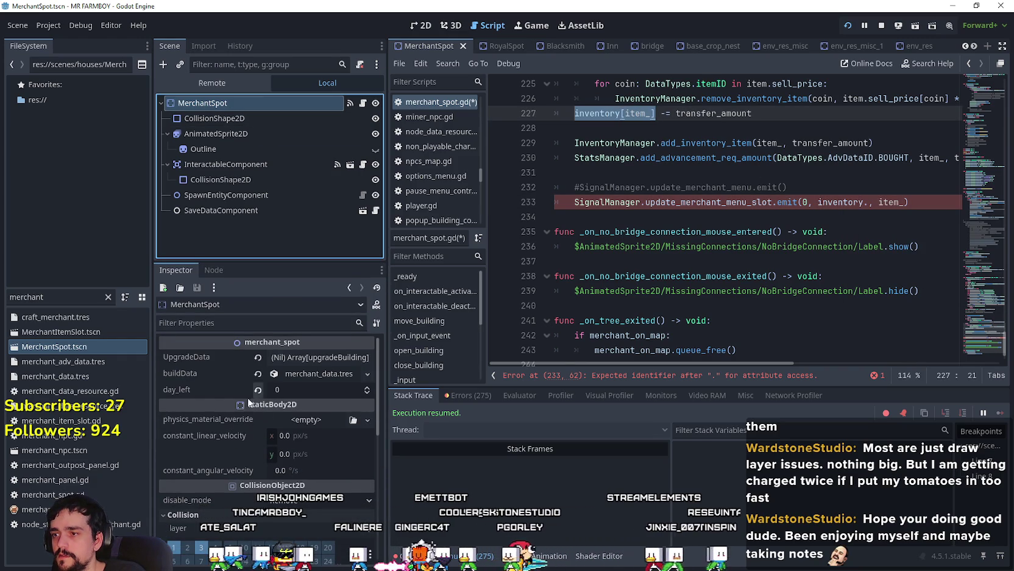
scroll(265, 501, "down", 4)
scroll(267, 500, "up", 3)
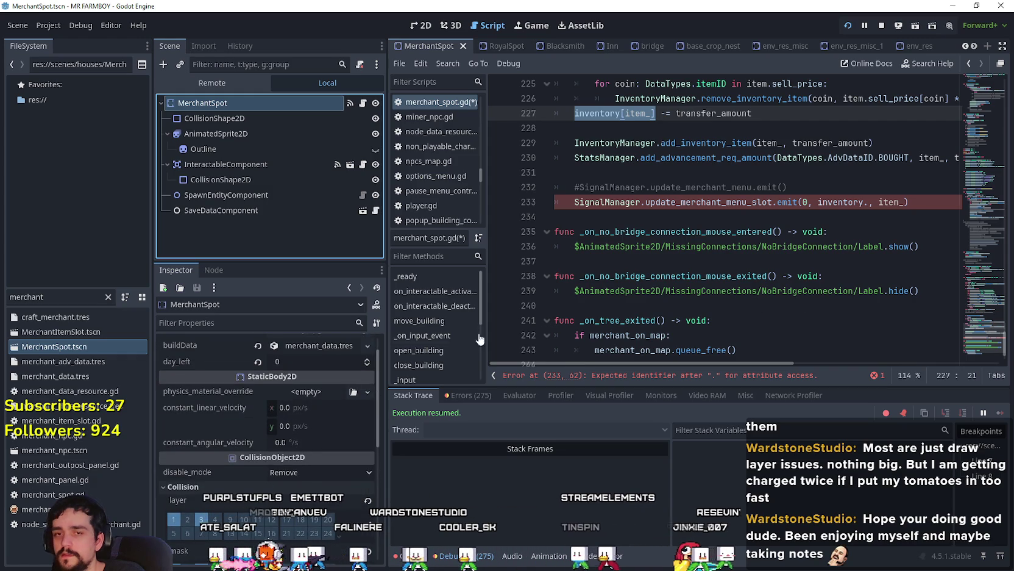
scroll(363, 456, "up", 1)
mouse_move(977, 317)
left_mouse_down()
mouse_move(976, 305)
mouse_move(977, 334)
left_mouse_up()
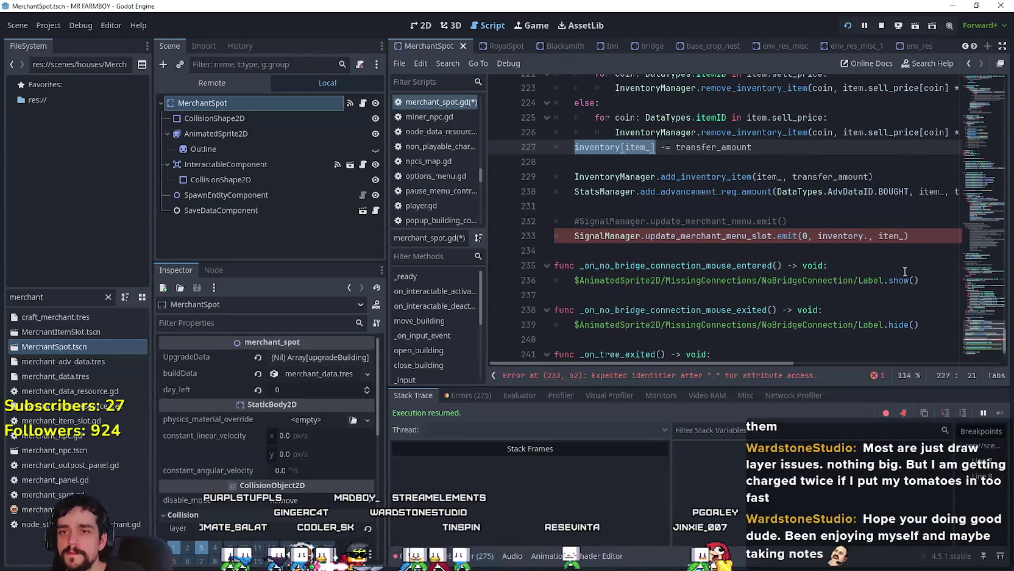
left_click(609, 375)
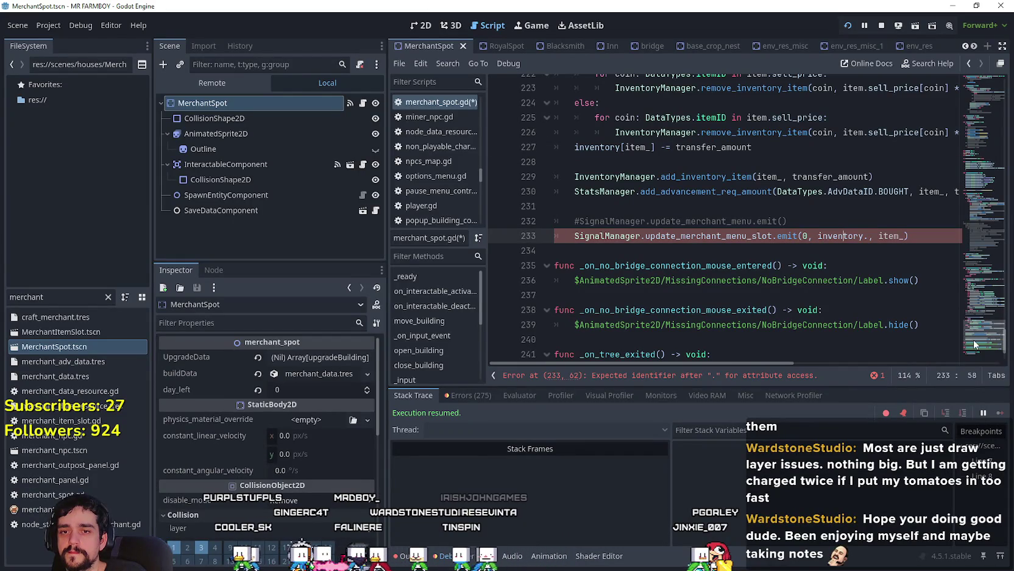
mouse_move(975, 335)
left_mouse_down()
mouse_move(976, 305)
mouse_move(973, 337)
mouse_move(981, 313)
left_mouse_up()
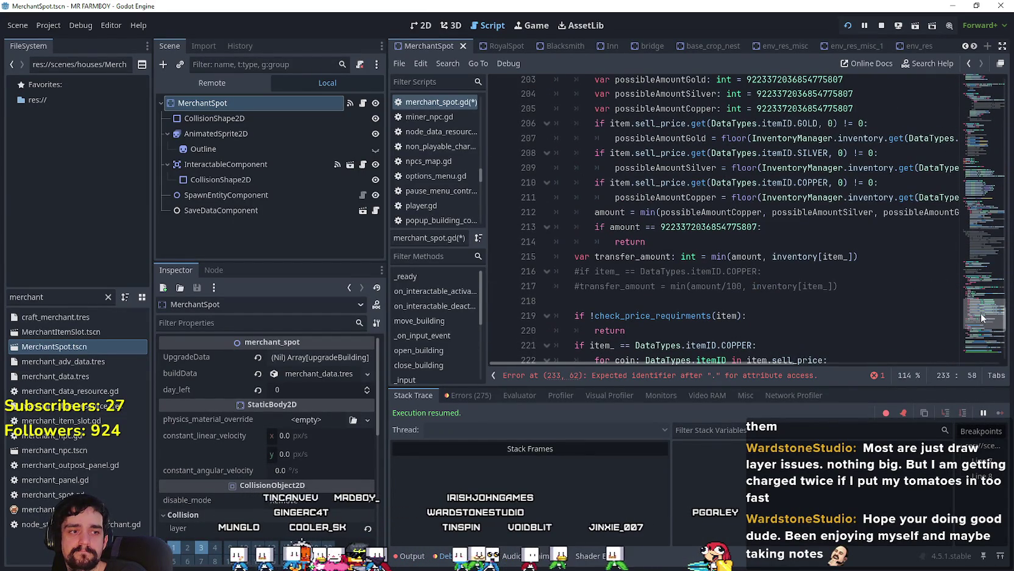
left_click_drag(981, 313, 984, 310)
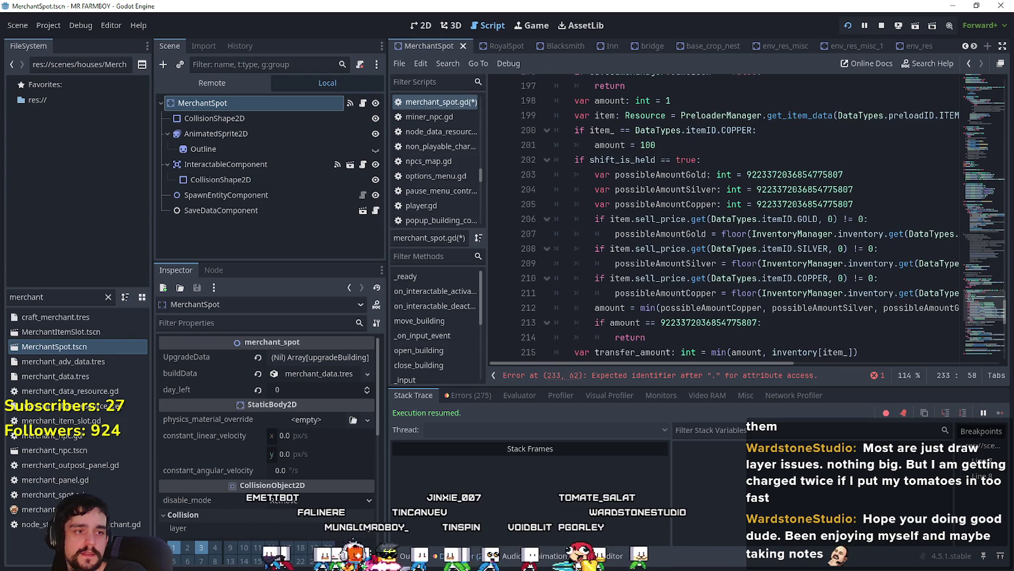
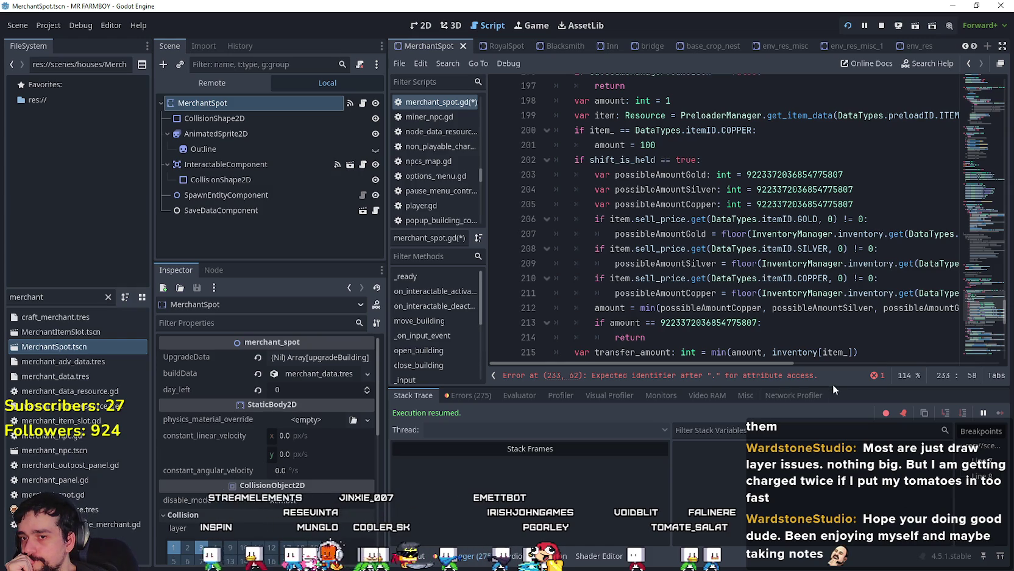
Step: Make the script editor taller, then review add_item's return and maximum-amount check around lines 213–218
left_click_drag(832, 385, 833, 413)
left_click(750, 350)
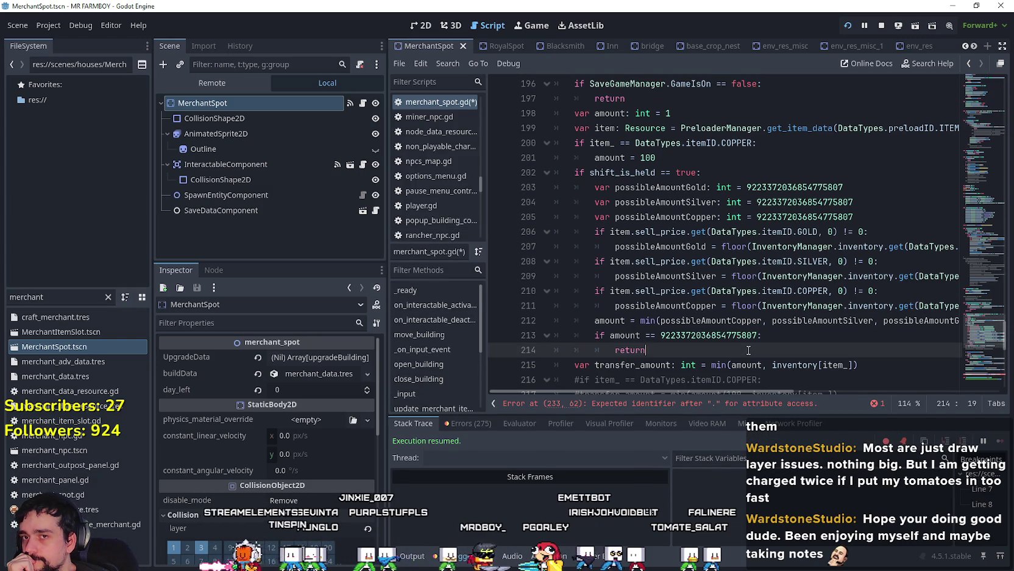
scroll(749, 350, "down", 2)
scroll(749, 350, "up", 1)
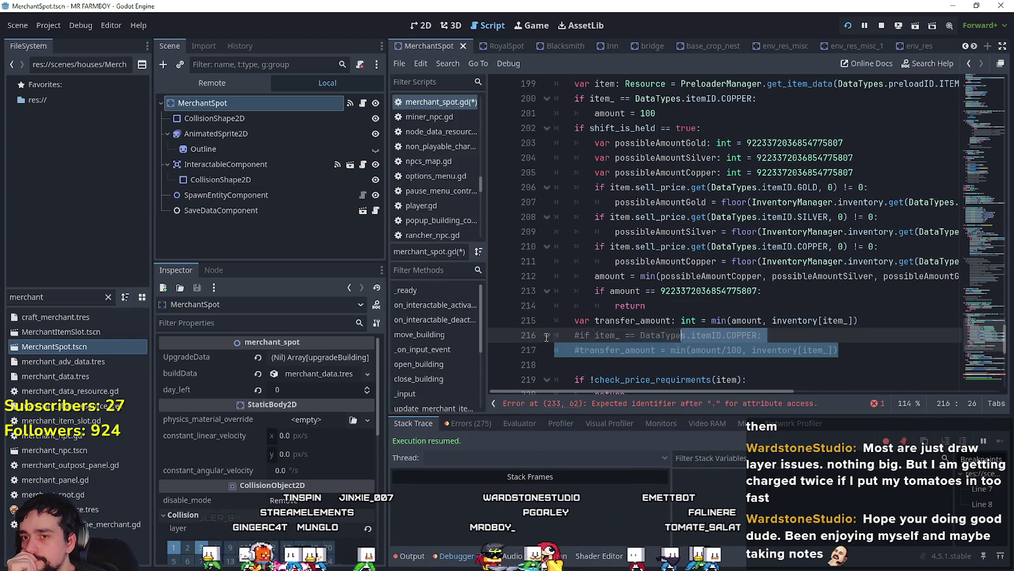
left_click(652, 363)
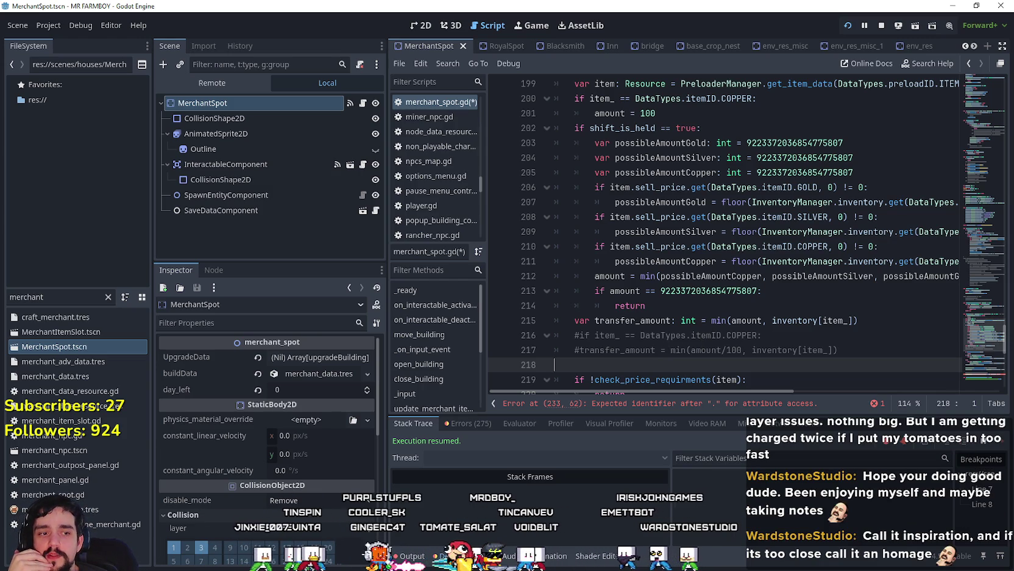
left_click(740, 304)
scroll(740, 304, "up", 1)
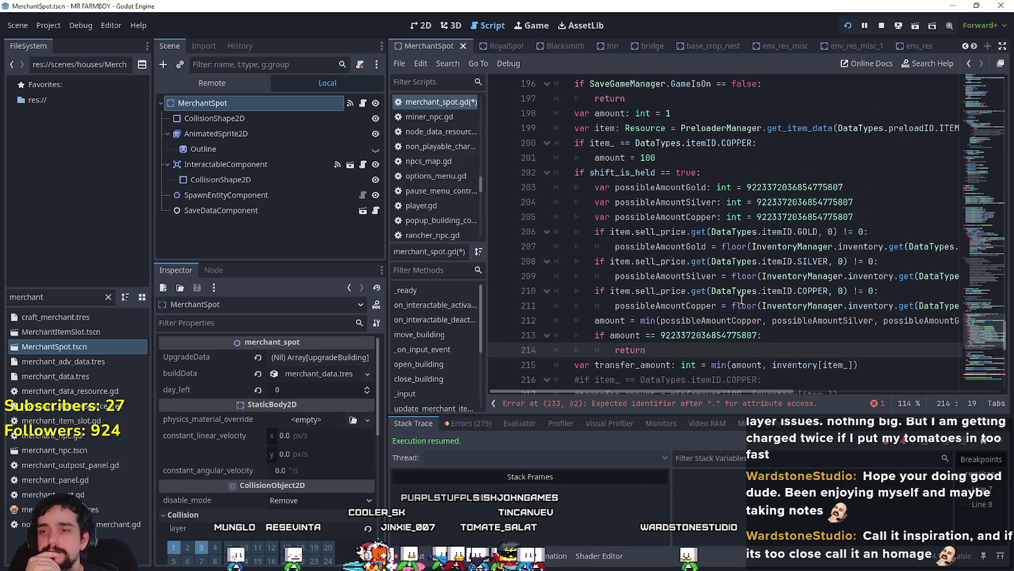
left_click(741, 335)
scroll(738, 295, "up", 1)
Step: Select and review the copper amount check on lines 199–201
left_click(684, 215)
left_click(684, 204)
scroll(703, 278, "down", 1)
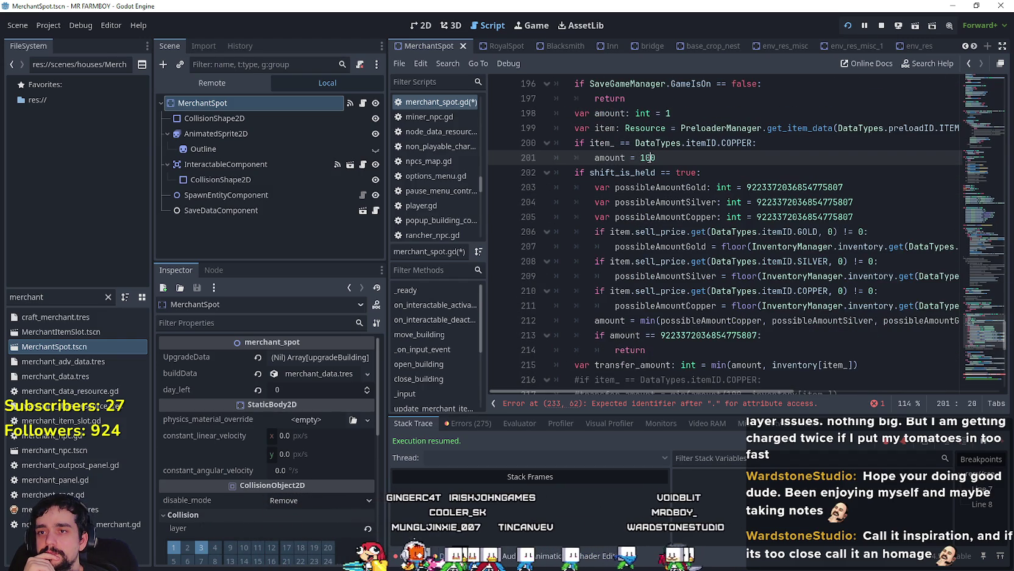
left_click_drag(630, 159, 571, 145)
left_click(692, 146)
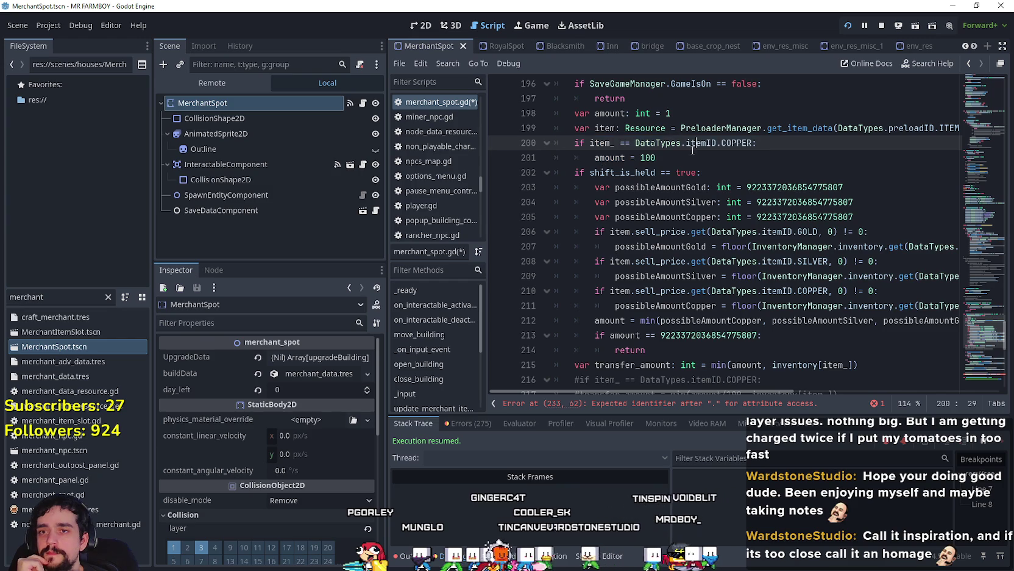
left_click_drag(656, 158, 546, 139)
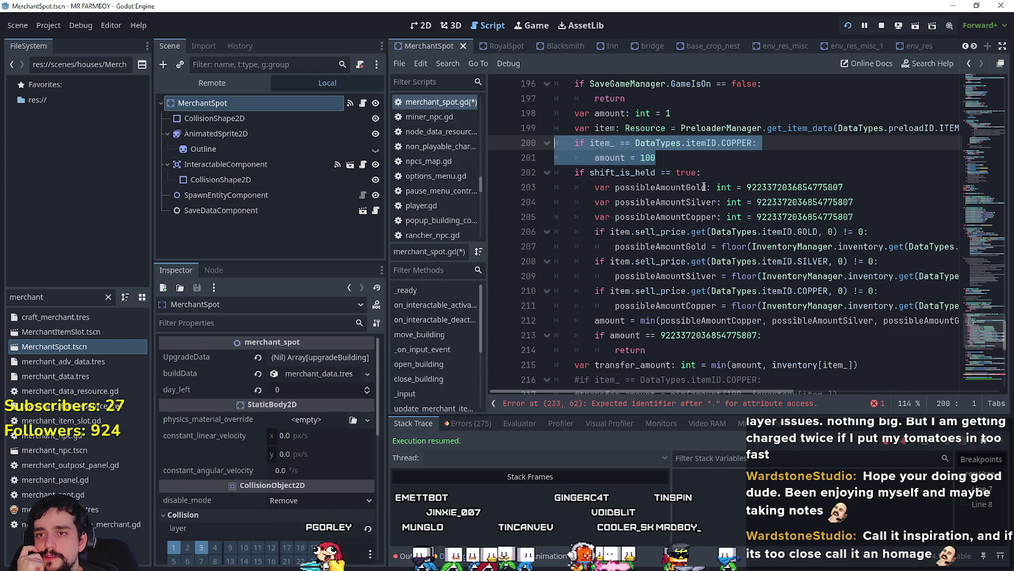
mouse_move(706, 159)
left_mouse_down()
mouse_move(576, 143)
mouse_move(552, 128)
left_mouse_up()
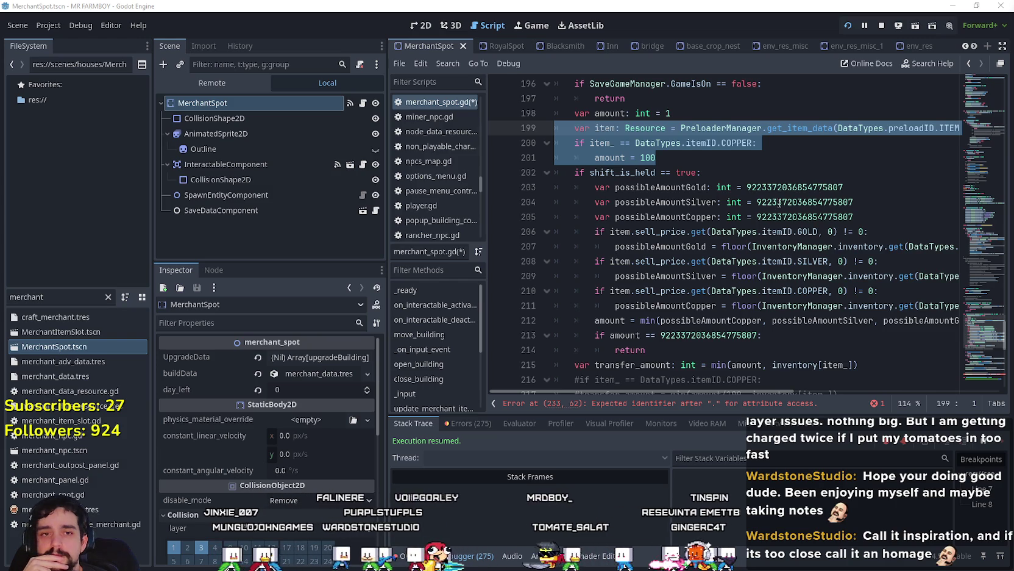
left_click(765, 143)
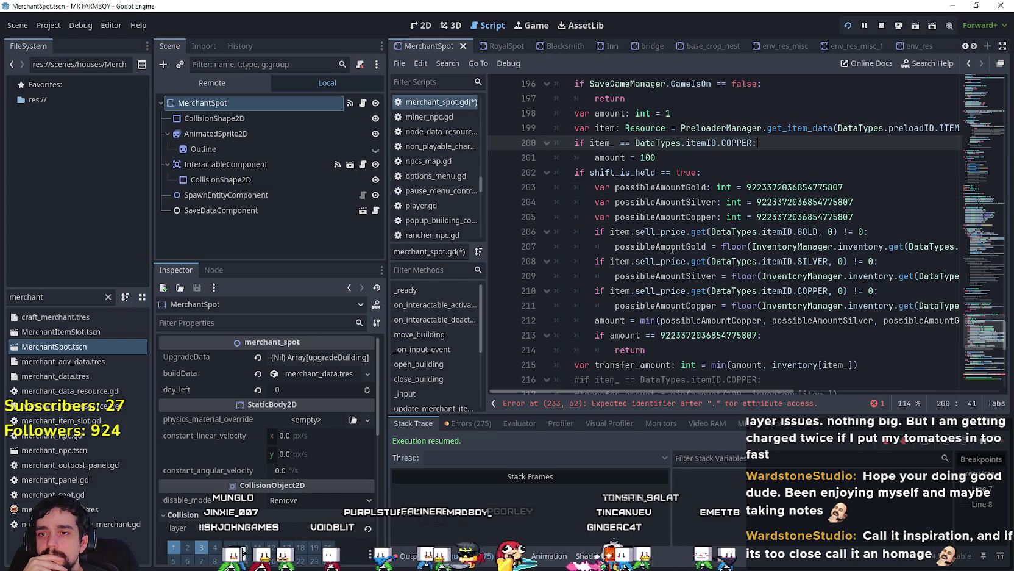
Step: Review the return on line 220 and the else coin loop on line 225
scroll(671, 250, "down", 4)
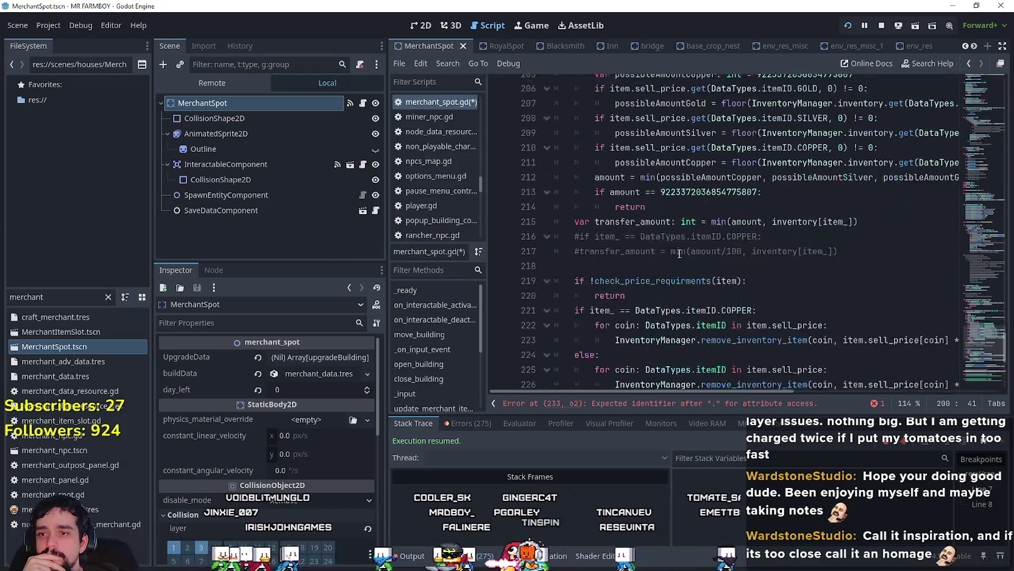
scroll(680, 253, "down", 2)
left_click(682, 208)
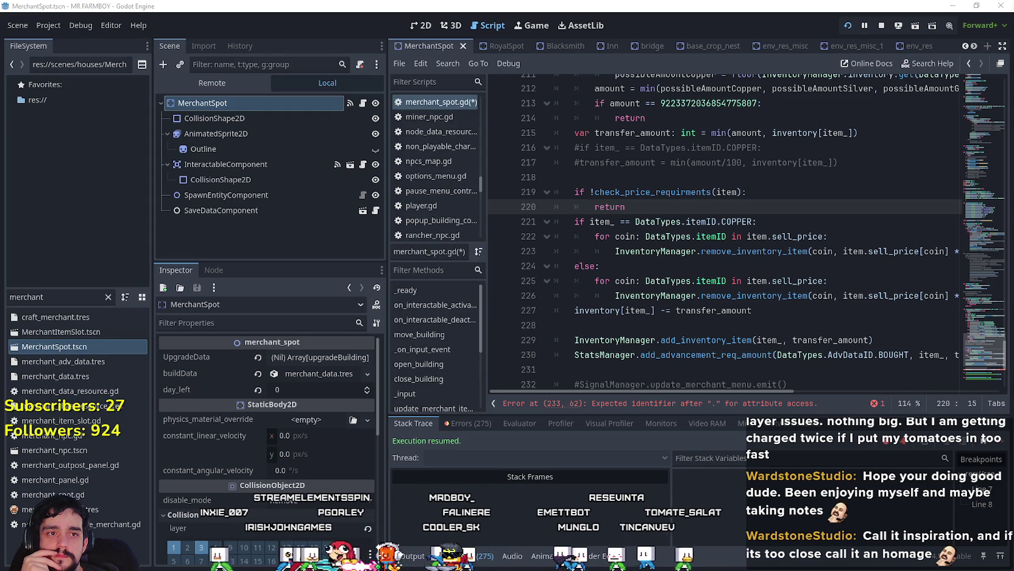
left_click(723, 280)
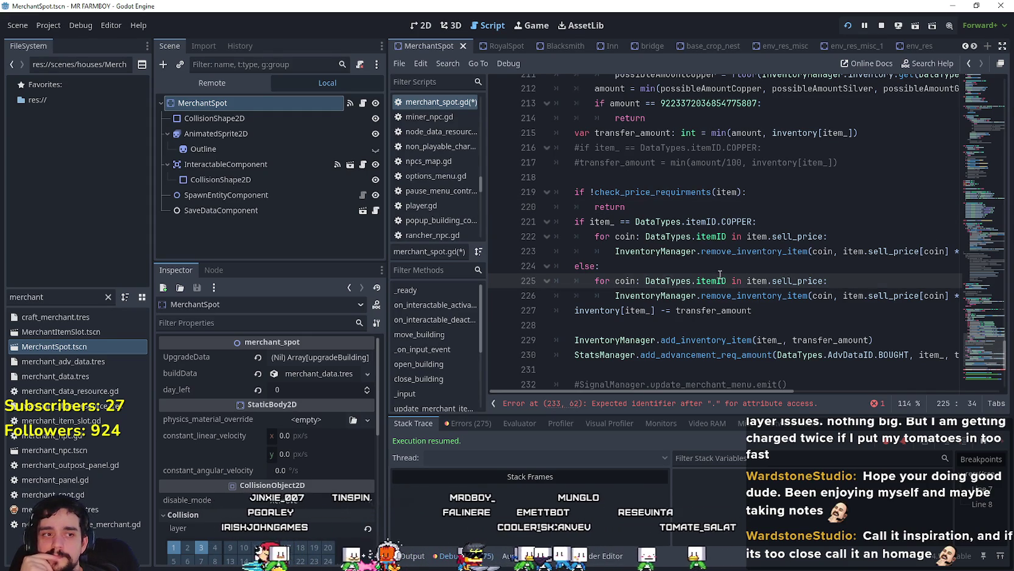
mouse_move(719, 275)
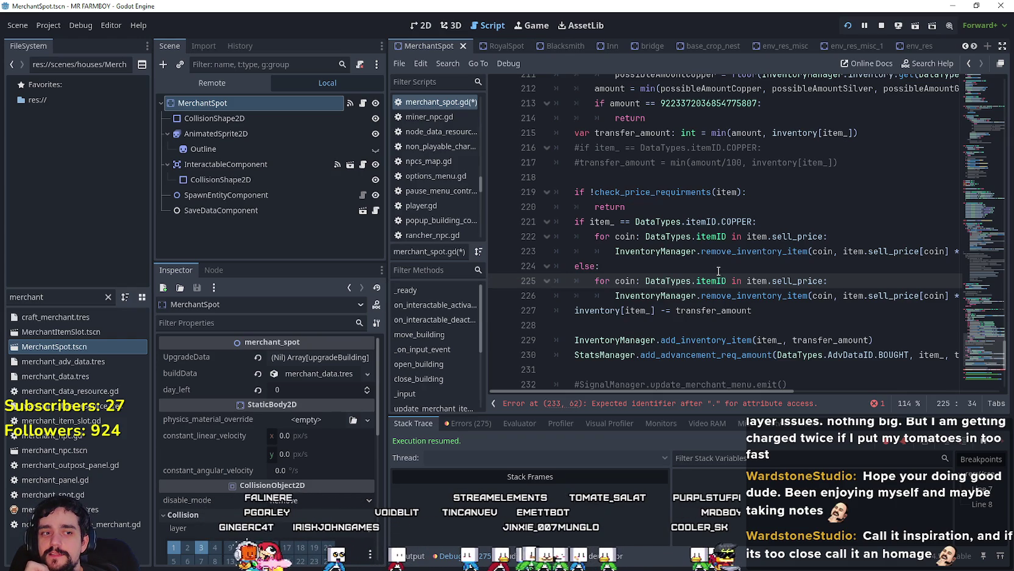
scroll(656, 215, "down", 2)
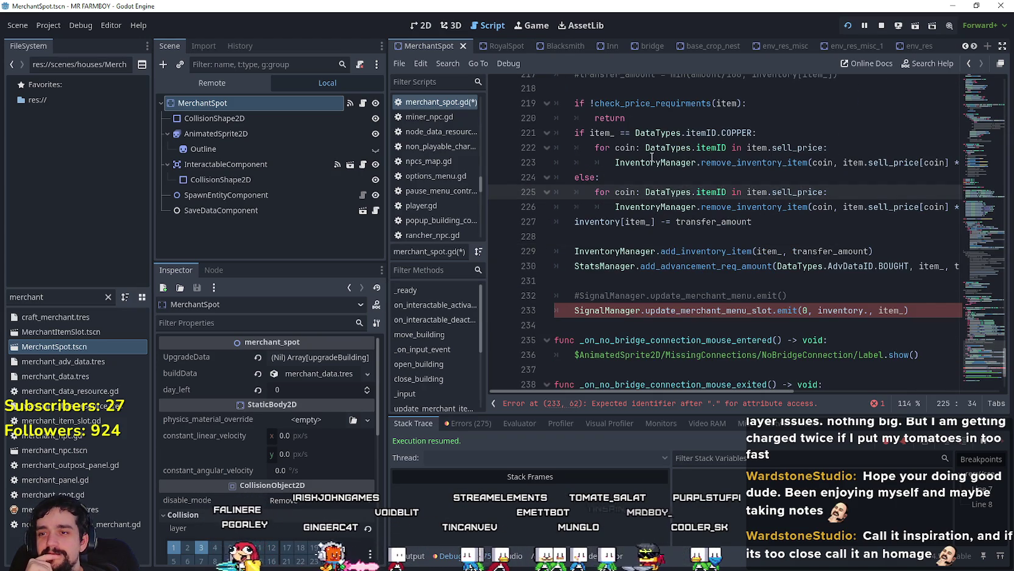
left_click(649, 174)
left_click(840, 296)
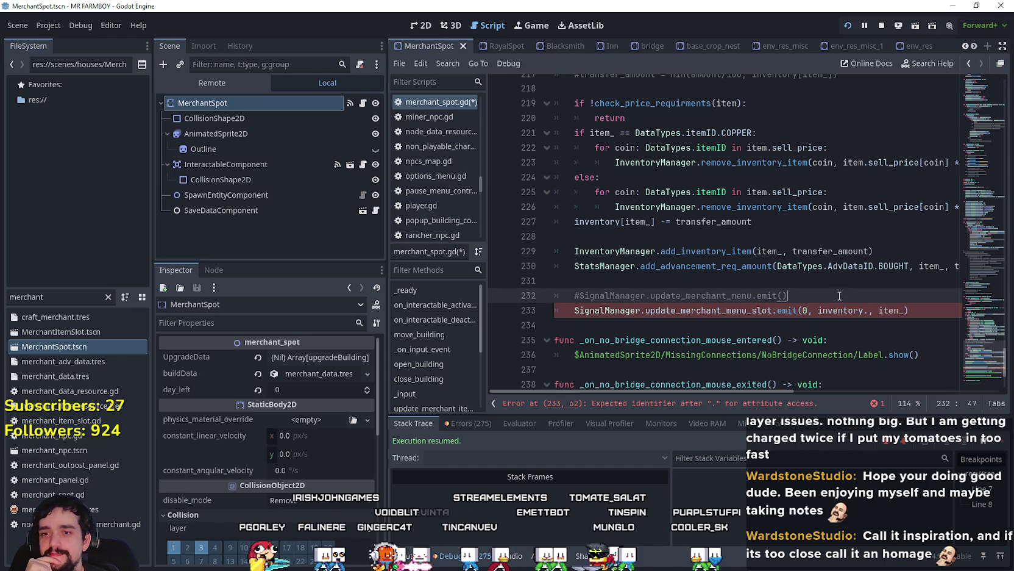
mouse_move(828, 308)
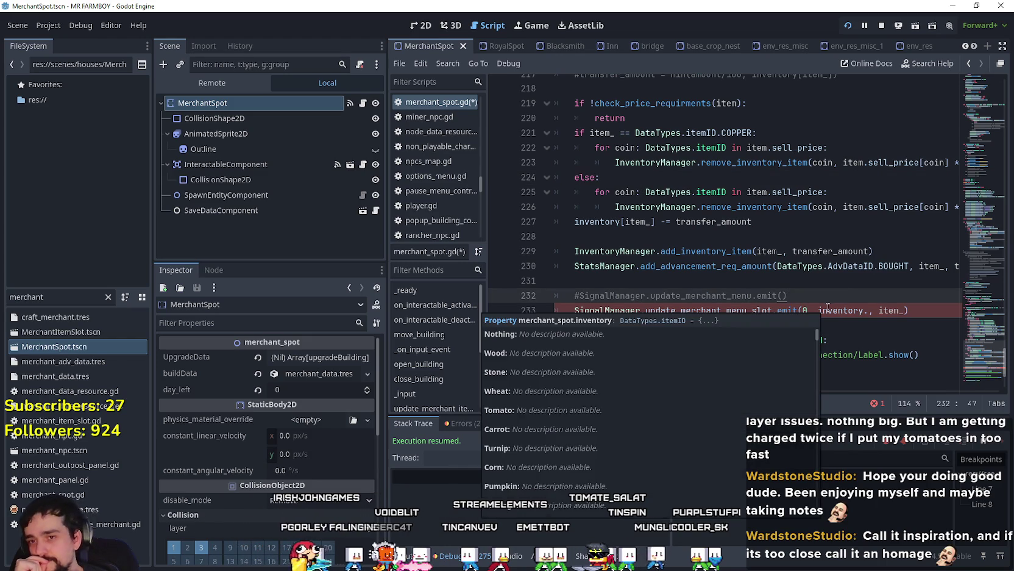
left_click(869, 310)
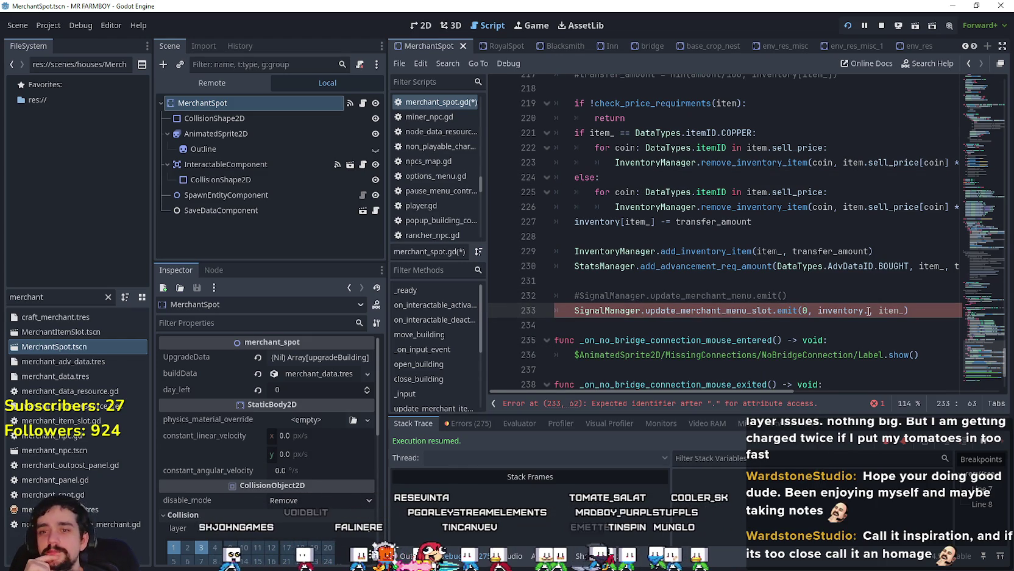
left_click_drag(868, 311, 820, 313)
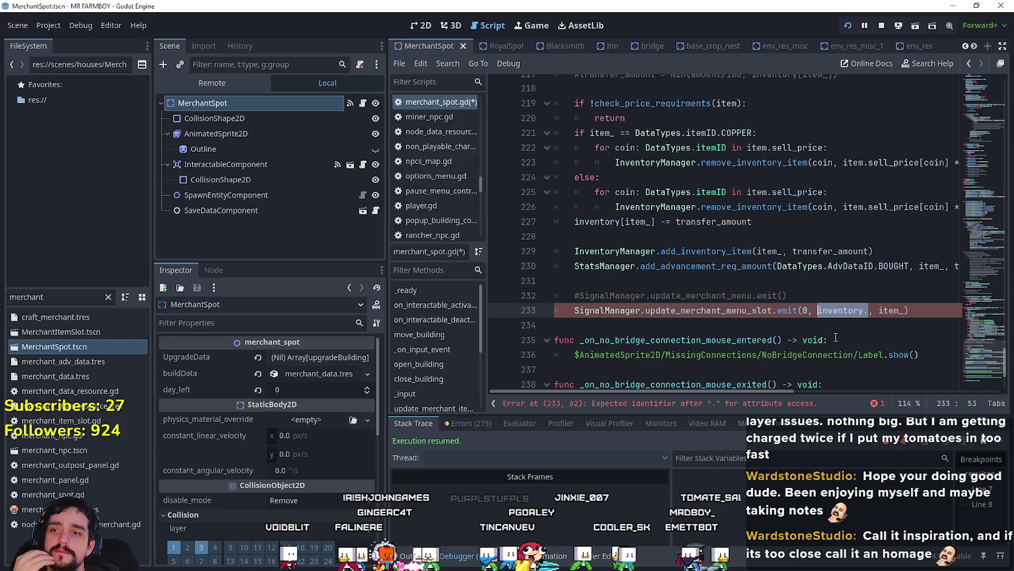
scroll(734, 244, "up", 3)
scroll(667, 222, "down", 3)
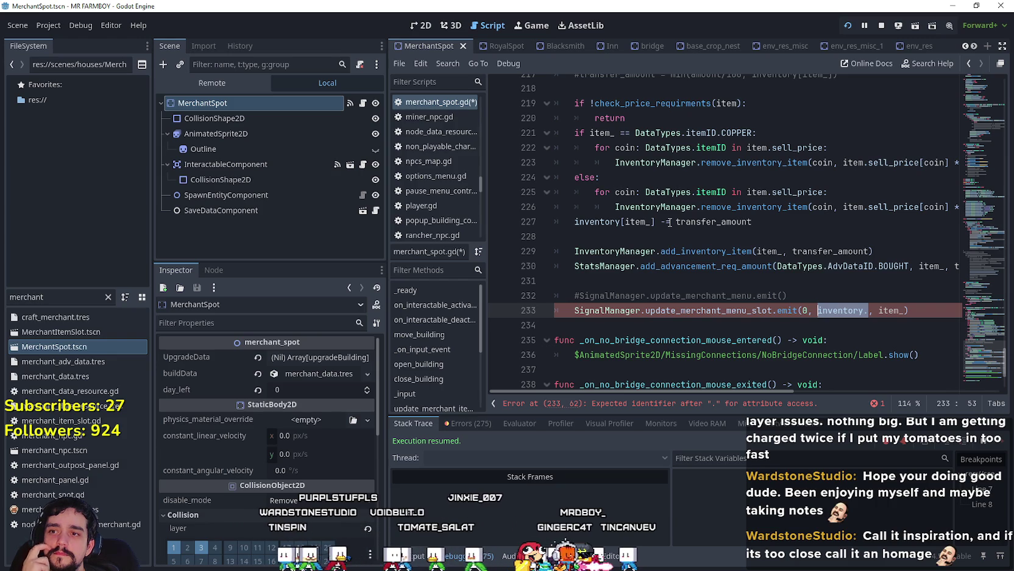
left_click_drag(991, 344, 979, 317)
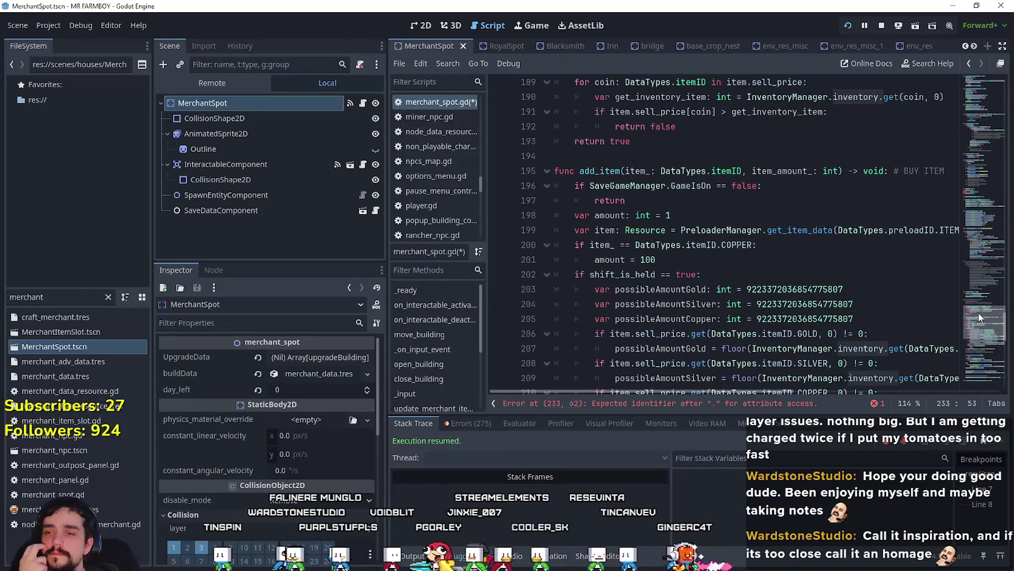
mouse_move(979, 312)
left_mouse_down()
mouse_move(984, 319)
mouse_move(982, 303)
mouse_move(989, 353)
mouse_move(983, 319)
left_mouse_up()
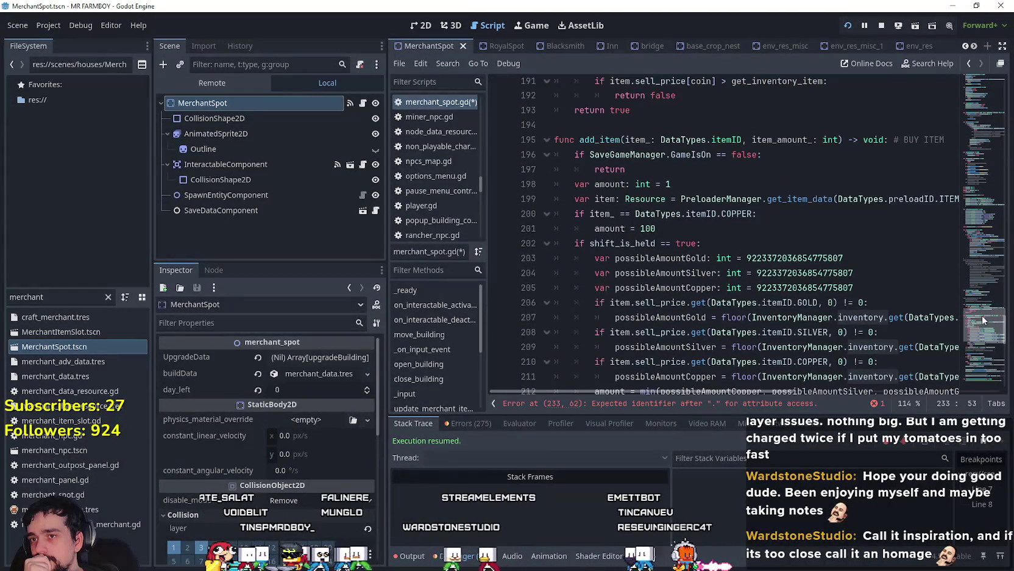
left_click(629, 139)
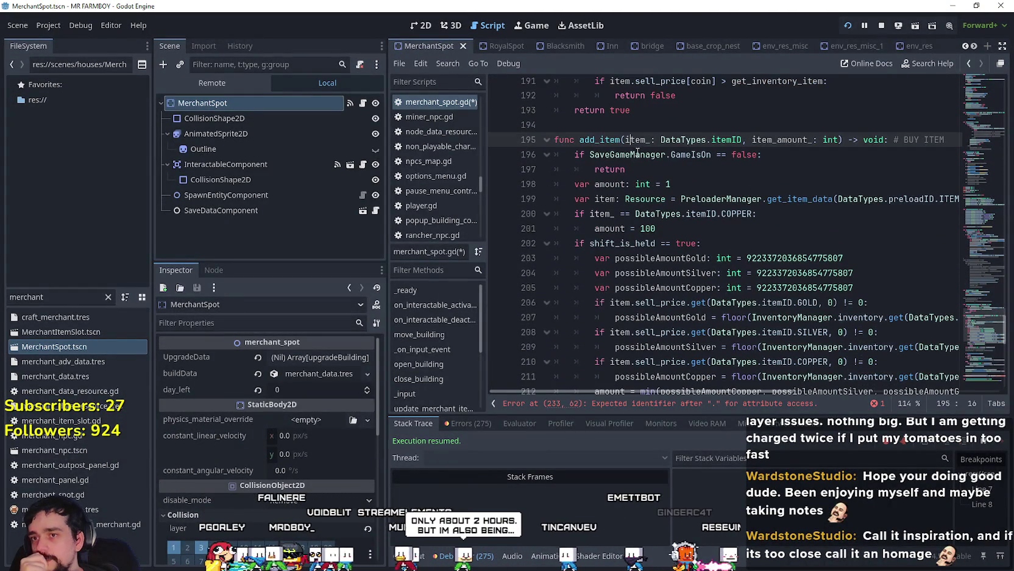
scroll(754, 233, "down", 5)
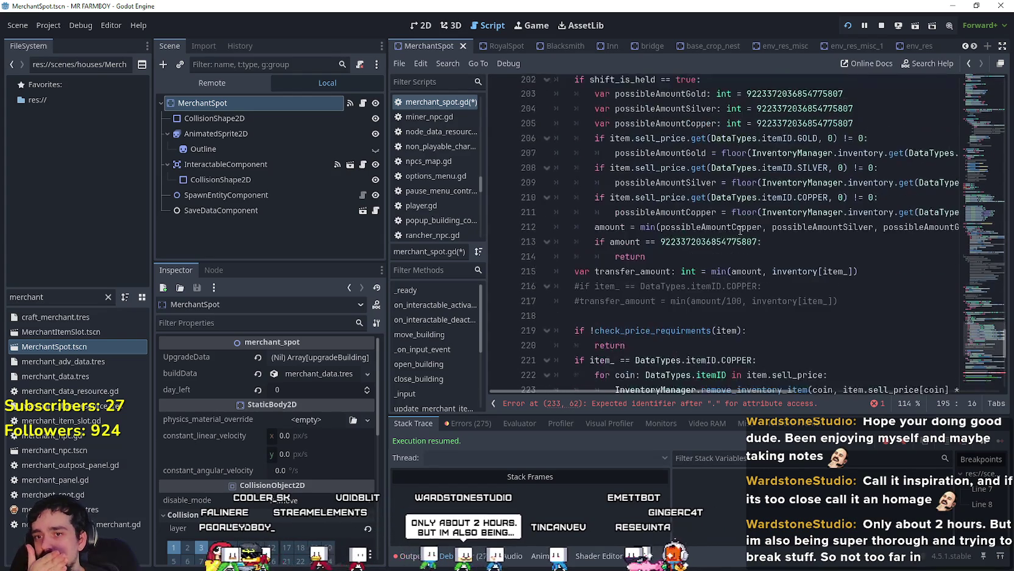
scroll(760, 242, "down", 3)
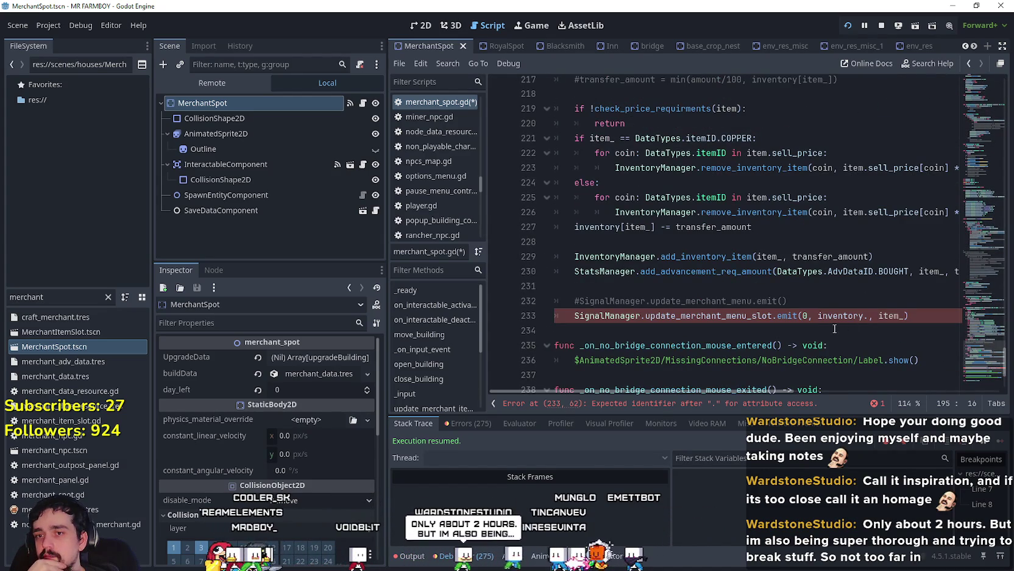
scroll(800, 309, "up", 9)
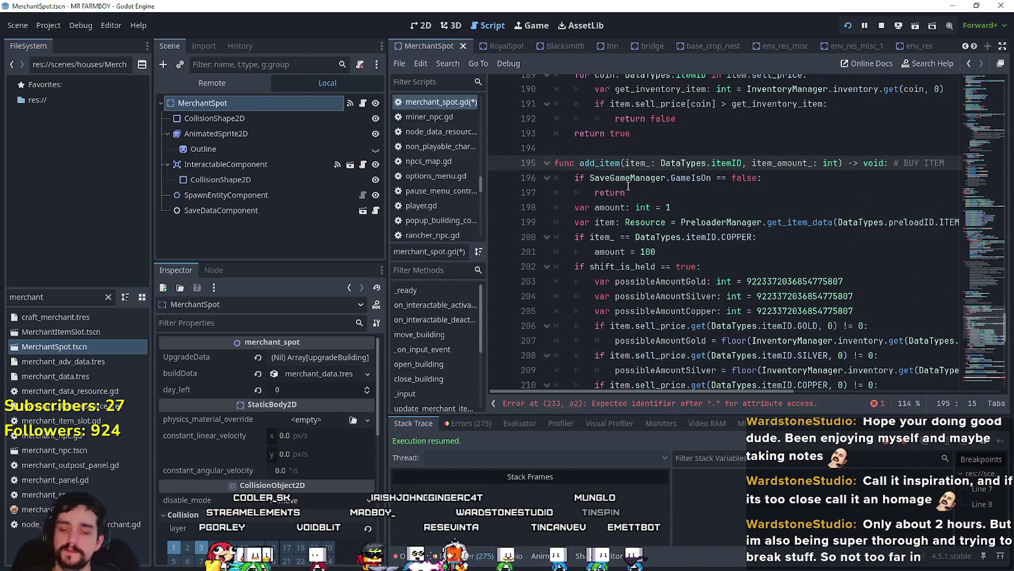
Step: Add container_id: int and index_id: int parameters to add_item's signature
mouse_move(628, 186)
type("containerI")
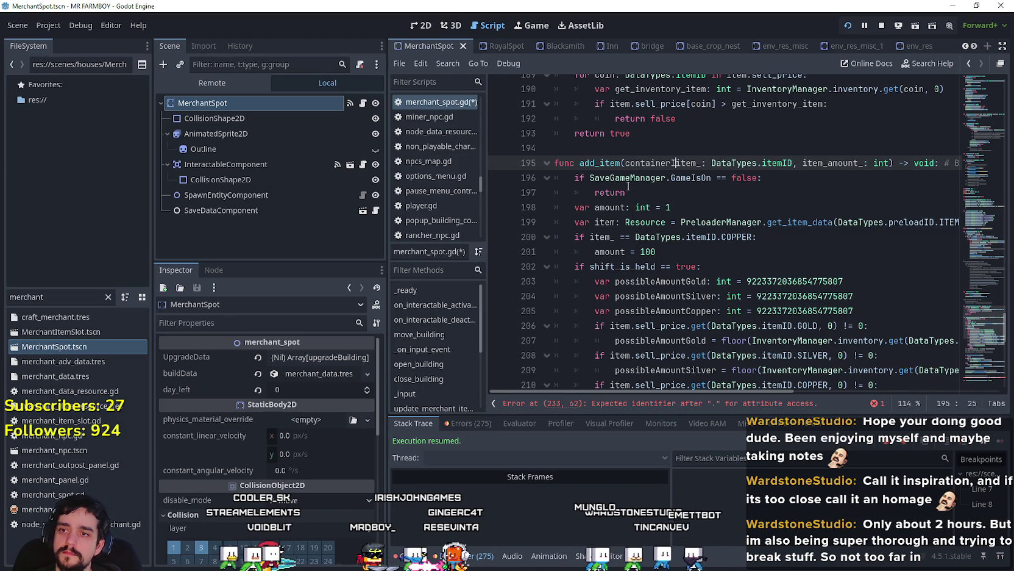
type("_id:")
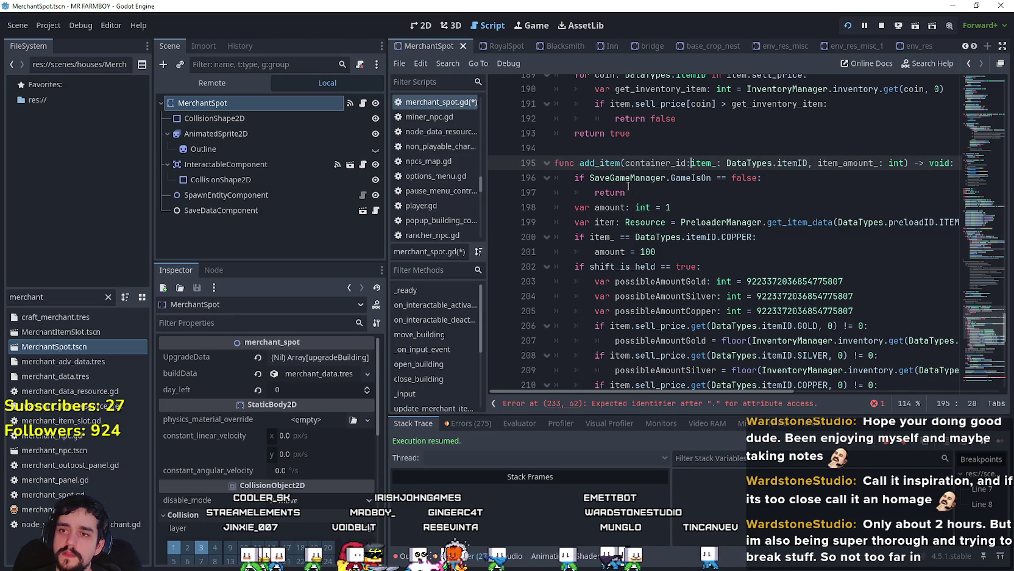
key("Right")
type("int, ")
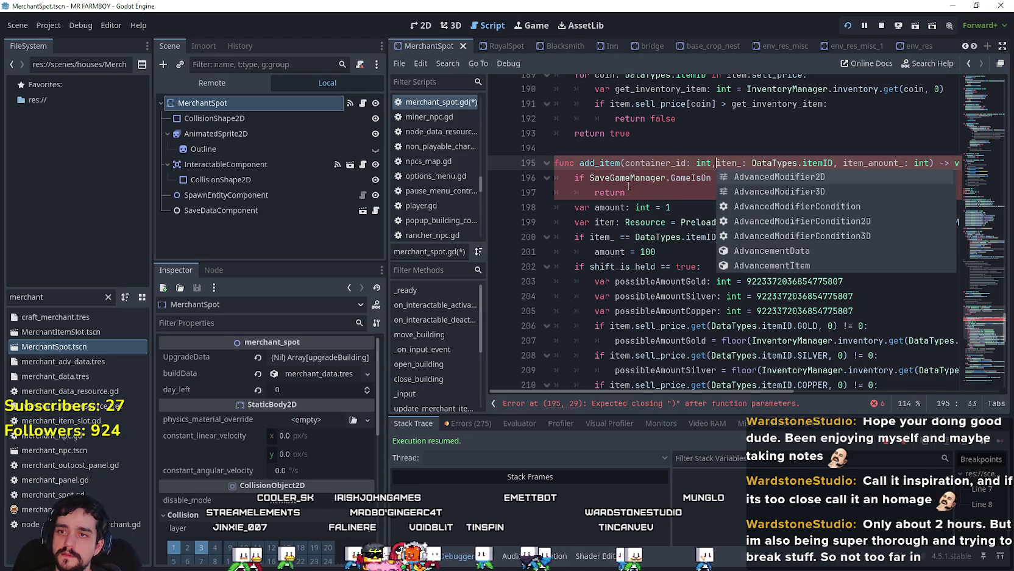
type("index")
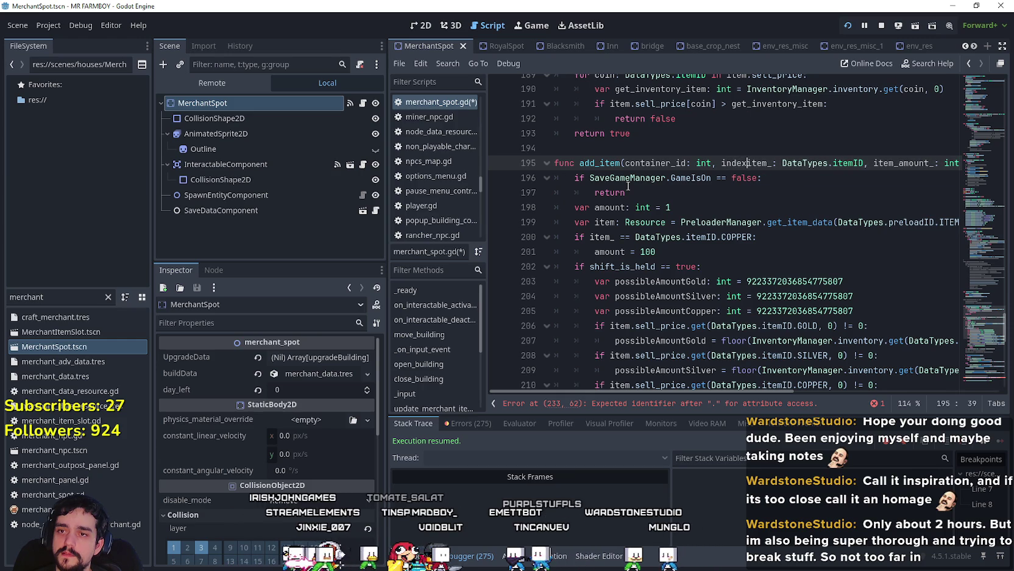
type("_id:")
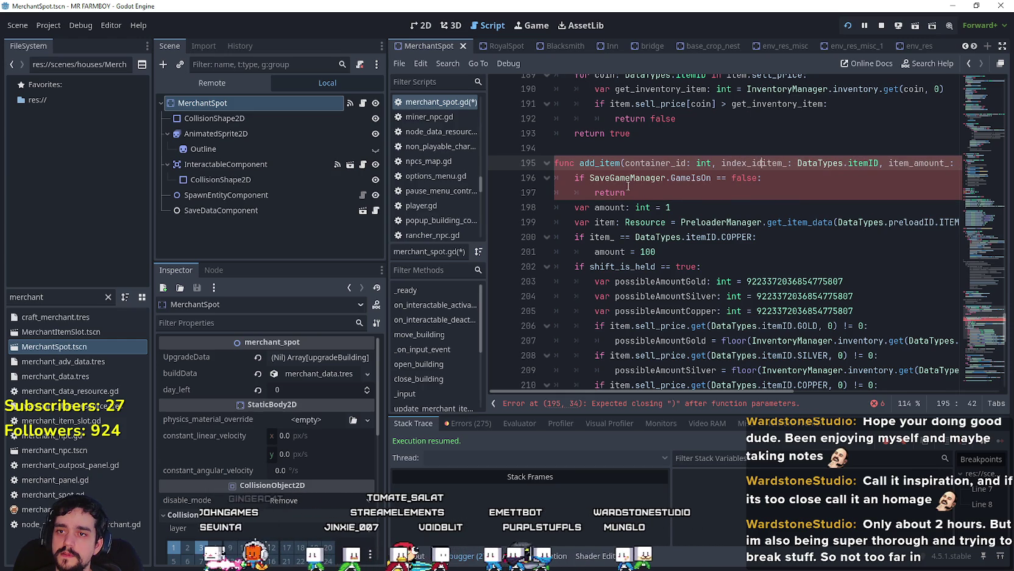
type(" int")
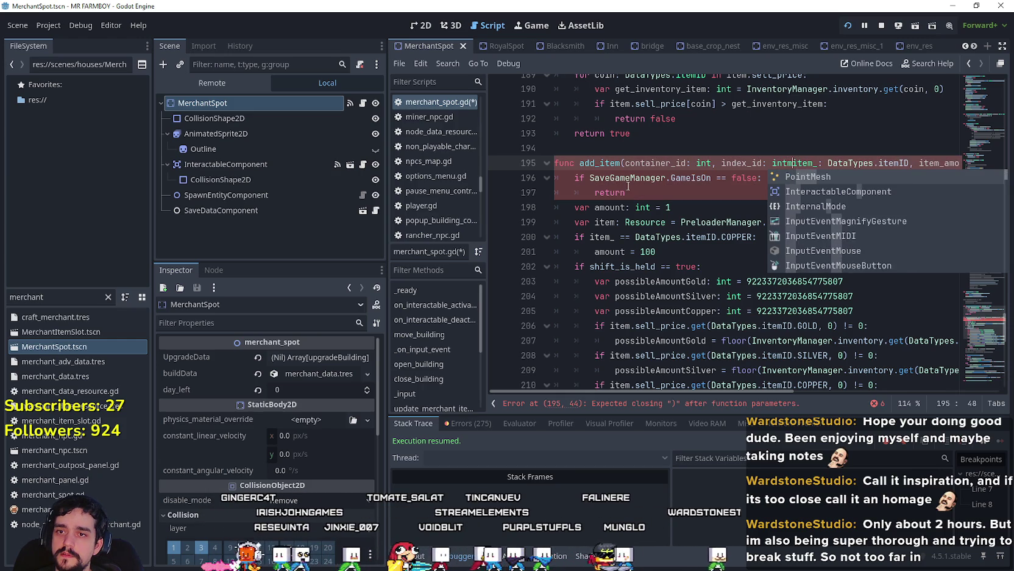
type(",")
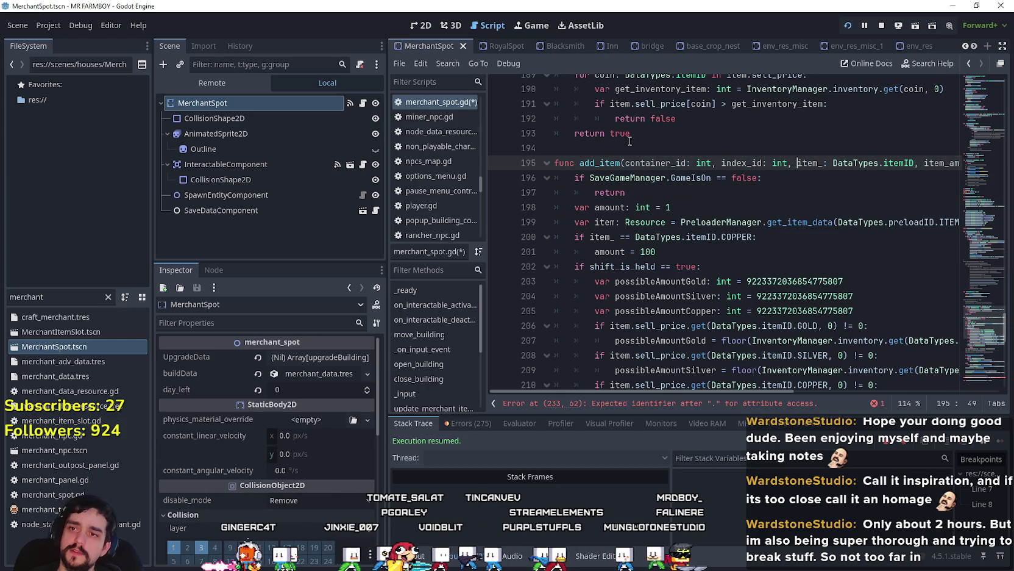
Step: Replace the emit call's 0 and inventory arguments with container_id and index_id
double_click(656, 159)
key("ctrl+c")
scroll(836, 355, "down", 9)
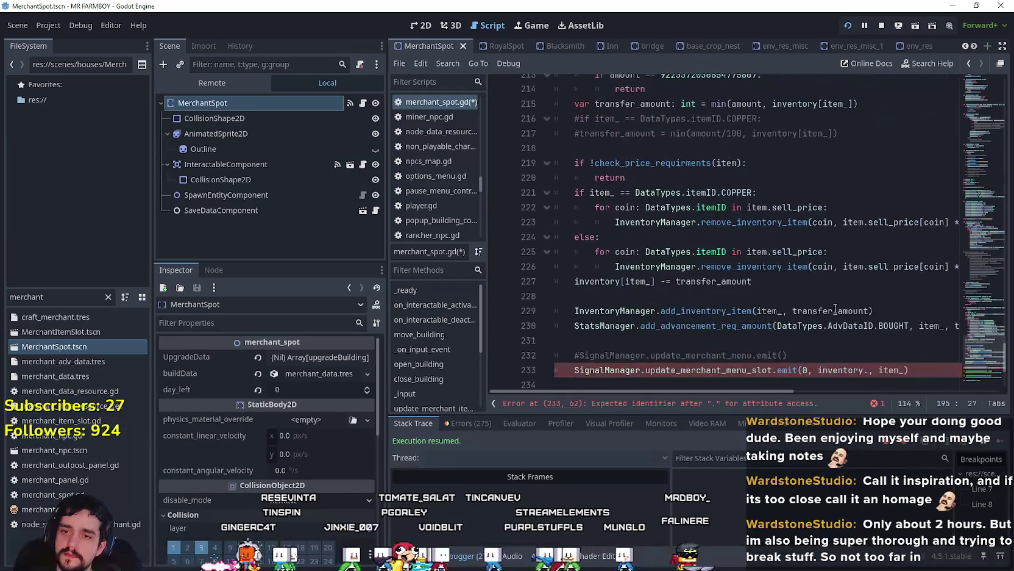
double_click(804, 325)
key("ctrl+v")
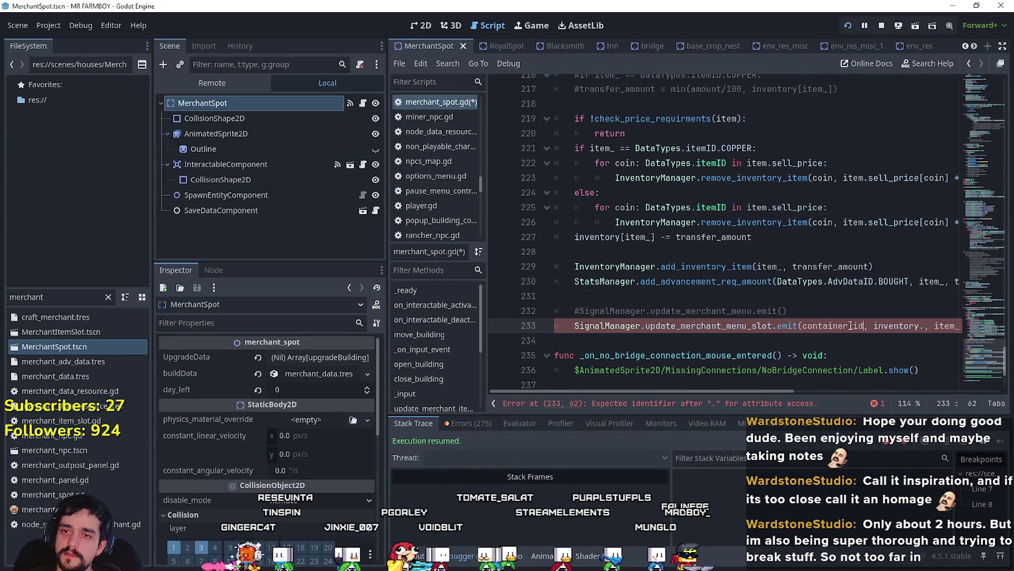
double_click(919, 326)
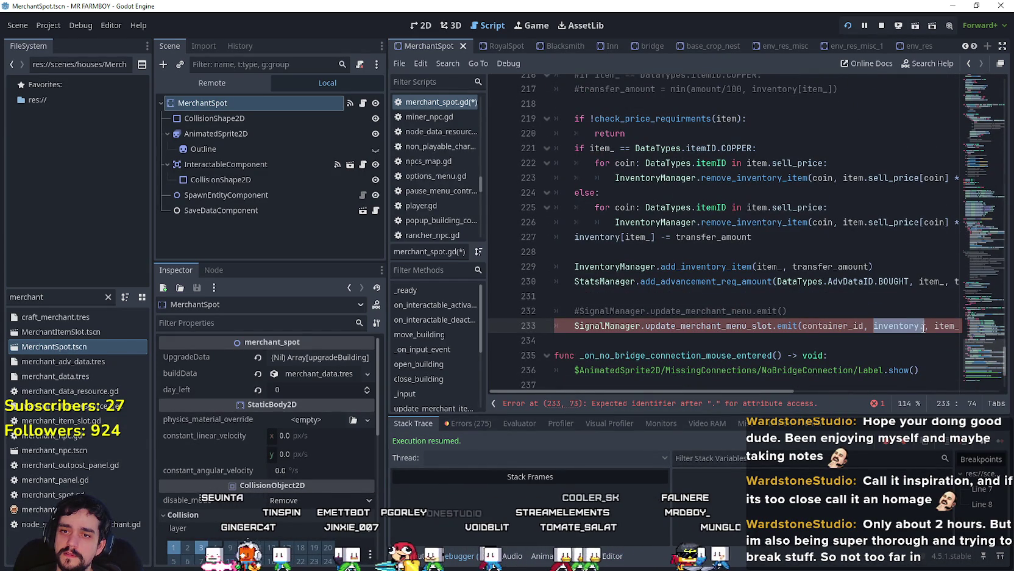
type("index")
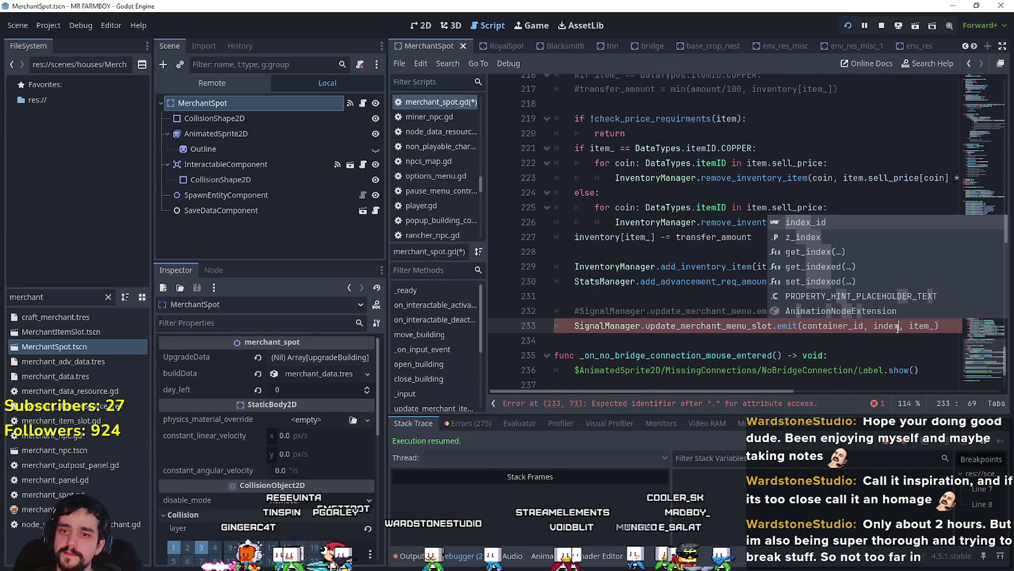
left_click(880, 335)
left_click(903, 326)
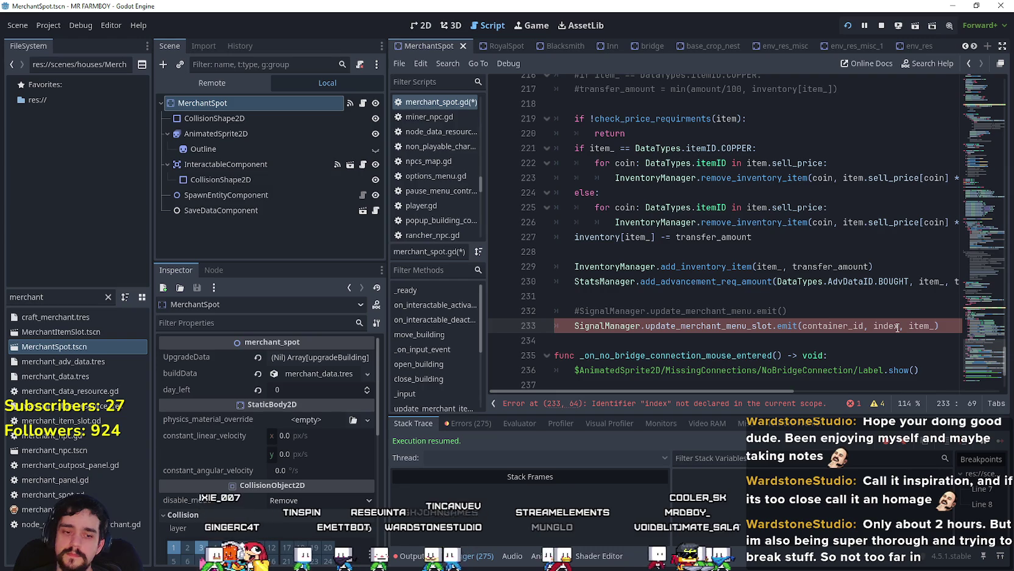
type("_id")
Step: Check the update_merchant_menu_slot emit and add_item name, then save merchant_spot.gd
left_click(676, 327)
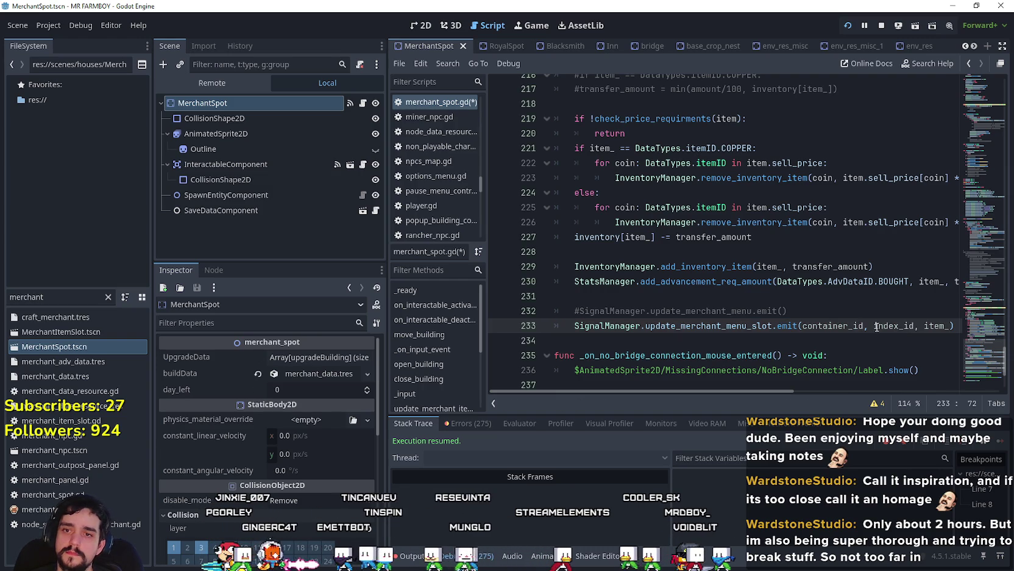
double_click(676, 328)
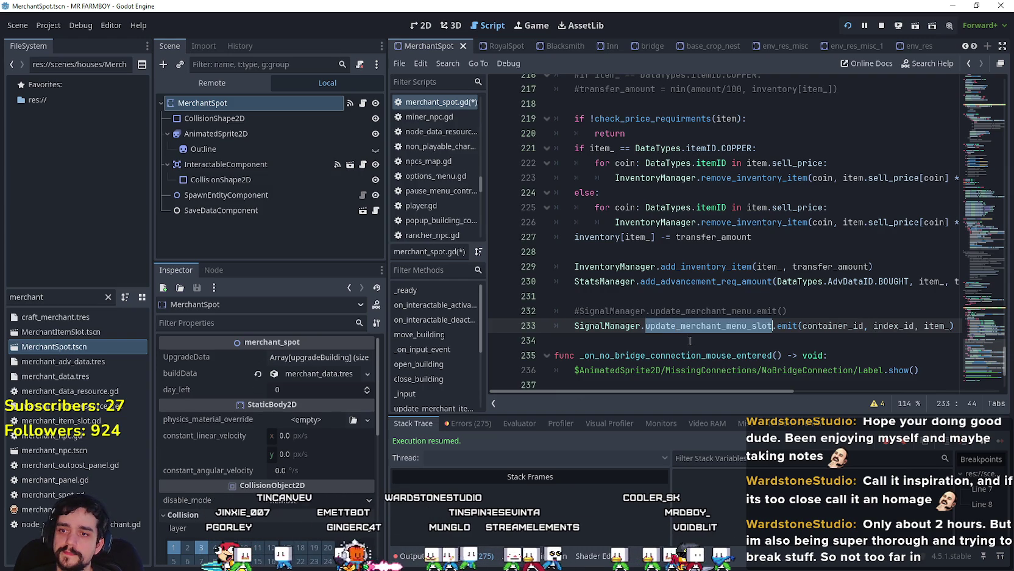
left_click(676, 340)
scroll(697, 244, "up", 10)
double_click(601, 162)
left_click(674, 193)
key("ctrl+s")
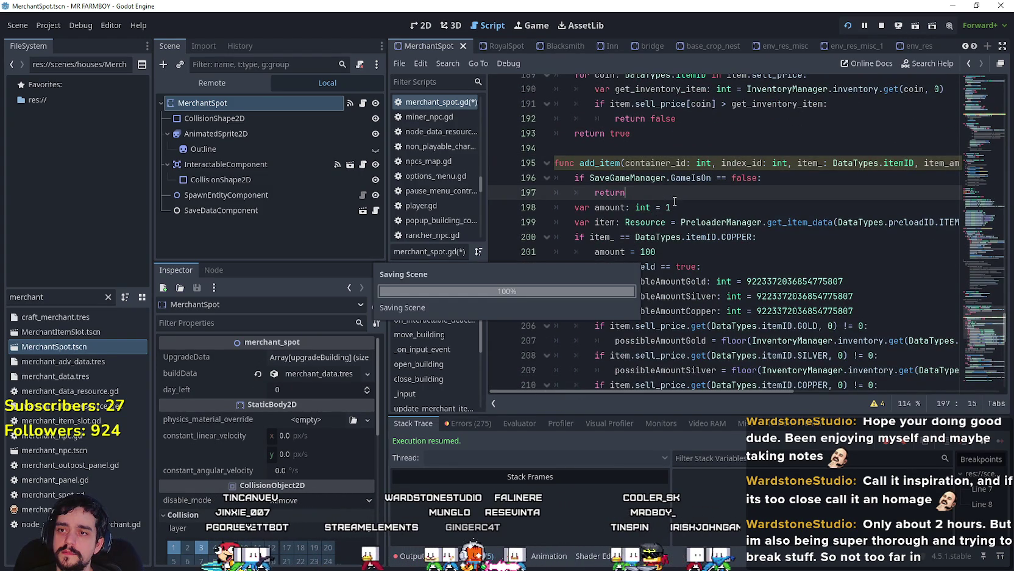
Step: Filter the FileSystem dock to 'game_s' instead of 'merchant'
double_click(595, 162)
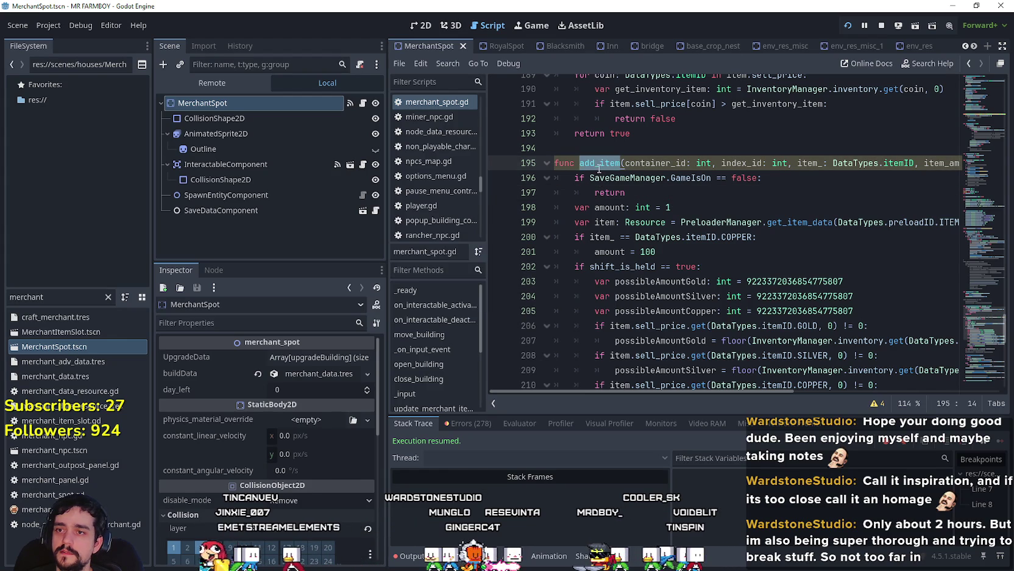
left_click(670, 191)
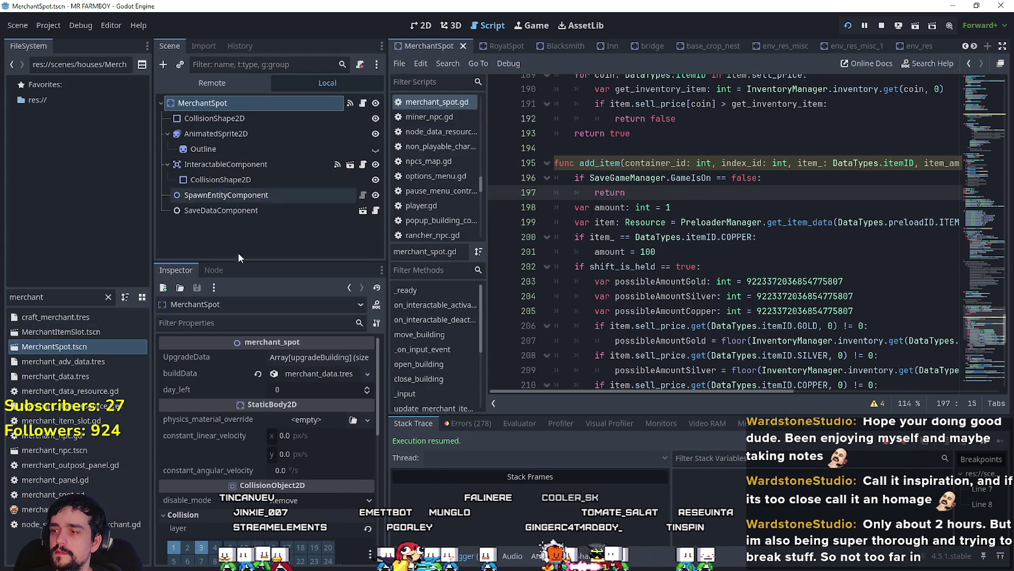
double_click(18, 297)
type("merchant")
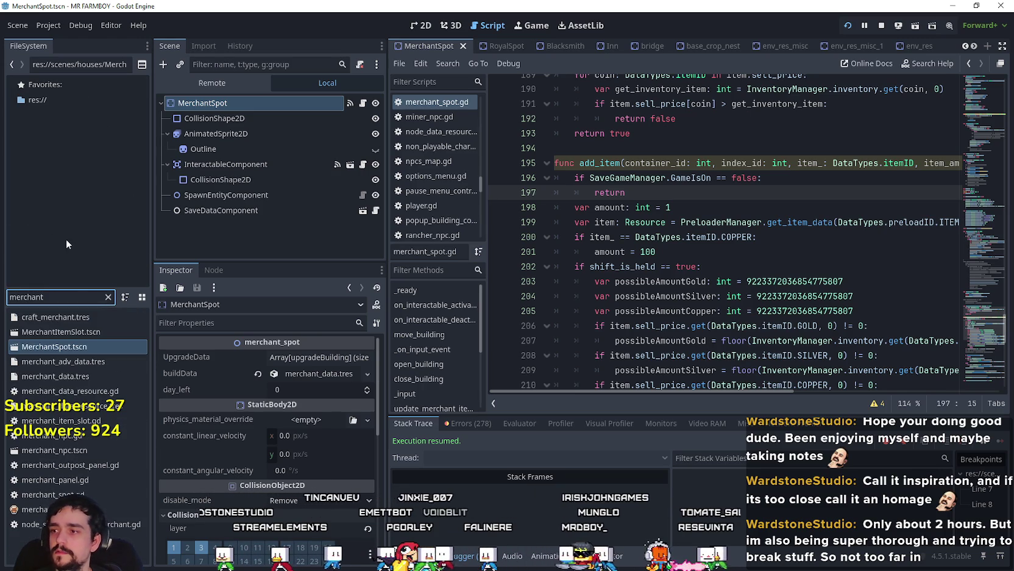
key("ctrl+a")
type("game")
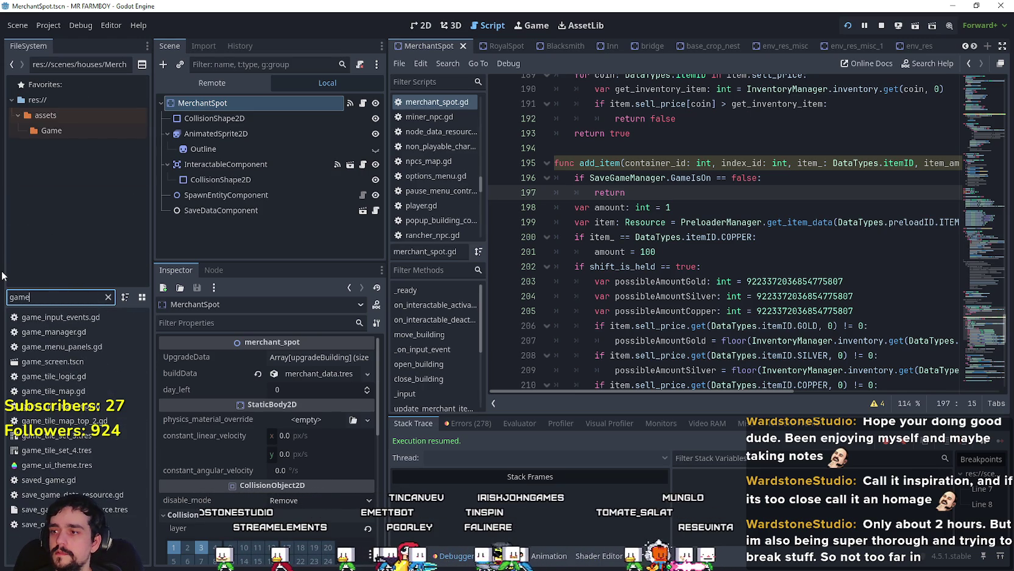
type("_s")
Step: Open game_screen.tscn and the MerchantPanel node's merchant_panel.gd script
left_click(67, 317)
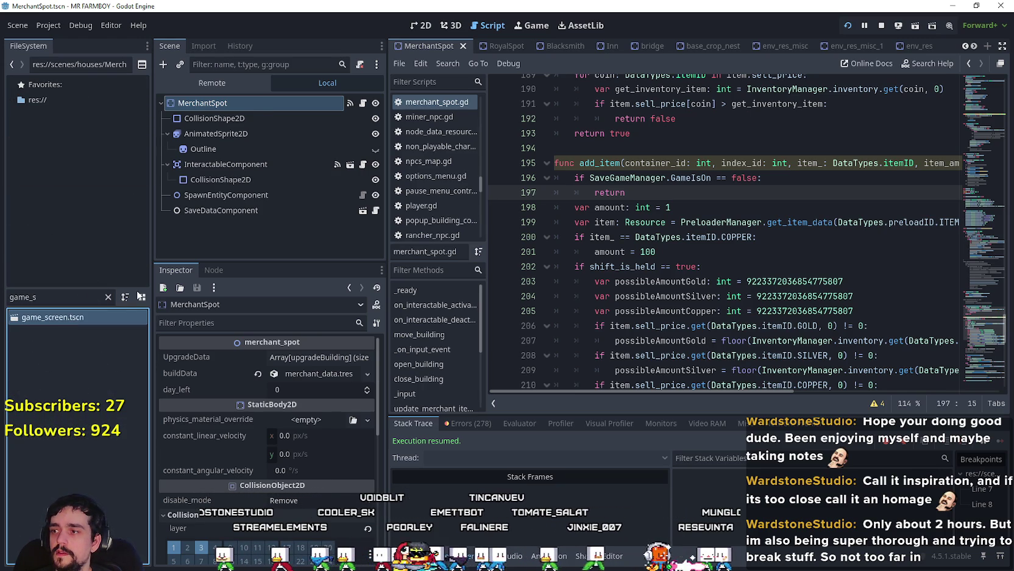
double_click(85, 317)
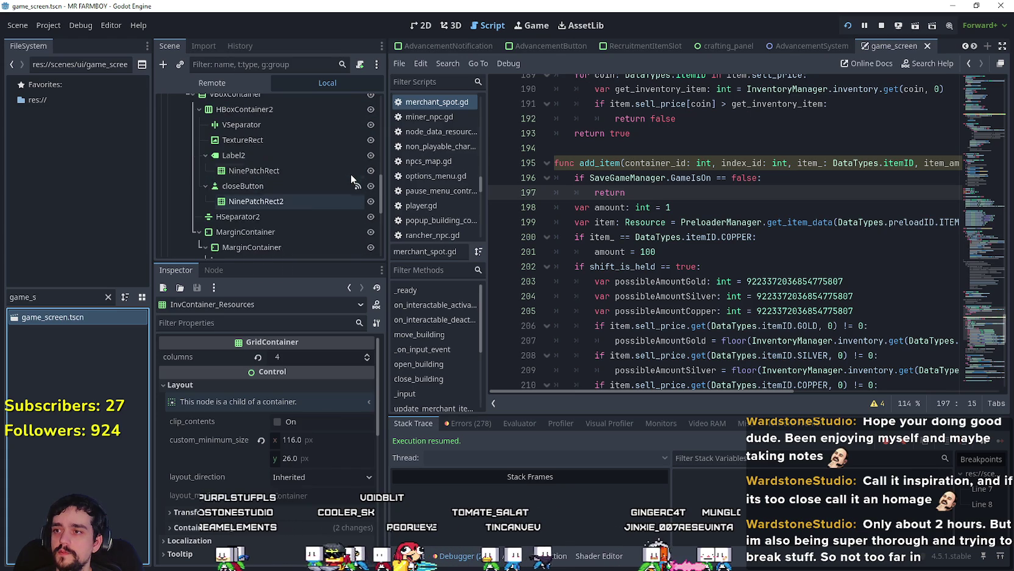
scroll(353, 165, "up", 5)
left_click(359, 105)
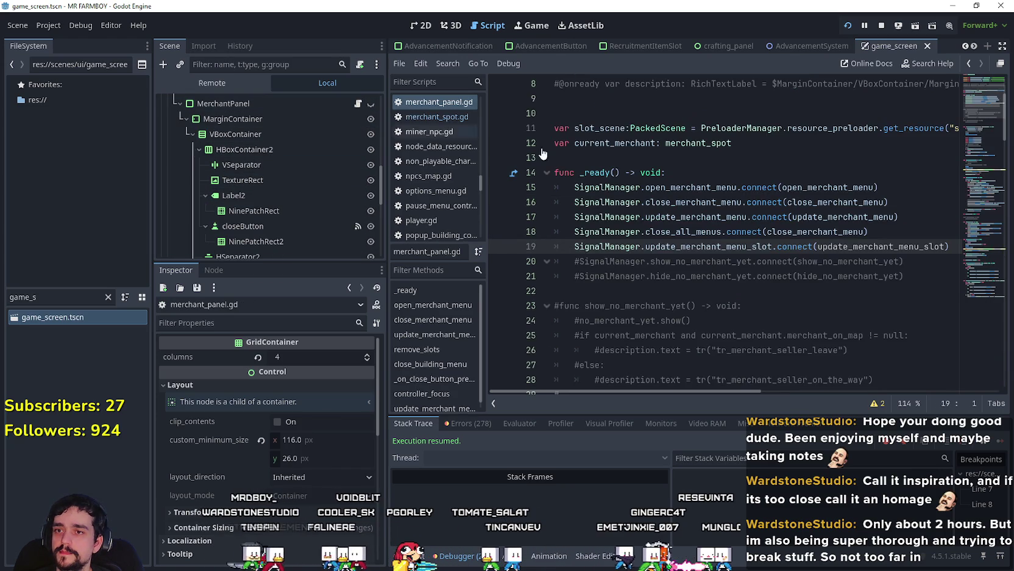
mouse_move(974, 96)
left_mouse_down()
mouse_move(979, 198)
mouse_move(974, 188)
left_mouse_up()
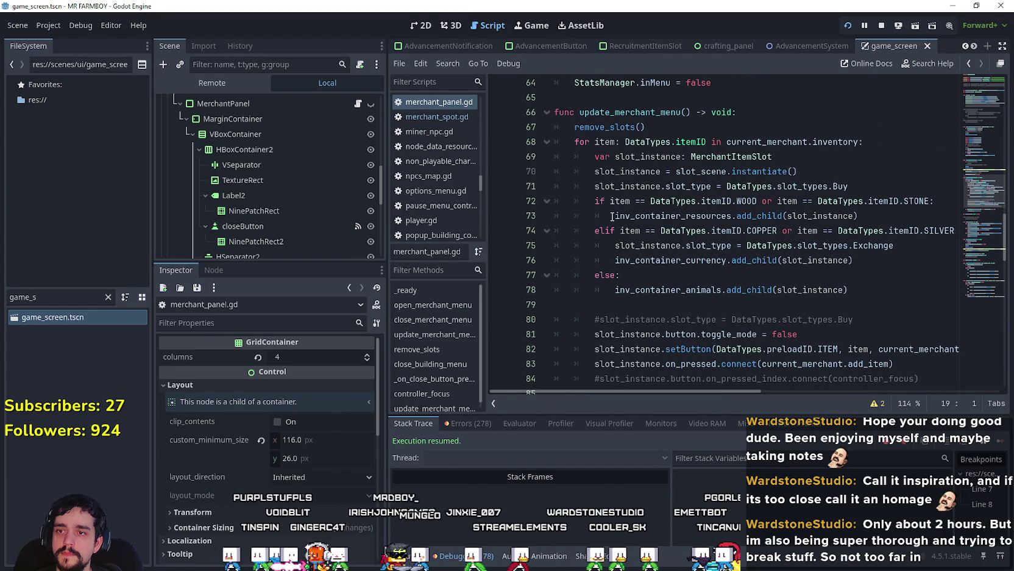
left_click_drag(611, 216, 859, 216)
left_click(859, 216)
scroll(860, 368, "down", 1)
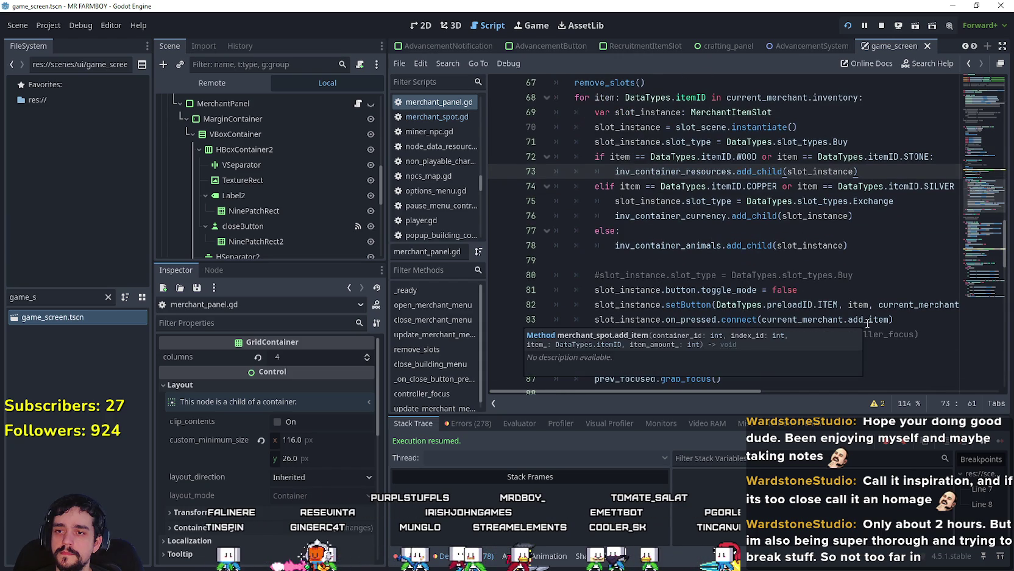
double_click(702, 304)
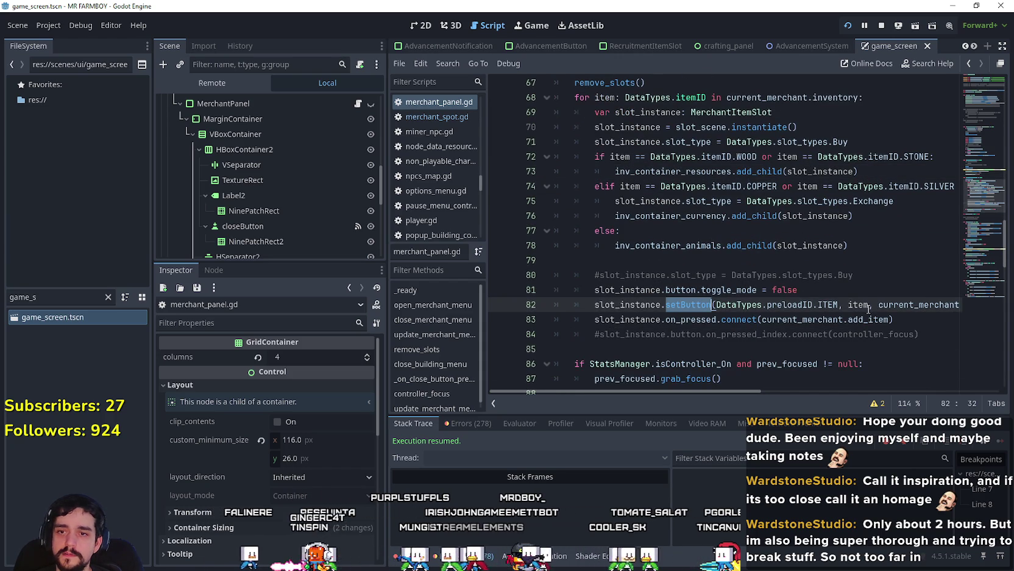
mouse_move(743, 391)
left_mouse_down()
mouse_move(764, 391)
mouse_move(715, 385)
left_mouse_up()
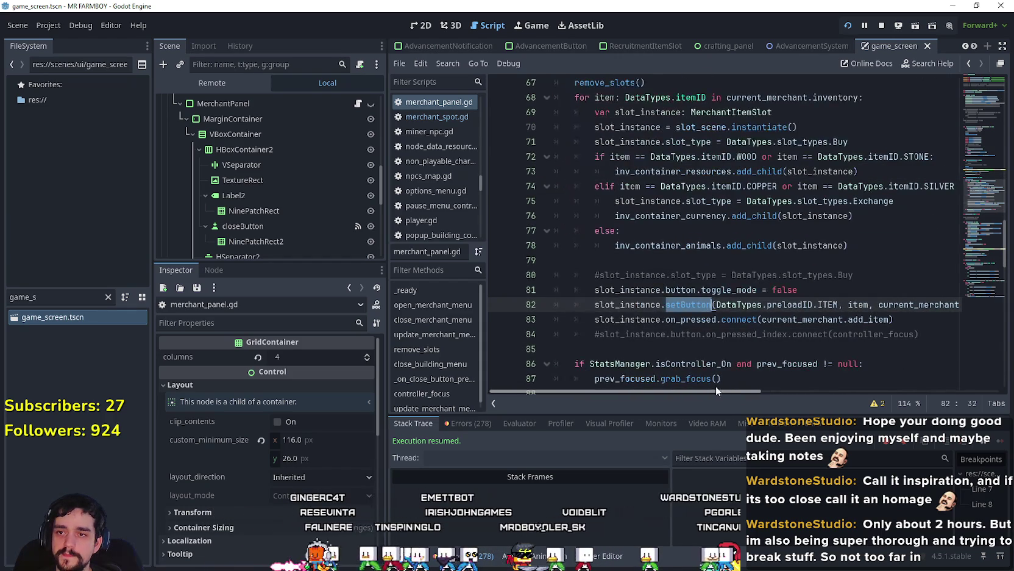
left_click(713, 304)
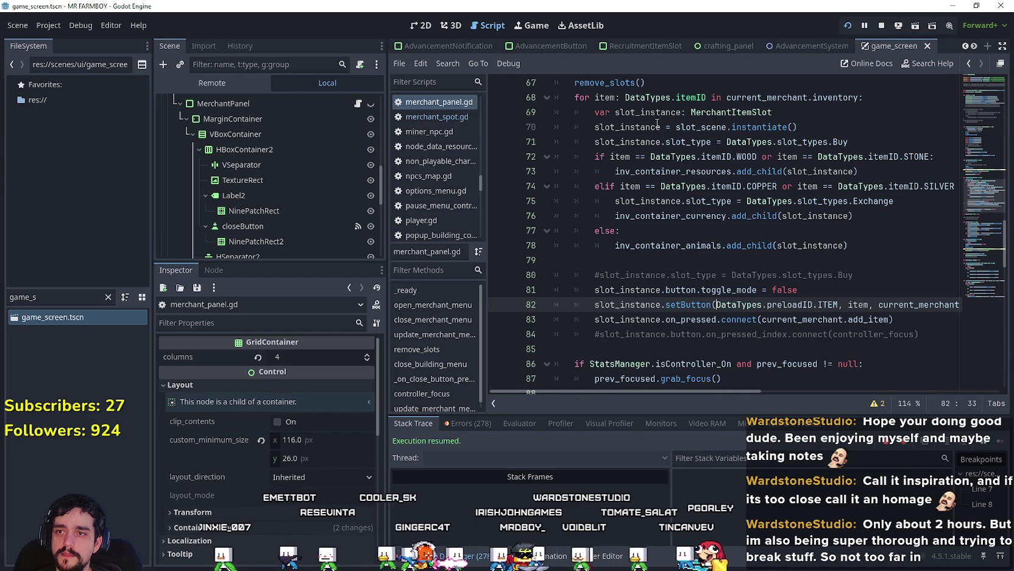
double_click(673, 171)
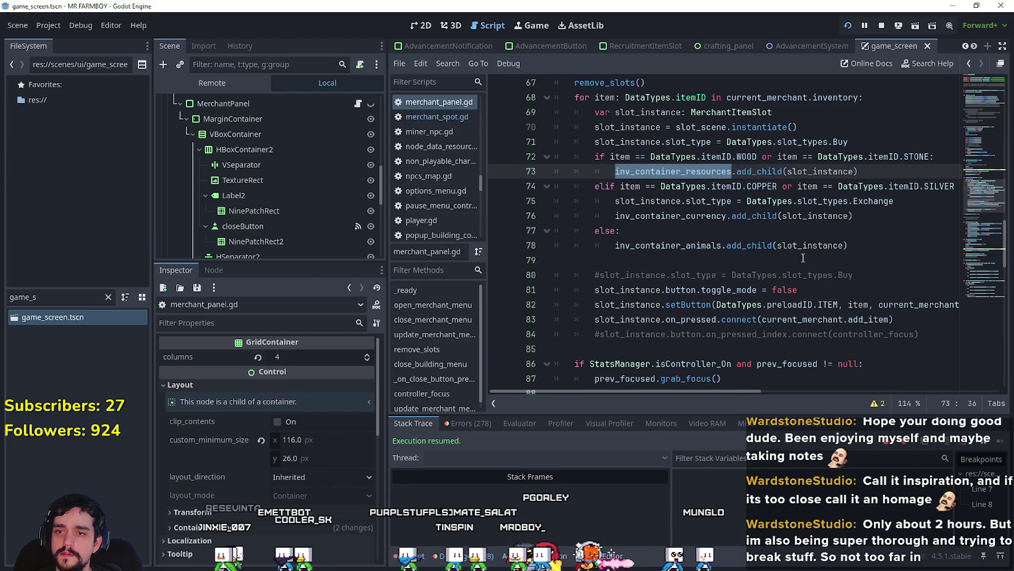
left_click(716, 305)
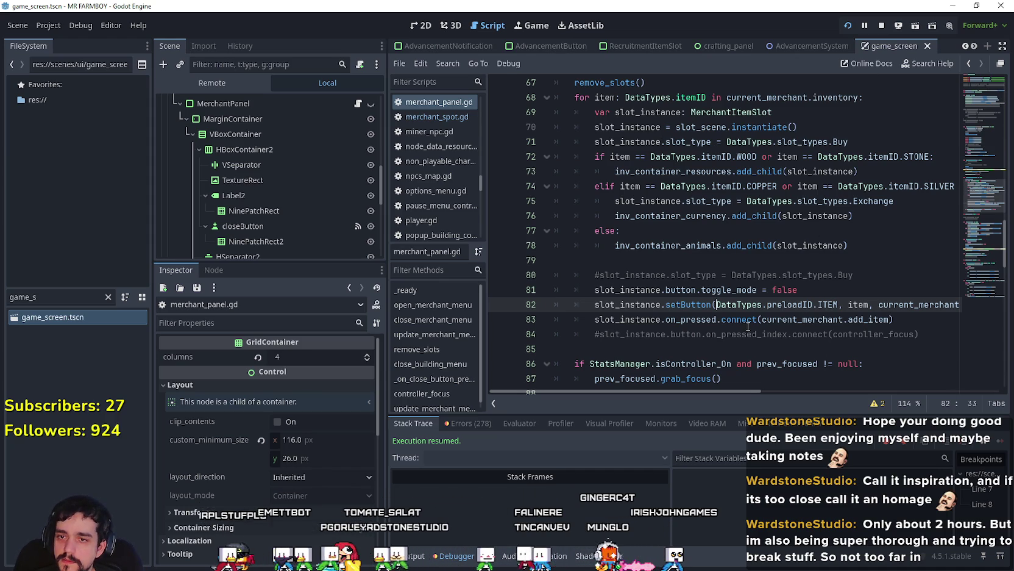
type("slot_")
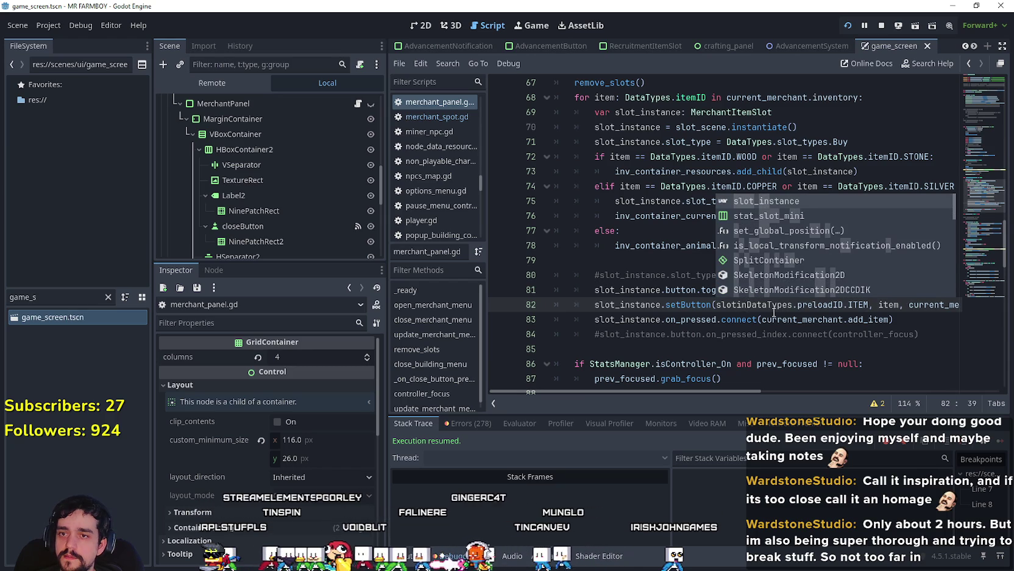
type("instance.ge")
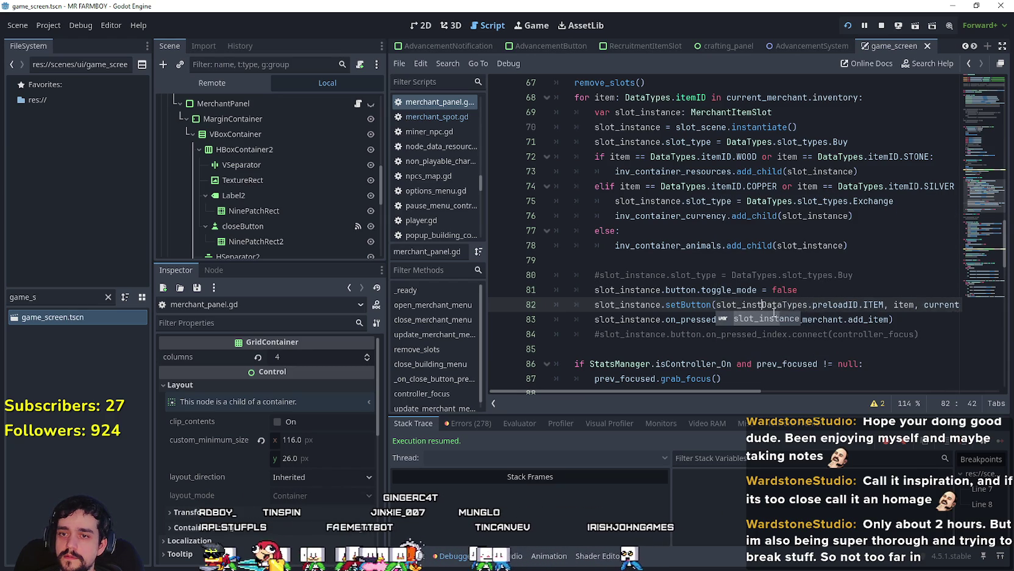
type("t")
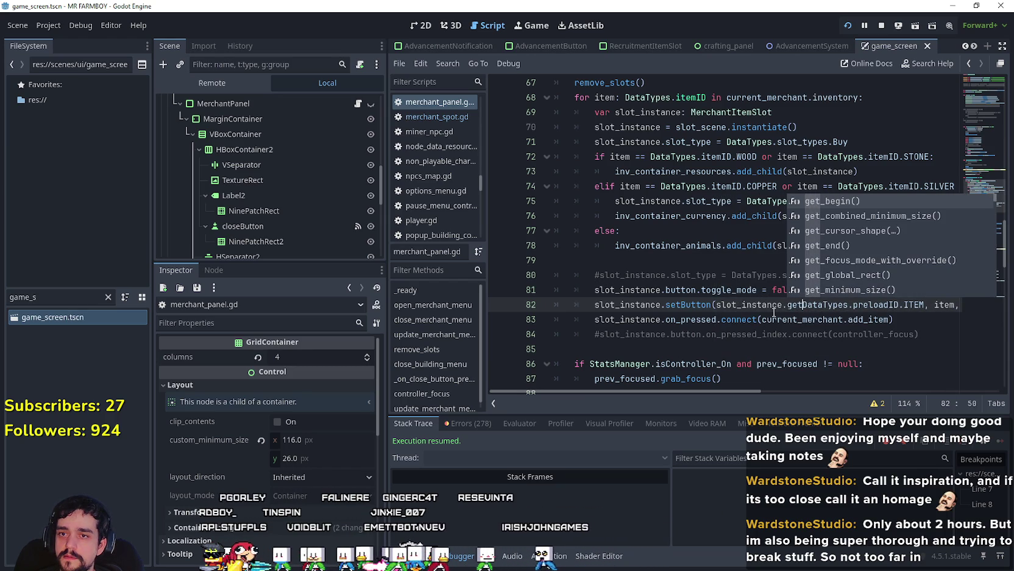
type("_index")
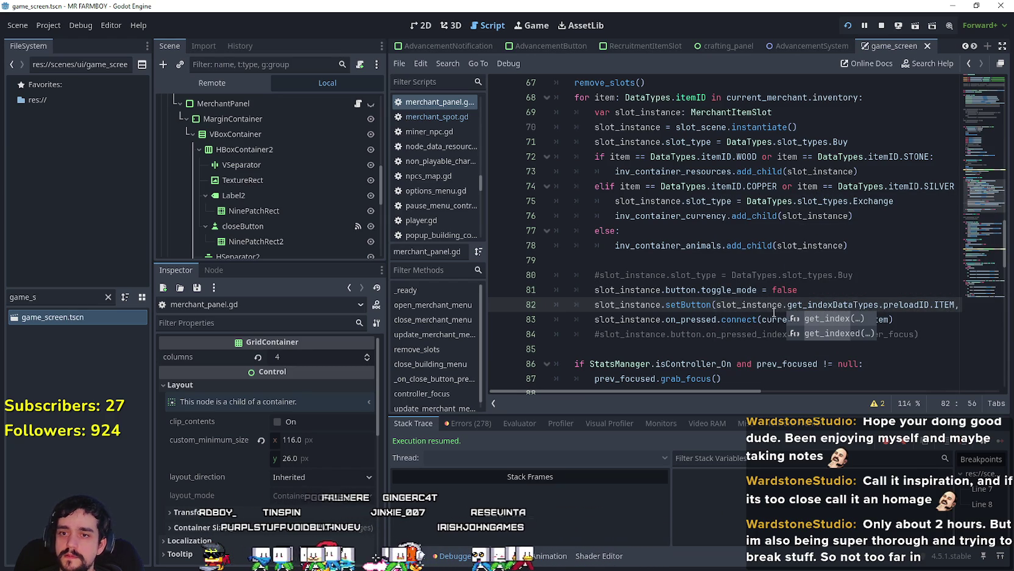
type("(")
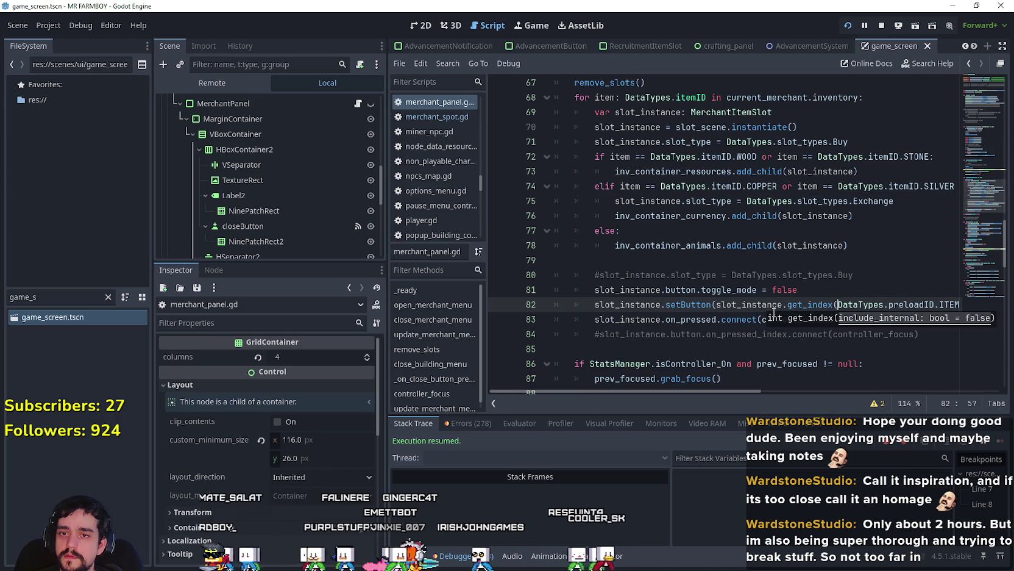
type("),")
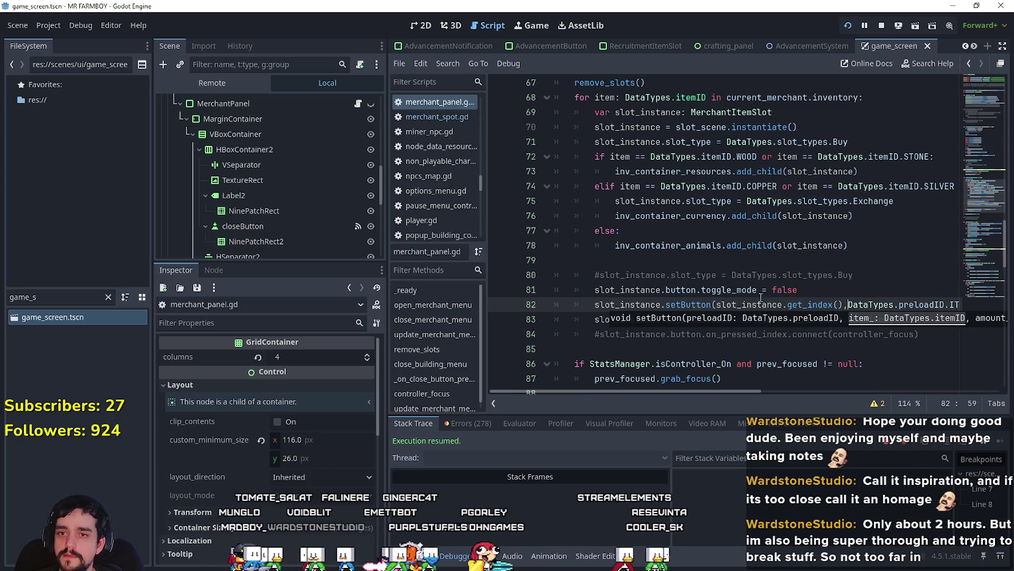
Step: Delete the extra '0, slot_instance.get_index(), ' arguments from line 82's setButton call
left_click(717, 305)
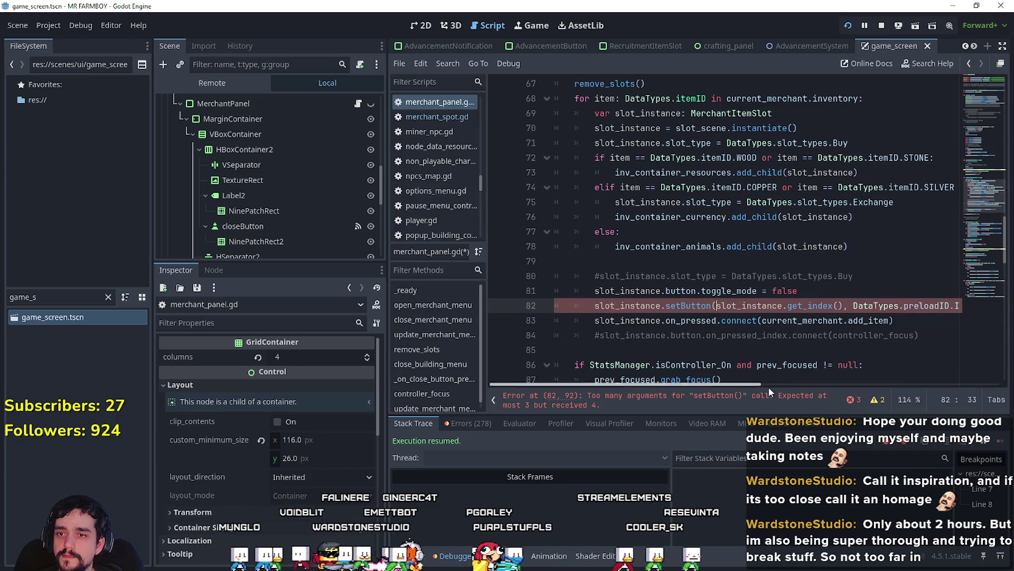
type("0,")
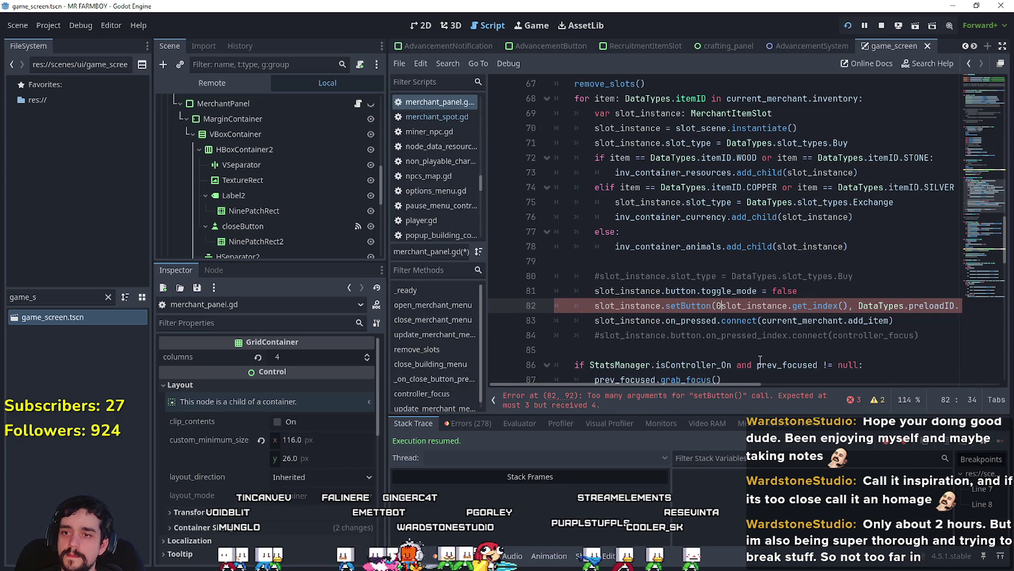
left_click(686, 306)
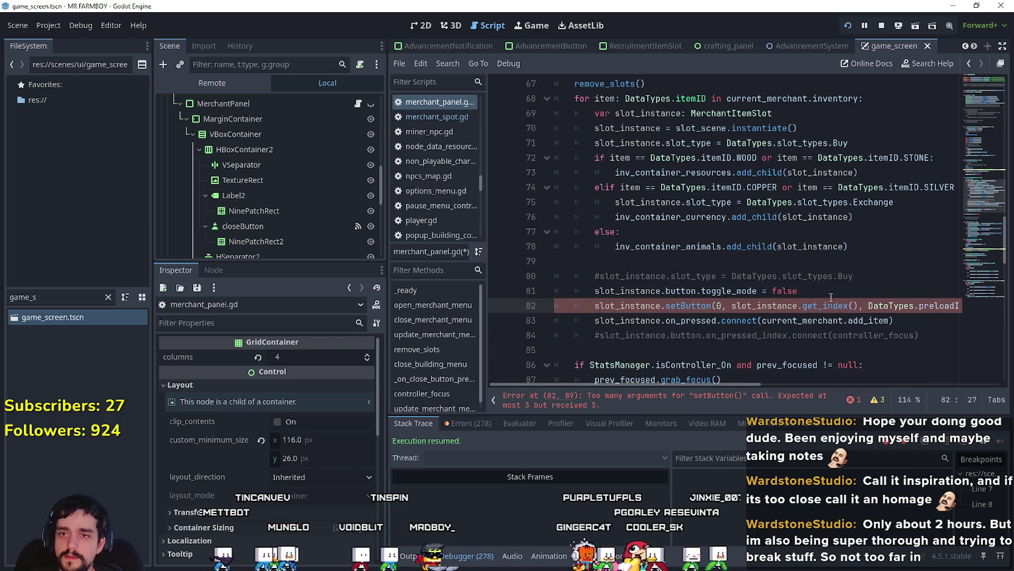
scroll(792, 293, "down", 1)
left_click_drag(890, 277, 762, 276)
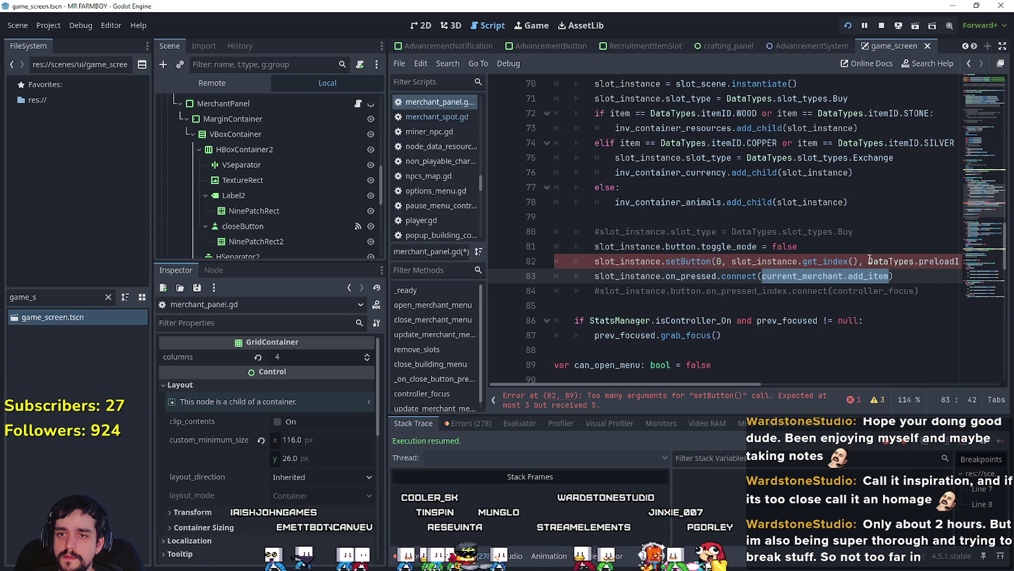
left_click_drag(868, 264, 713, 263)
key("BackSpace")
left_click(701, 275)
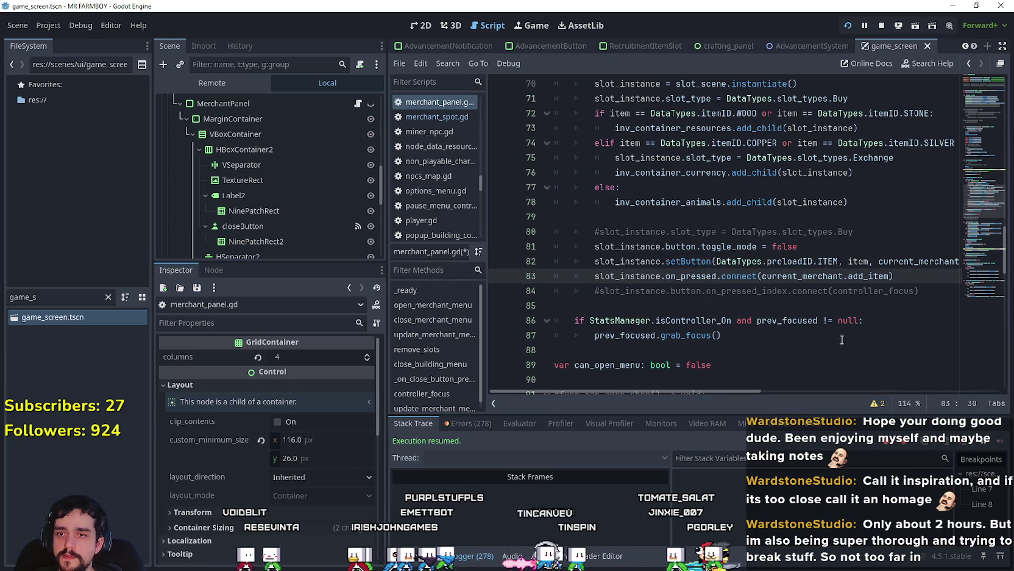
Step: Use Lookup Symbol on on_pressed at line 83 to reach its declaration in merchant_item_slot.gd
left_click_drag(890, 275, 762, 275)
double_click(687, 277)
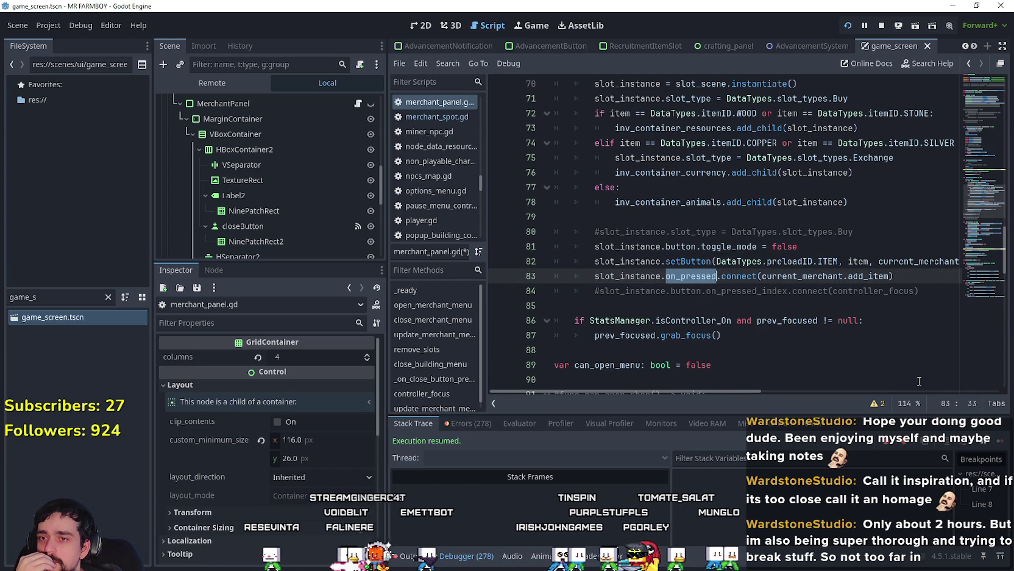
left_click(686, 276)
right_click(686, 276)
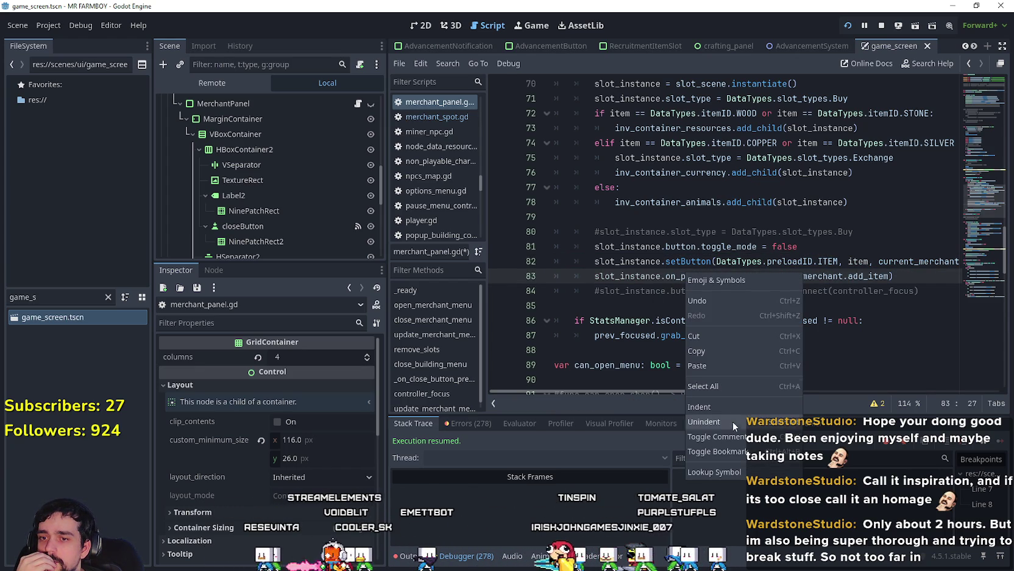
left_click(733, 471)
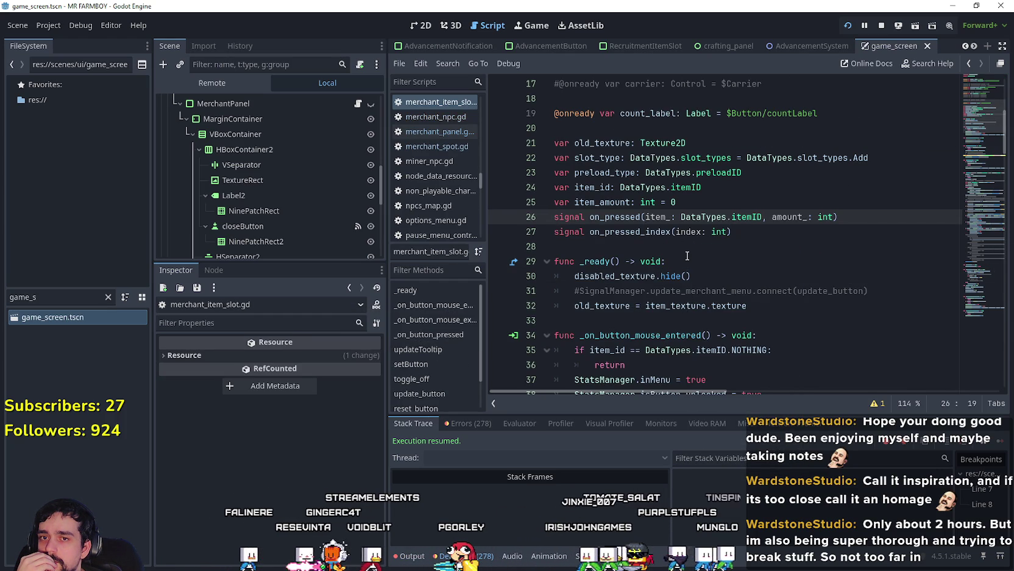
scroll(687, 255, "down", 7)
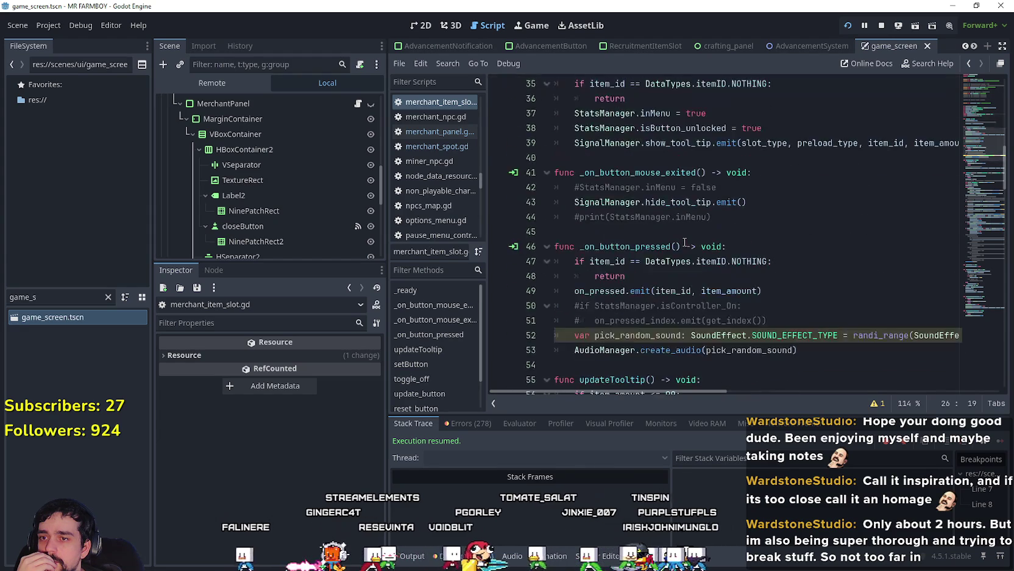
scroll(685, 241, "down", 7)
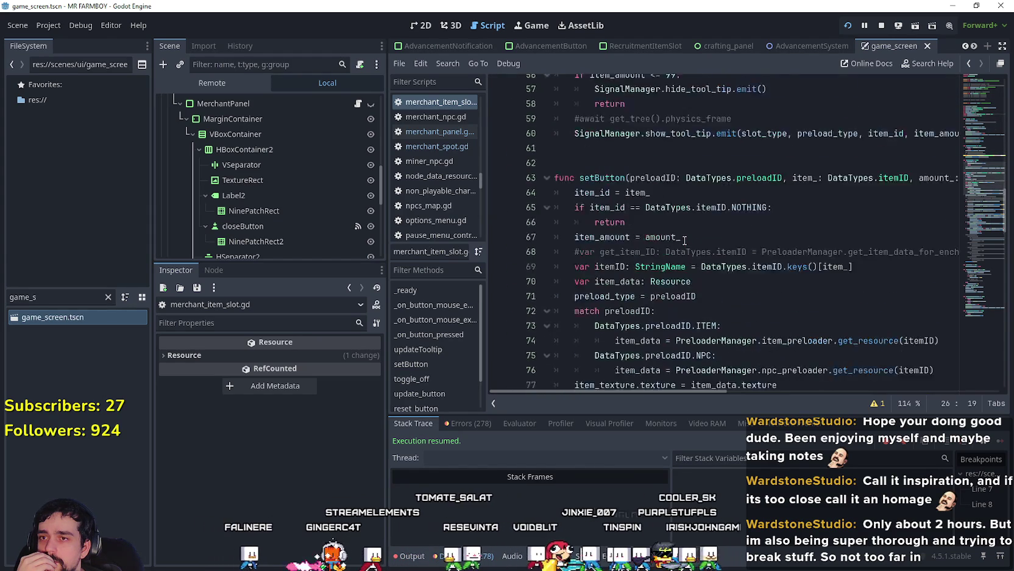
scroll(685, 241, "up", 9)
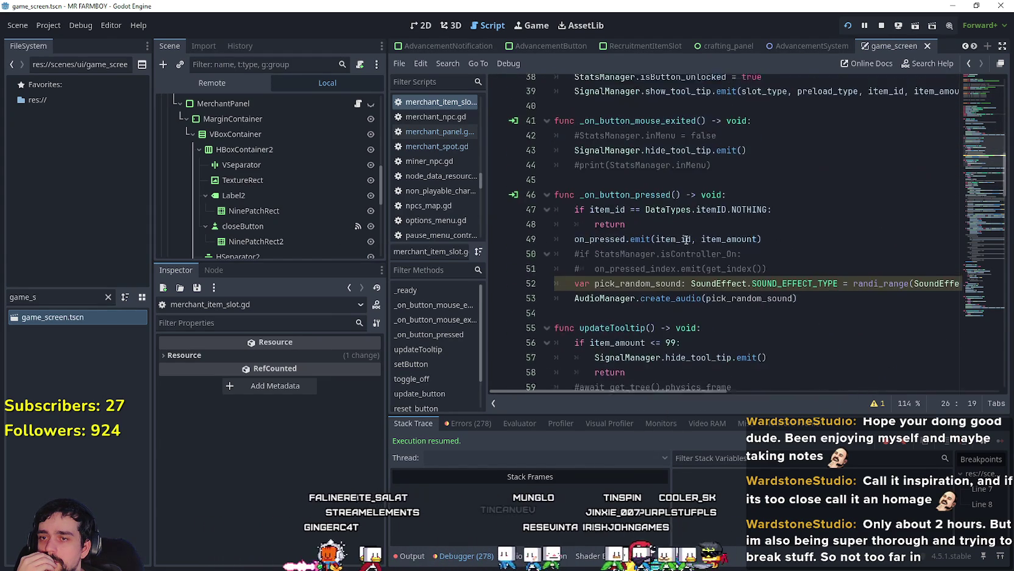
scroll(686, 239, "up", 4)
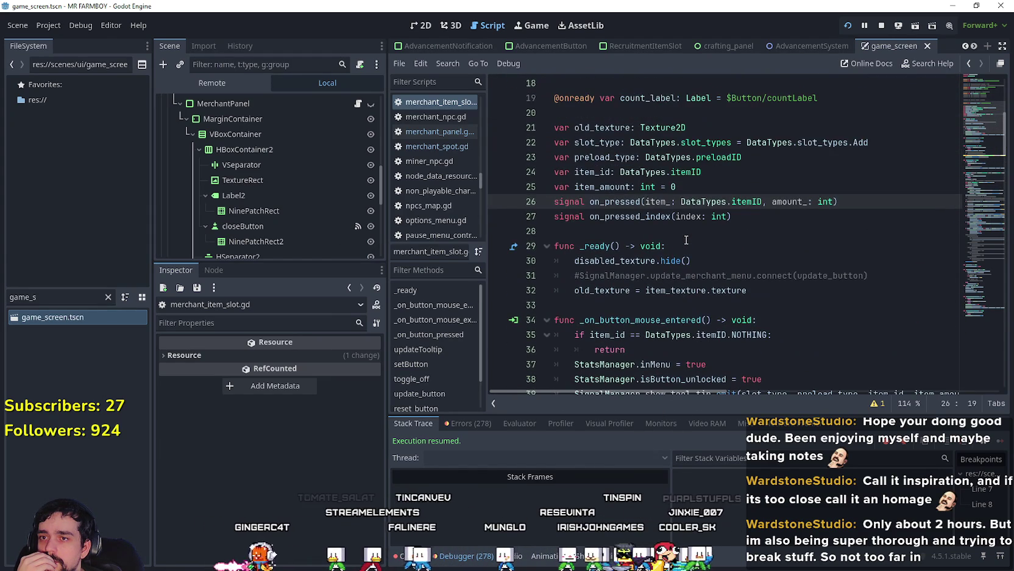
scroll(686, 239, "up", 1)
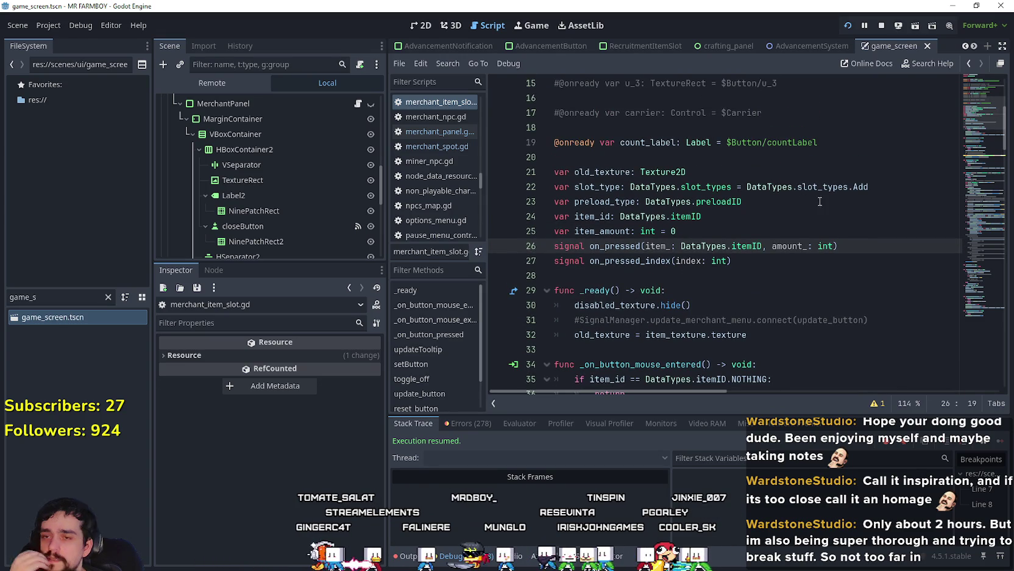
Step: Prepend 'container_id: int, index_id: int' to on_pressed's parameters and comment out on_pressed_index with #
type("container_id")
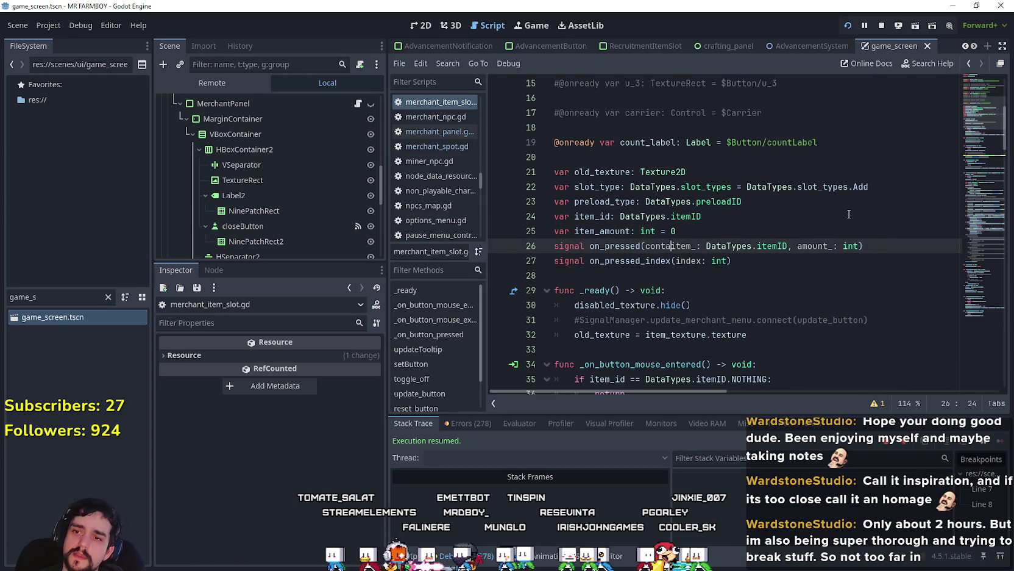
type(": int, index")
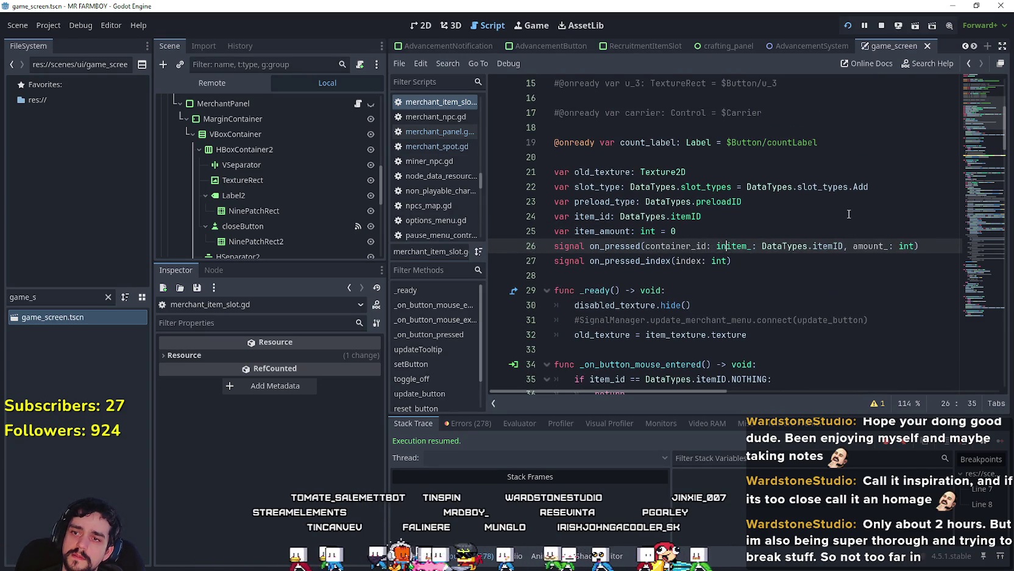
type("_id:")
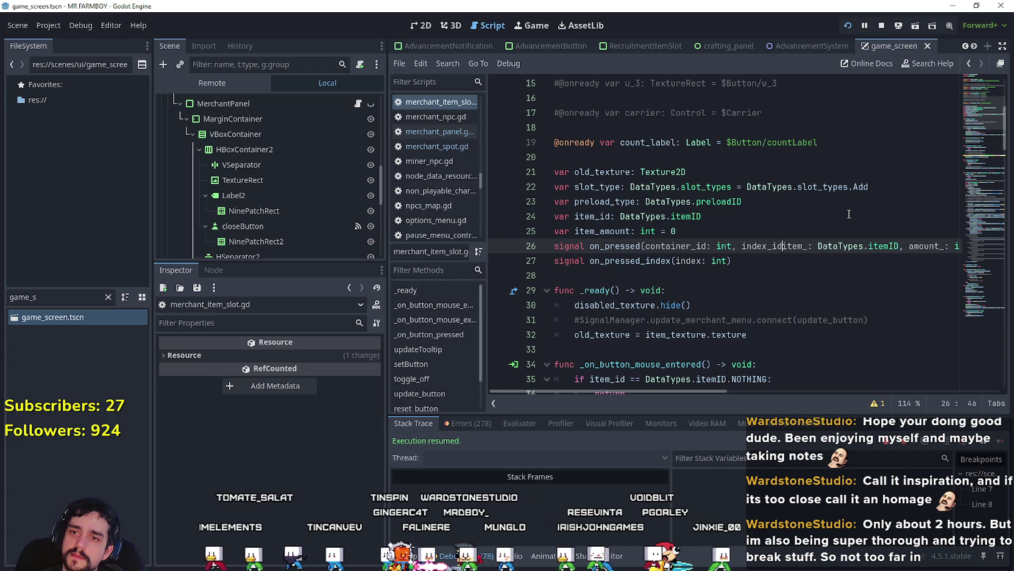
type(" int,")
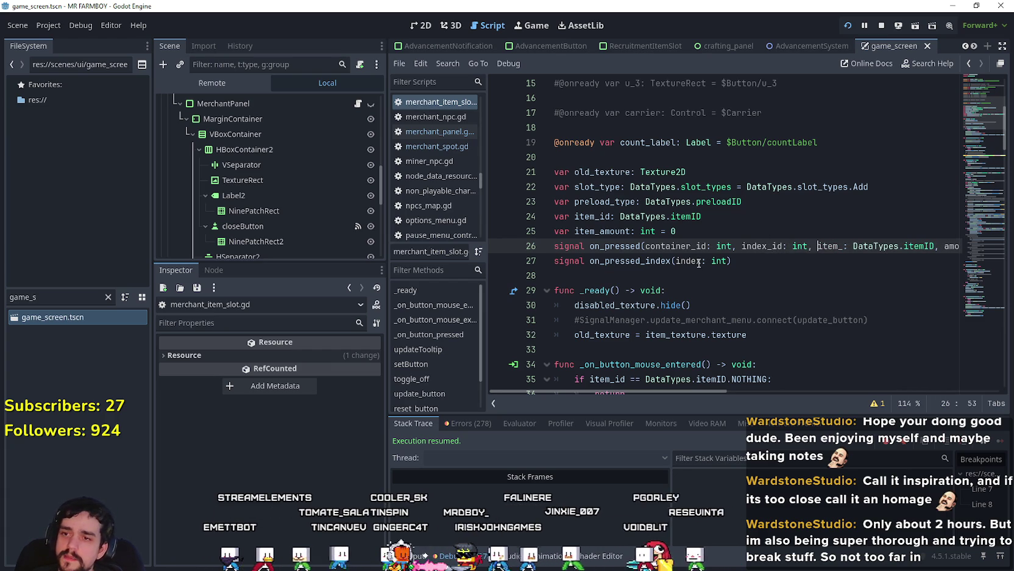
left_click(731, 260)
left_click_drag(731, 260, 549, 263)
left_click(555, 261)
type("#")
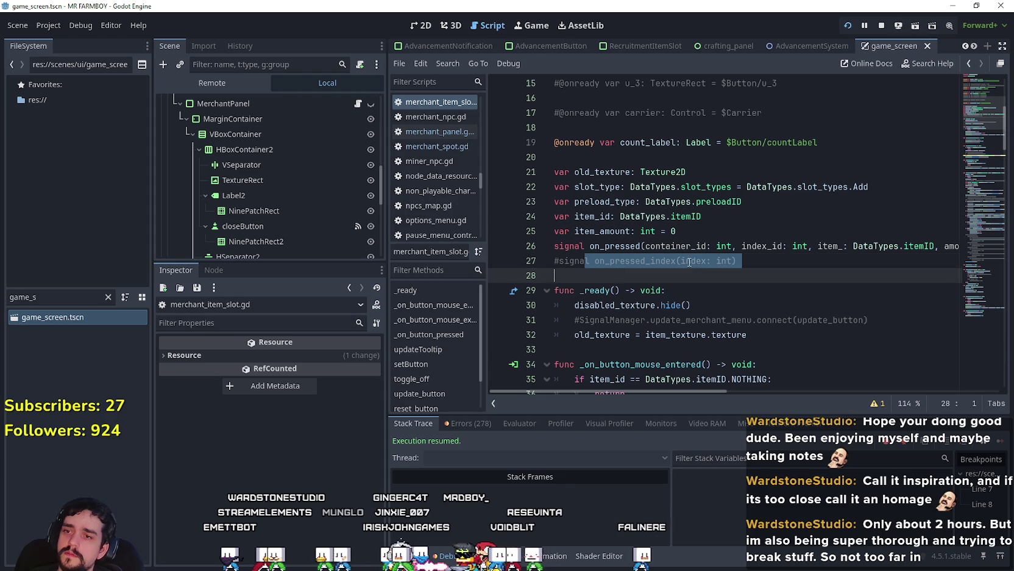
left_click(689, 247)
double_click(688, 247)
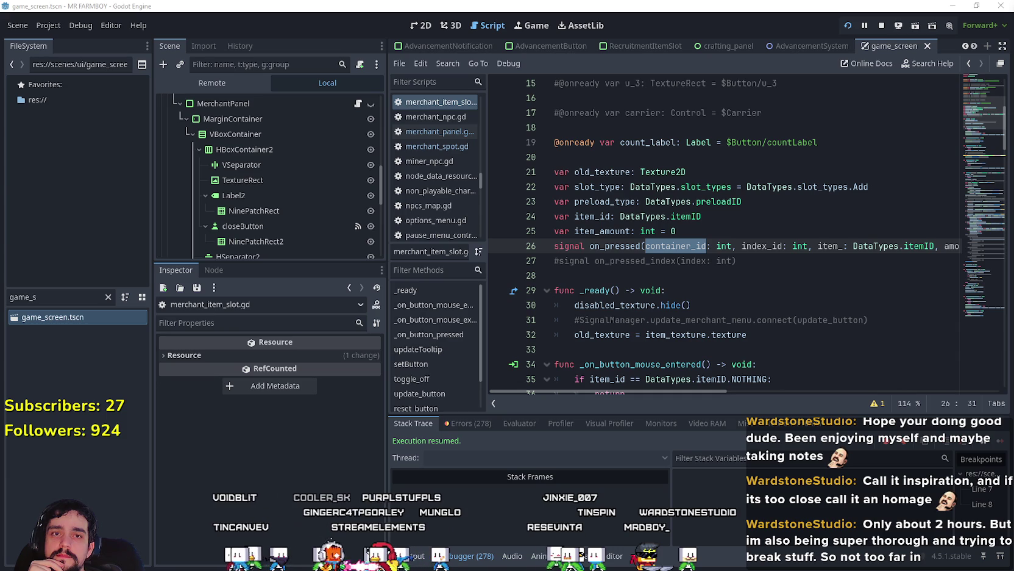
left_click(653, 274)
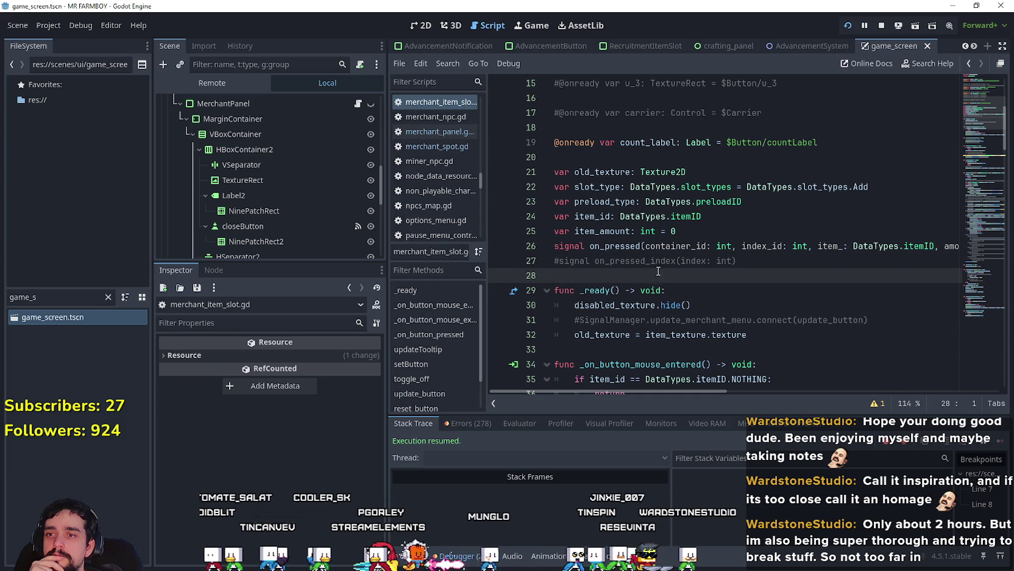
left_click_drag(646, 246, 722, 249)
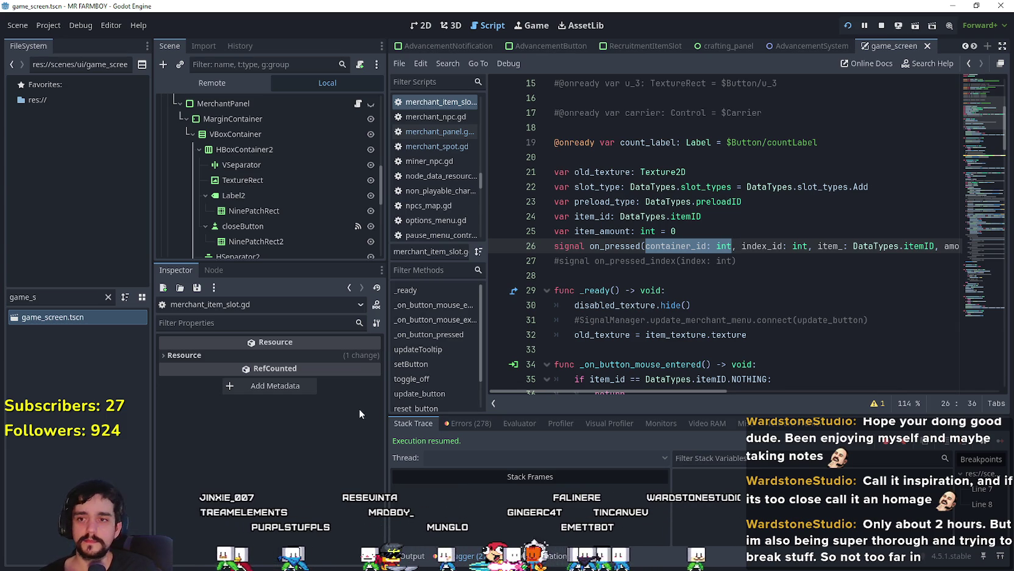
left_click(754, 279)
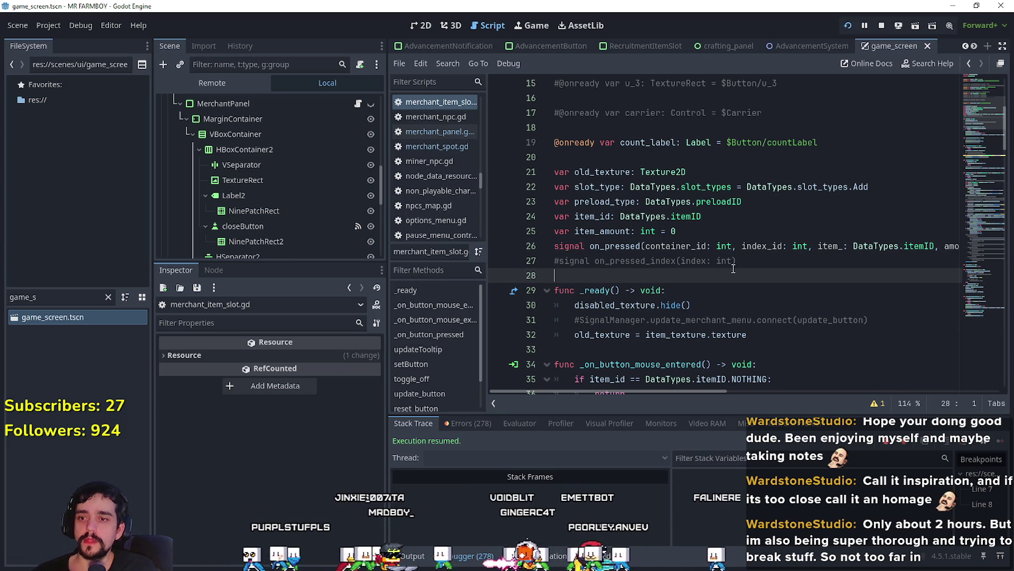
scroll(734, 269, "down", 4)
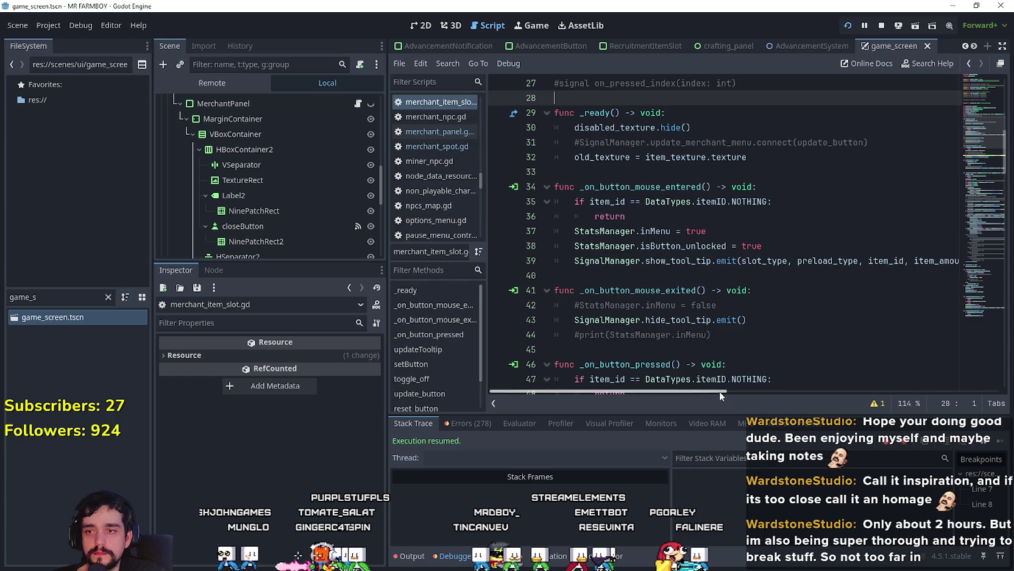
Step: Review where on_pressed is emitted and the commented controller check
scroll(676, 270, "down", 3)
scroll(676, 270, "down", 2)
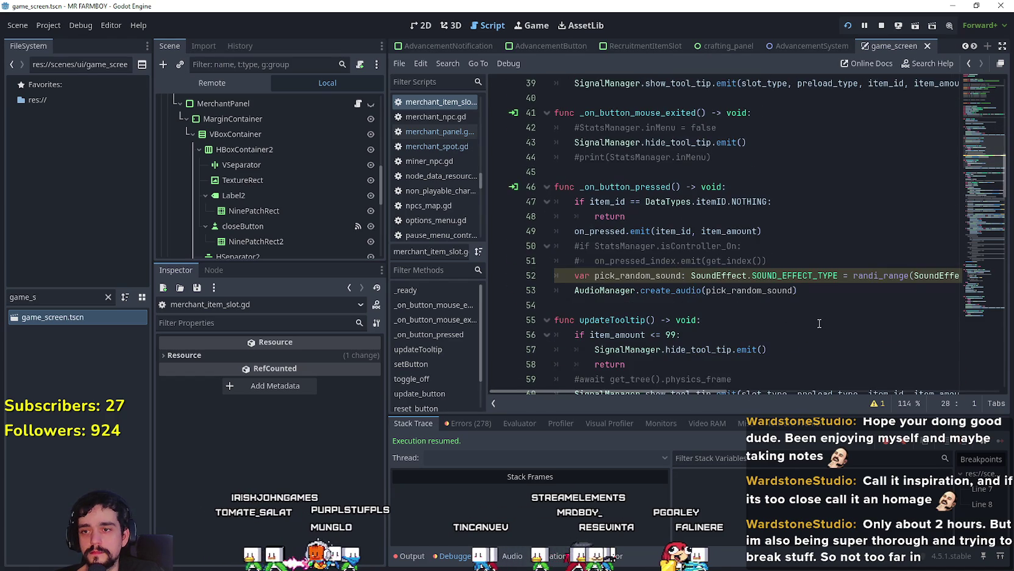
double_click(599, 232)
scroll(564, 294, "up", 1)
scroll(564, 295, "up", 1)
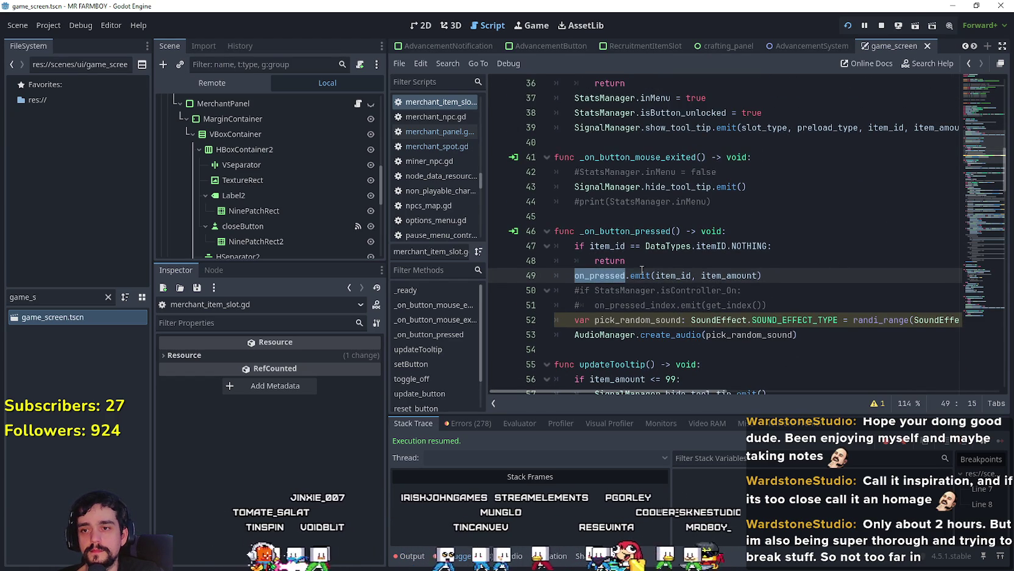
left_click_drag(762, 275, 574, 278)
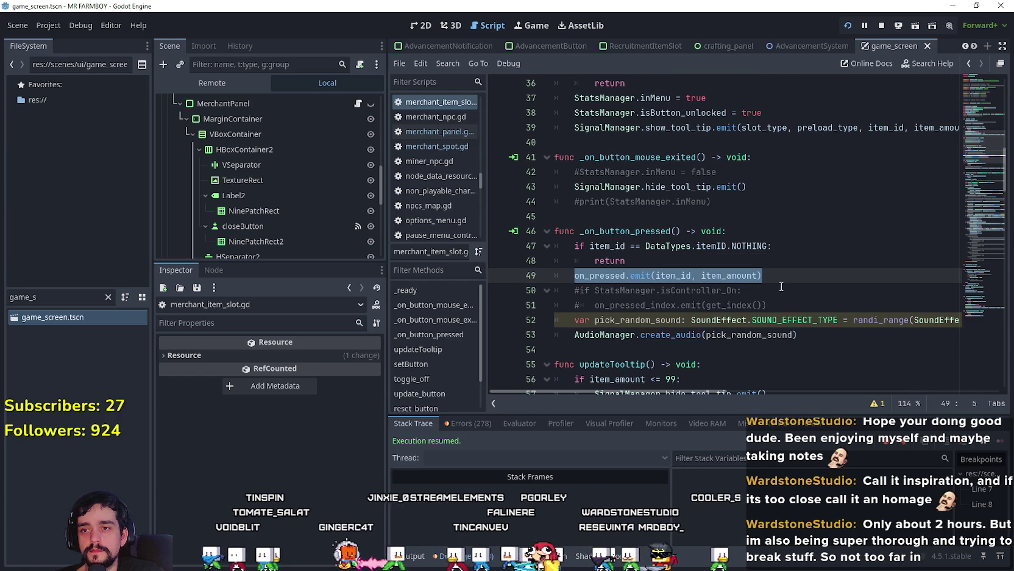
left_click(756, 290)
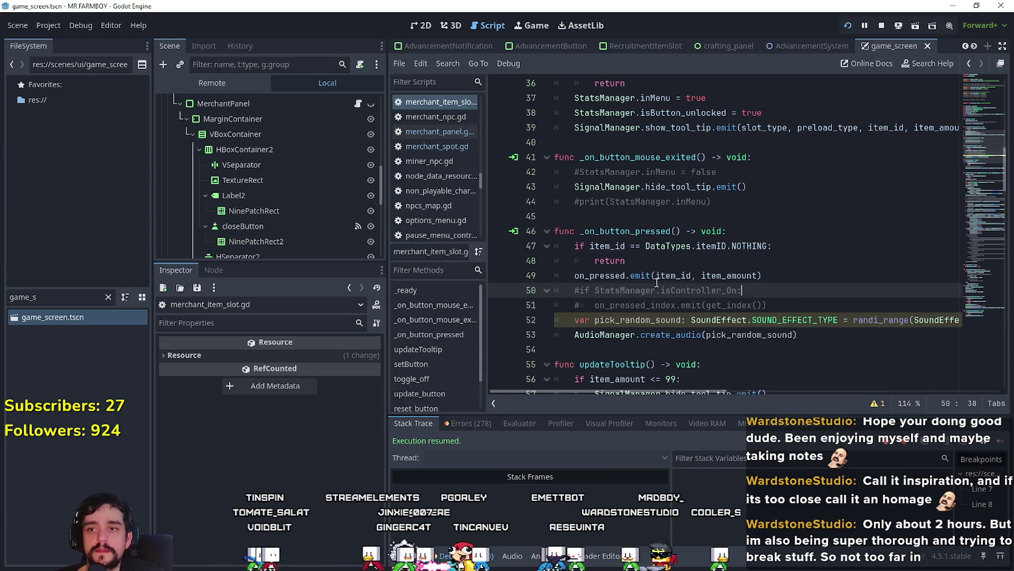
scroll(688, 278, "up", 10)
scroll(663, 274, "down", 3)
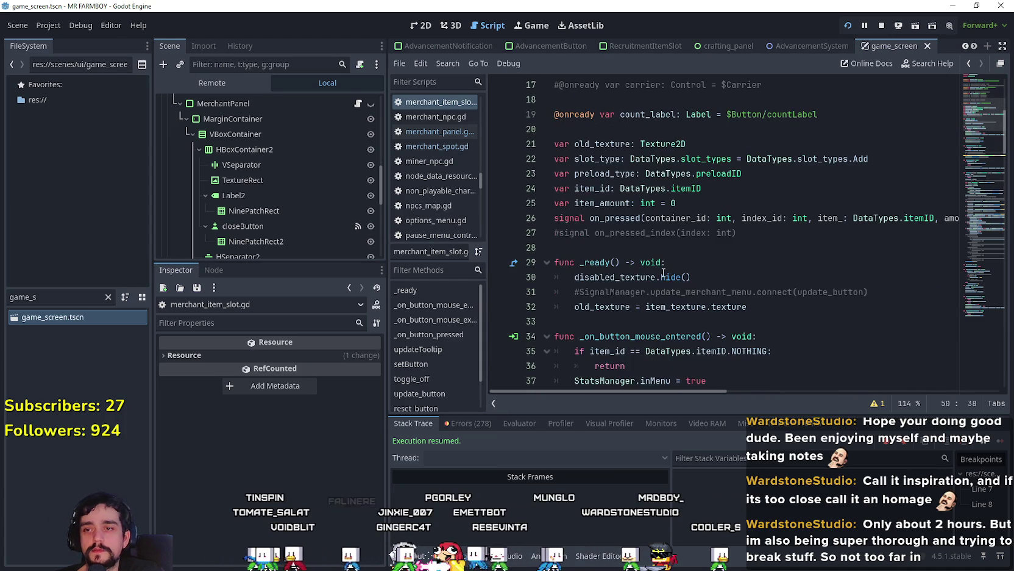
scroll(682, 262, "up", 5)
scroll(705, 244, "down", 1)
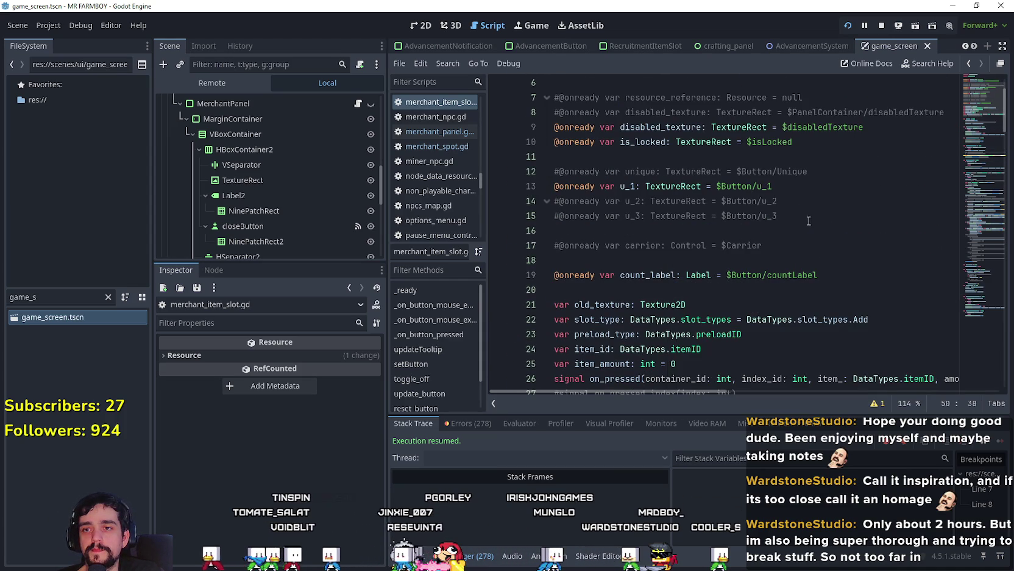
Step: Review the slot_type, preload_type and other variable declarations near the top
left_click(805, 284)
scroll(816, 275, "up", 2)
scroll(825, 270, "down", 1)
scroll(835, 256, "down", 4)
left_click(861, 184)
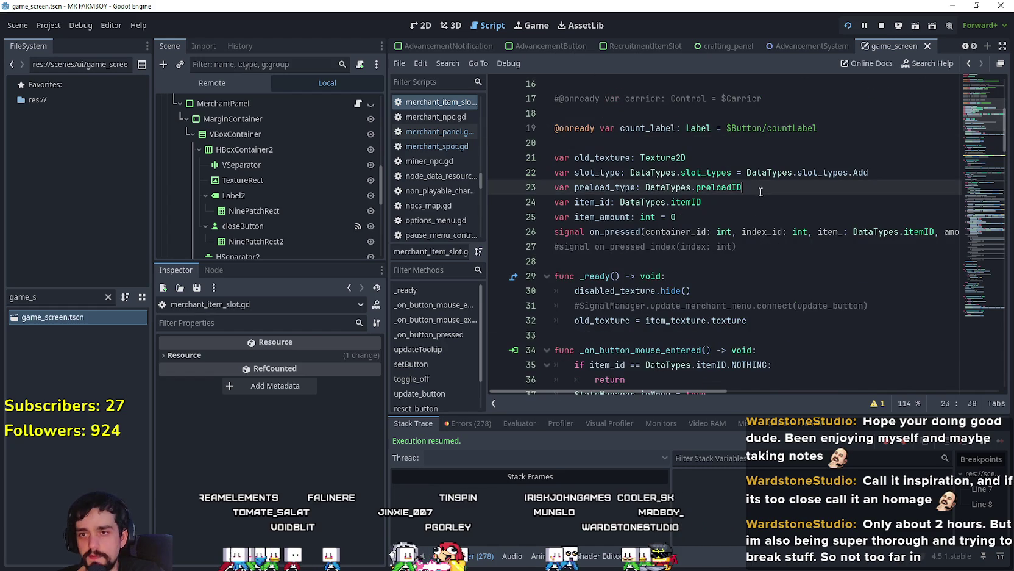
left_click(871, 173)
left_click(871, 202)
left_click(871, 171)
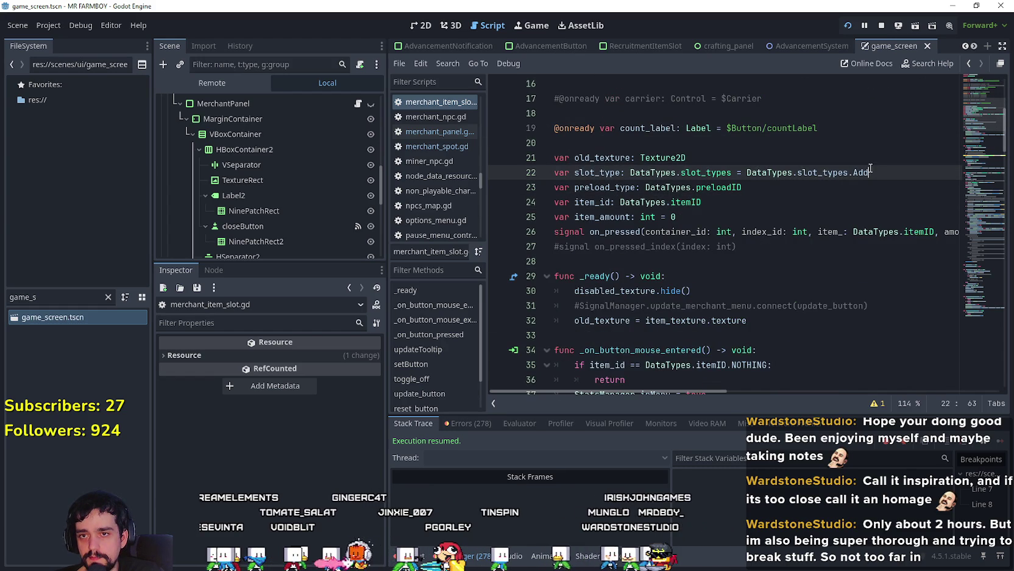
left_click(785, 209)
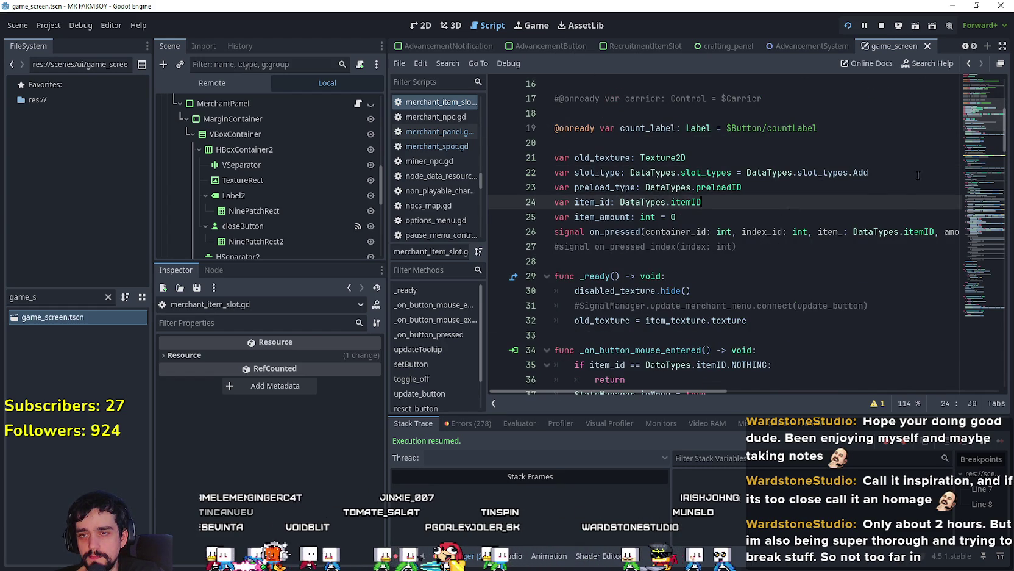
key("Up")
Step: Begin a 'var container_id:' declaration on a new line below item_amount
left_click(770, 214)
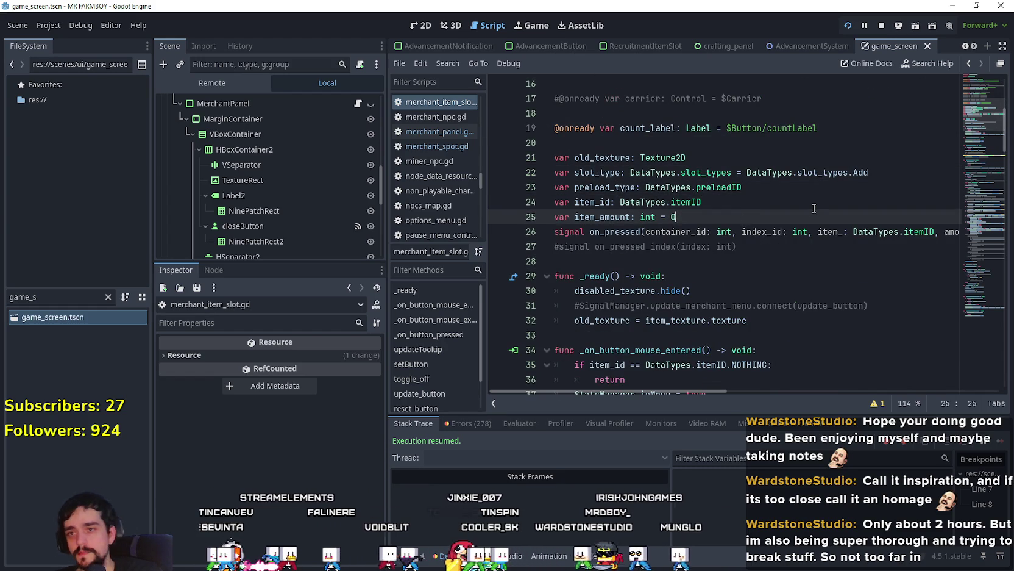
key("Return")
type("var containe")
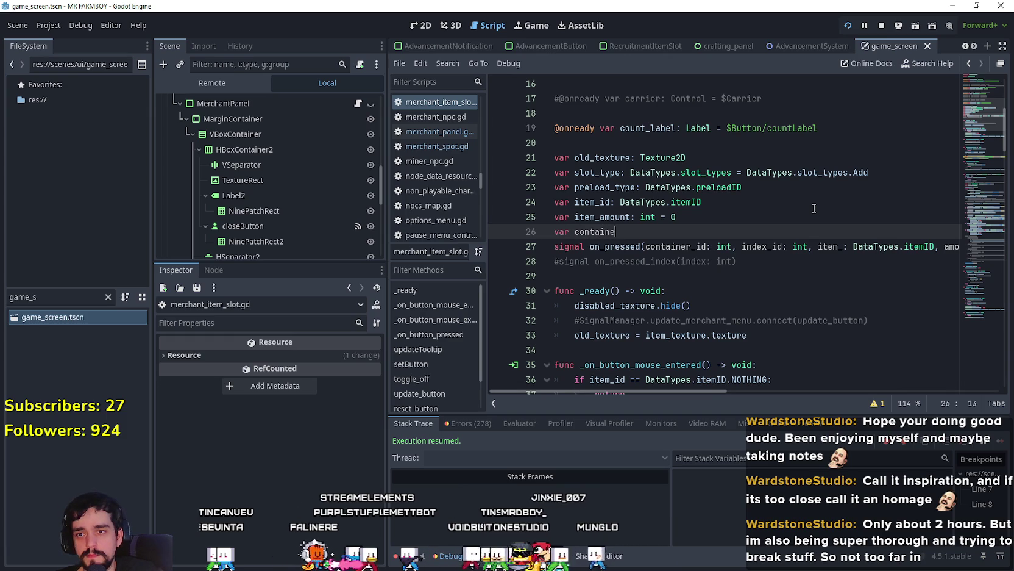
type("r_id: int")
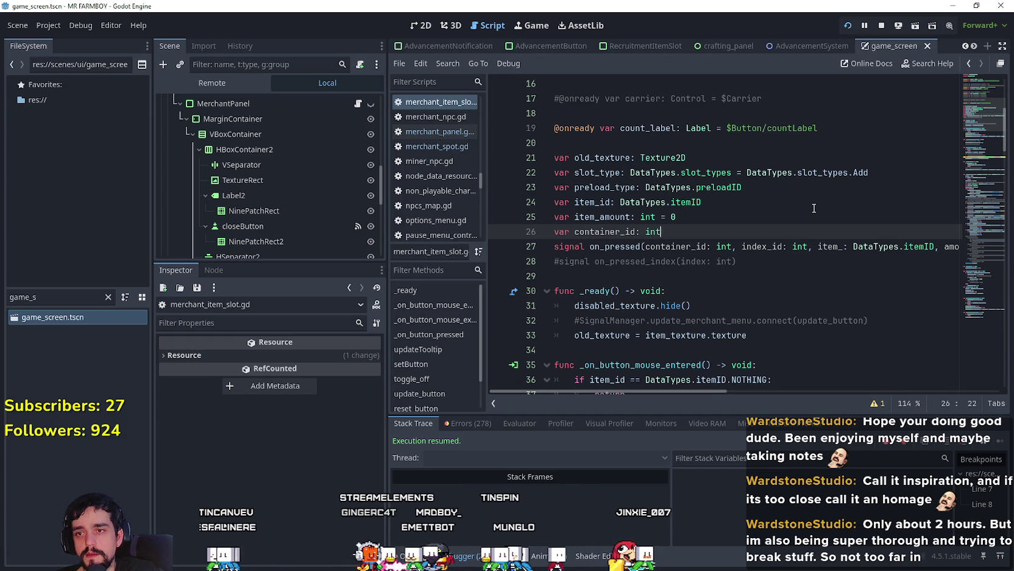
Step: Complete var container_id: int = 0 and add var index_id: int = 0 beneath it
key("BackSpace")
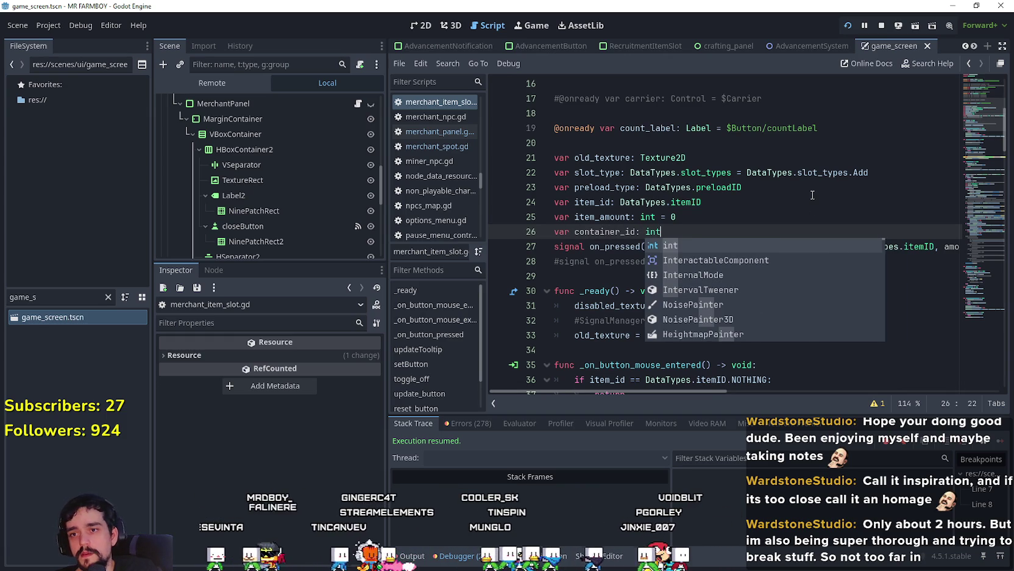
type(" = 0")
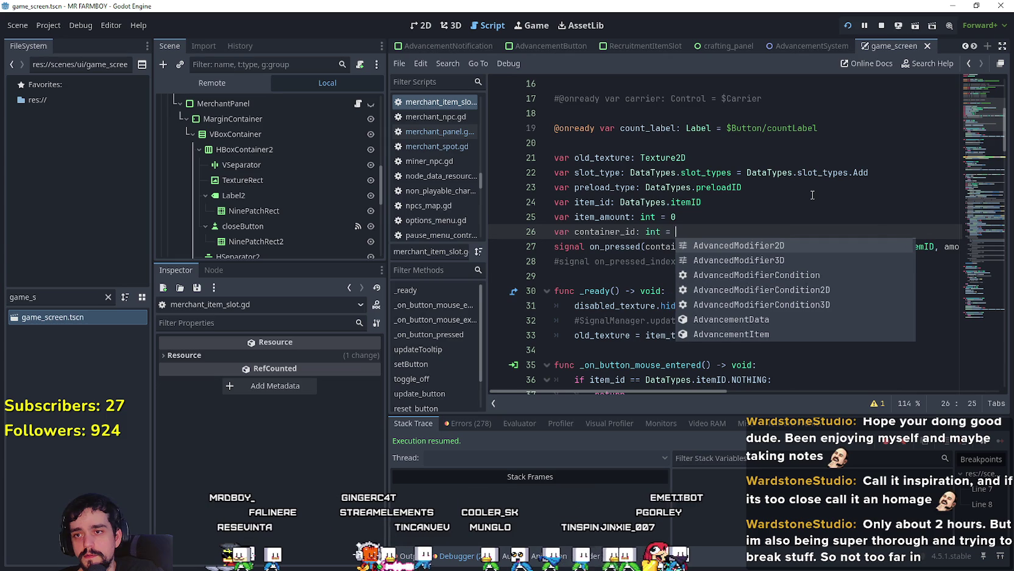
key("Return")
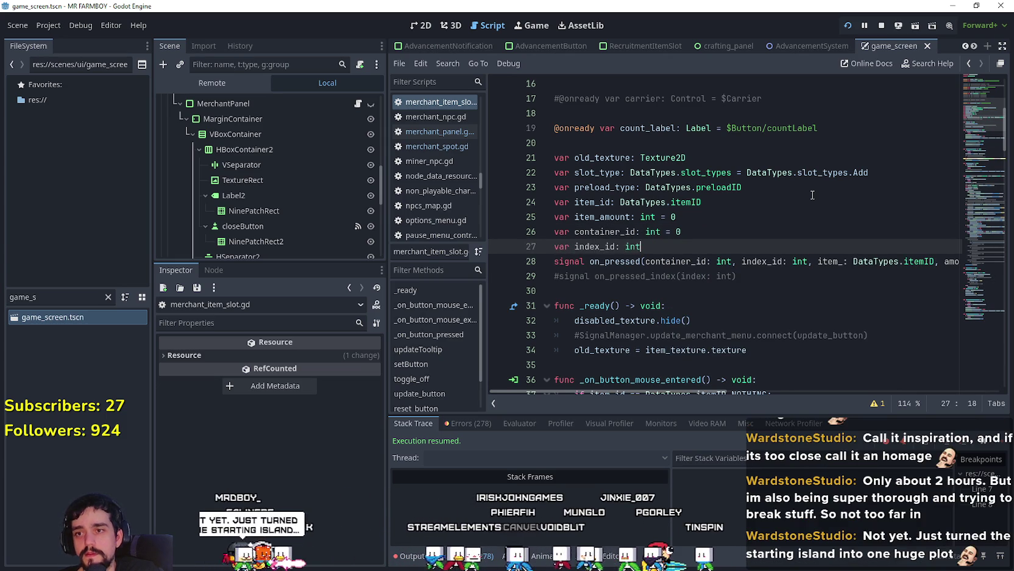
type("t ")
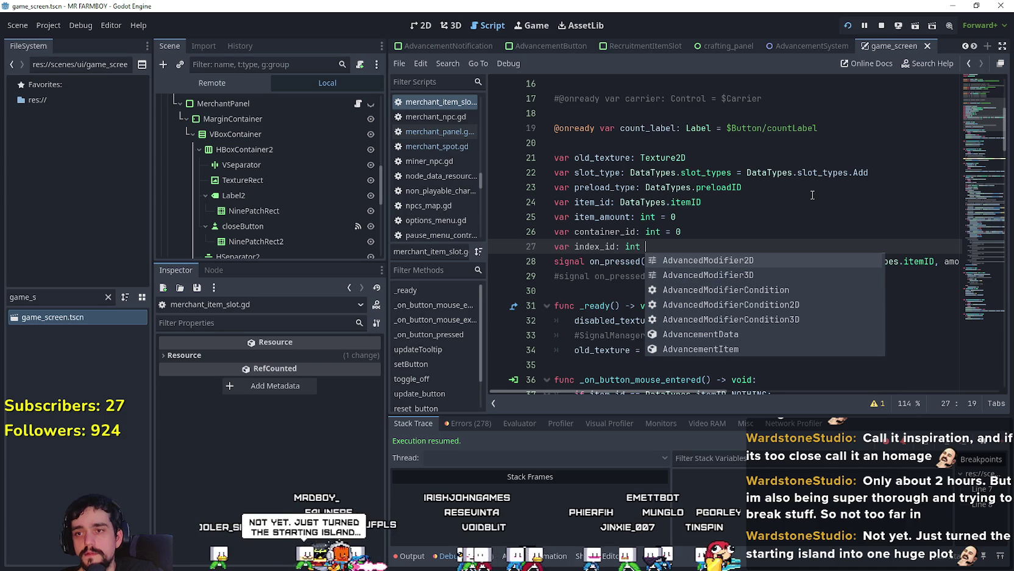
type("= 0")
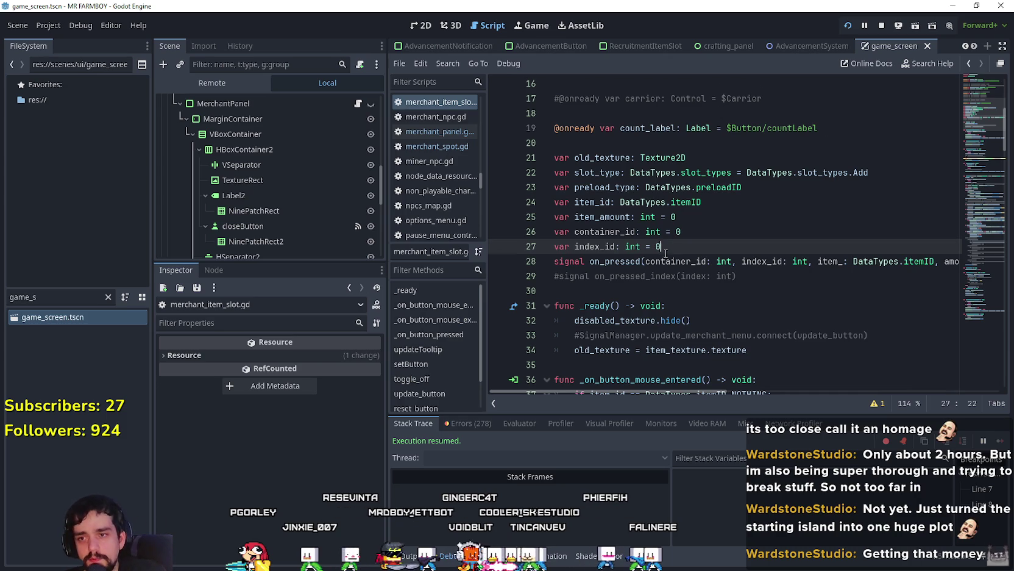
scroll(670, 250, "down", 2)
double_click(600, 142)
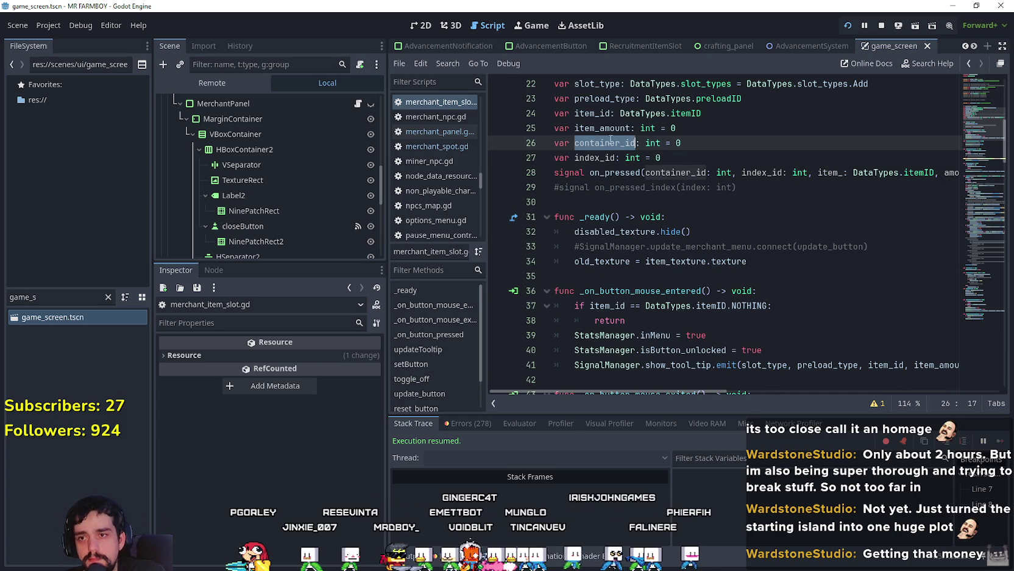
Step: Insert container_id: int and index_id: int parameters into setButton after preloadID
left_click(679, 157)
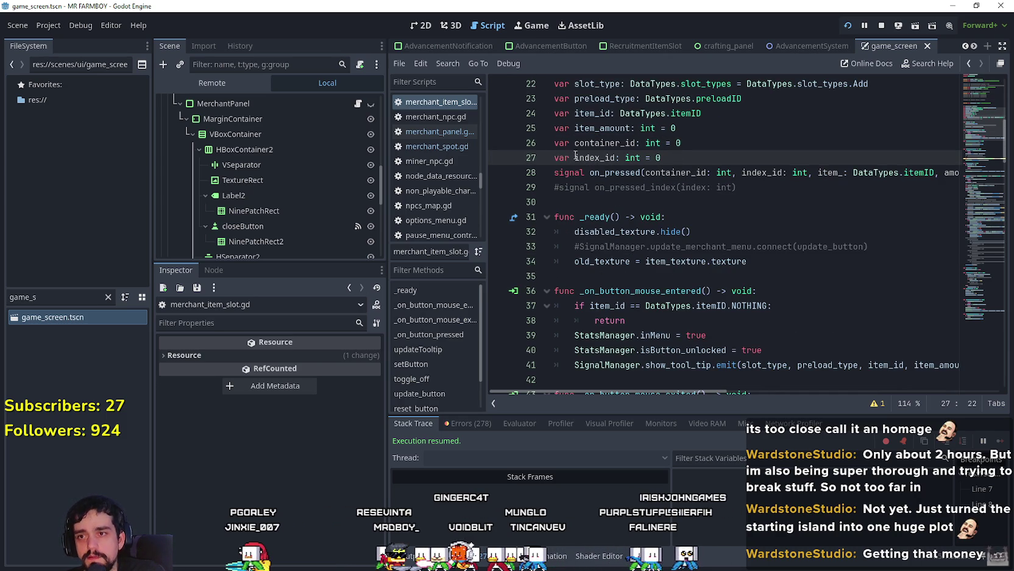
double_click(598, 143)
scroll(737, 262, "down", 7)
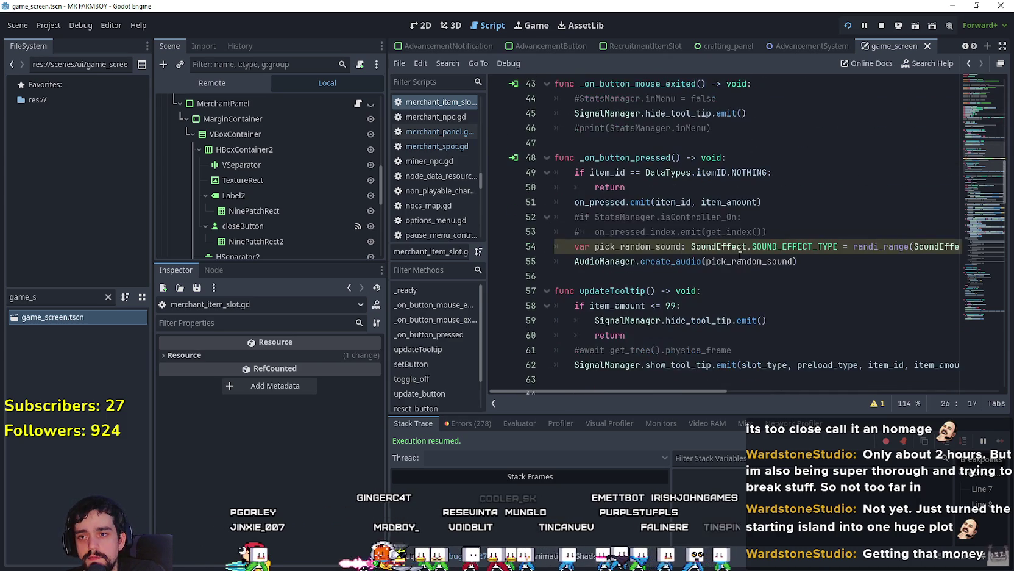
scroll(739, 250, "down", 5)
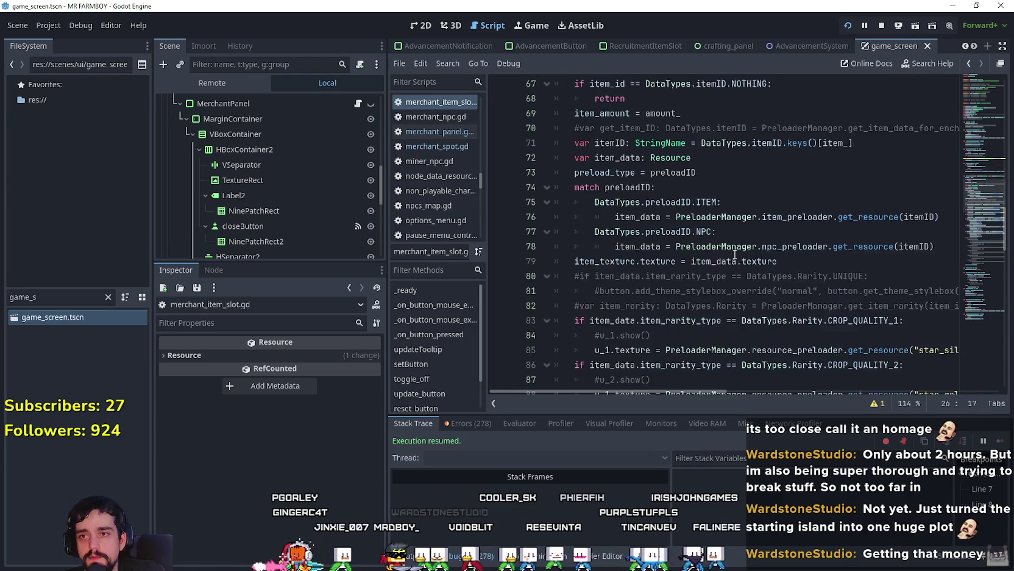
left_click(641, 188)
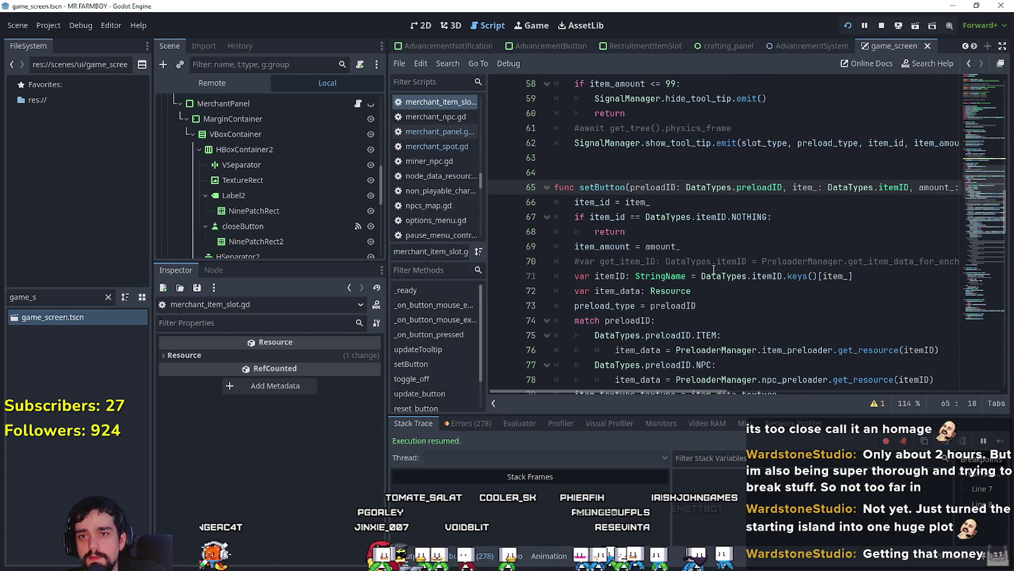
mouse_move(711, 396)
left_mouse_down()
mouse_move(797, 392)
mouse_move(648, 361)
left_mouse_up()
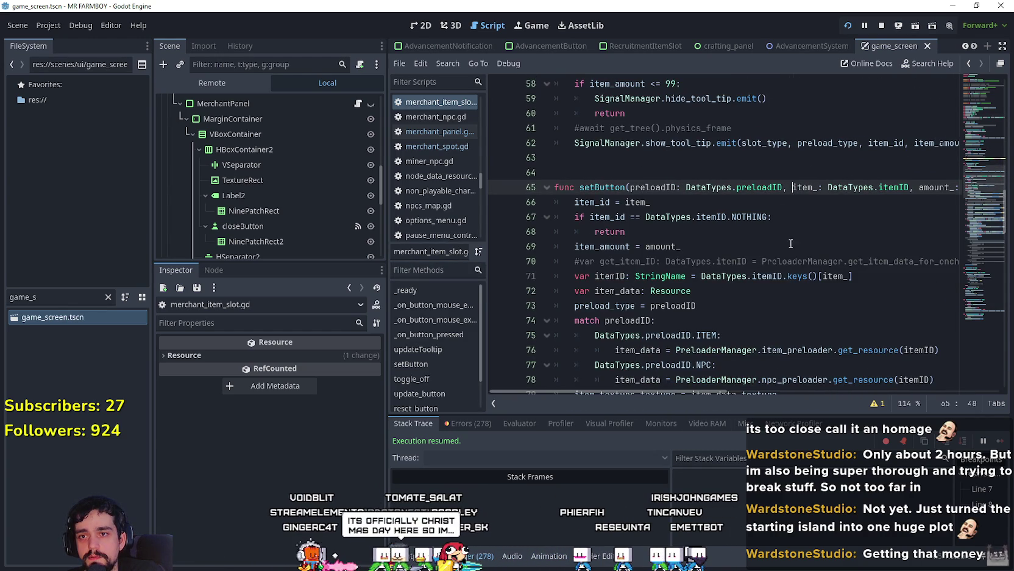
type("con")
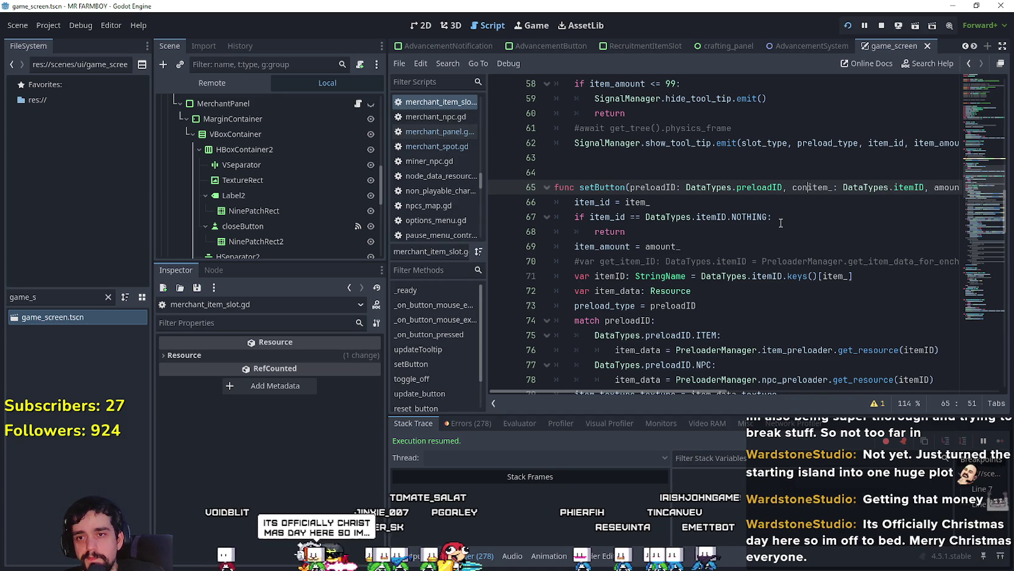
type("tainer_idL:")
key("BackSpace")
key("BackSpace")
type(": int, ")
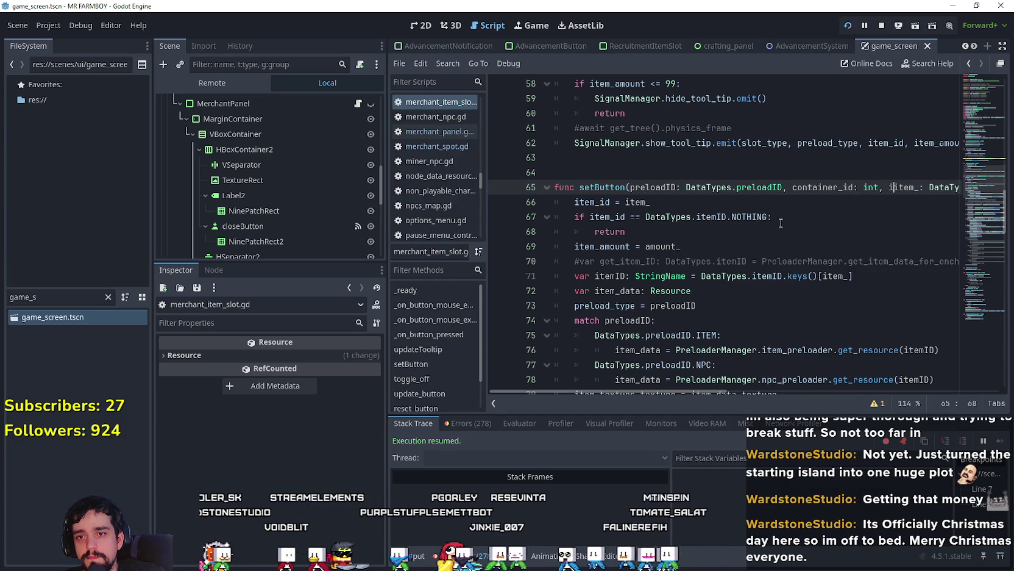
type("x_id: i")
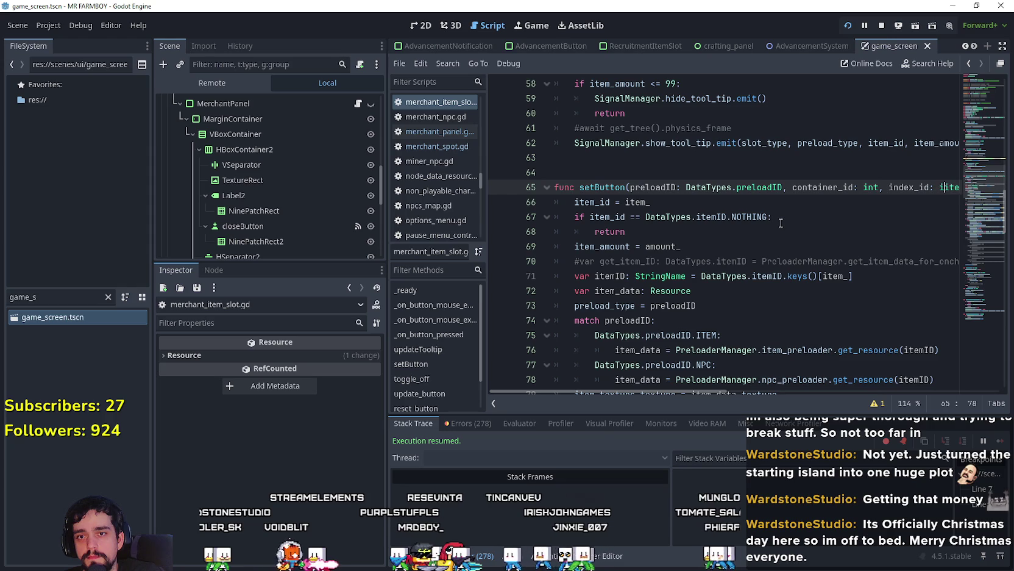
type(",")
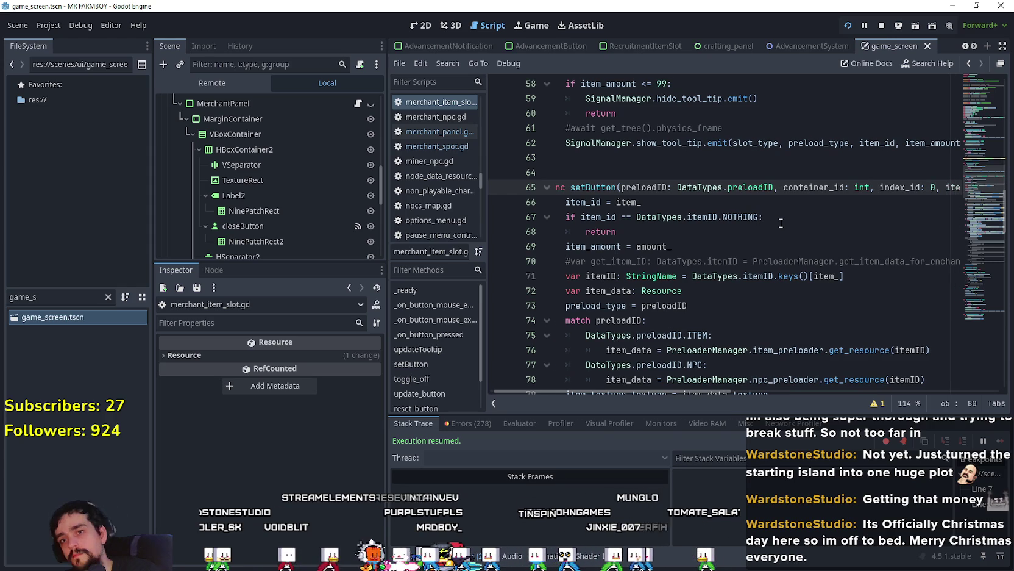
left_click(739, 220)
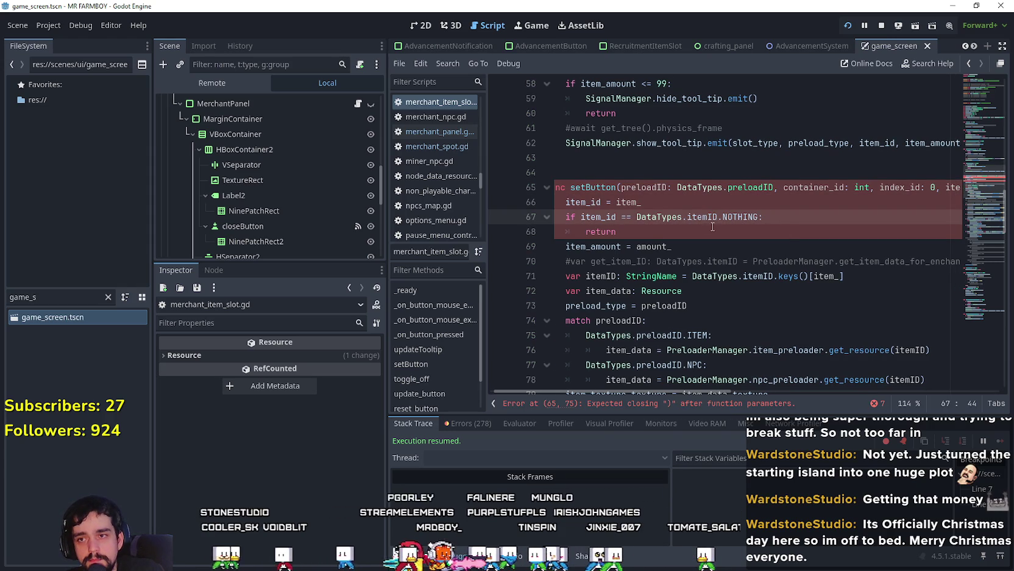
Step: Correct index_id's type to int, recheck the setButton signature, and switch to merchant_panel.gd
double_click(934, 187)
type("int")
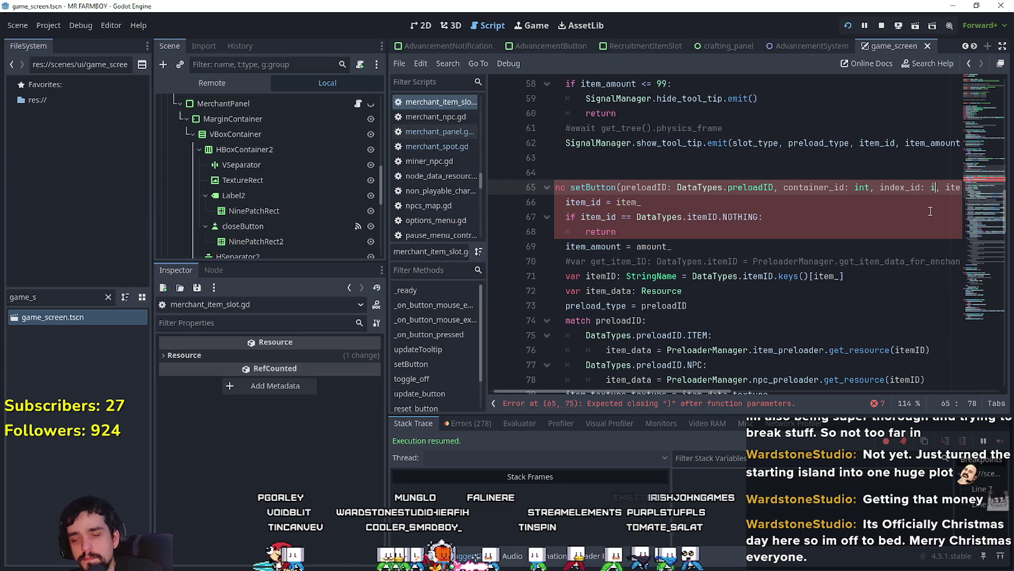
left_click(930, 209)
left_click(636, 244)
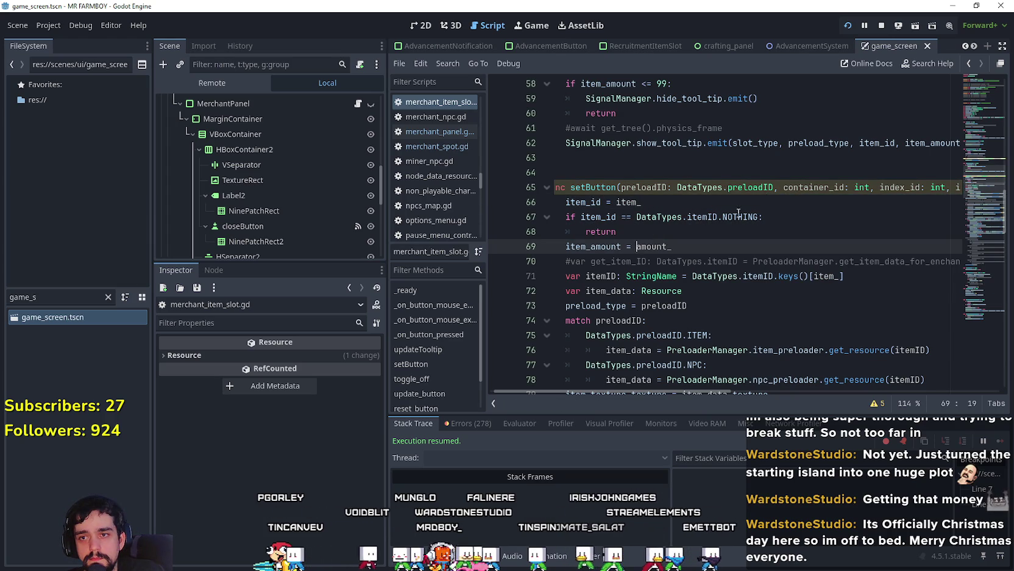
left_click(826, 187)
double_click(826, 187)
scroll(738, 296, "down", 7)
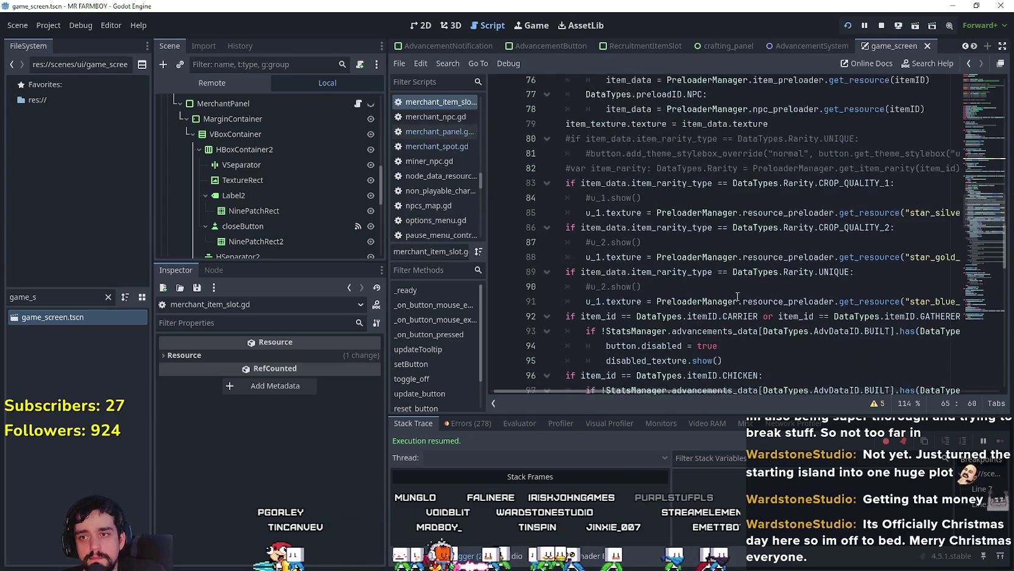
scroll(737, 296, "down", 12)
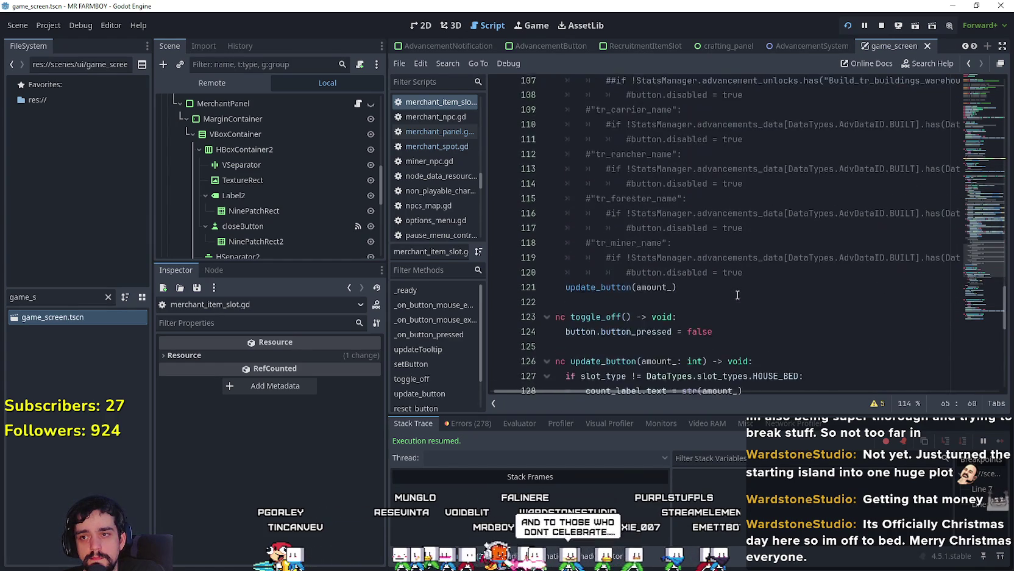
scroll(738, 296, "up", 5)
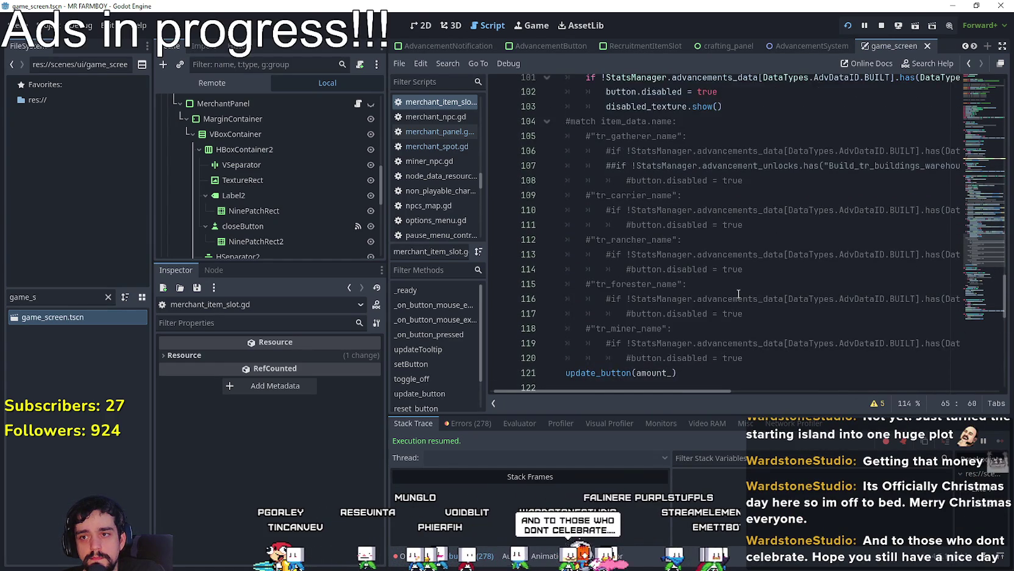
scroll(739, 293, "down", 5)
scroll(739, 274, "up", 12)
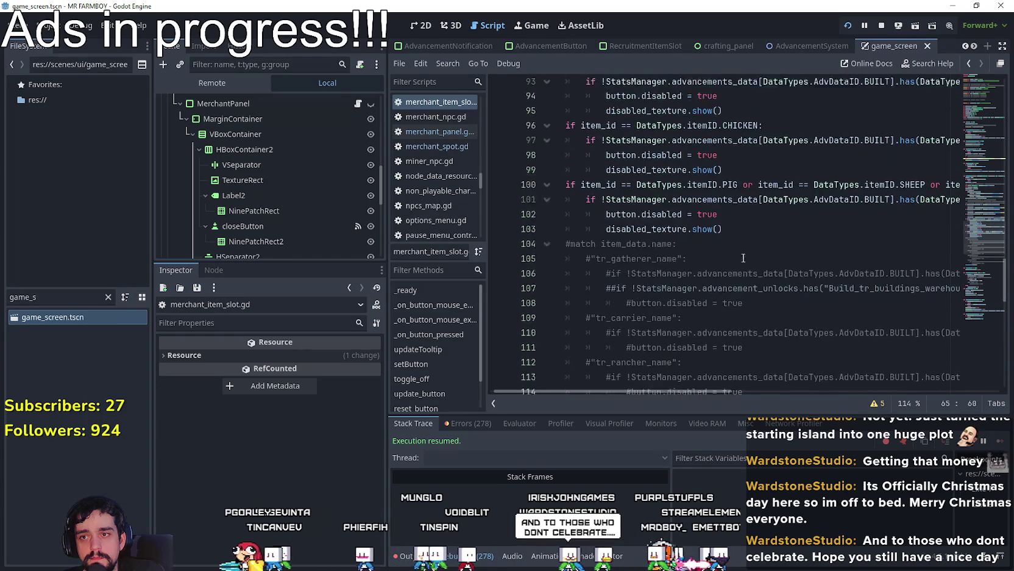
scroll(739, 259, "up", 20)
left_click(440, 131)
Step: Fill line 82's setButton call with item and slot_instance.get_index() arguments
left_click_drag(755, 391, 917, 404)
left_click(689, 350)
type("item, current_merchant.inventory[item])")
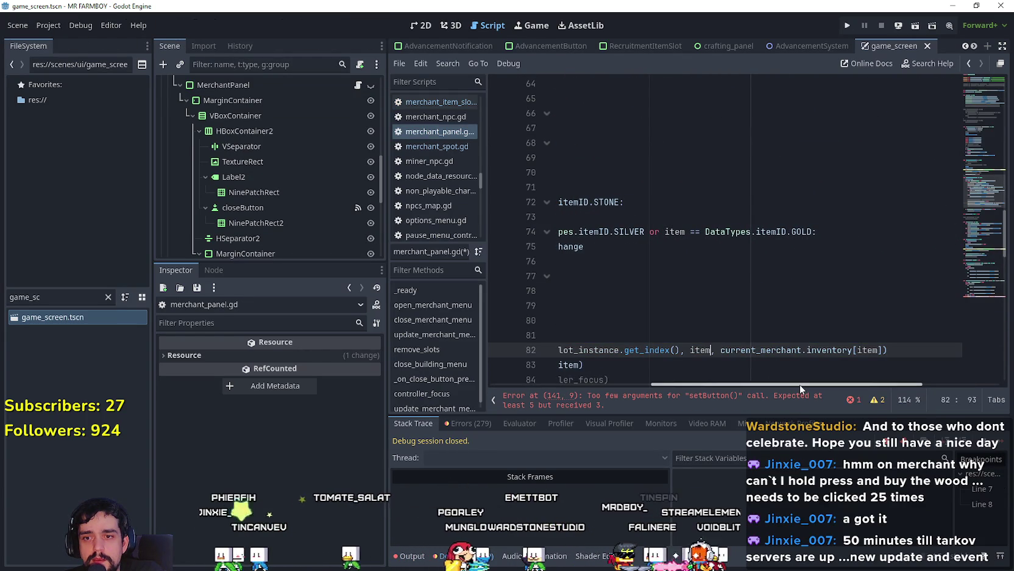
mouse_move(800, 384)
left_mouse_down()
mouse_move(717, 380)
mouse_move(819, 375)
mouse_move(734, 378)
mouse_move(779, 375)
mouse_move(750, 373)
left_mouse_up()
double_click(754, 350)
type("get_inde")
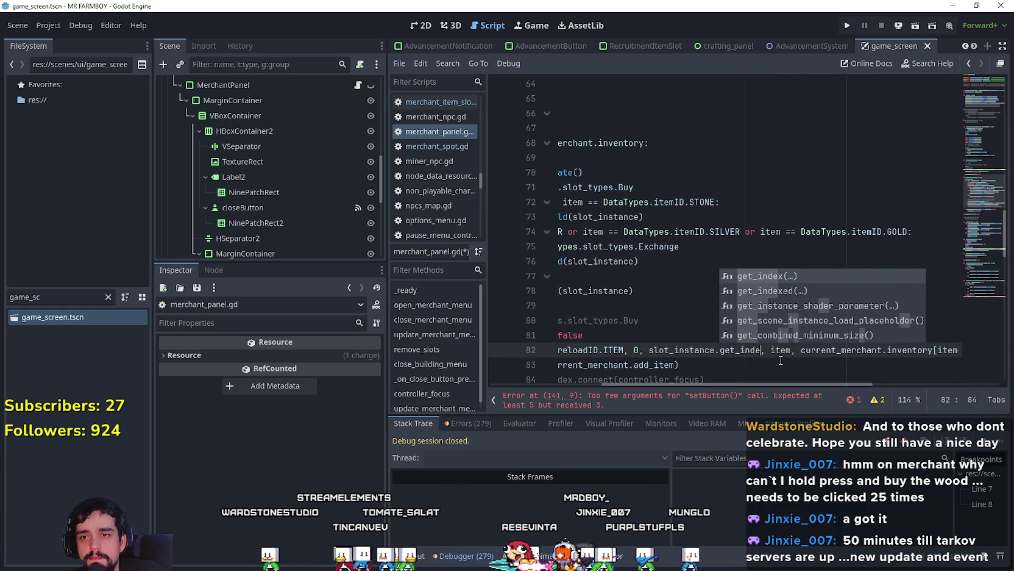
key("Return")
left_click(669, 349)
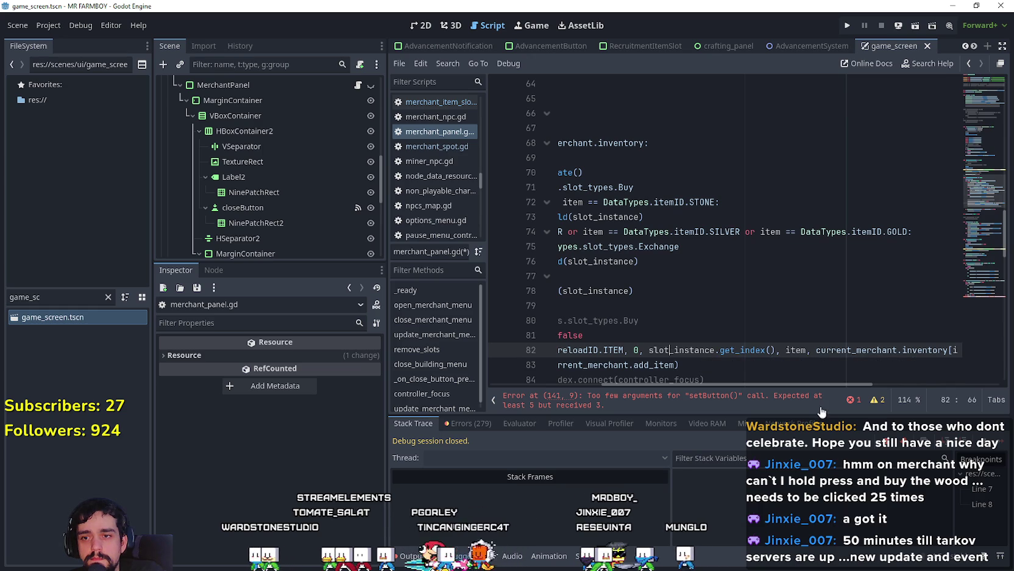
left_click_drag(812, 386, 701, 383)
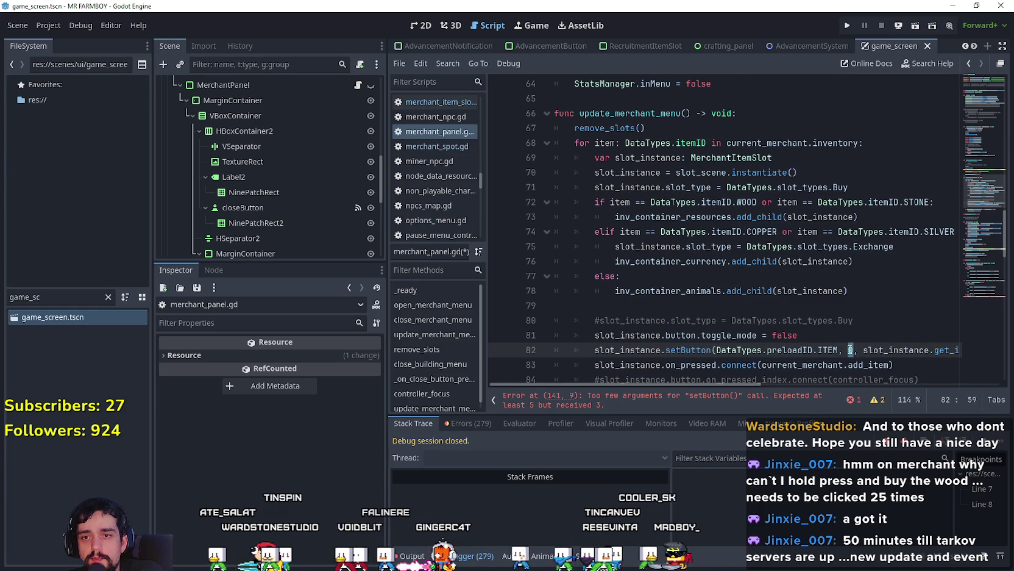
Step: Add and then remove a blank line after remove_slots()
left_click(670, 128)
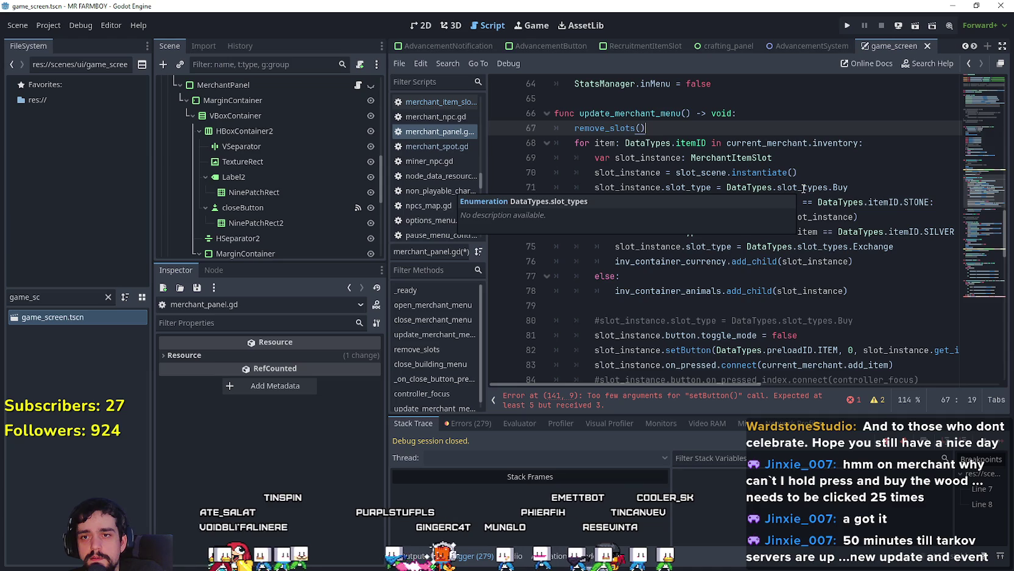
key("Return")
key("BackSpace")
key("BackSpace")
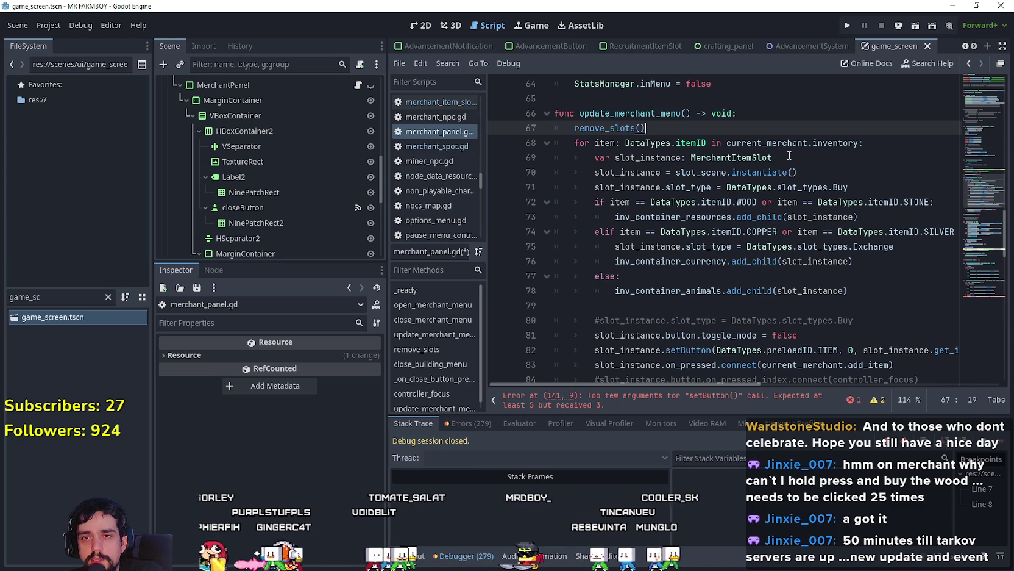
Step: Declare container_id_ = 0 and pass it in place of setButton's 0 argument
key("Return")
type("va")
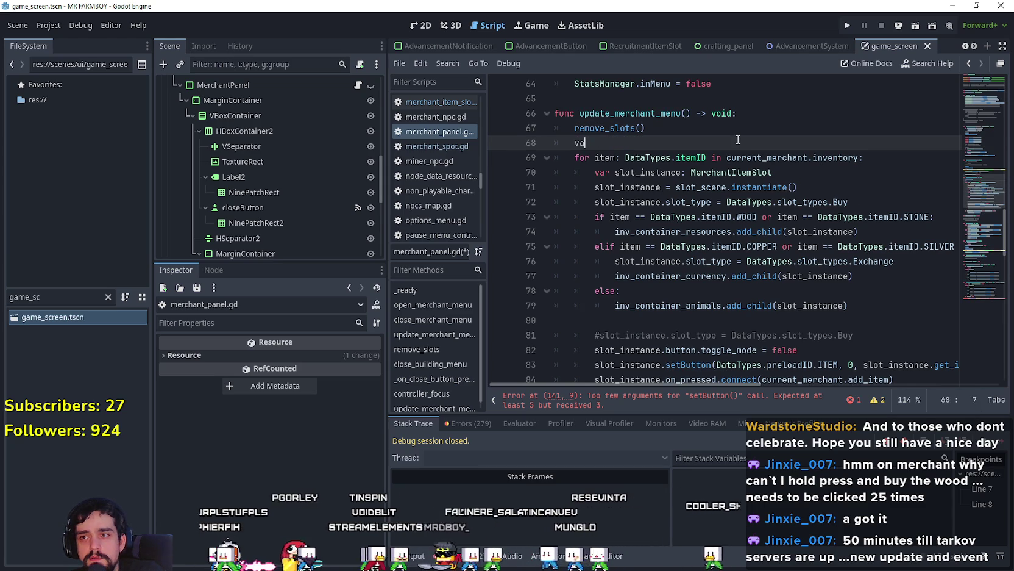
type("r container_id:")
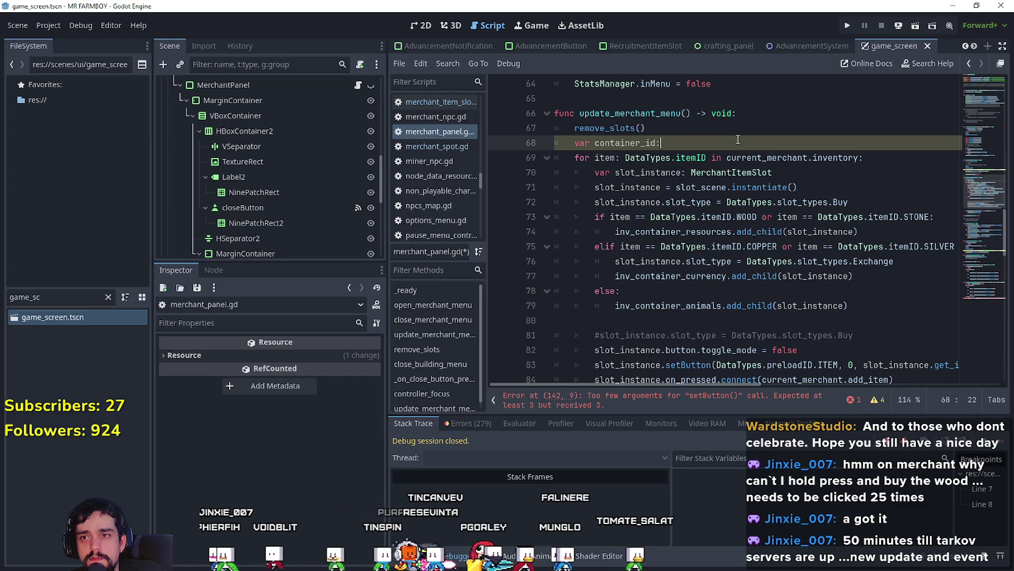
key("BackSpace")
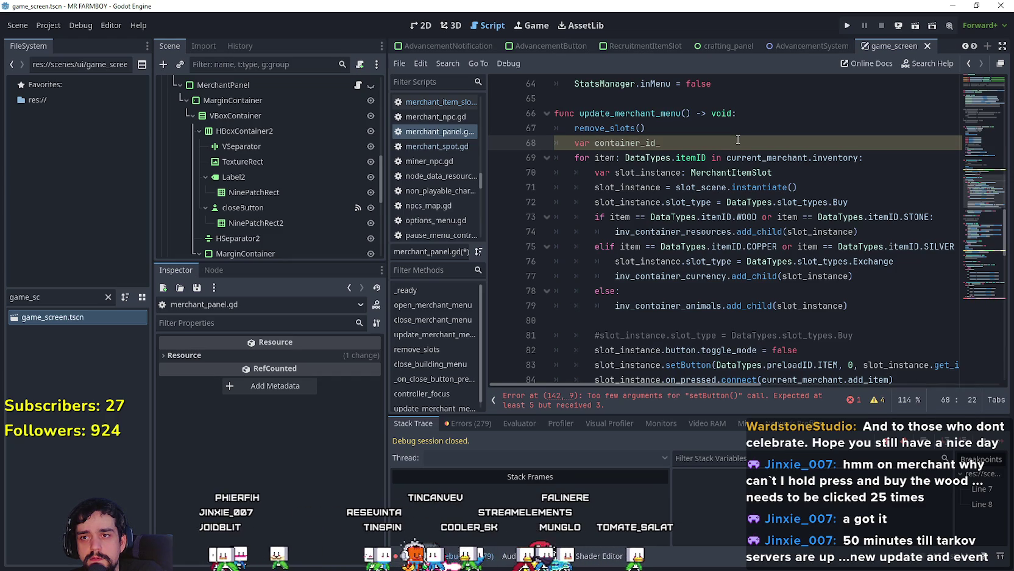
type(": int = 0")
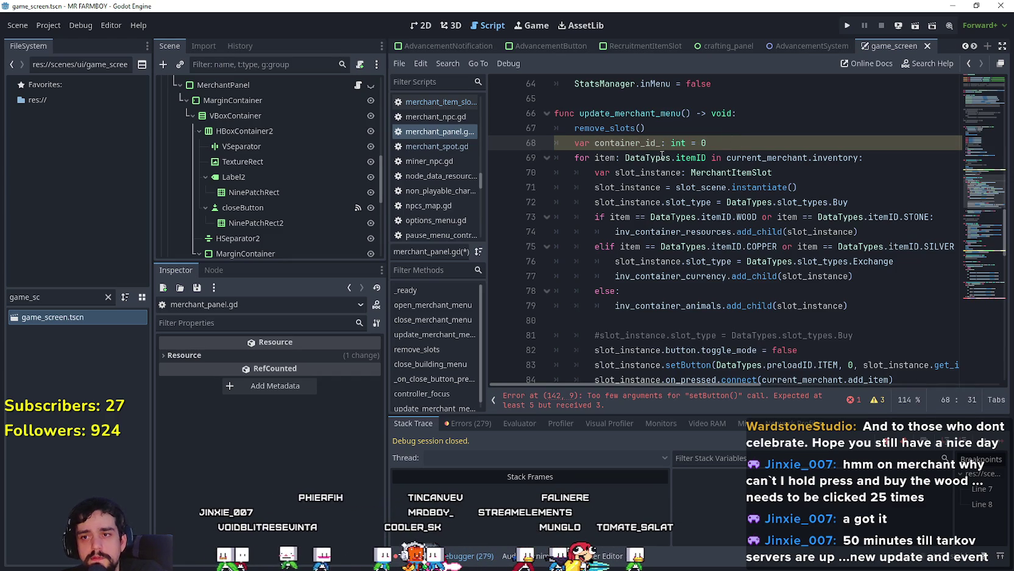
double_click(627, 143)
key("ctrl+c")
scroll(872, 233, "down", 1)
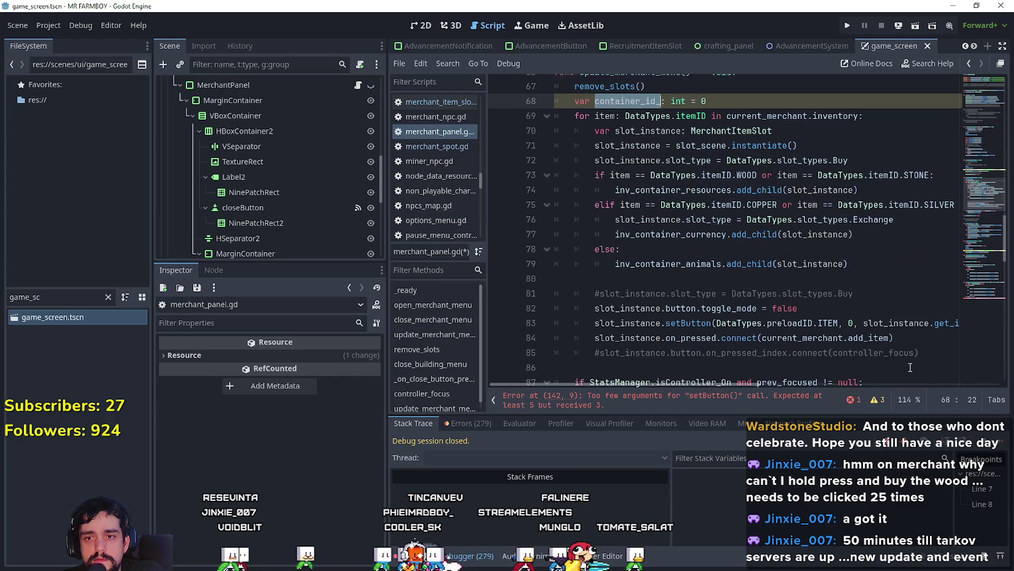
double_click(856, 321)
key("ctrl+v")
scroll(776, 226, "up", 2)
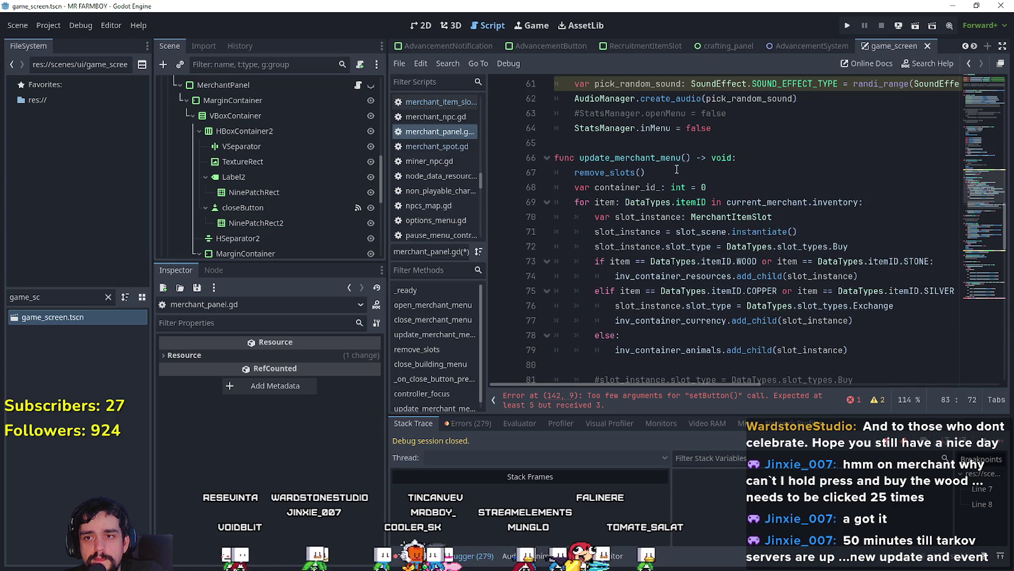
double_click(628, 187)
Step: Assign container_id_ 0 in the wood/stone resources branch
left_click(870, 249)
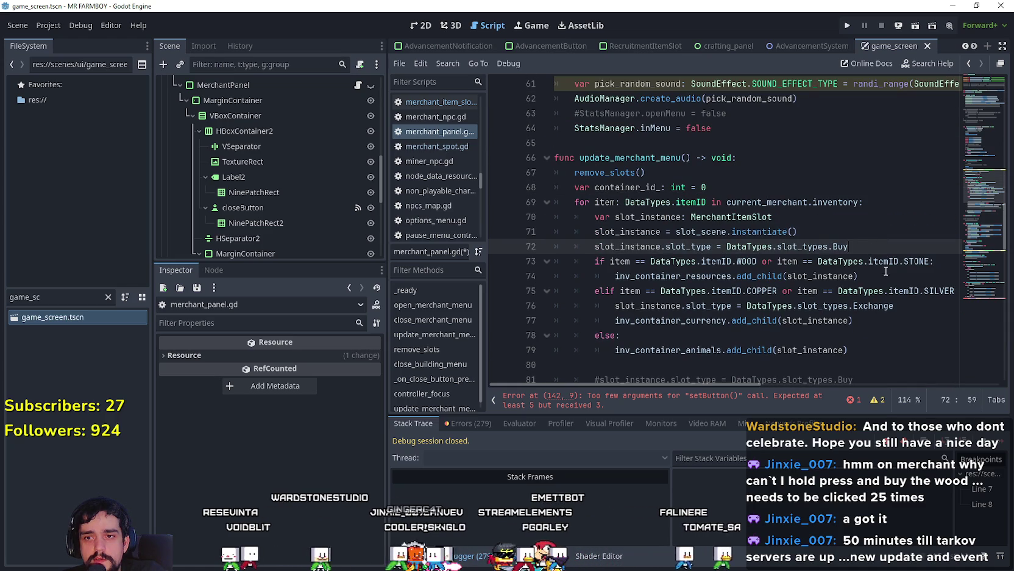
left_click(880, 276)
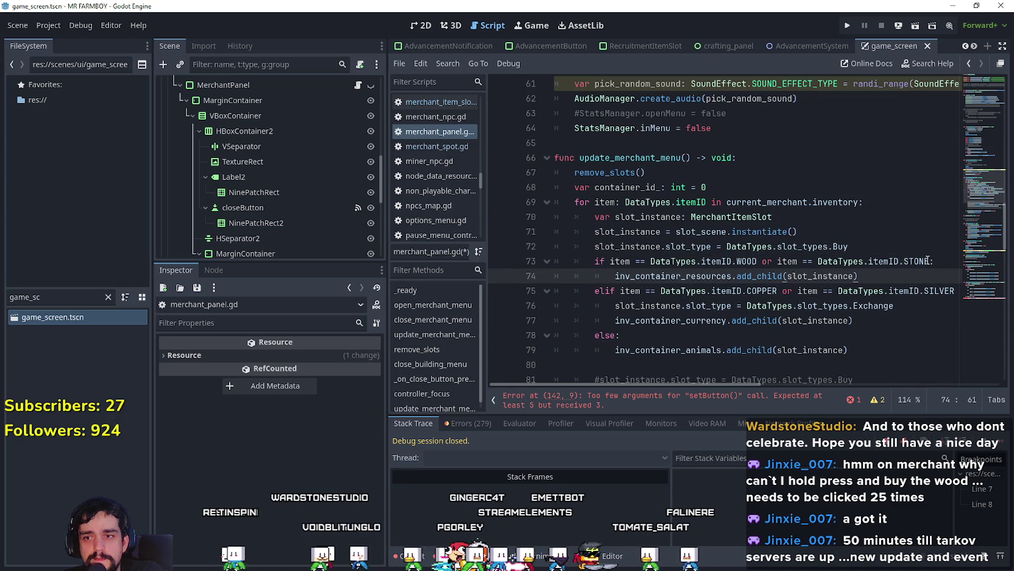
key("Return")
type("inv_container")
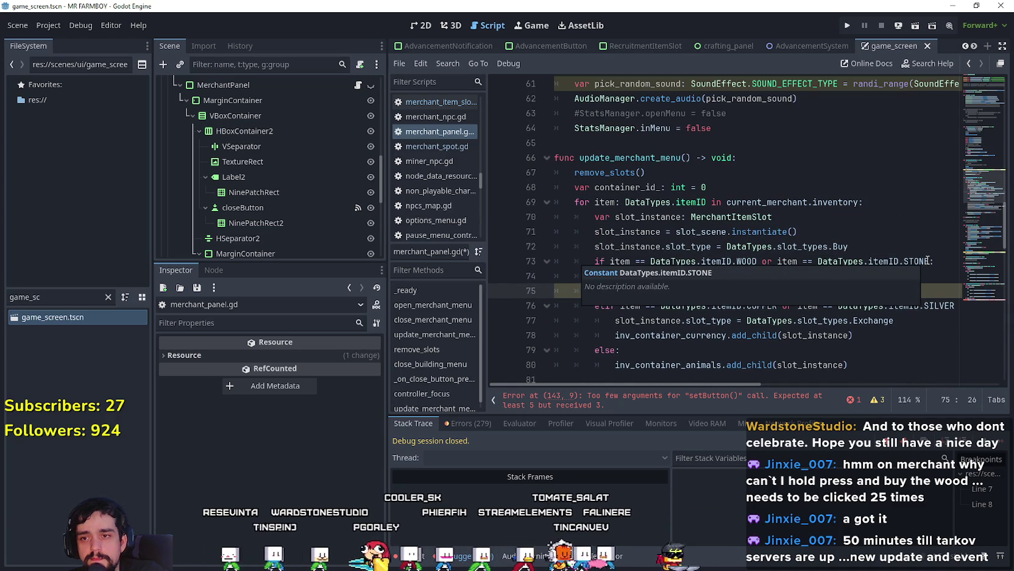
scroll(927, 260, "down", 3)
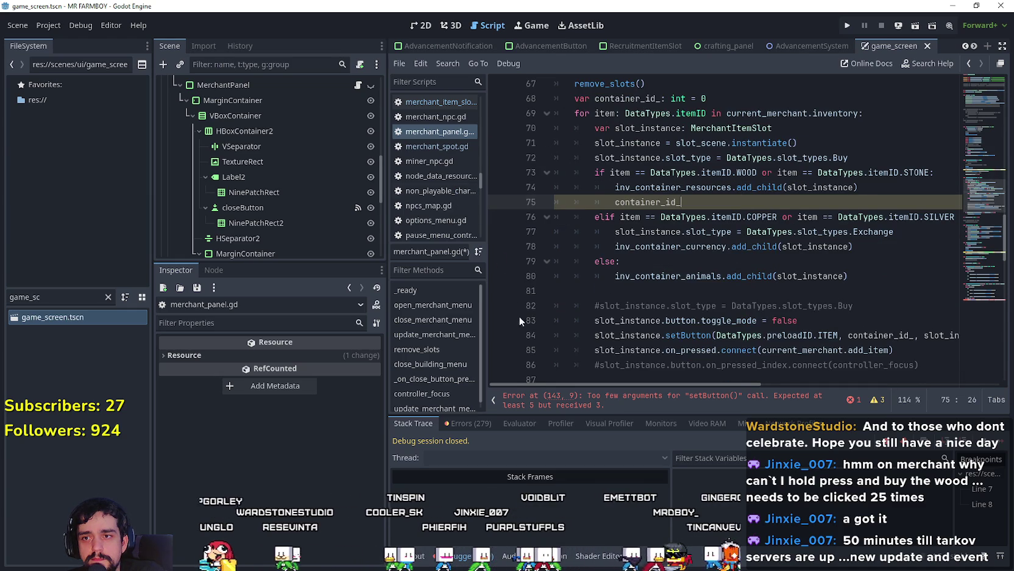
scroll(518, 305, "down", 1)
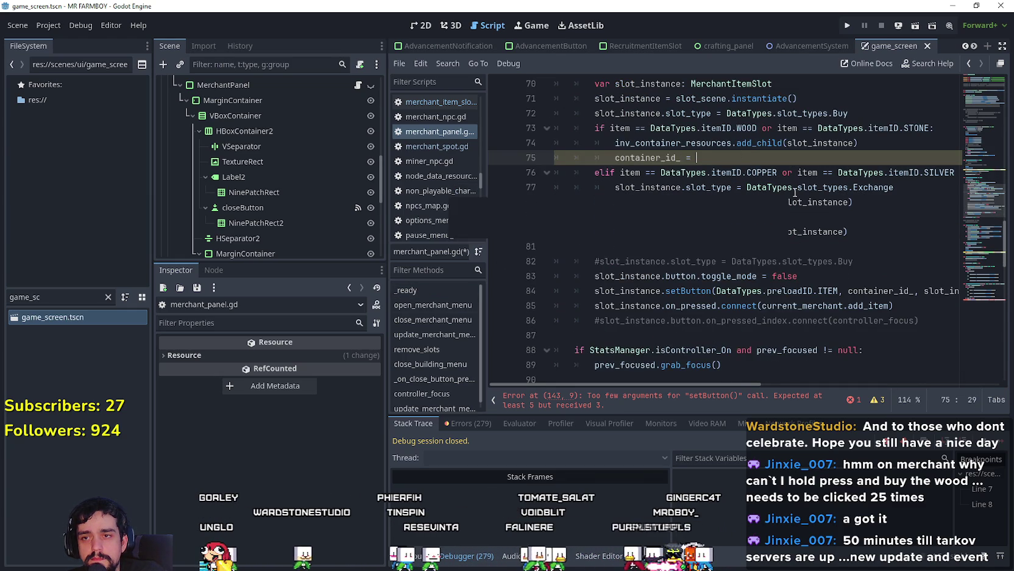
type("= 0")
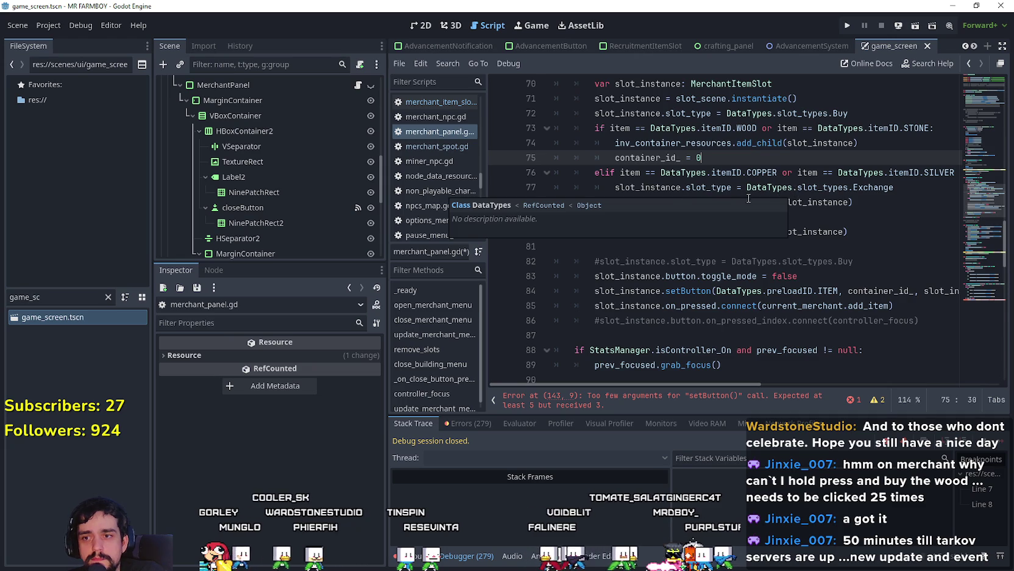
scroll(792, 207, "up", 1)
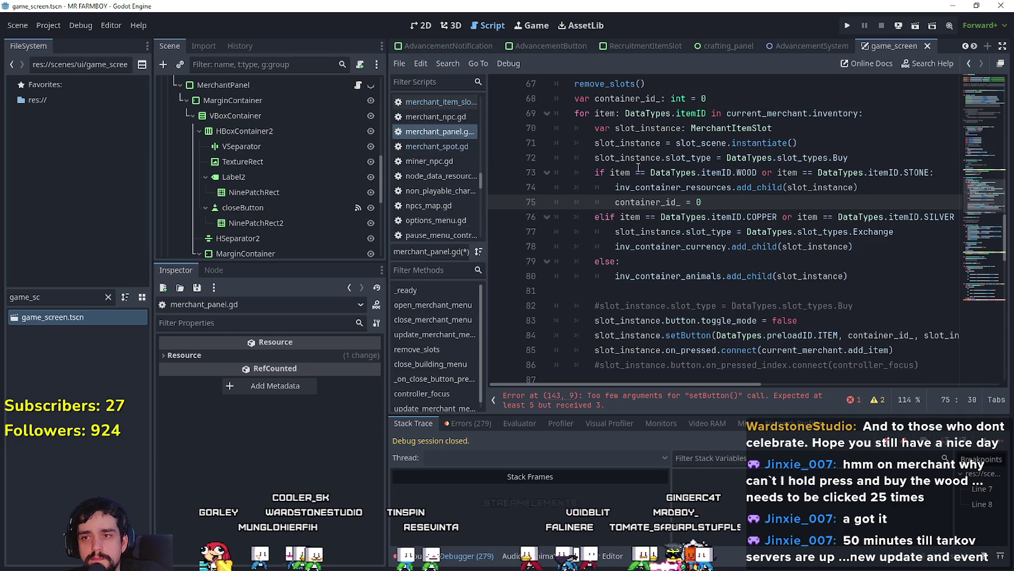
Step: Add container_id_ = 2 in the currency branch after its add_child line
left_click(894, 245)
left_click(913, 230)
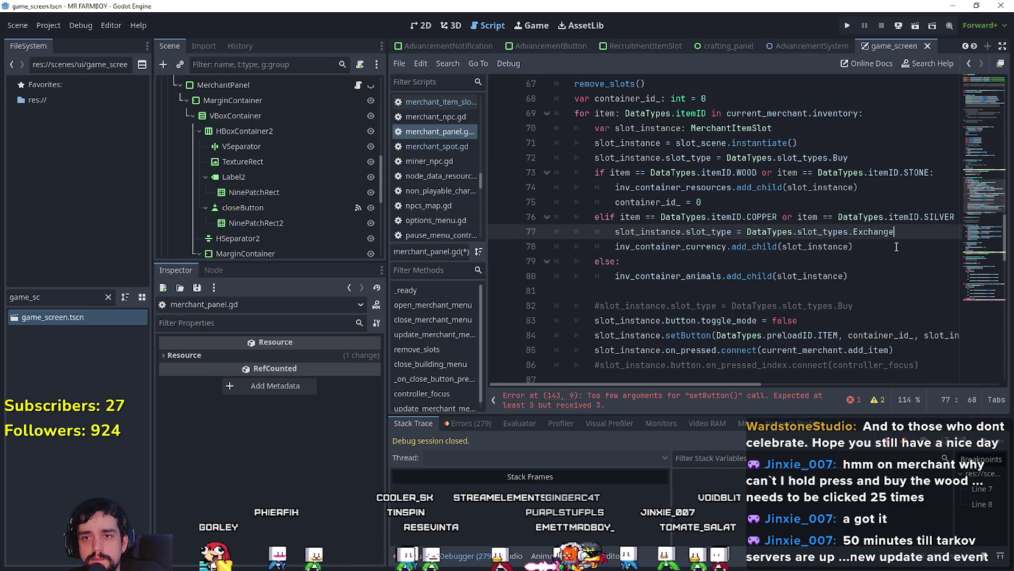
left_click(918, 244)
key("Return")
type("container_id_ = 2")
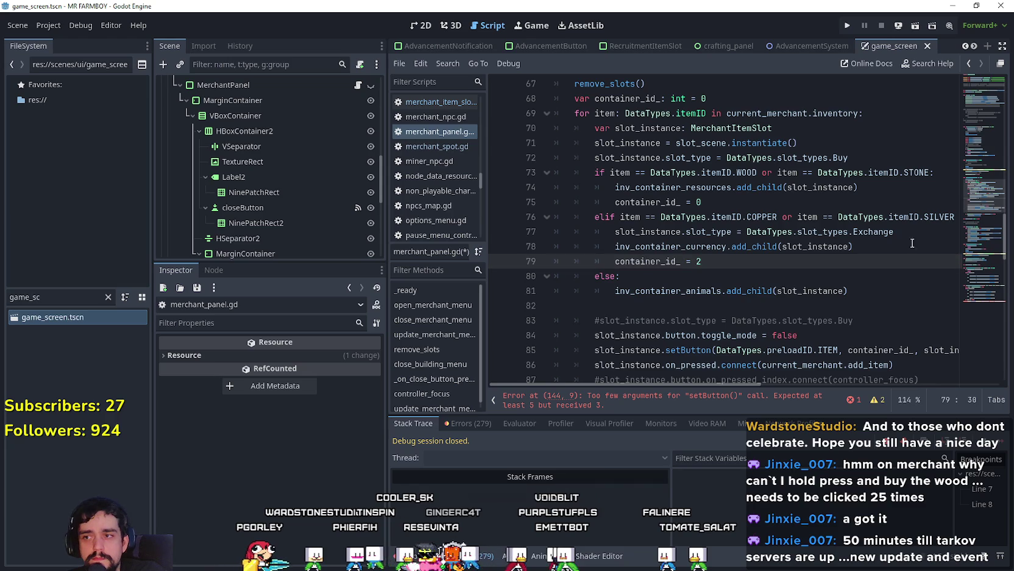
Step: Add container_id_ = 1 in the else (animals) branch
scroll(267, 215, "down", 1)
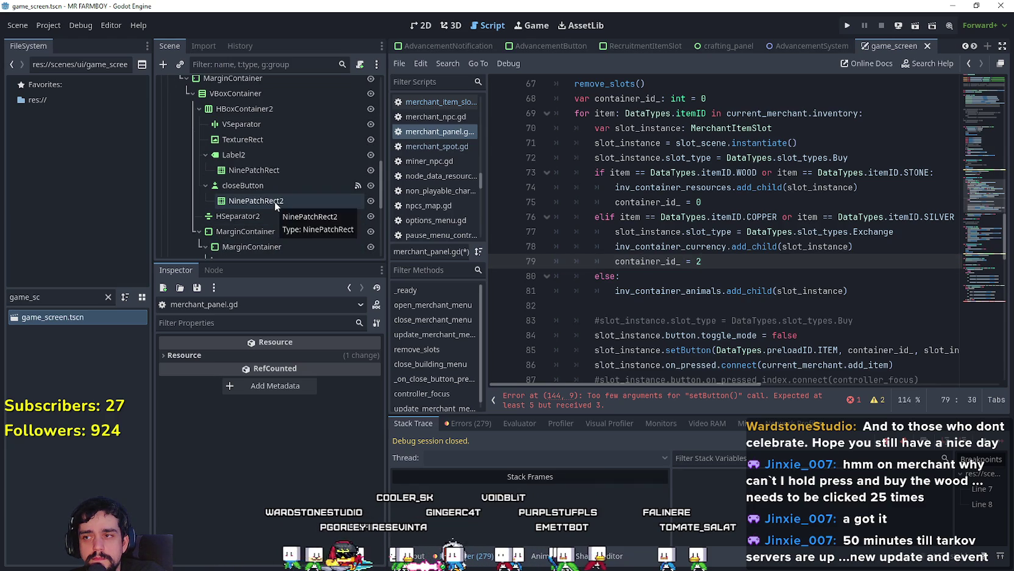
scroll(706, 233, "down", 10)
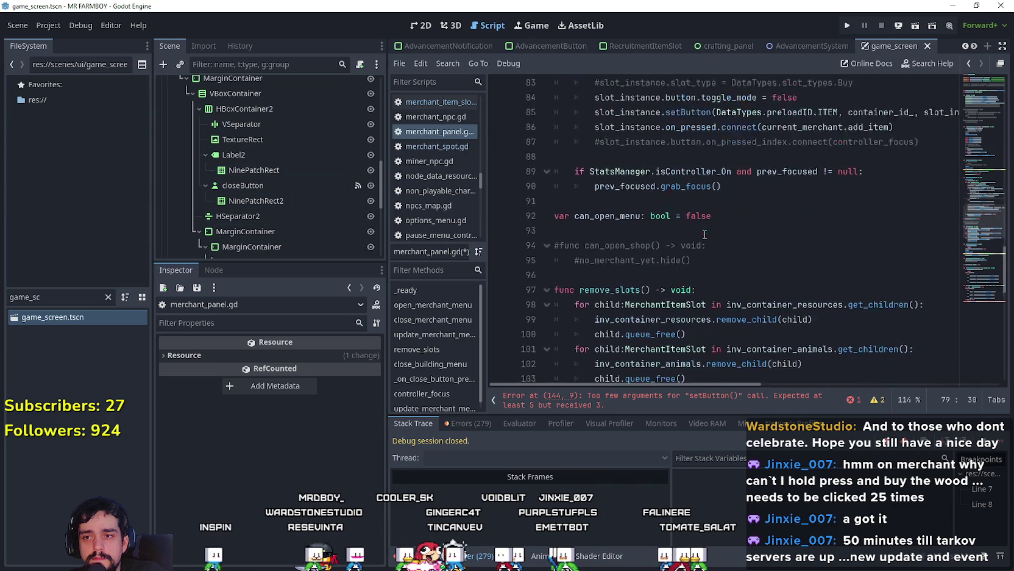
scroll(707, 232, "down", 10)
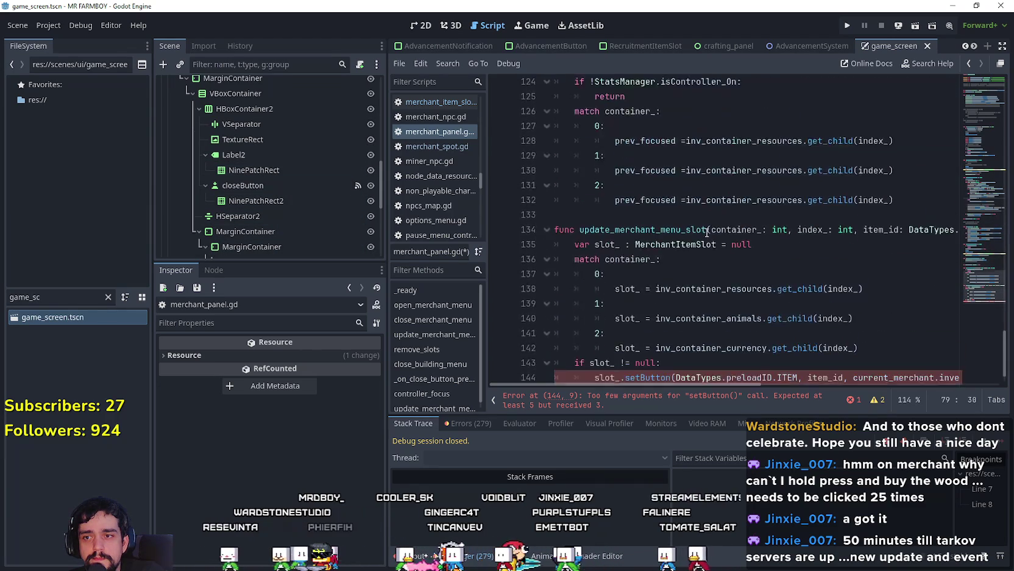
scroll(717, 222, "down", 1)
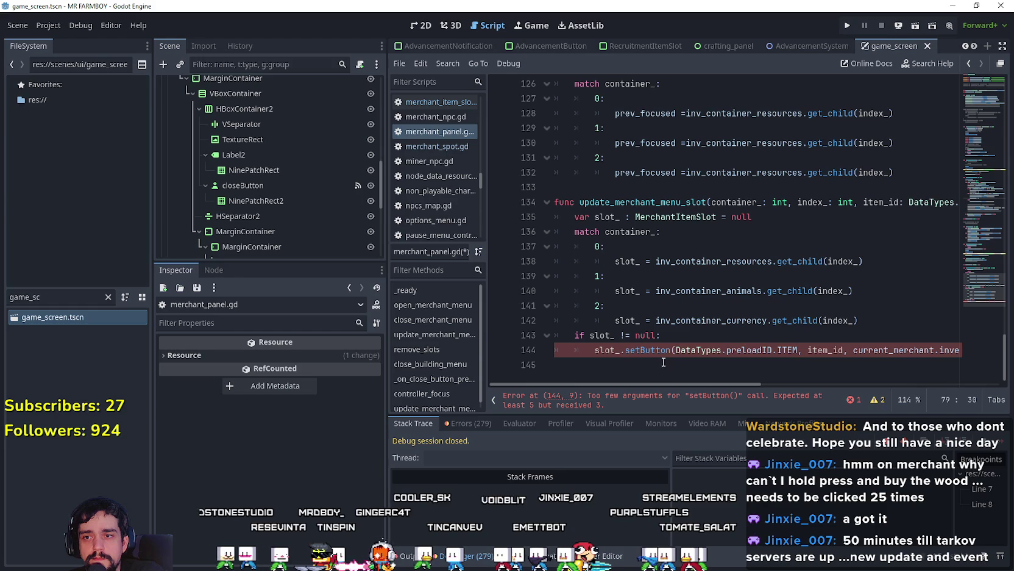
scroll(697, 318, "up", 17)
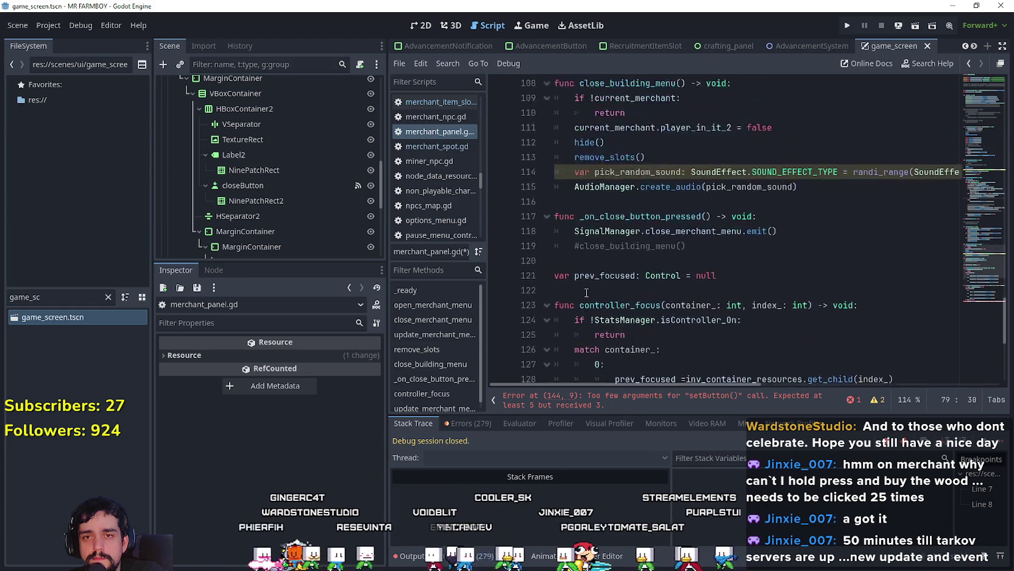
scroll(584, 291, "up", 1)
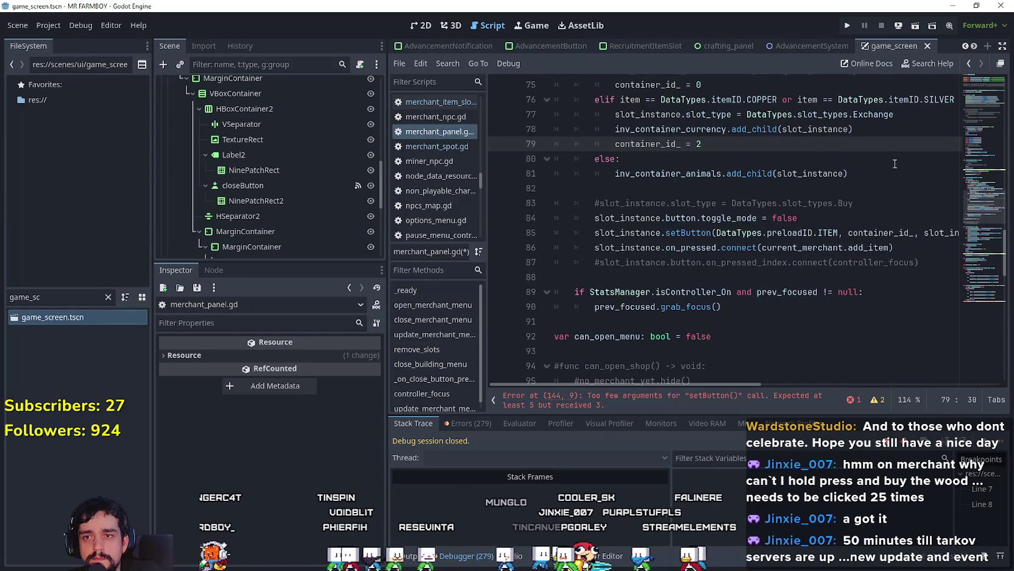
left_click(866, 174)
key("Return")
type("container_id_ = 1")
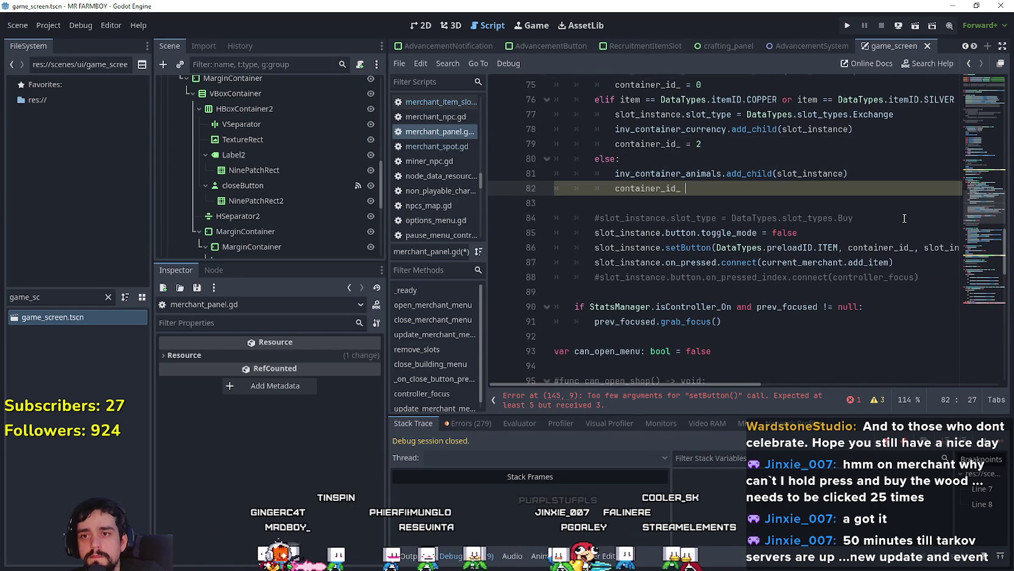
Step: Scroll through the script to update_merchant_menu_slot at the end of the file
scroll(793, 305, "down", 17)
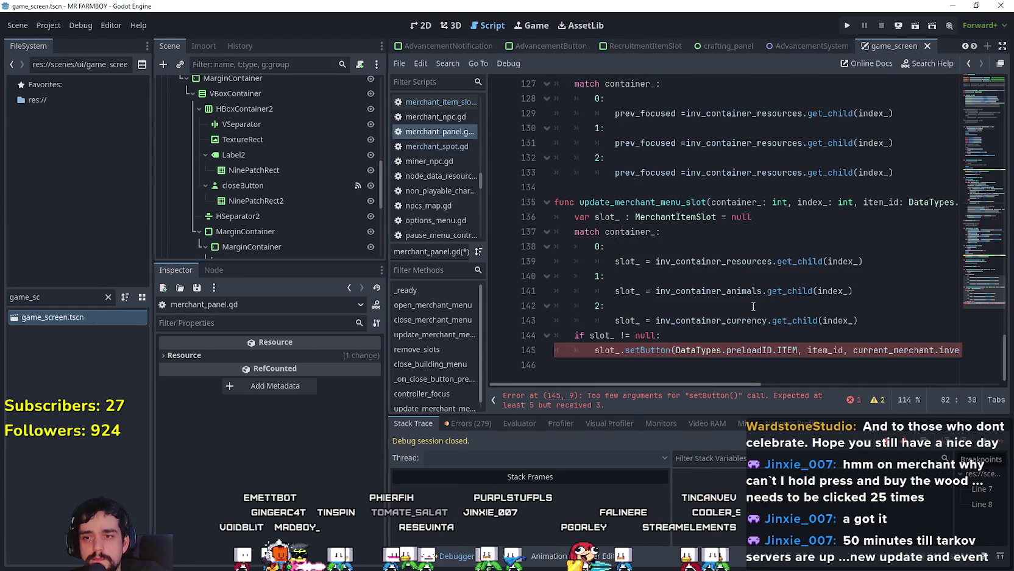
mouse_move(682, 384)
left_mouse_down()
mouse_move(785, 385)
mouse_move(632, 372)
left_mouse_up()
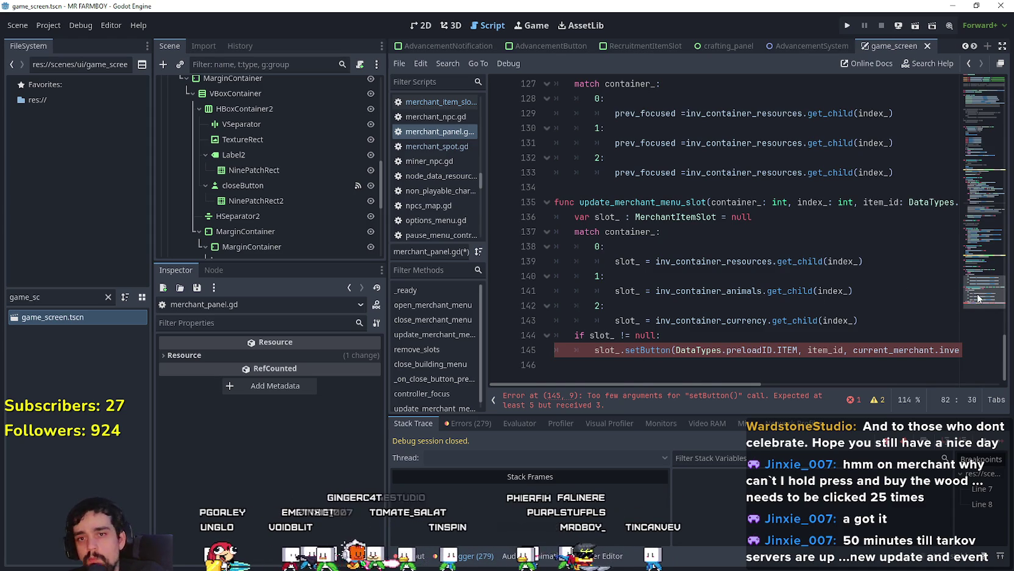
scroll(982, 209, "up", 15)
mouse_move(982, 209)
left_mouse_down()
mouse_move(980, 190)
mouse_move(975, 220)
left_mouse_up()
scroll(976, 220, "up", 2)
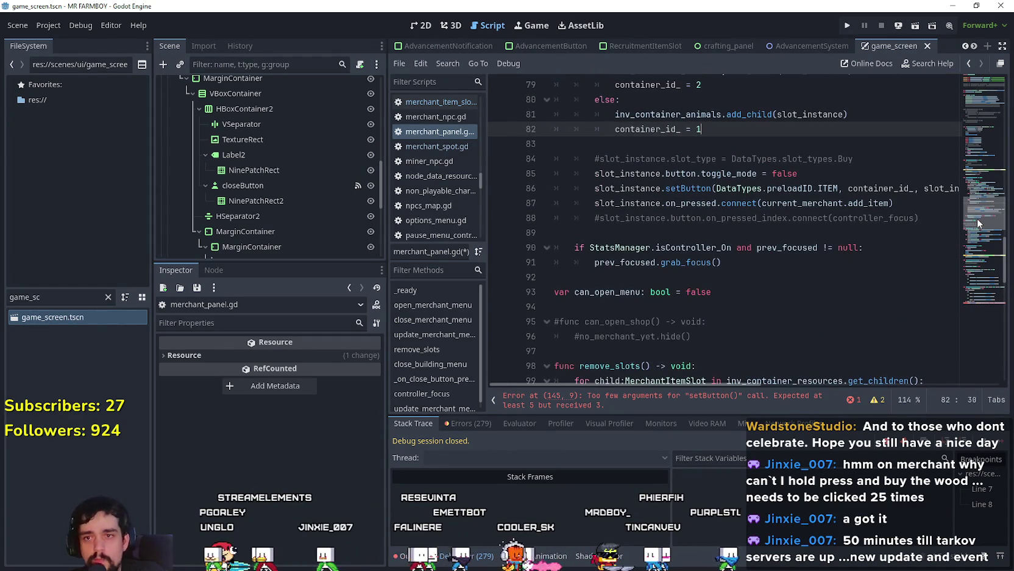
scroll(979, 219, "up", 2)
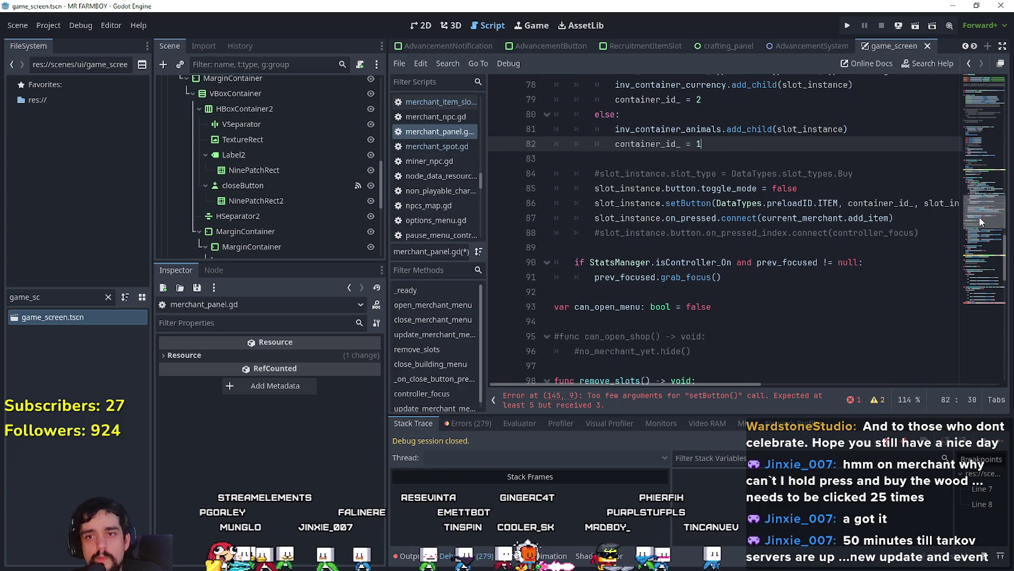
left_click_drag(979, 217, 986, 319)
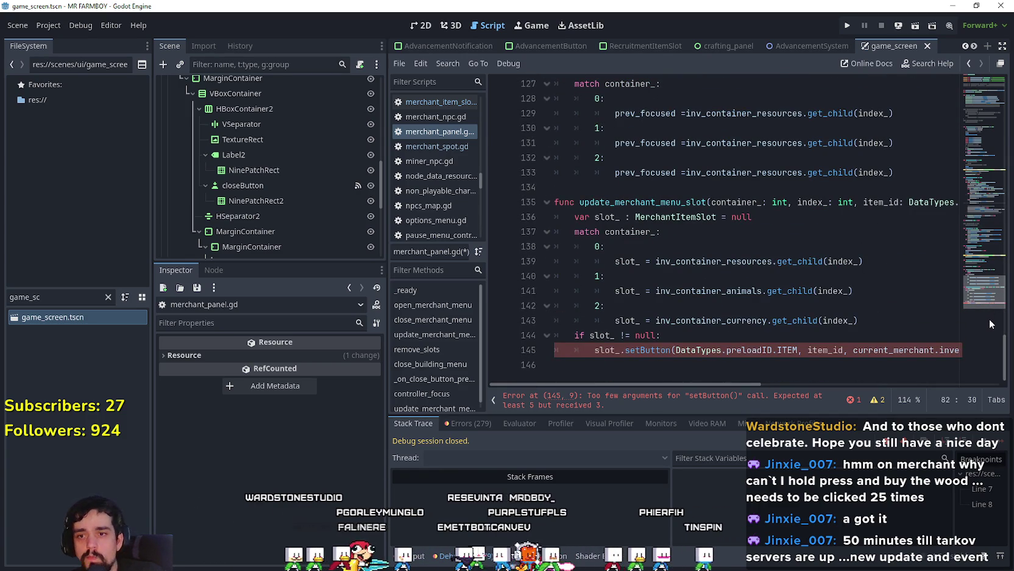
mouse_move(748, 384)
left_mouse_down()
mouse_move(805, 383)
mouse_move(742, 391)
left_mouse_up()
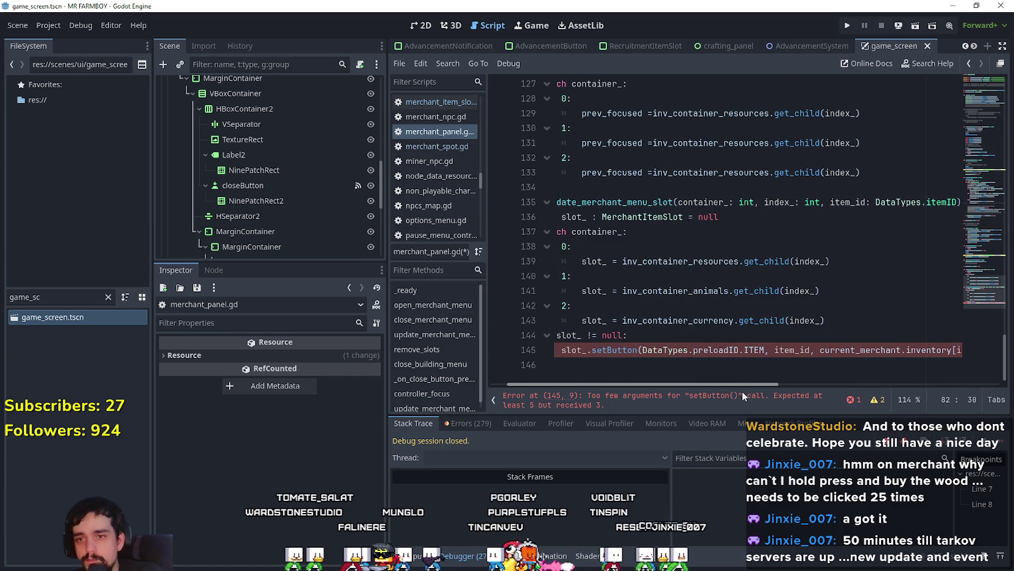
Step: Insert container_ and index_ before item_id in the setButton call
double_click(708, 204)
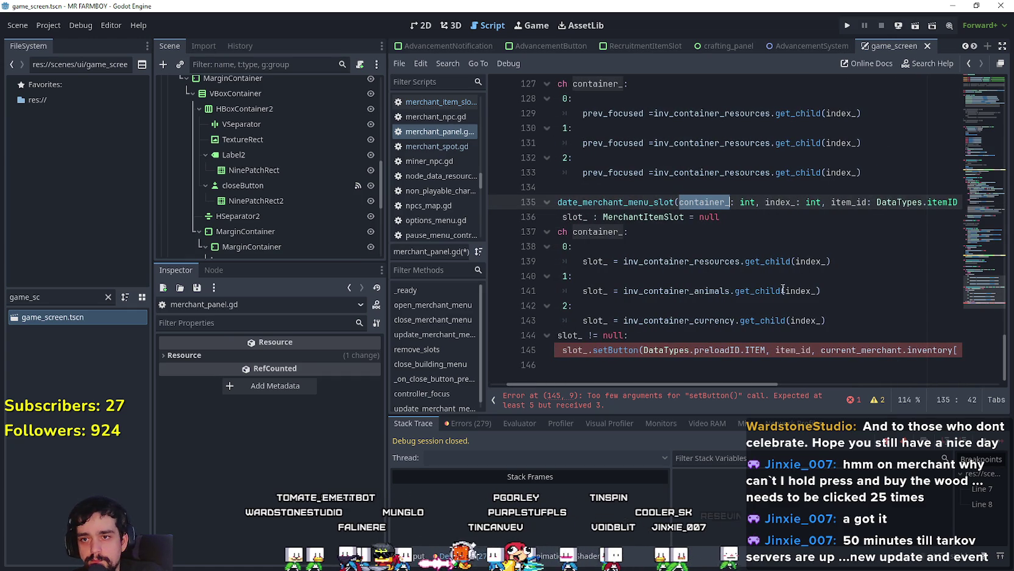
key("ctrl+c")
left_click(776, 350)
key("ctrl+v")
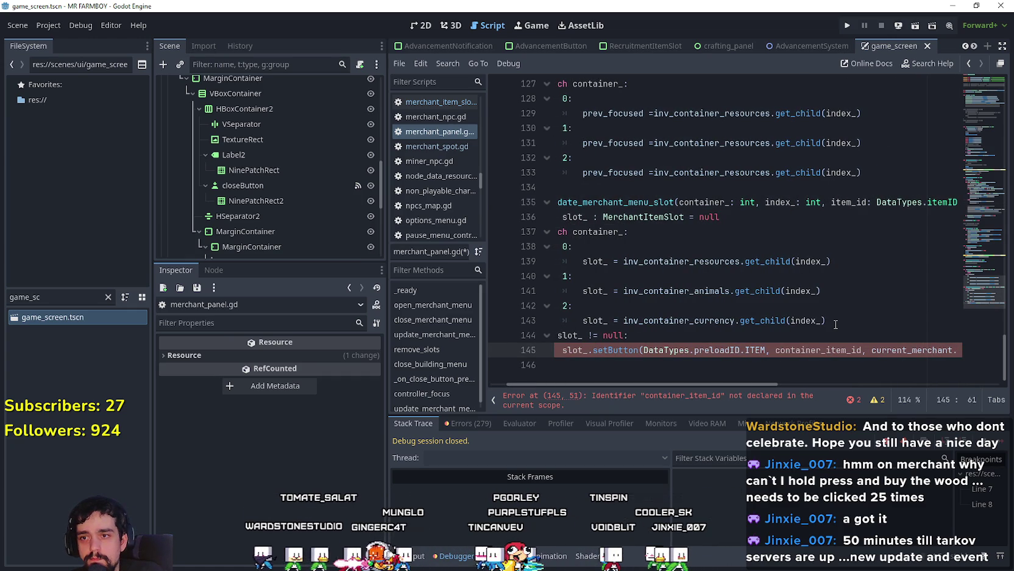
type(",")
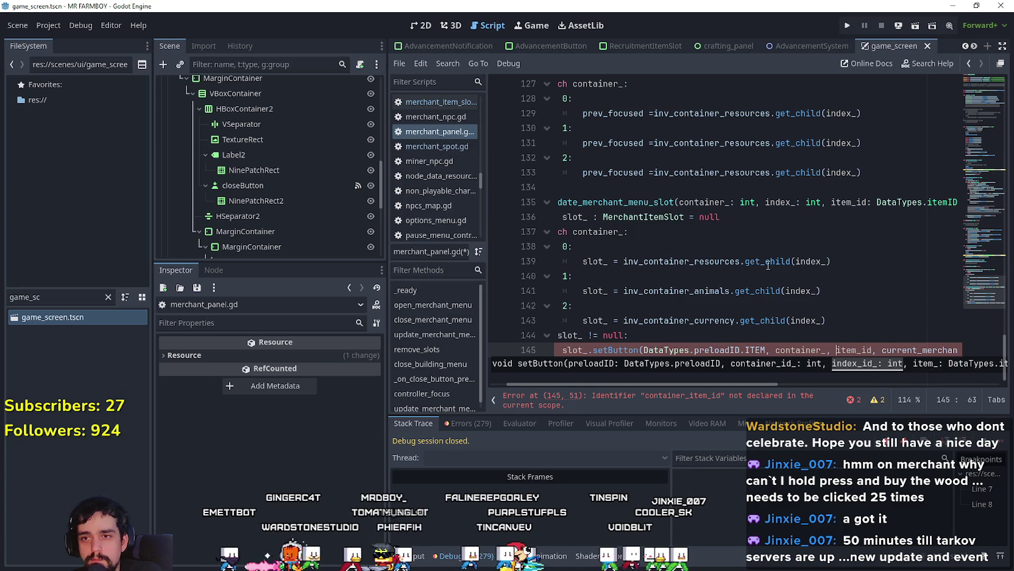
double_click(778, 207)
left_click(840, 352)
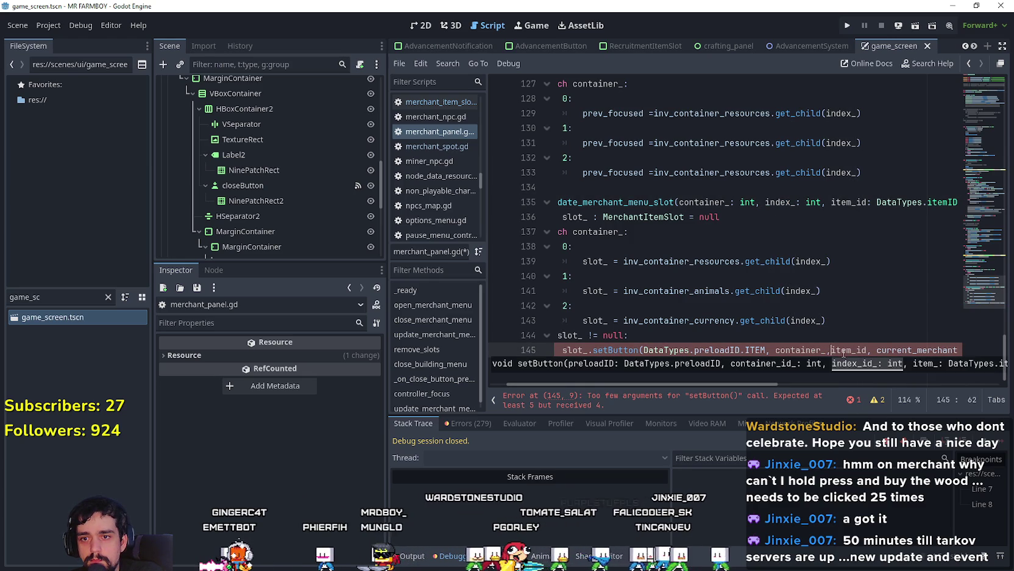
type("index_,")
Step: Select and delete the match block in update_merchant_menu_slot
mouse_move(671, 335)
left_mouse_down()
mouse_move(616, 323)
mouse_move(515, 327)
left_mouse_up()
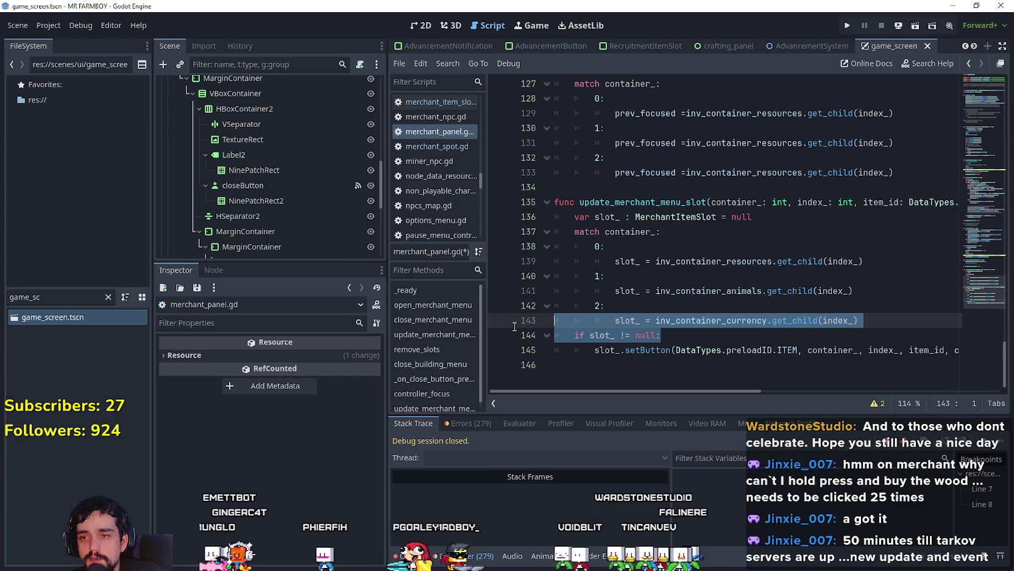
mouse_move(861, 320)
left_mouse_down()
mouse_move(555, 321)
mouse_move(558, 232)
left_mouse_up()
key("BackSpace")
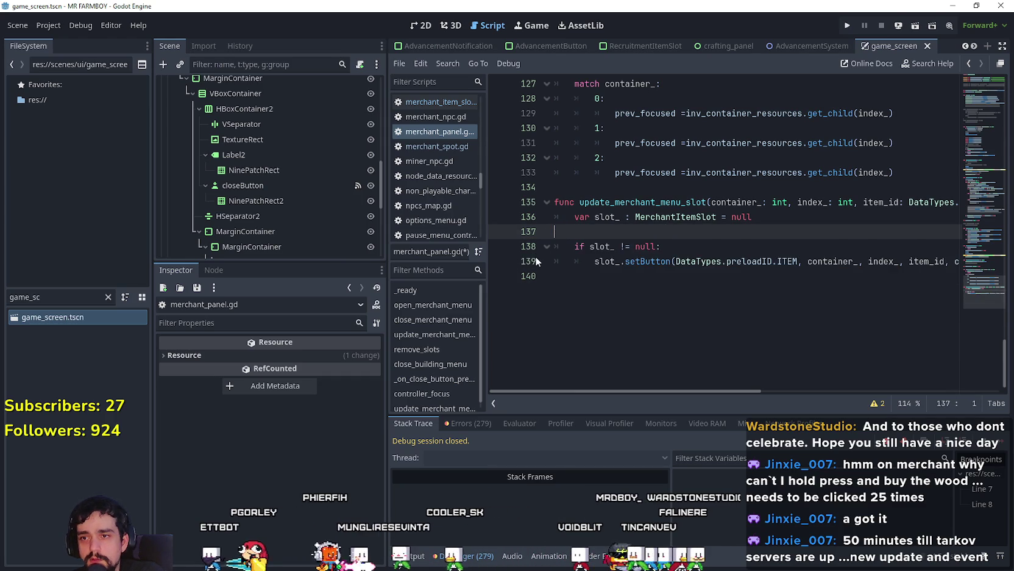
Step: Remove the leftover blank line and save merchant_panel.gd
key("BackSpace")
left_click(691, 280)
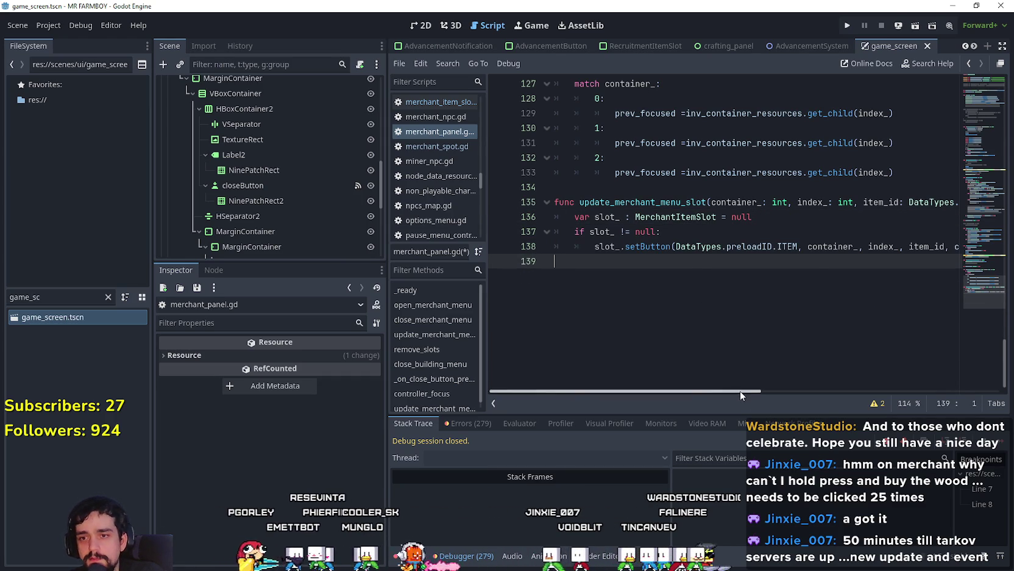
left_click_drag(745, 393, 758, 399)
left_click(671, 379)
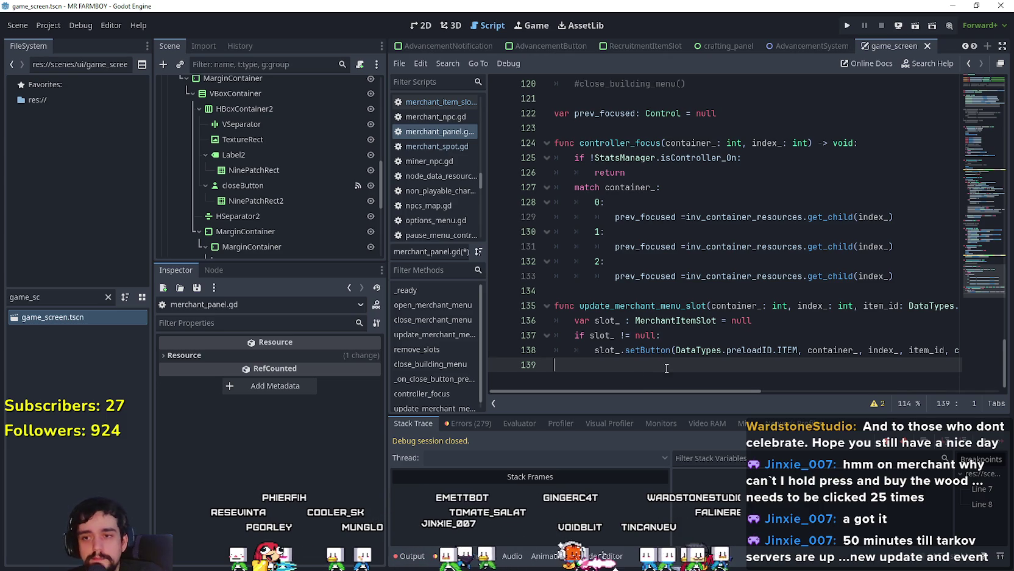
mouse_move(655, 390)
left_mouse_down()
mouse_move(853, 391)
mouse_move(655, 390)
left_mouse_up()
key("ctrl+s")
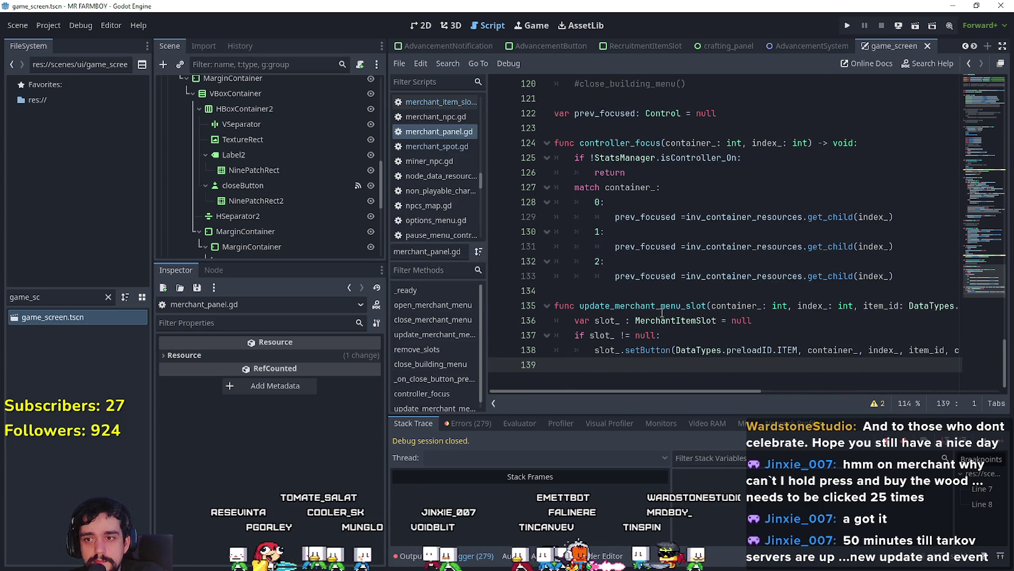
Step: Move the Steam window over the Godot editor
left_click(656, 305)
left_click(653, 292)
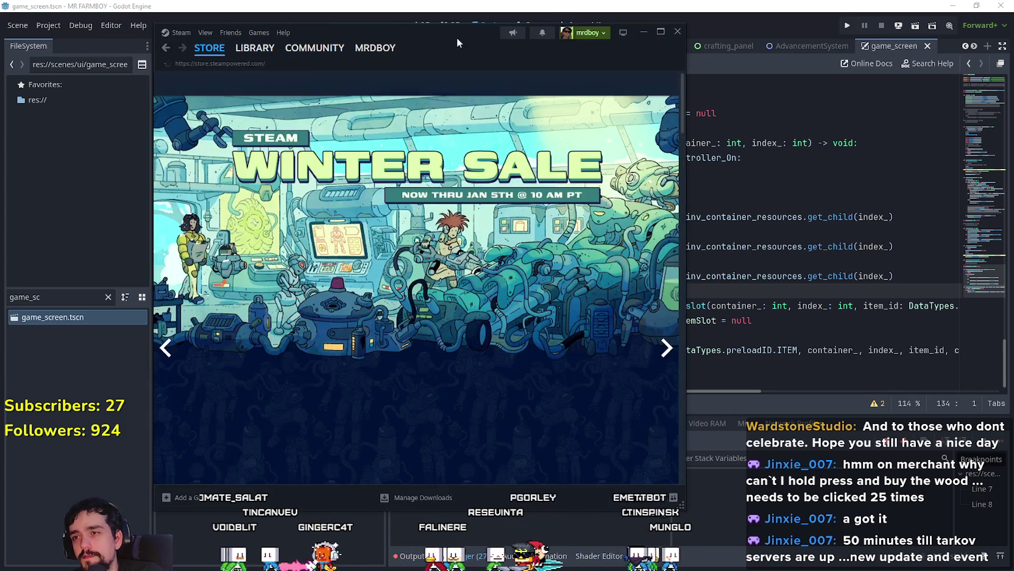
left_click_drag(456, 42, 650, 74)
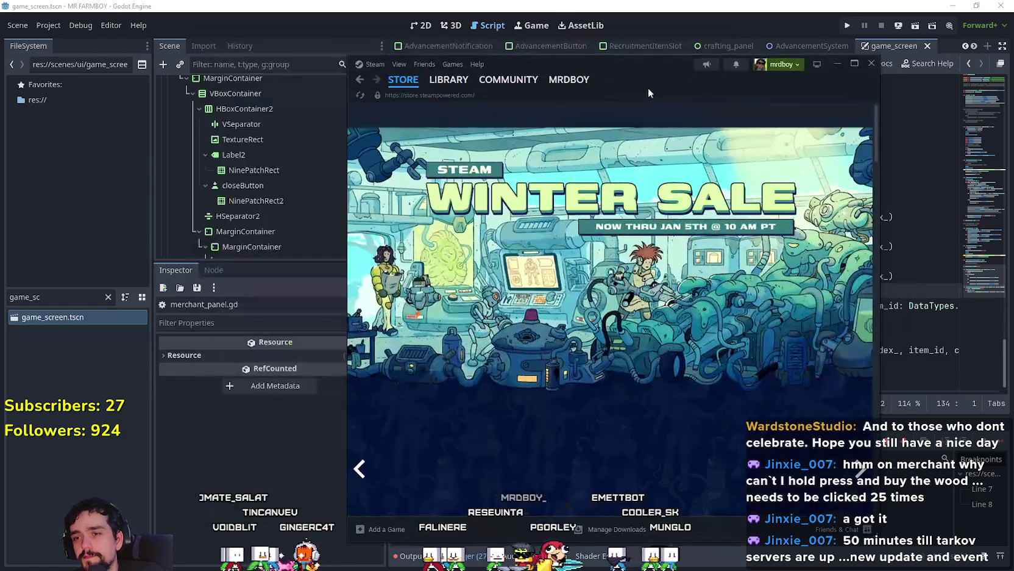
Step: Open the ARC Raiders community hub from the Steam library
left_click(740, 115)
type("Ta")
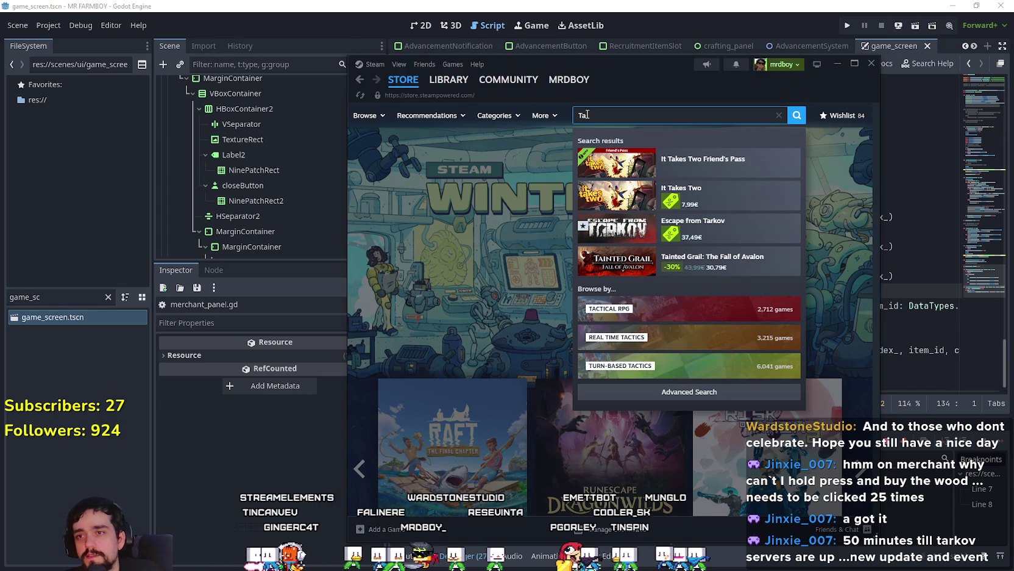
left_click(448, 79)
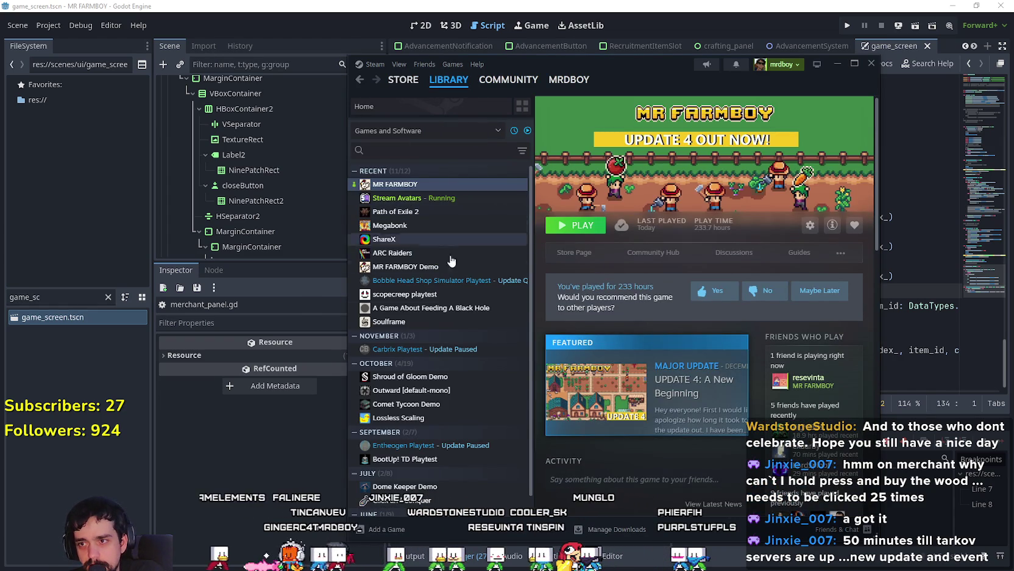
left_click(406, 254)
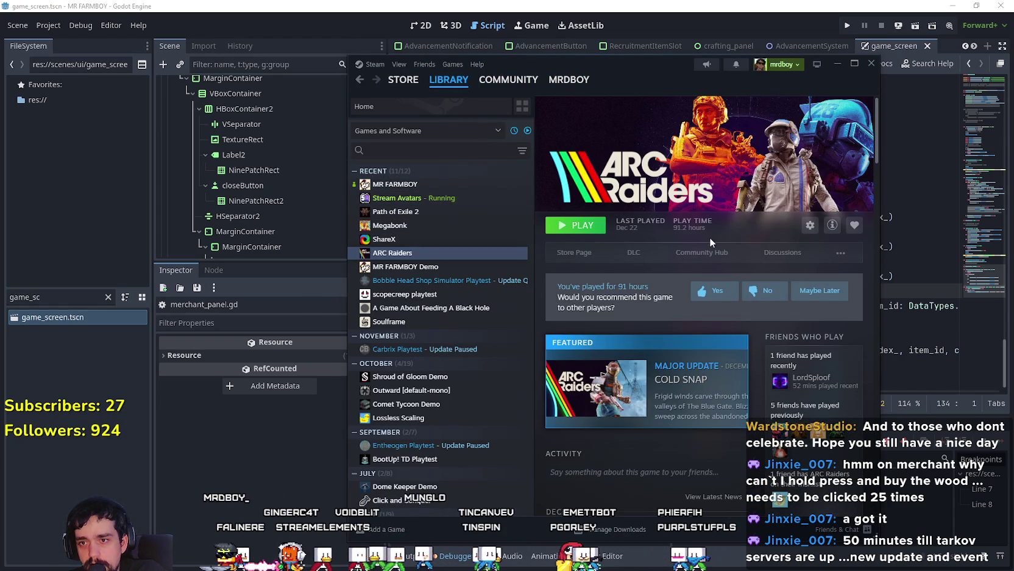
left_click(693, 253)
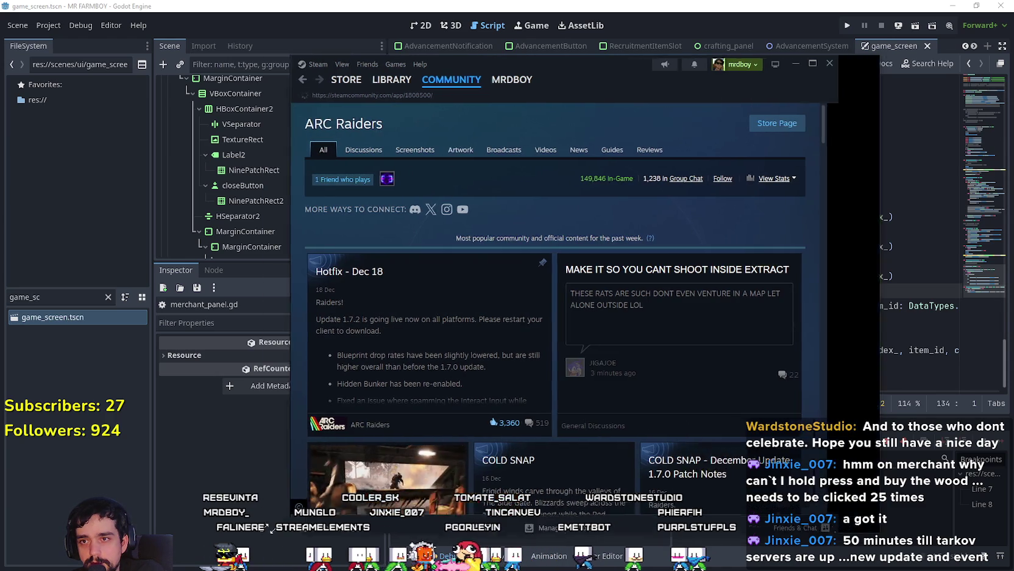
Step: Widen the Steam window, browse the hub, and return to the store front page
left_click_drag(348, 305, 175, 305)
scroll(459, 347, "down", 2)
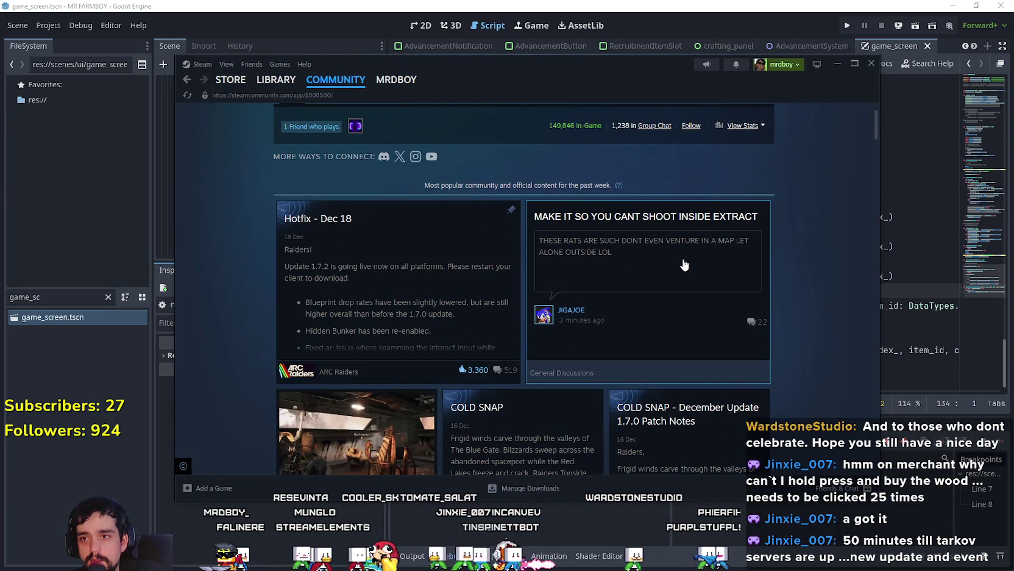
scroll(572, 279, "down", 3)
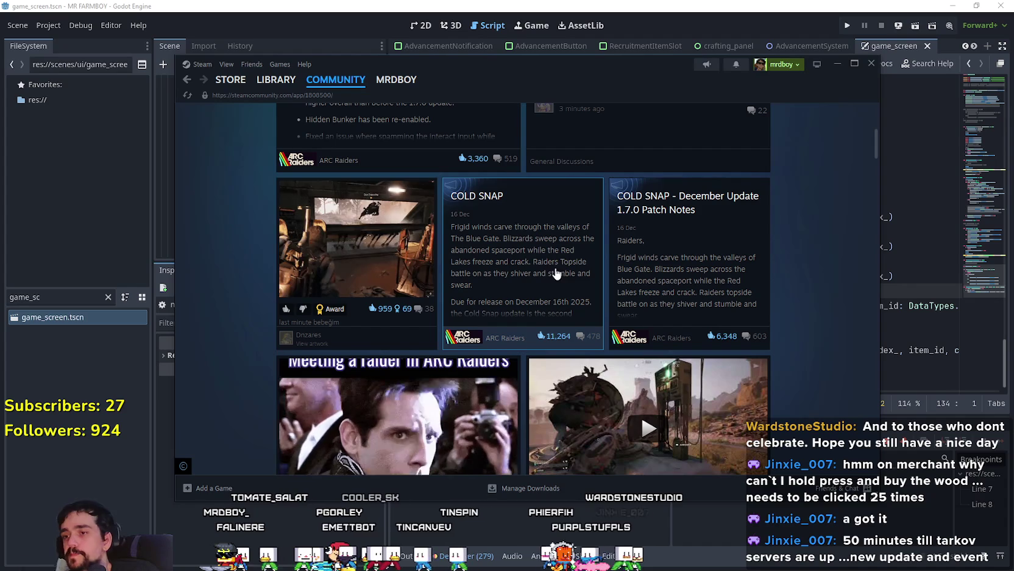
scroll(574, 271, "down", 7)
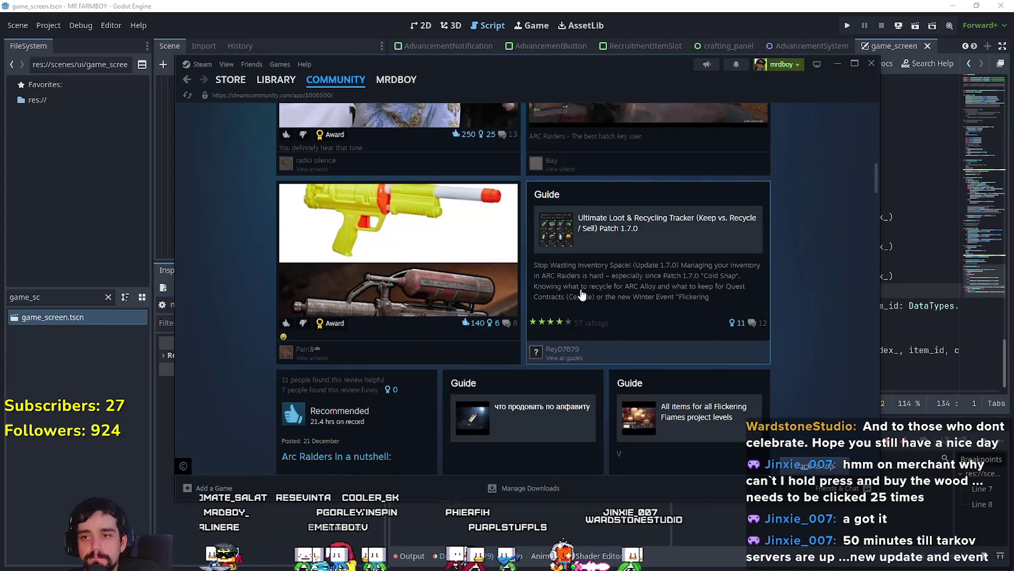
scroll(584, 289, "up", 8)
scroll(617, 329, "up", 4)
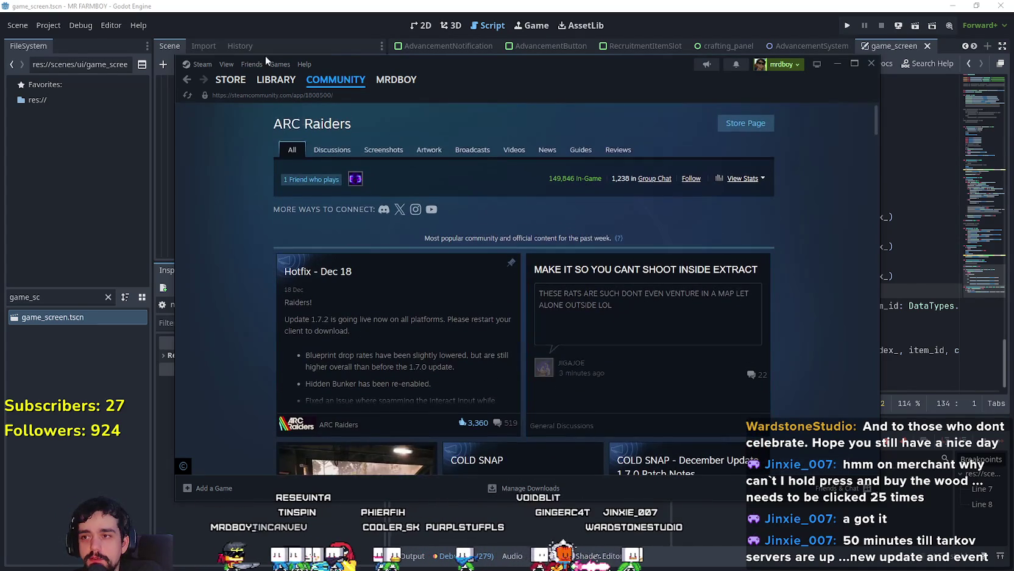
left_click(230, 80)
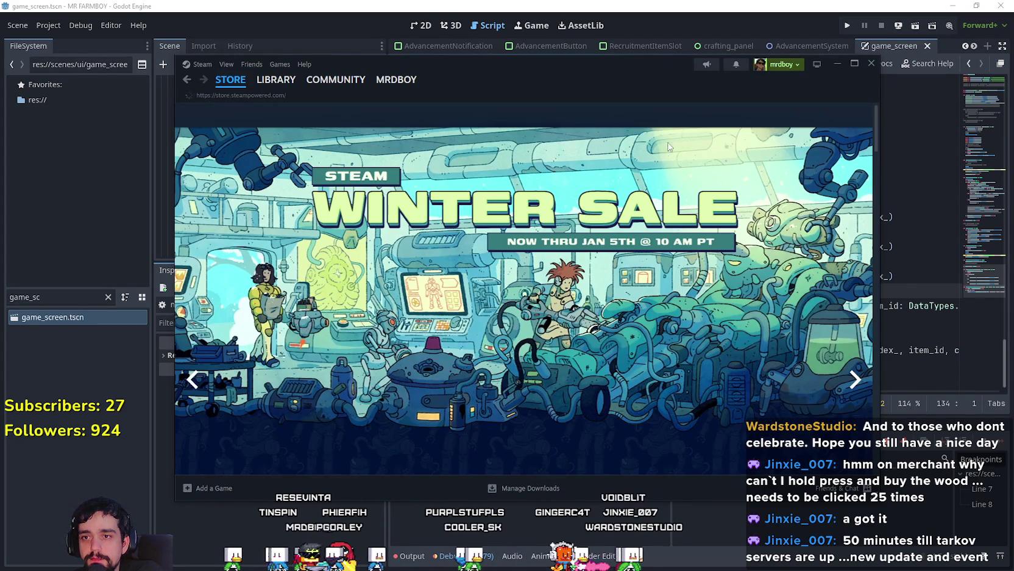
left_click(652, 111)
type("tarv")
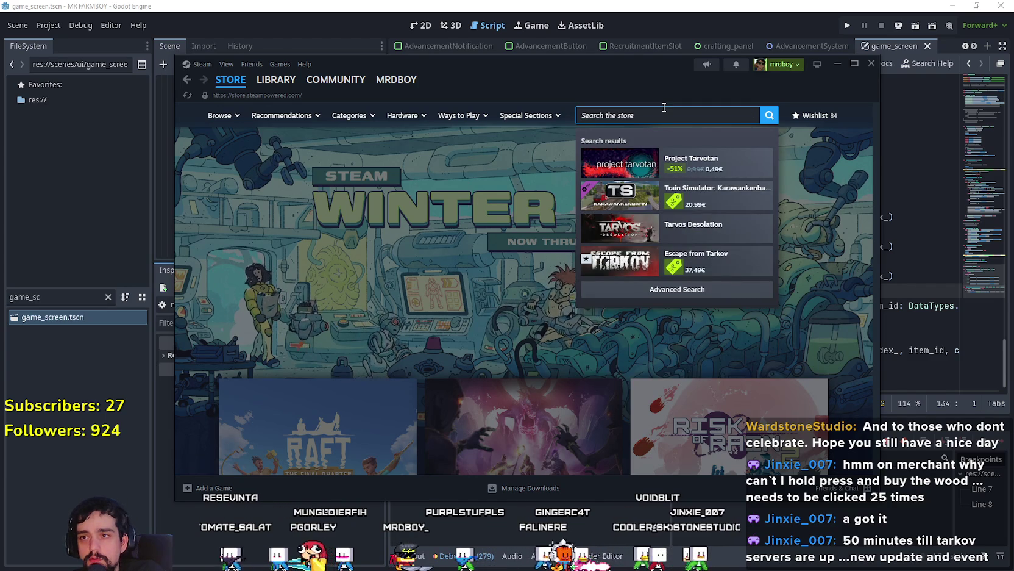
key("BackSpace")
key("BackSpace")
key("BackSpace")
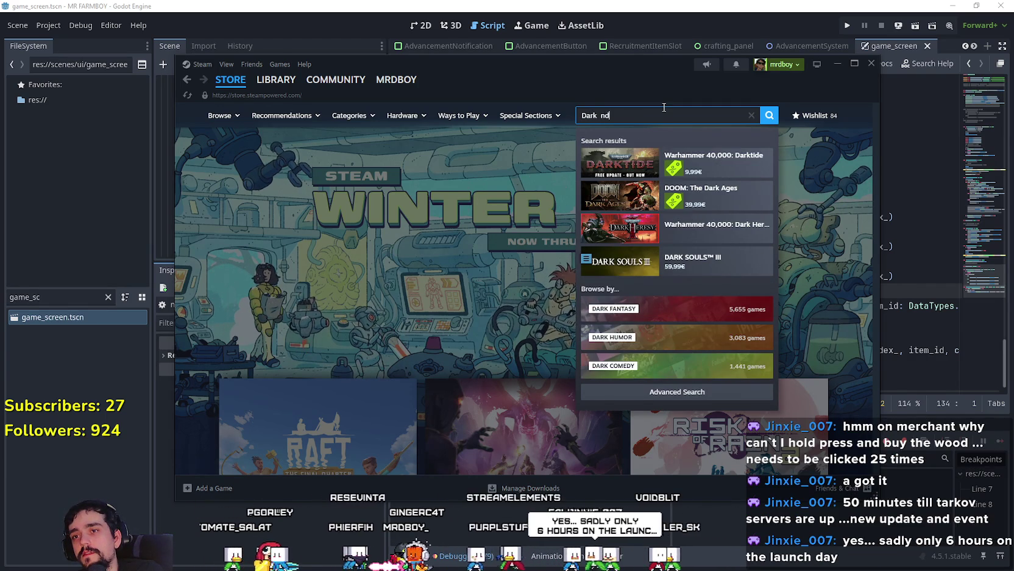
key("BackSpace")
key("BackSpace")
type("and darker")
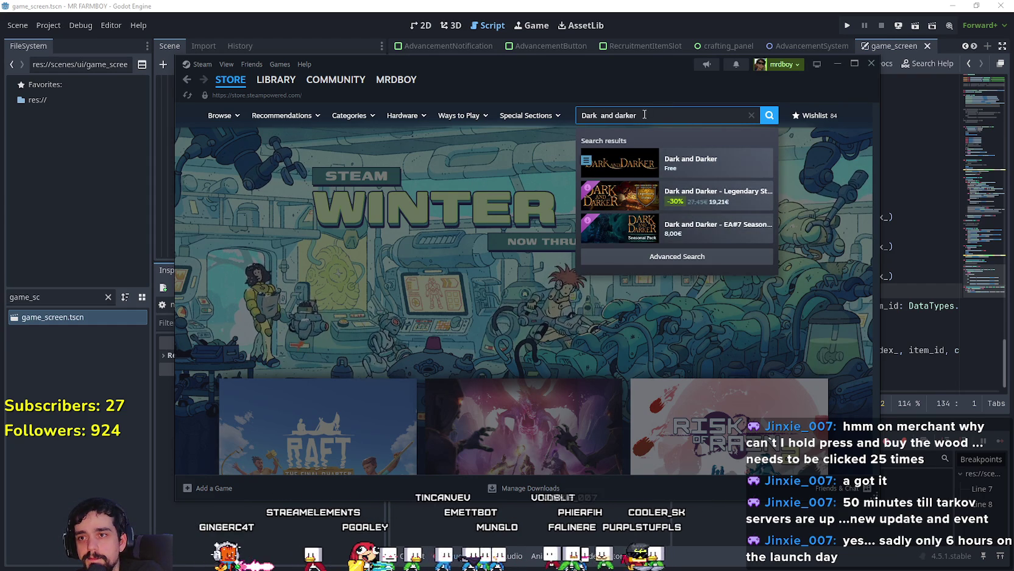
key("ctrl+a")
type("t")
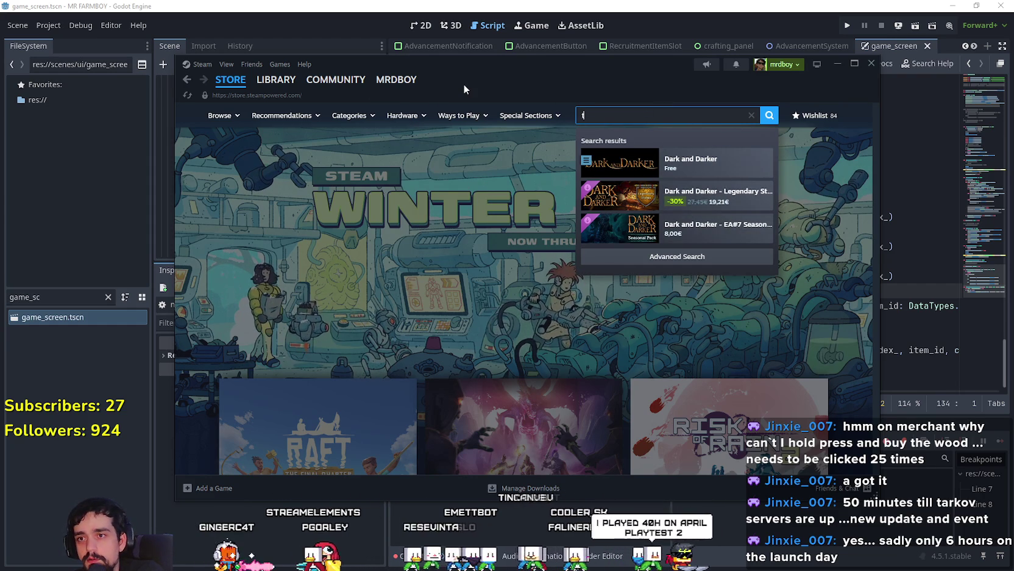
type("arko")
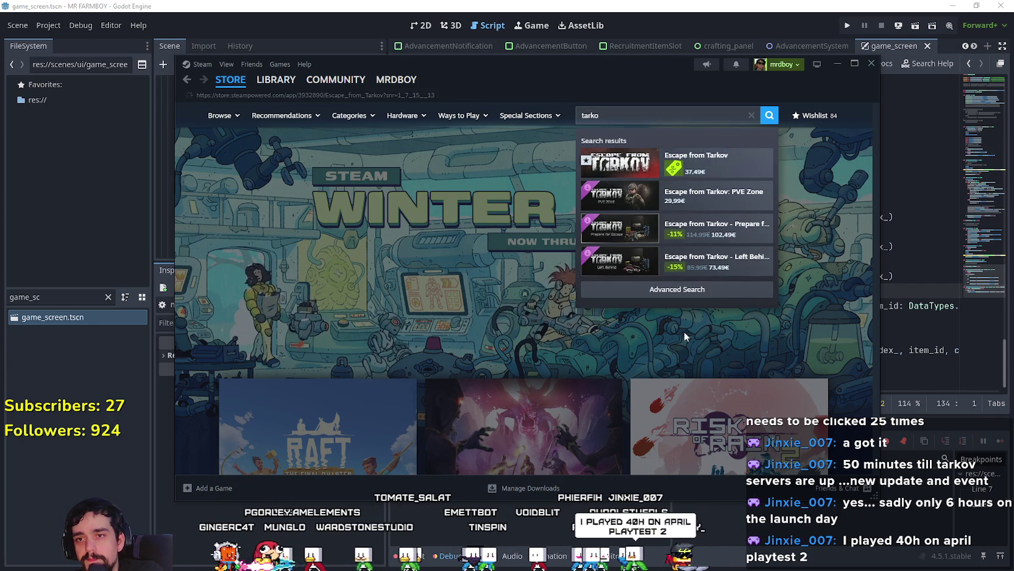
key("Return")
scroll(523, 323, "down", 5)
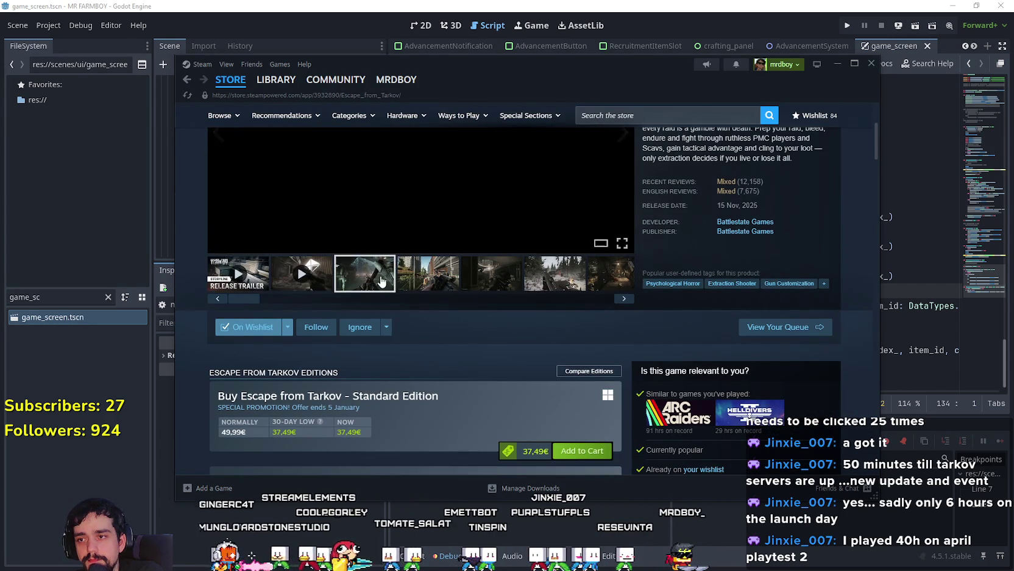
left_click(382, 281)
scroll(382, 281, "up", 3)
mouse_move(727, 343)
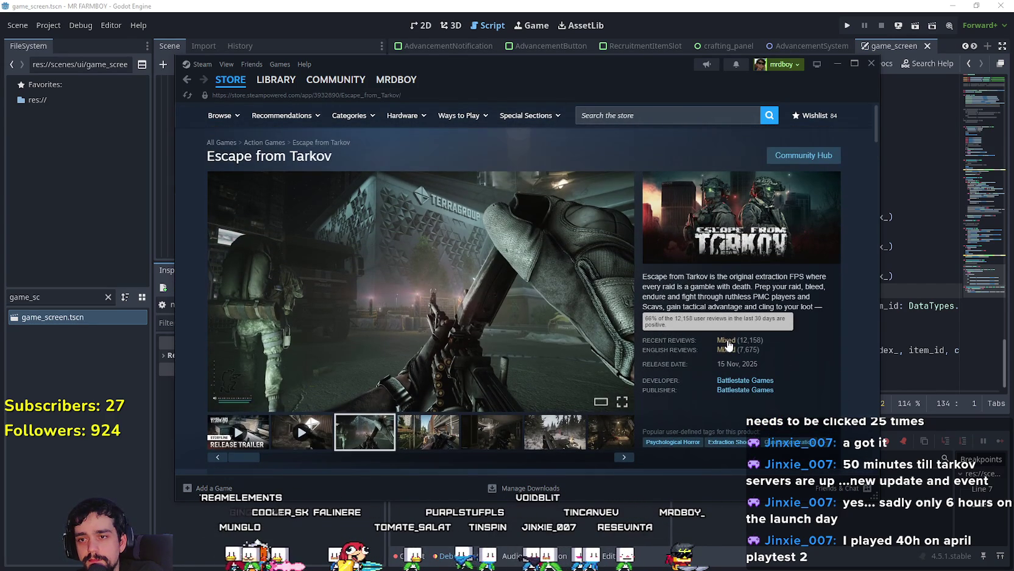
scroll(449, 290, "down", 3)
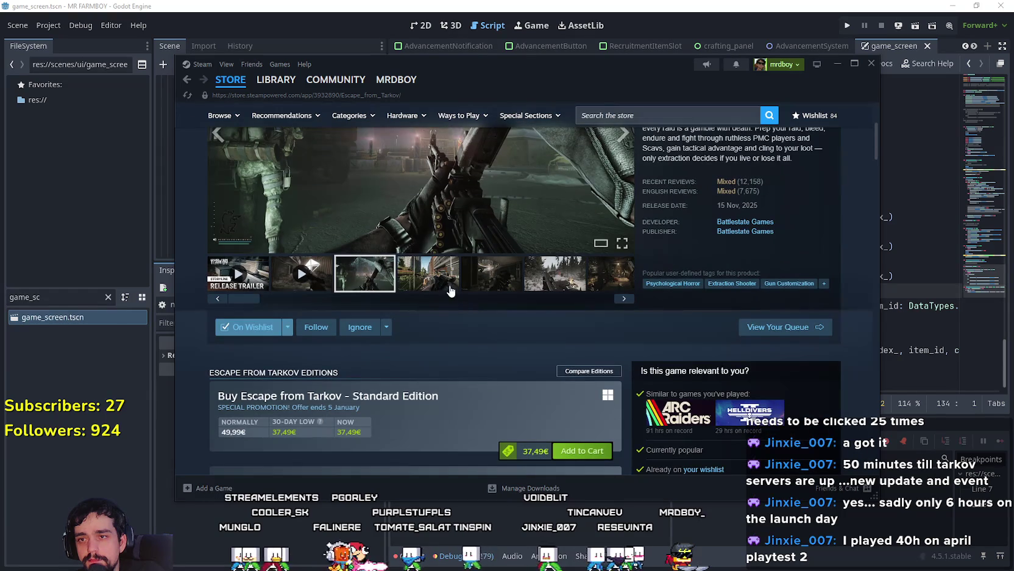
scroll(426, 331, "down", 10)
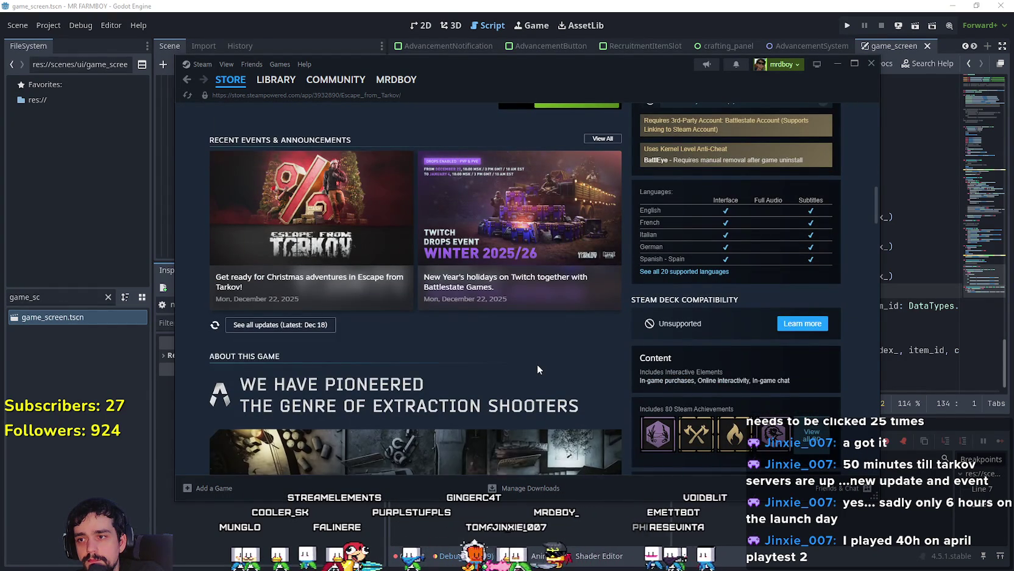
left_click(311, 244)
scroll(561, 362, "down", 5)
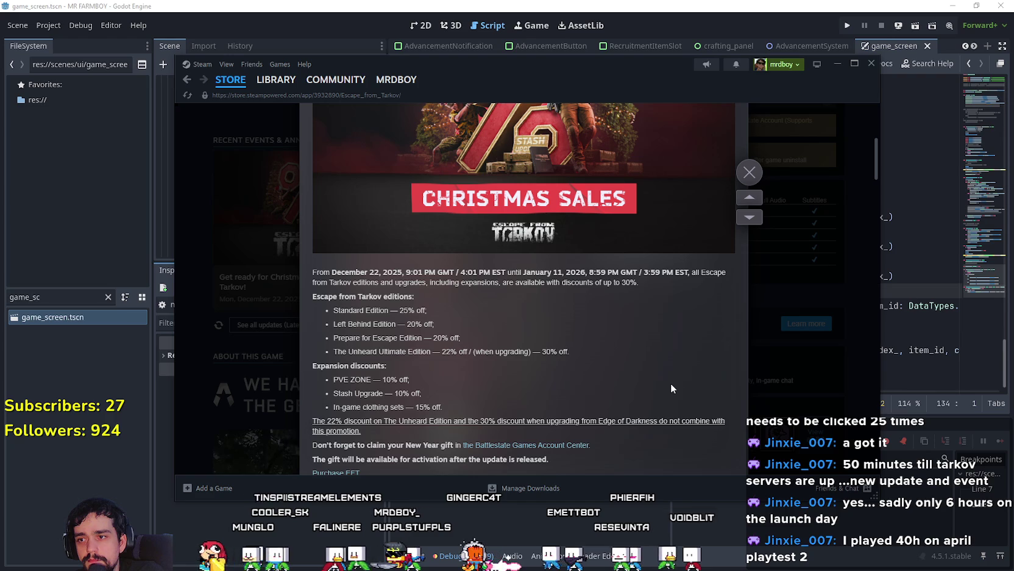
scroll(670, 385, "down", 2)
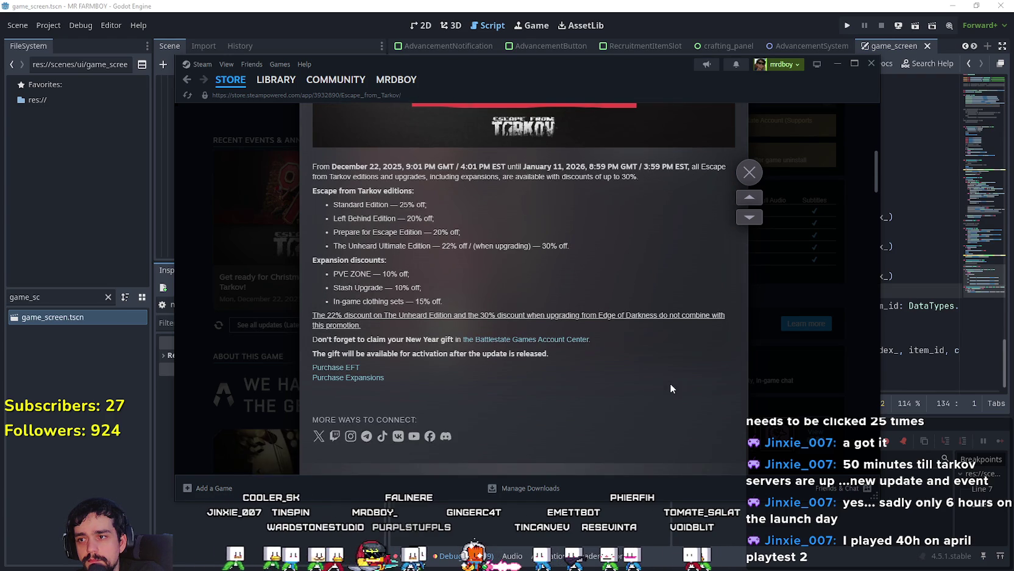
scroll(669, 383, "down", 1)
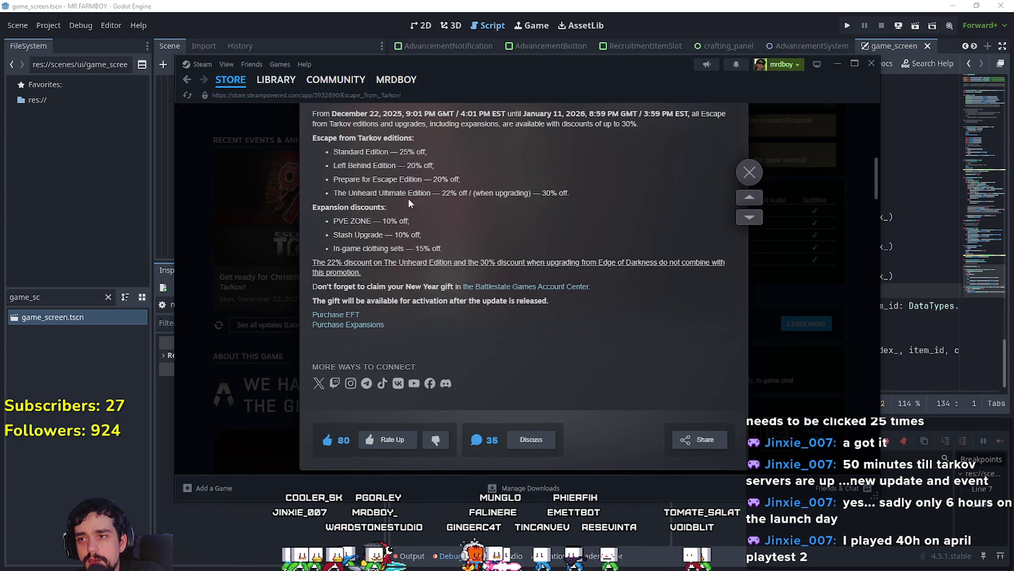
mouse_move(346, 151)
left_mouse_down()
mouse_move(390, 155)
mouse_move(603, 242)
mouse_move(579, 210)
left_mouse_up()
left_click(821, 359)
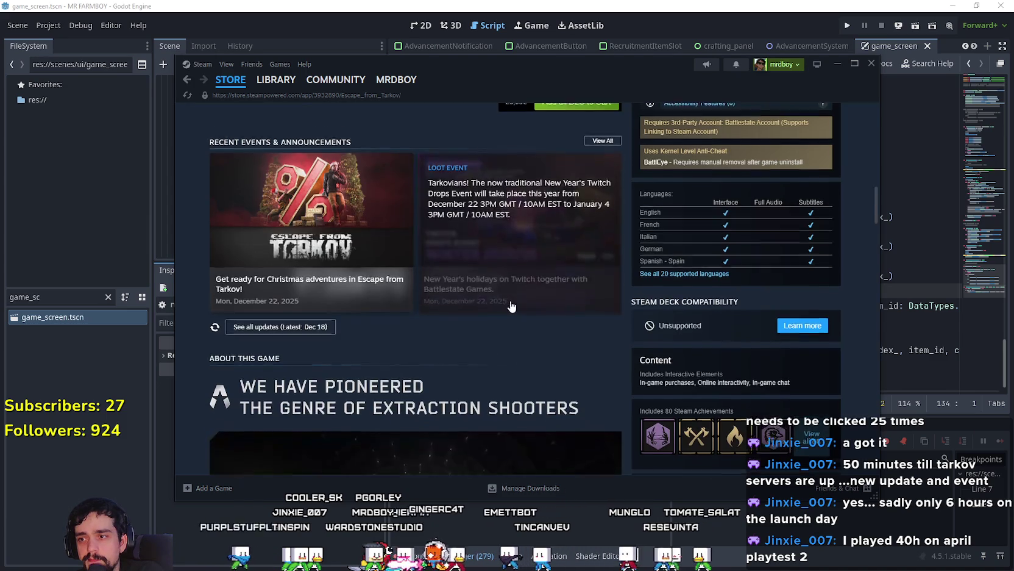
scroll(567, 338, "down", 4)
scroll(551, 327, "down", 5)
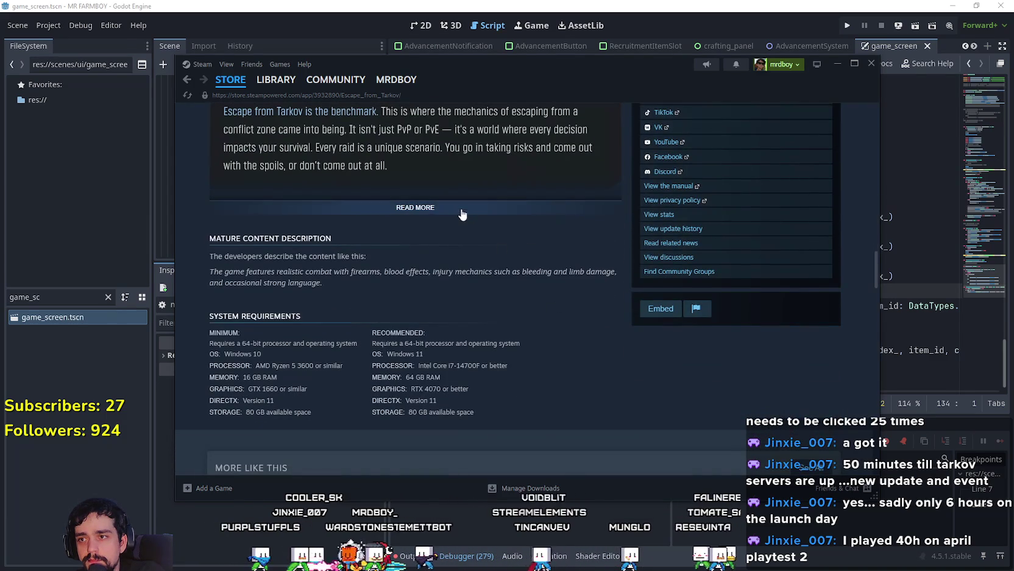
left_click(462, 210)
scroll(517, 300, "down", 5)
scroll(554, 346, "up", 10)
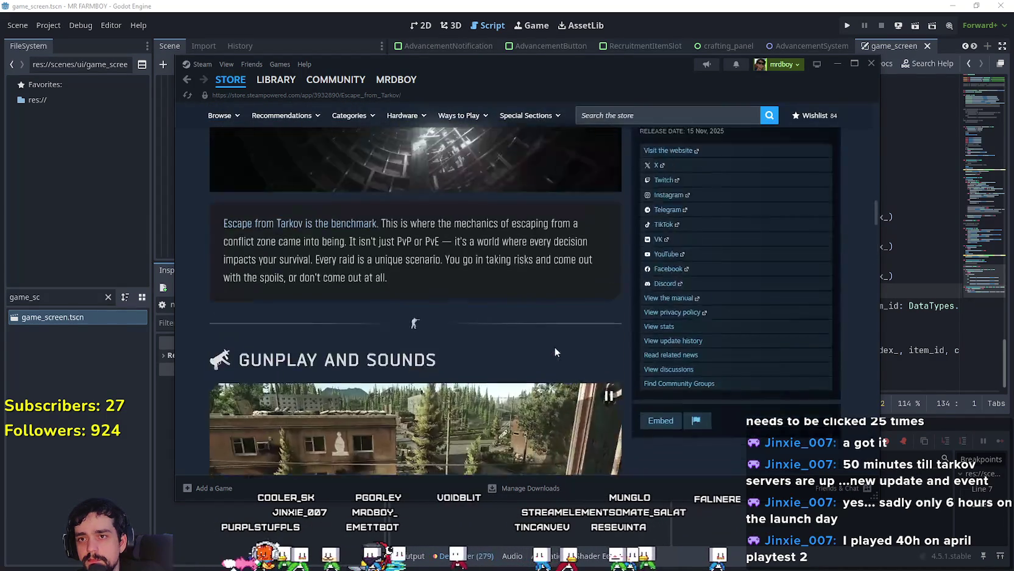
scroll(555, 351, "up", 3)
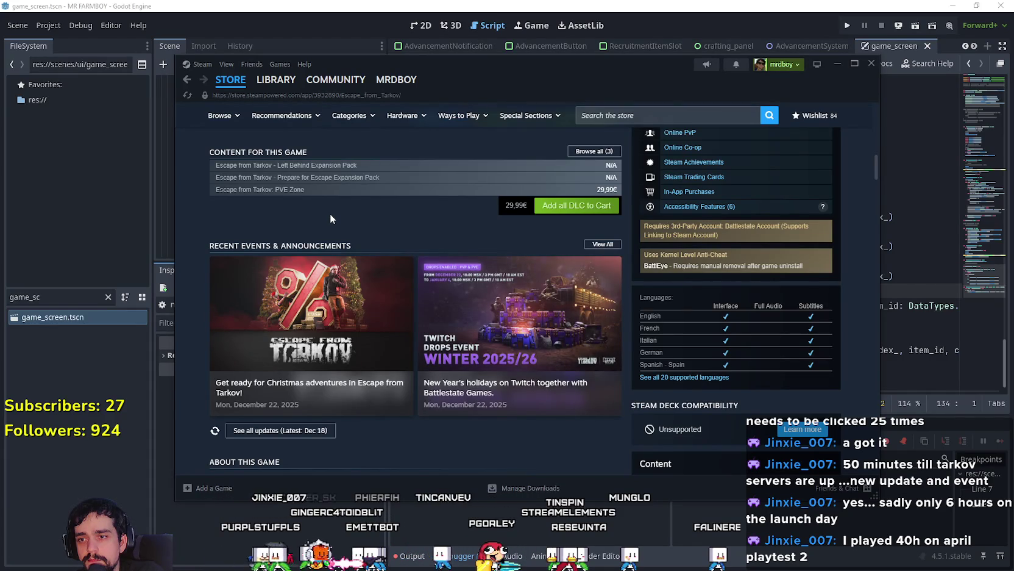
left_click(503, 309)
scroll(668, 353, "down", 5)
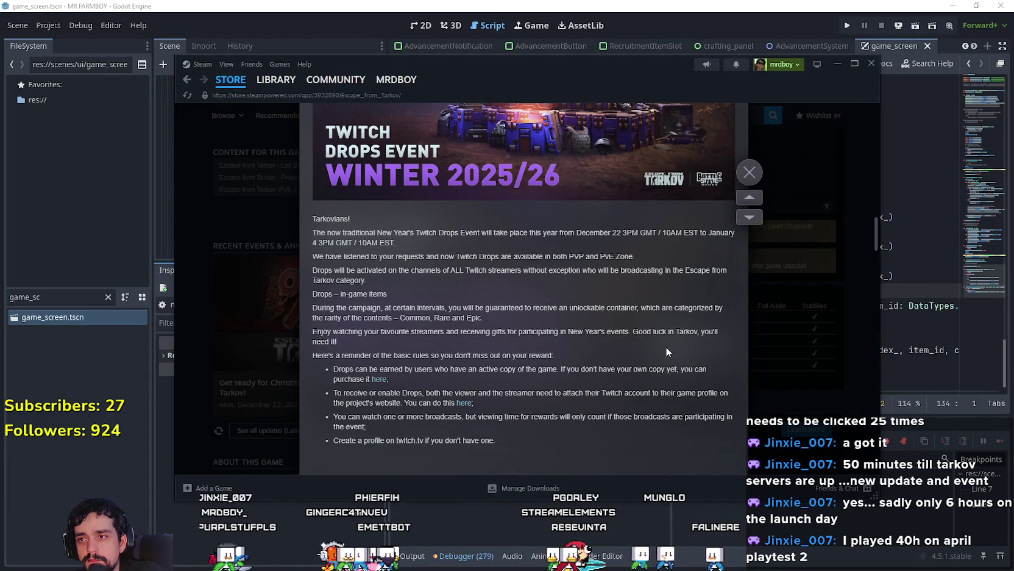
scroll(666, 352, "down", 5)
scroll(666, 352, "up", 10)
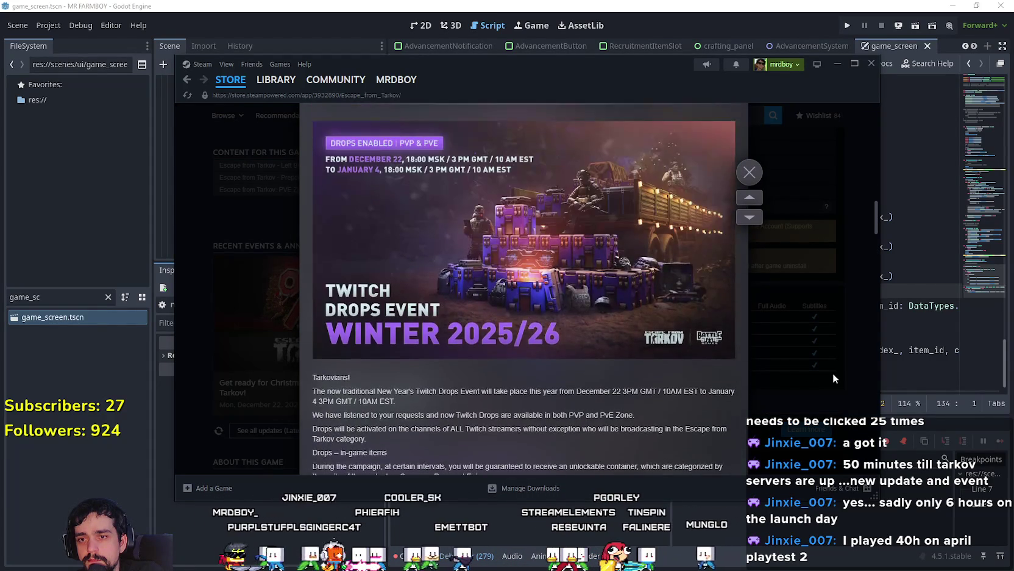
left_click(833, 373)
scroll(488, 317, "up", 5)
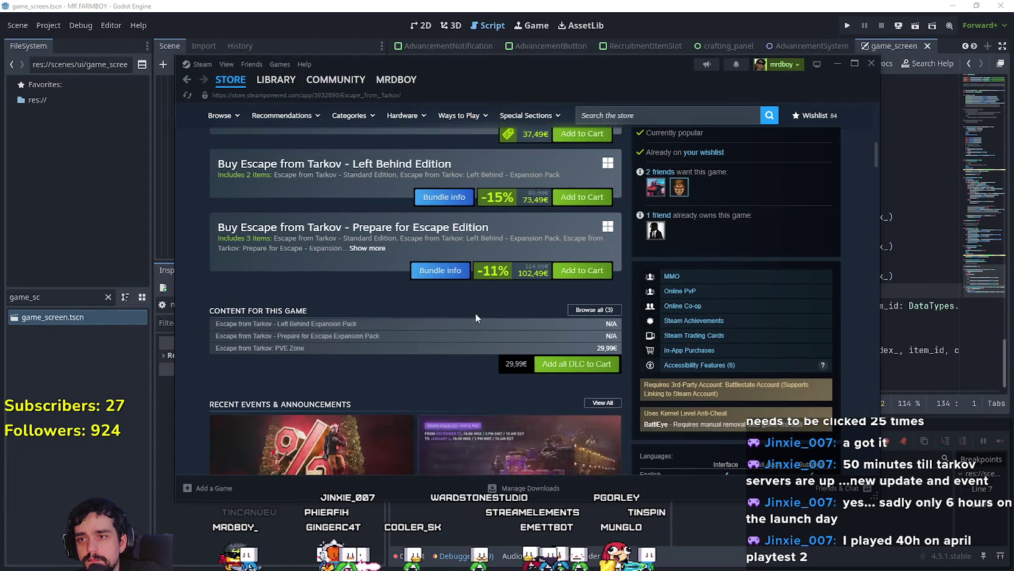
scroll(439, 320, "up", 2)
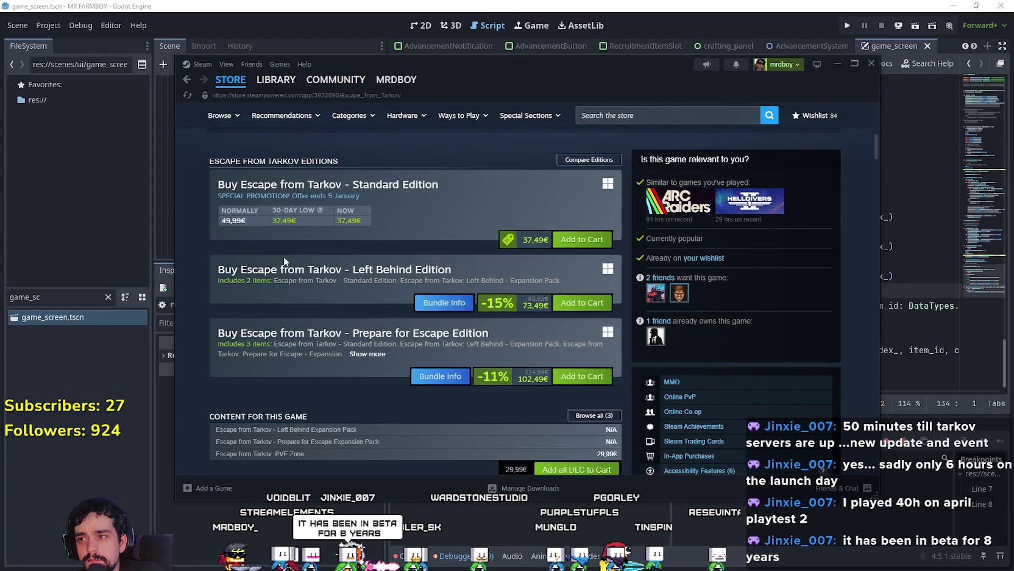
scroll(403, 330, "down", 1)
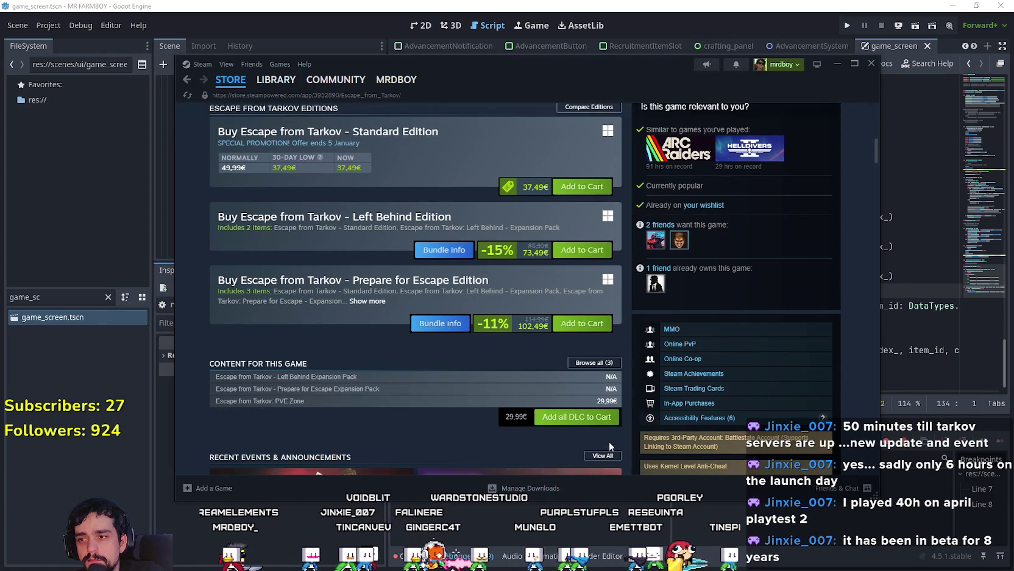
scroll(441, 439, "up", 4)
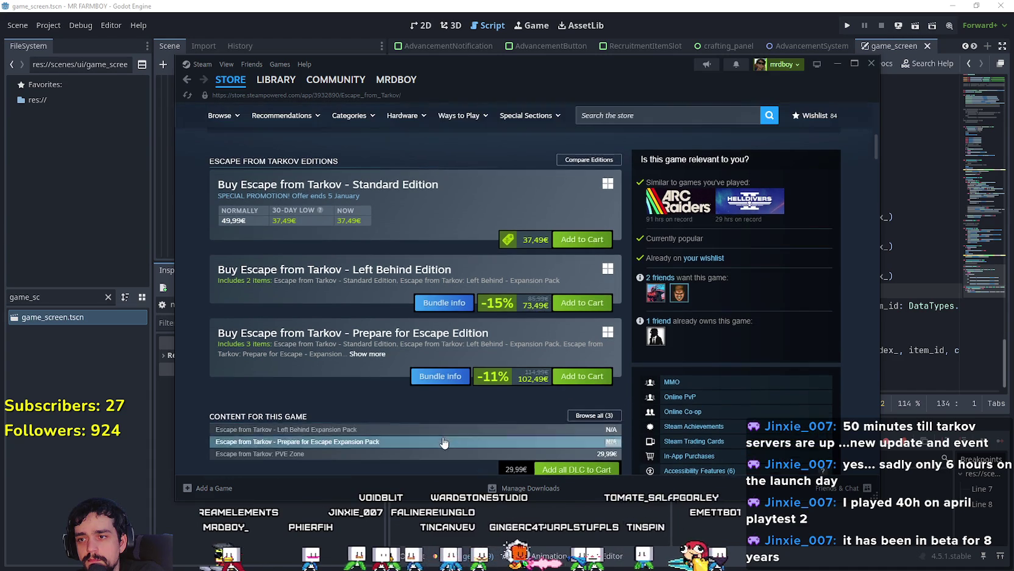
scroll(543, 320, "down", 3)
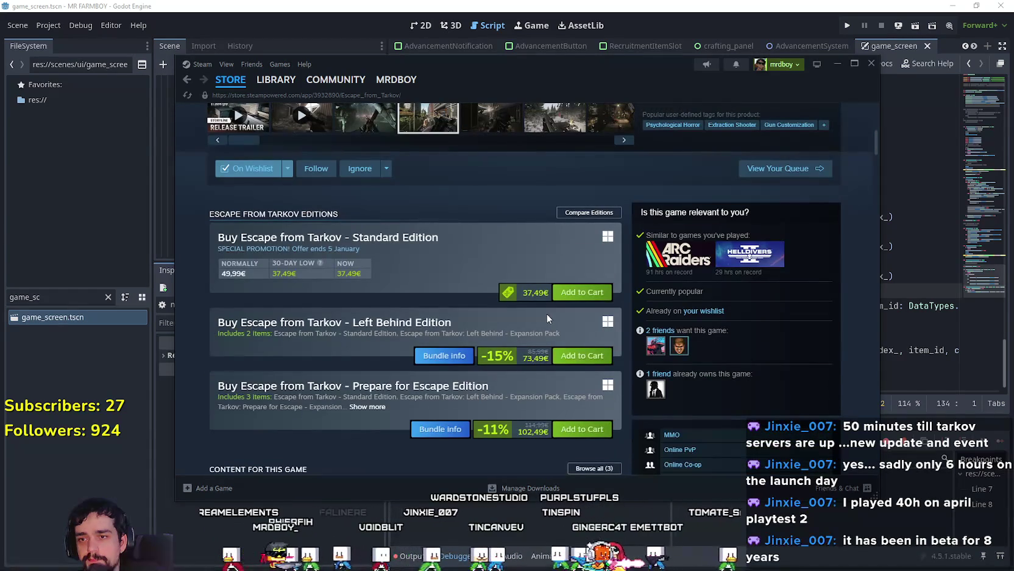
scroll(545, 313, "up", 4)
scroll(545, 312, "up", 2)
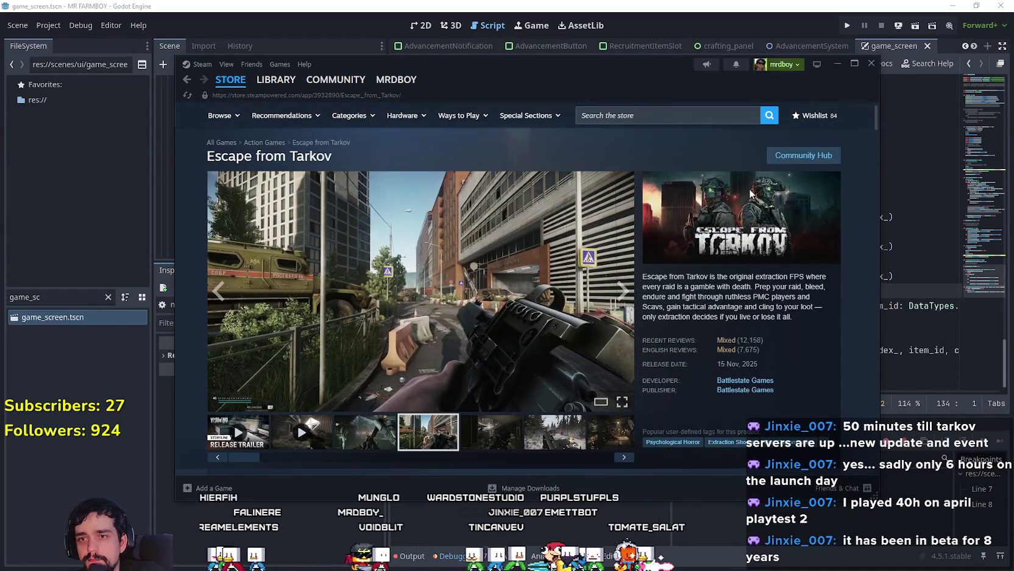
left_click(806, 156)
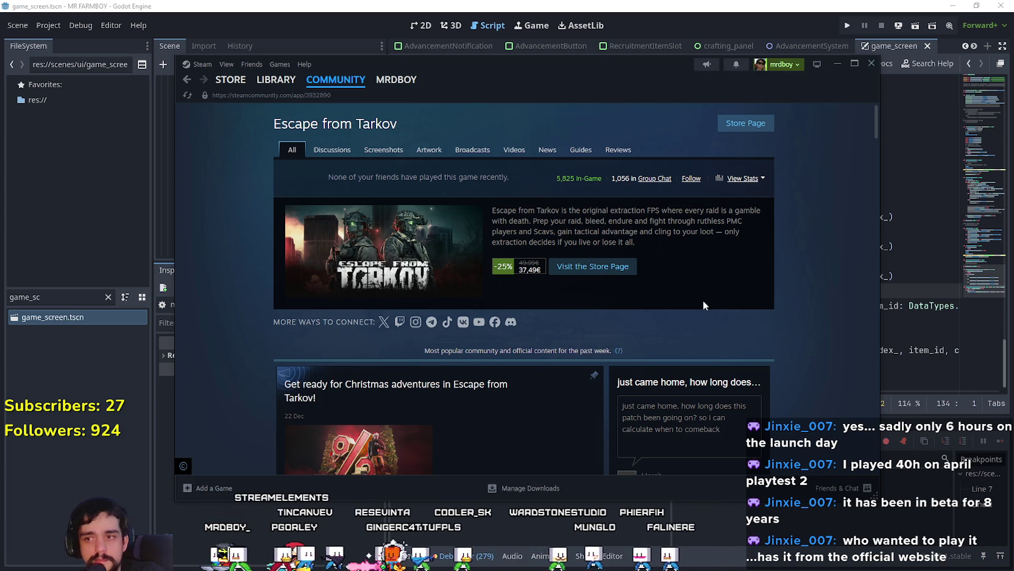
Step: Scroll through the Escape from Tarkov community posts, then switch back to merchant_panel.gd
scroll(703, 299, "down", 5)
scroll(837, 329, "up", 3)
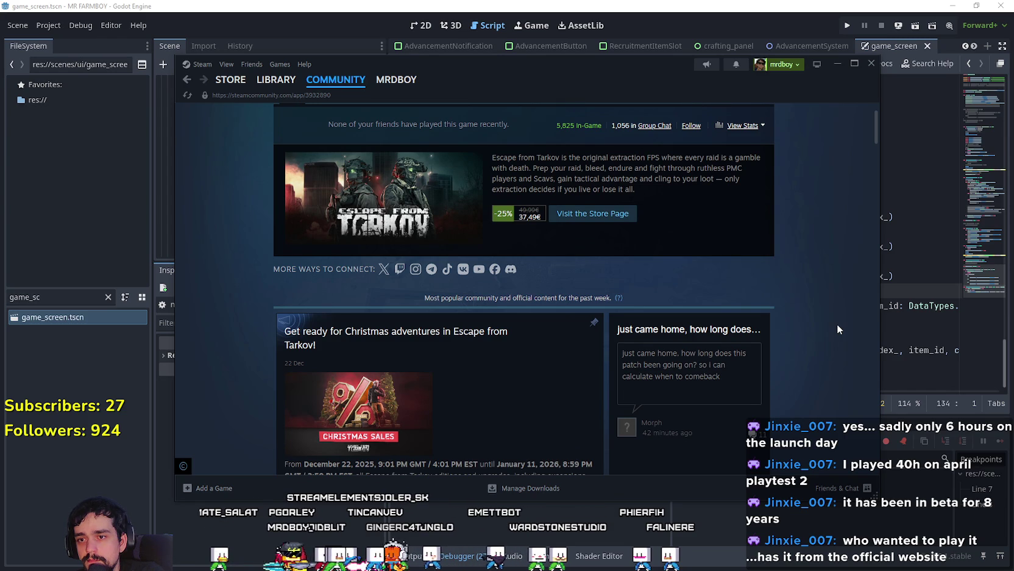
scroll(838, 329, "down", 15)
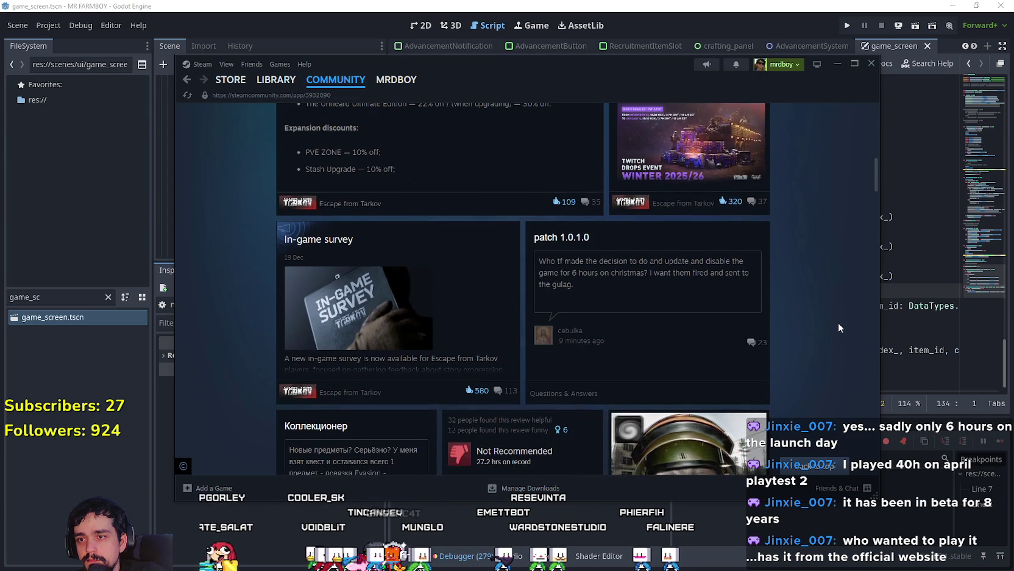
scroll(838, 324, "down", 5)
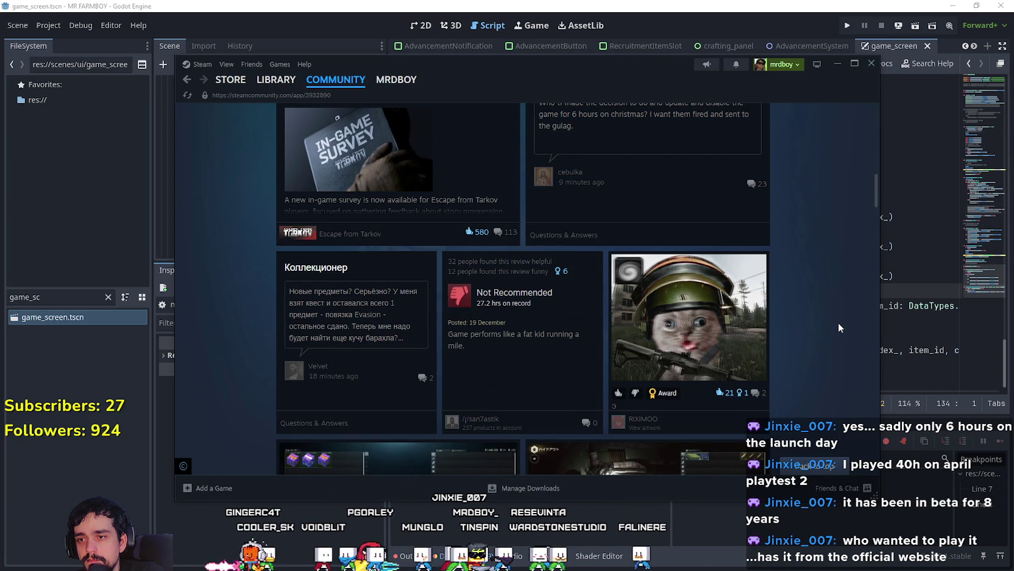
scroll(838, 323, "down", 3)
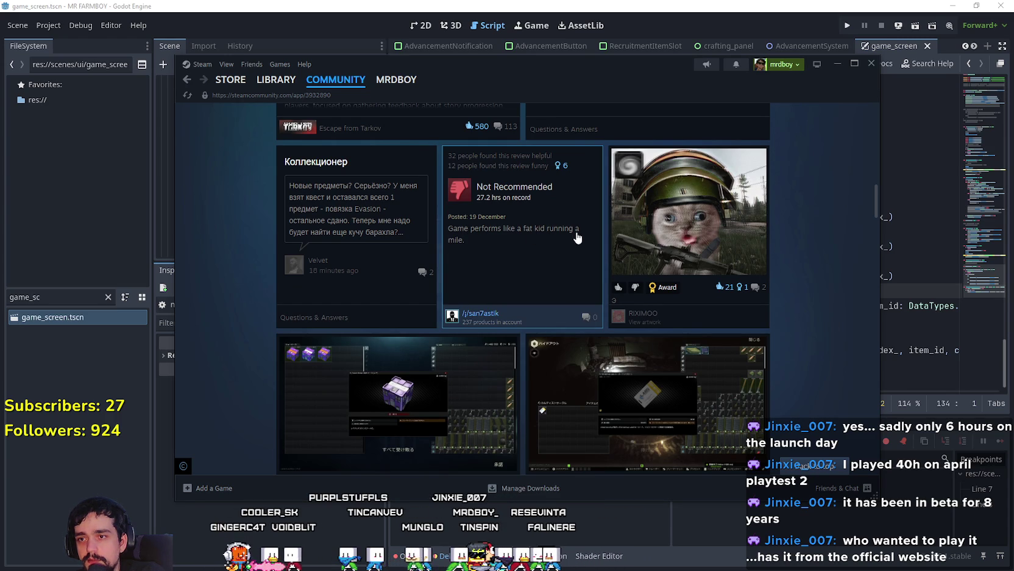
scroll(777, 314, "down", 7)
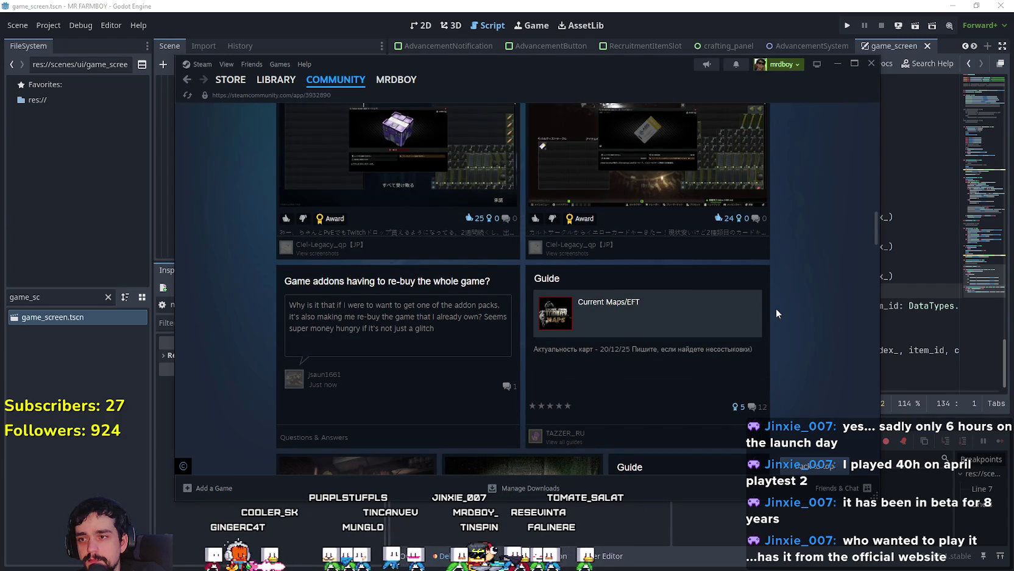
scroll(776, 308, "down", 5)
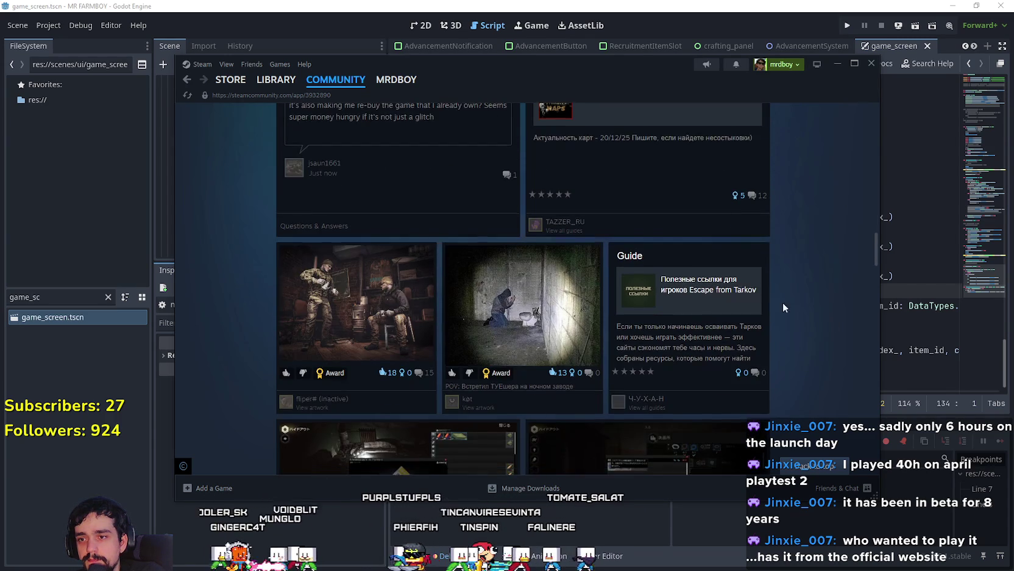
mouse_move(875, 261)
left_mouse_down()
mouse_move(866, 287)
mouse_move(871, 124)
mouse_move(838, 122)
left_mouse_up()
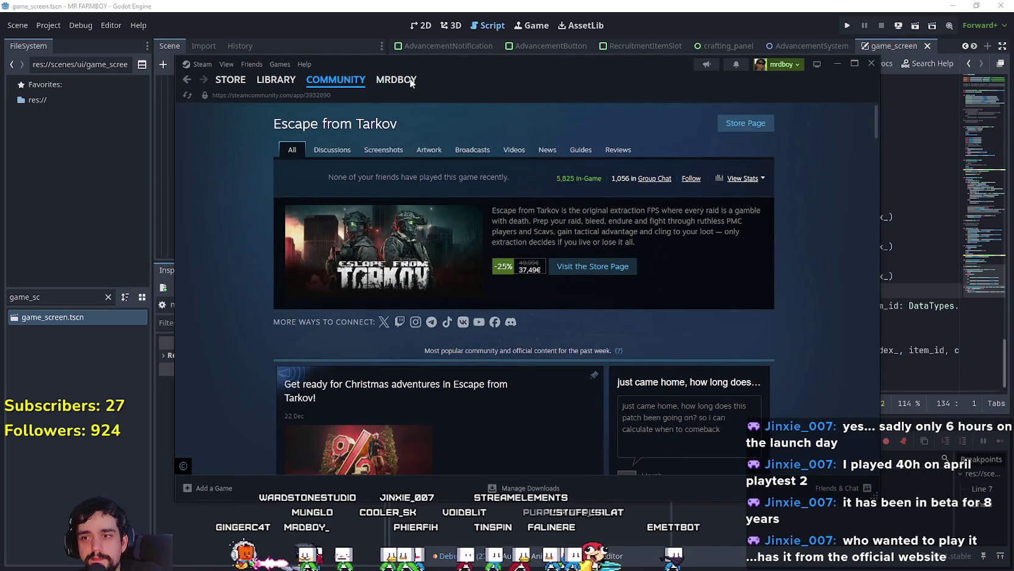
left_click(617, 22)
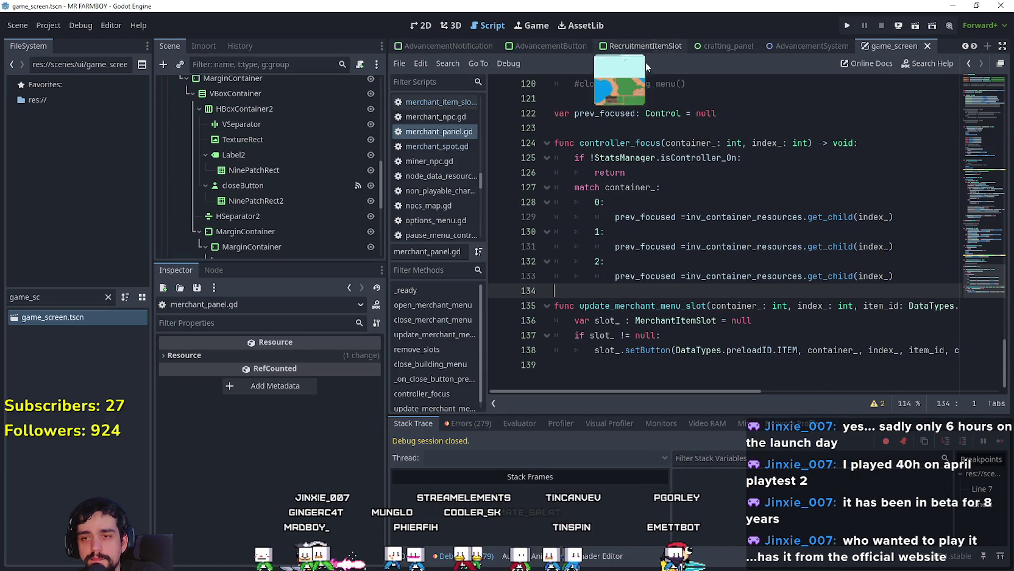
Step: Inspect inv_container_resources on line 133, then place the caret on empty line 123
left_click(698, 276)
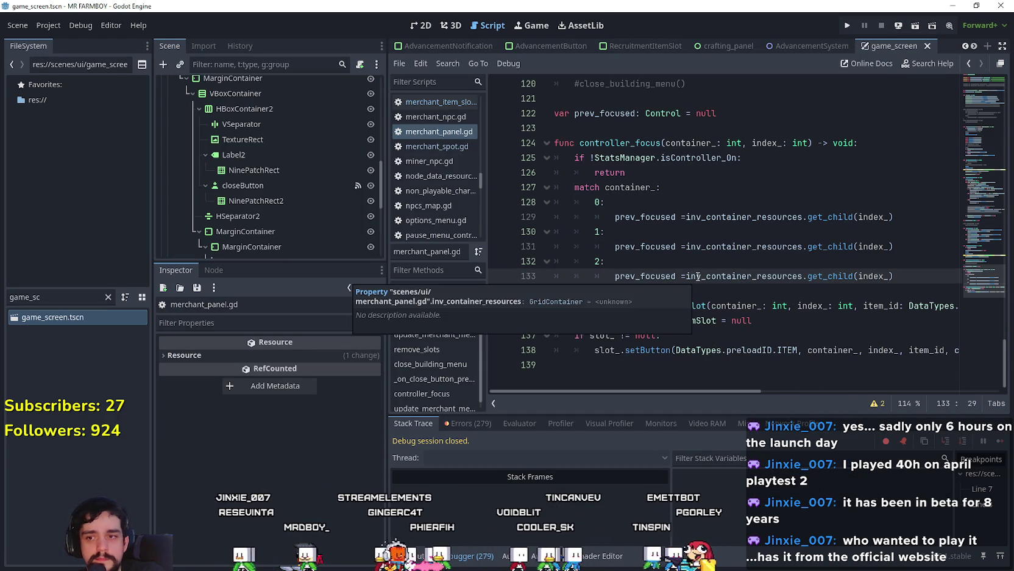
key("Down")
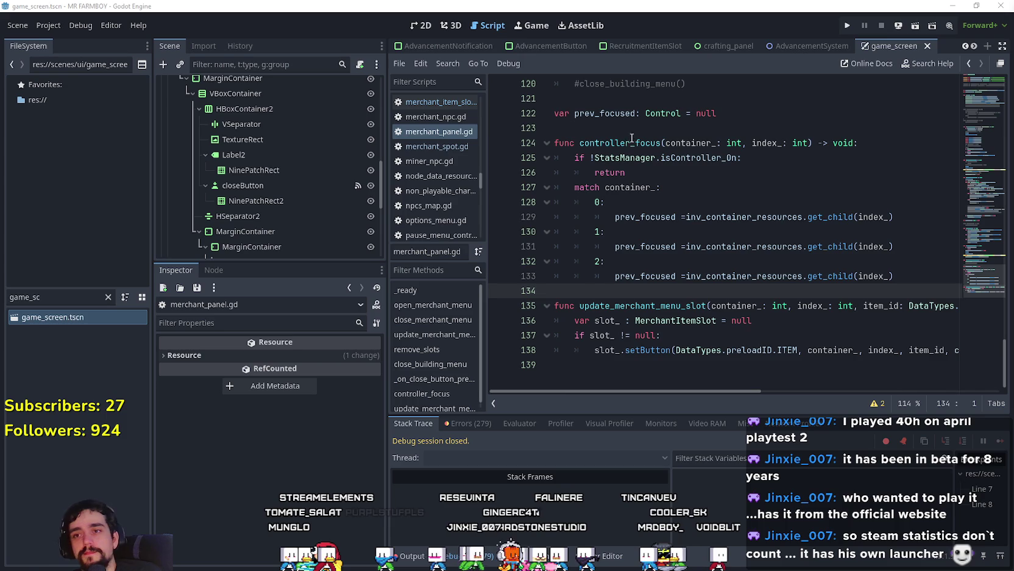
left_click(676, 127)
scroll(719, 275, "up", 1)
scroll(730, 374, "down", 1)
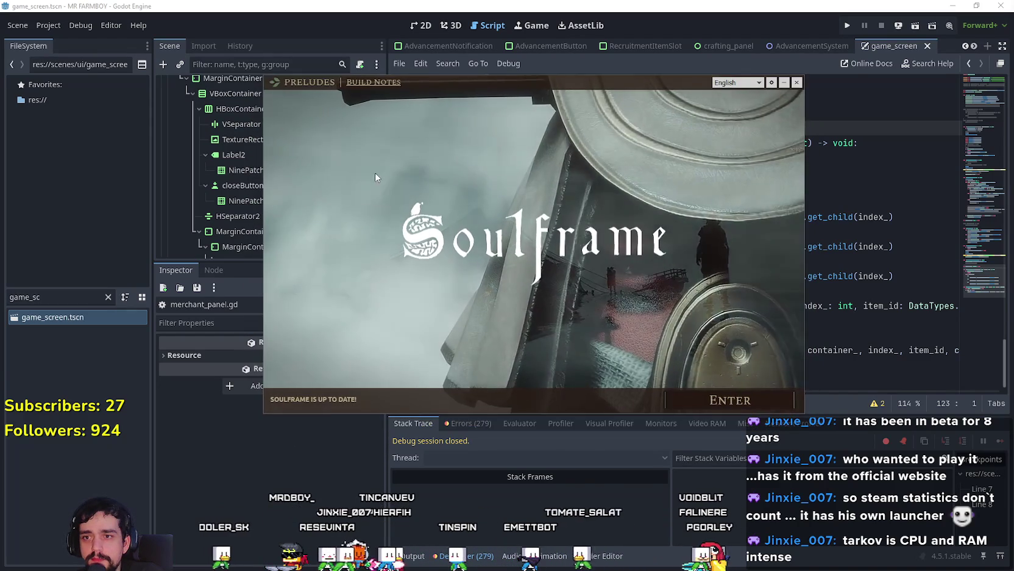
Step: Close the Soulframe launcher window
left_click(730, 400)
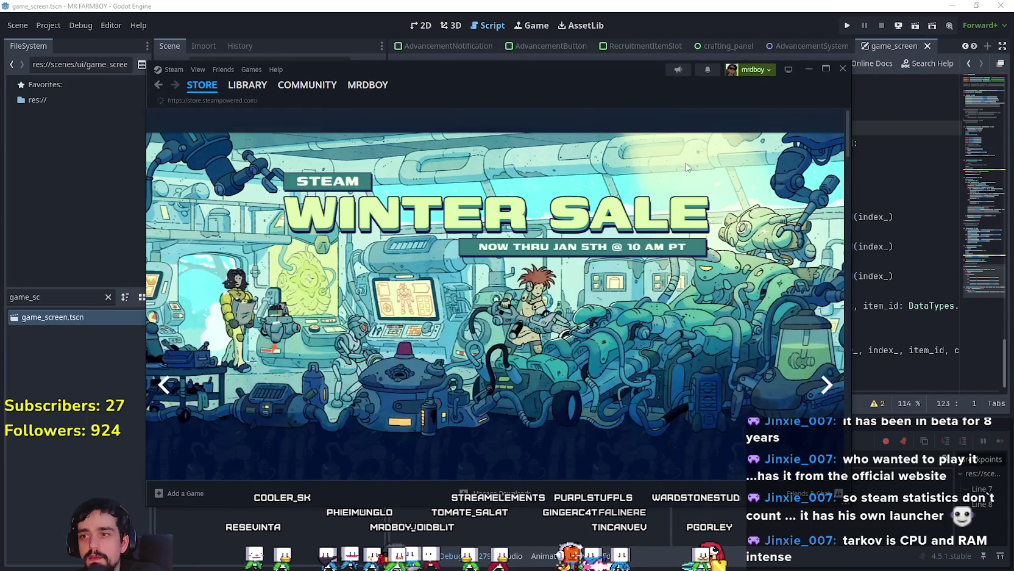
Step: Search the store for 'duet nig' and open the Duet Night Abyss page
left_click(659, 117)
type("duel")
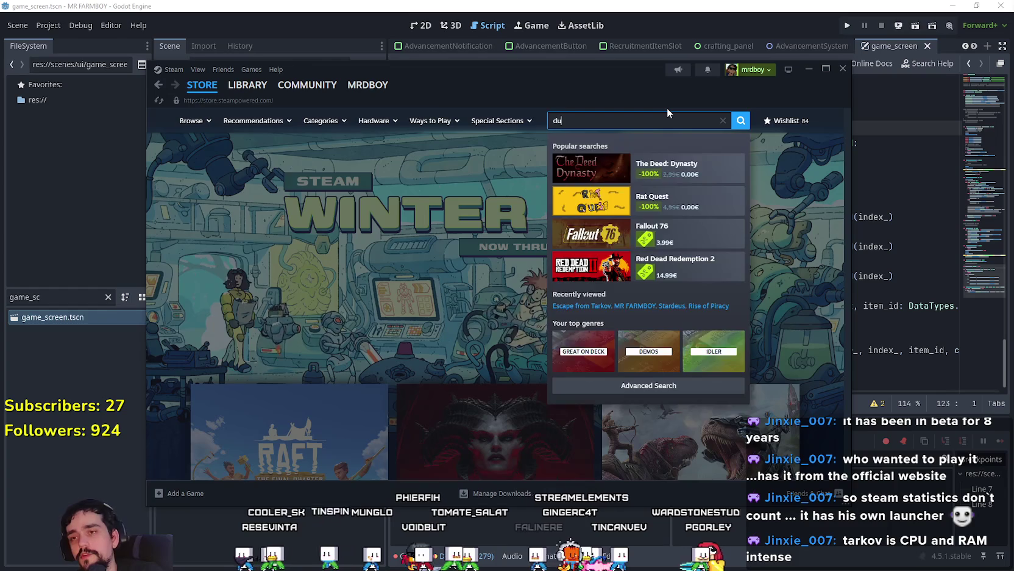
key("BackSpace")
type("t ")
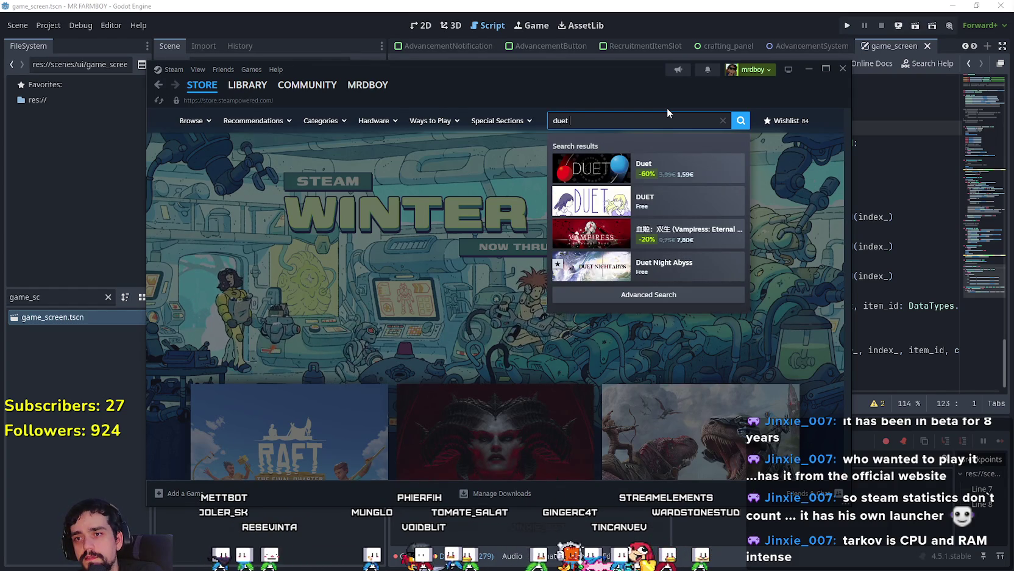
type("nig")
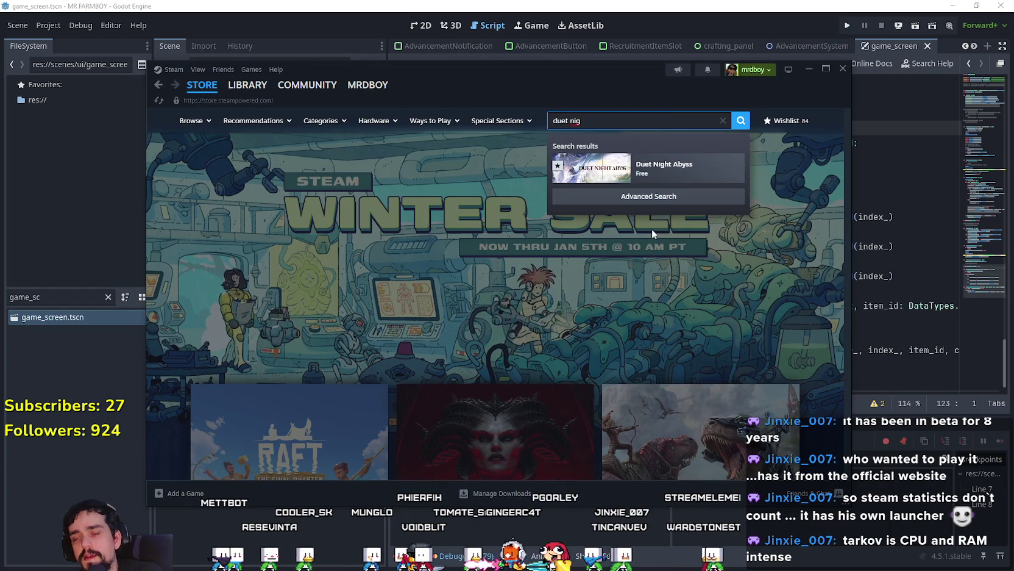
left_click(686, 171)
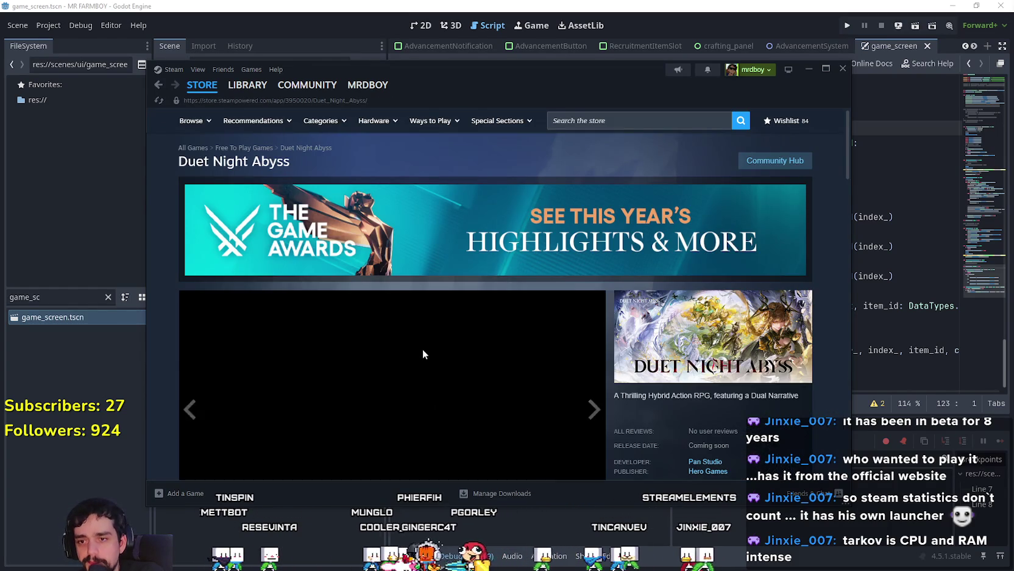
Step: Browse the Duet Night Abyss screenshots in the full viewer, then scroll to Recent Events
scroll(426, 353, "down", 3)
left_click(422, 354)
left_click(421, 353)
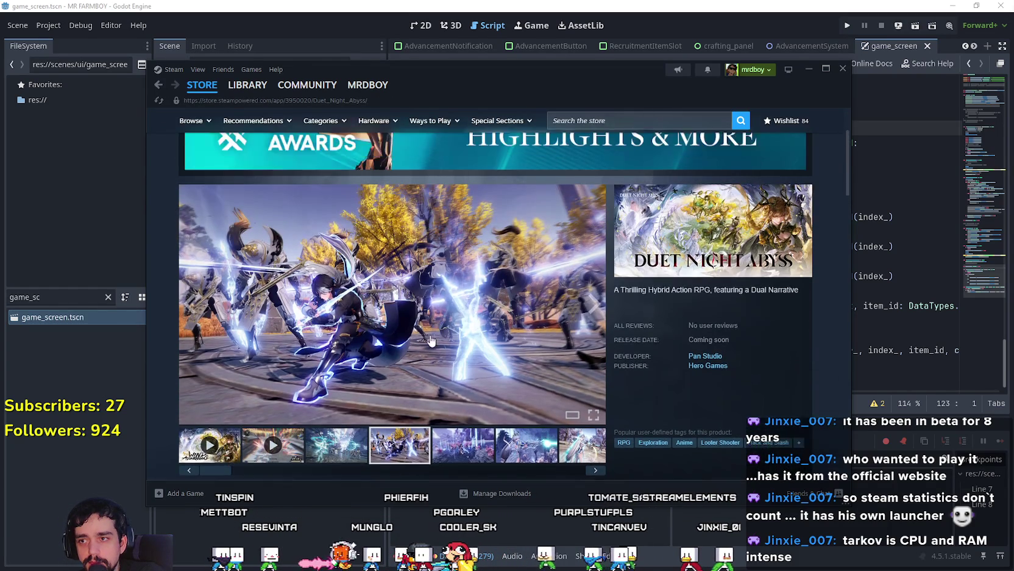
left_click(767, 304)
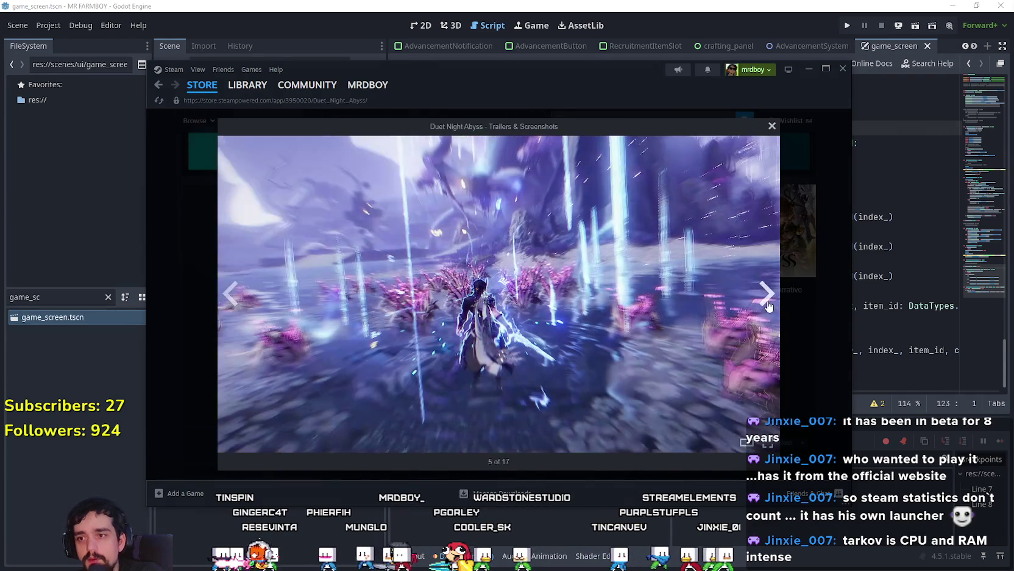
left_click(767, 304)
left_click(767, 305)
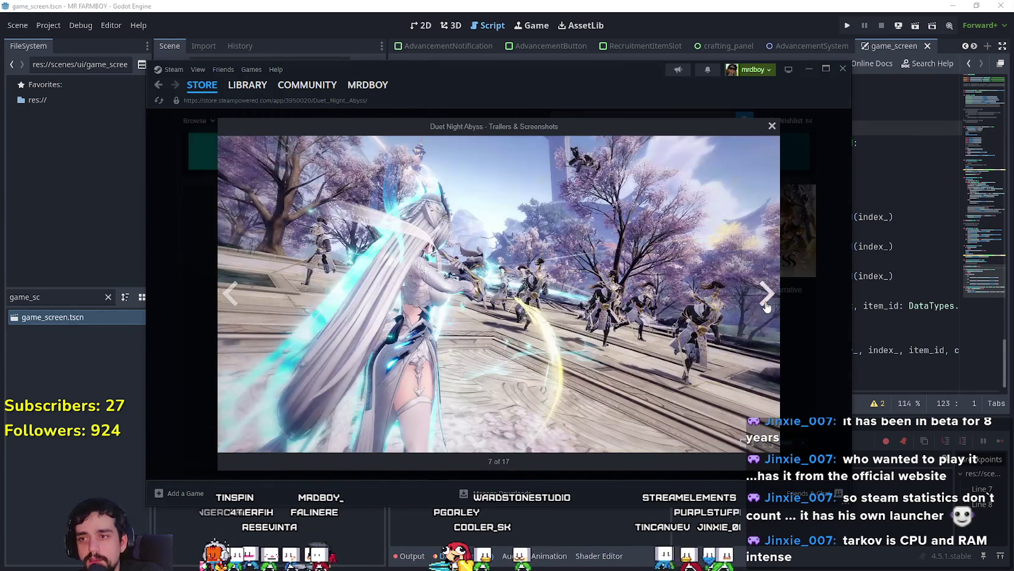
left_click(767, 302)
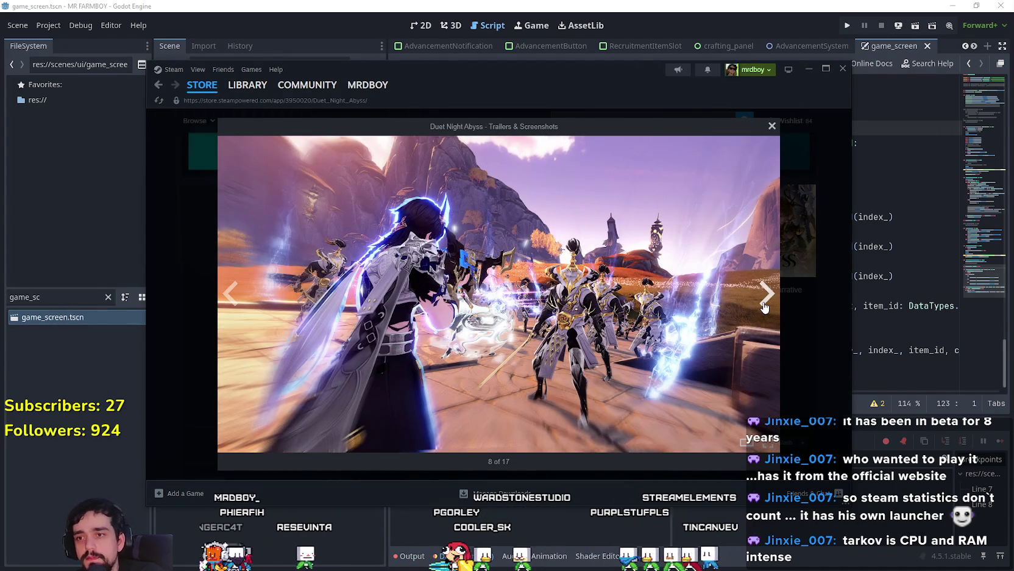
left_click(766, 305)
left_click(765, 305)
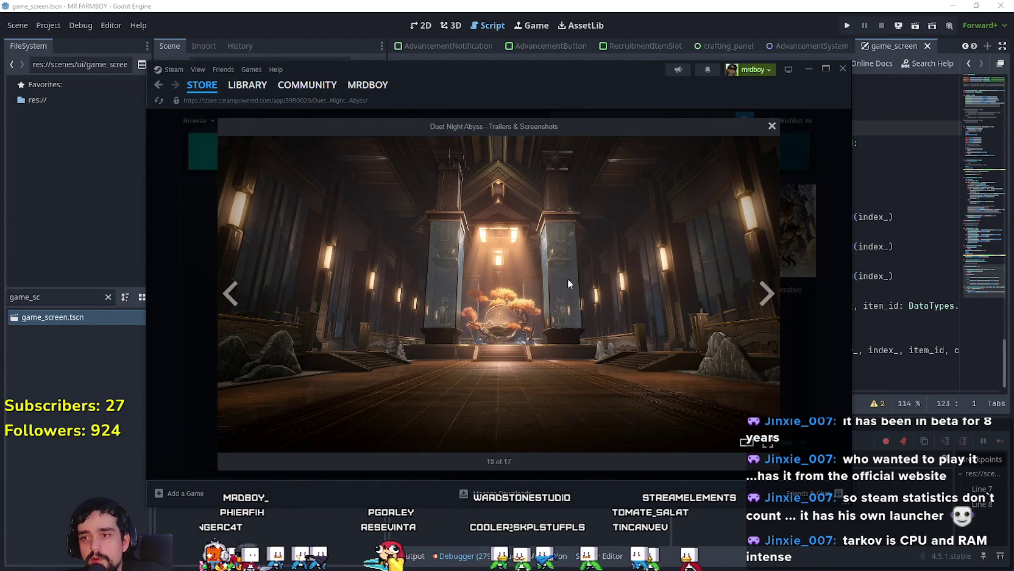
left_click(766, 293)
left_click(815, 347)
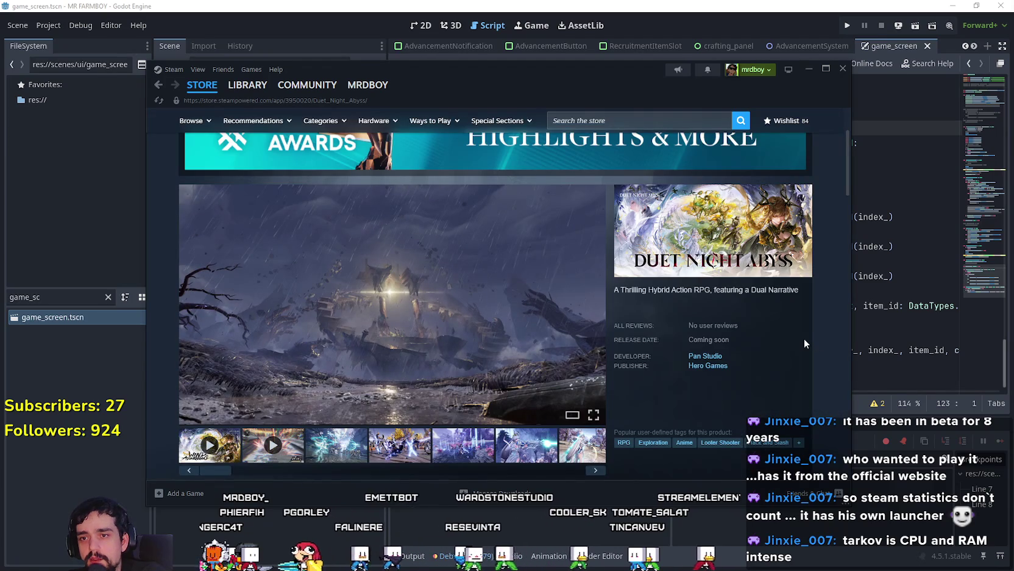
scroll(339, 193, "down", 3)
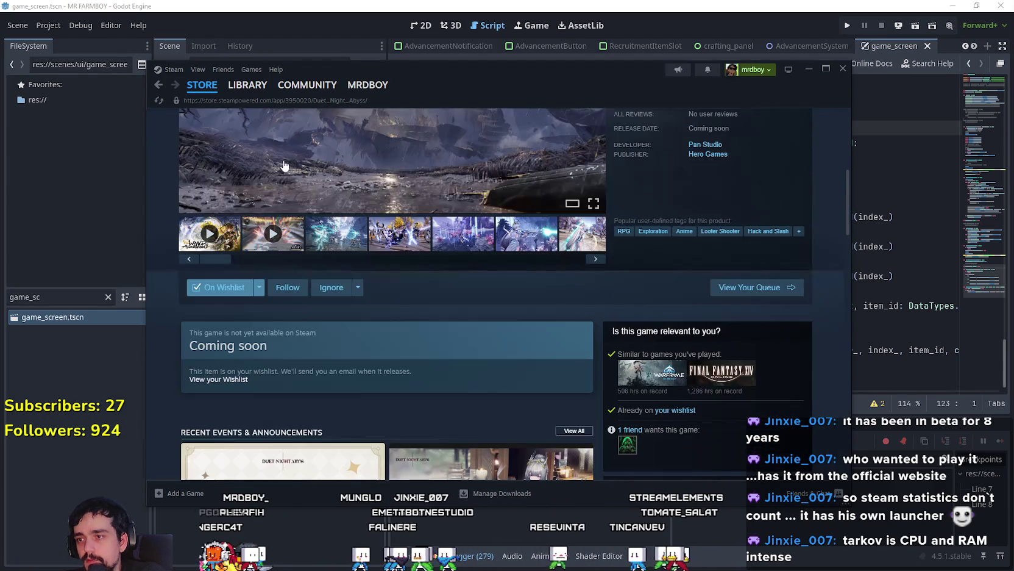
scroll(438, 322, "down", 5)
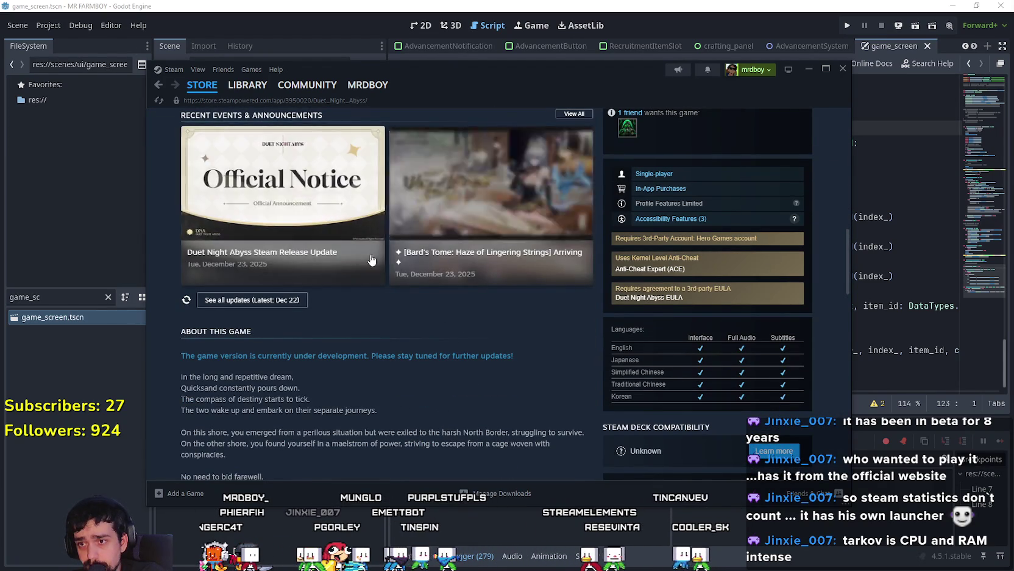
Step: Read the Duet Night Abyss Steam Release Update notice about the postponed release
left_click(317, 257)
scroll(499, 364, "down", 6)
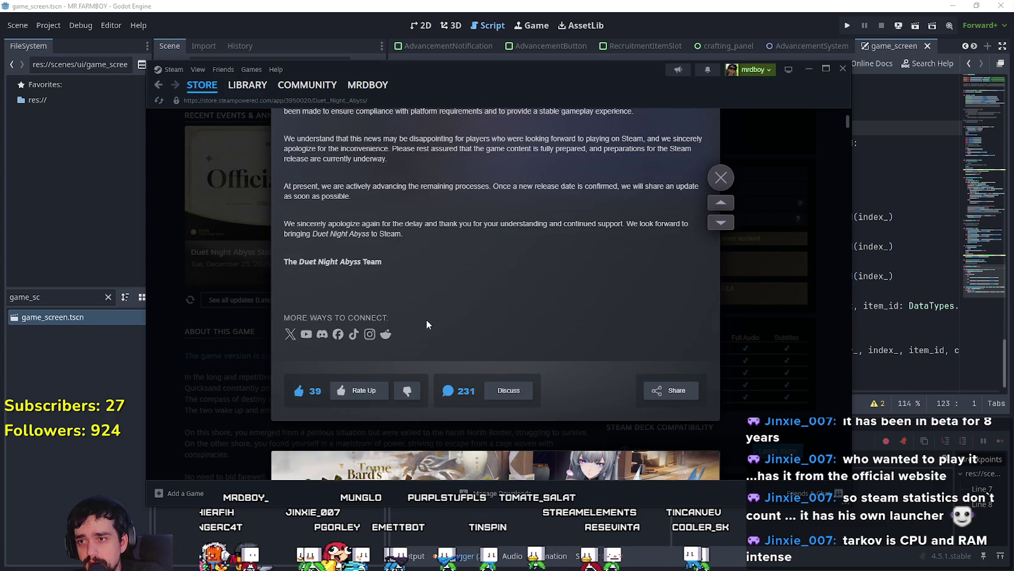
scroll(406, 244, "up", 3)
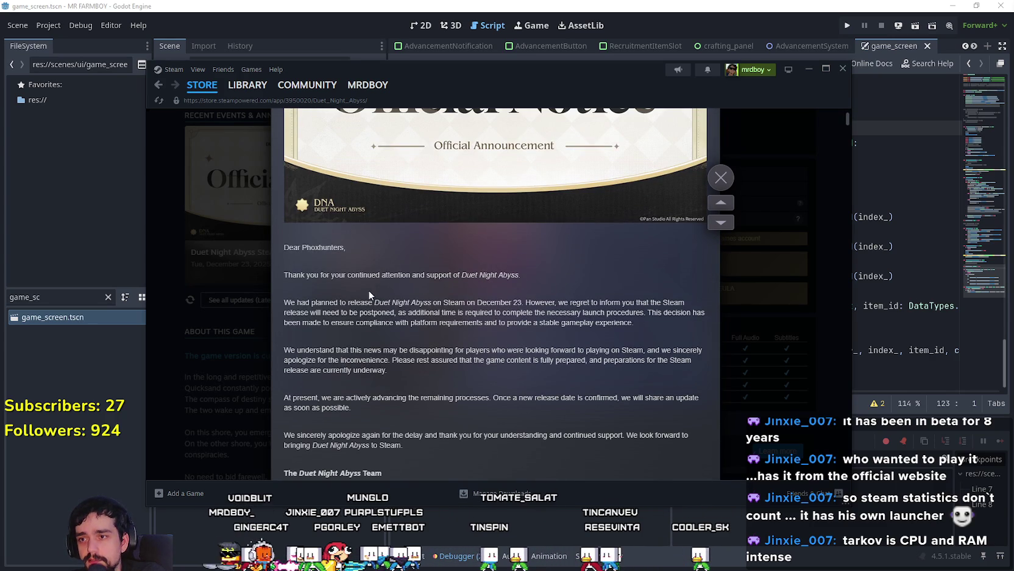
left_click_drag(296, 302, 517, 338)
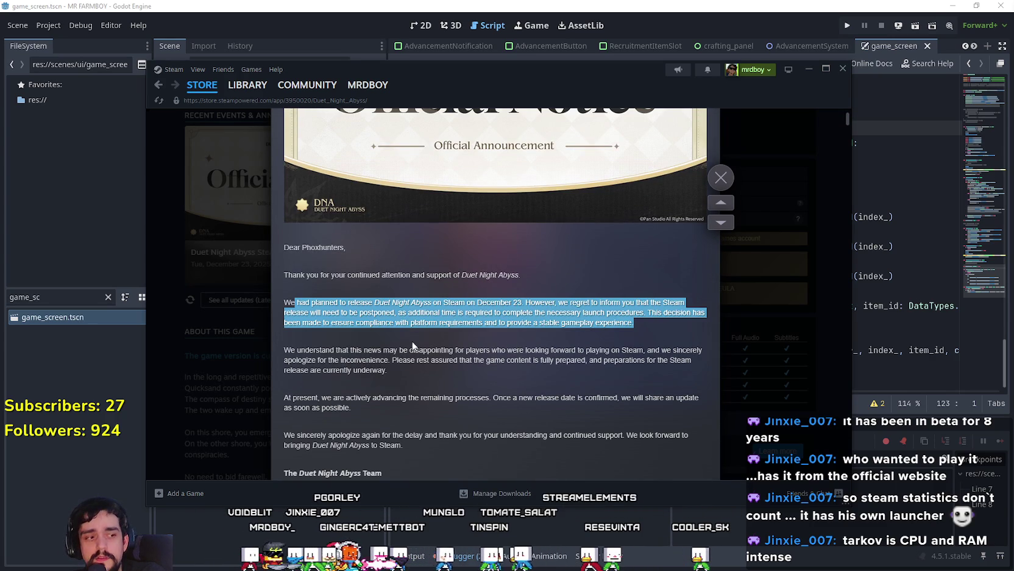
scroll(341, 366, "up", 4)
scroll(488, 366, "down", 3)
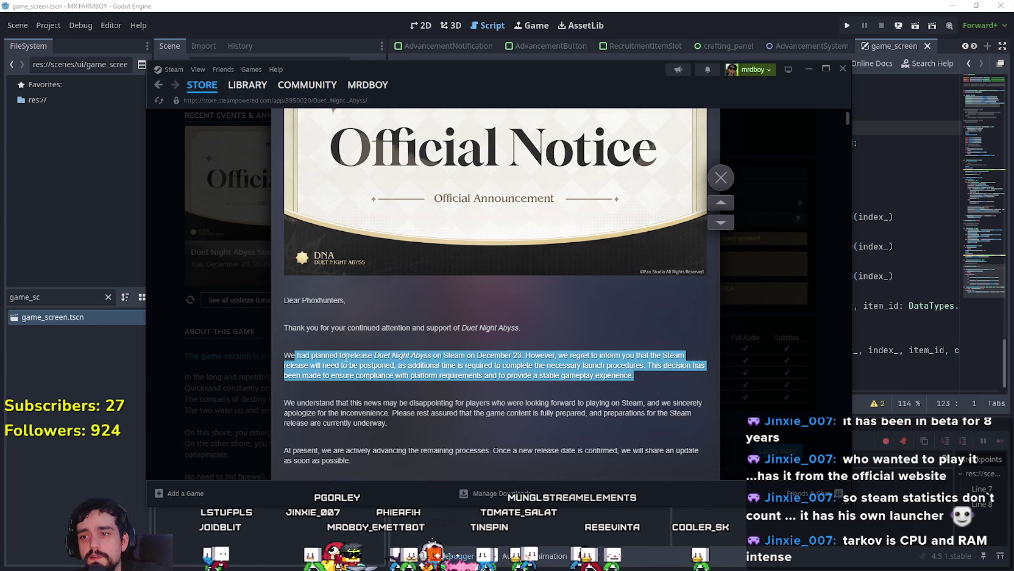
left_click(426, 401)
scroll(613, 379, "down", 3)
left_click(750, 329)
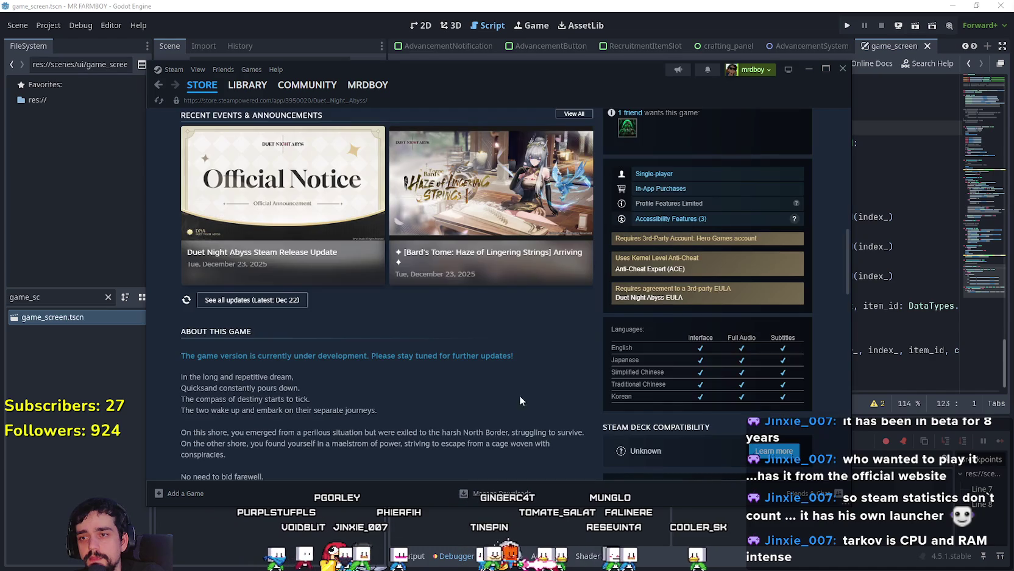
Step: View more screenshots, then minimize Steam and return to line 134 of the script
scroll(562, 398, "up", 2)
scroll(414, 378, "up", 7)
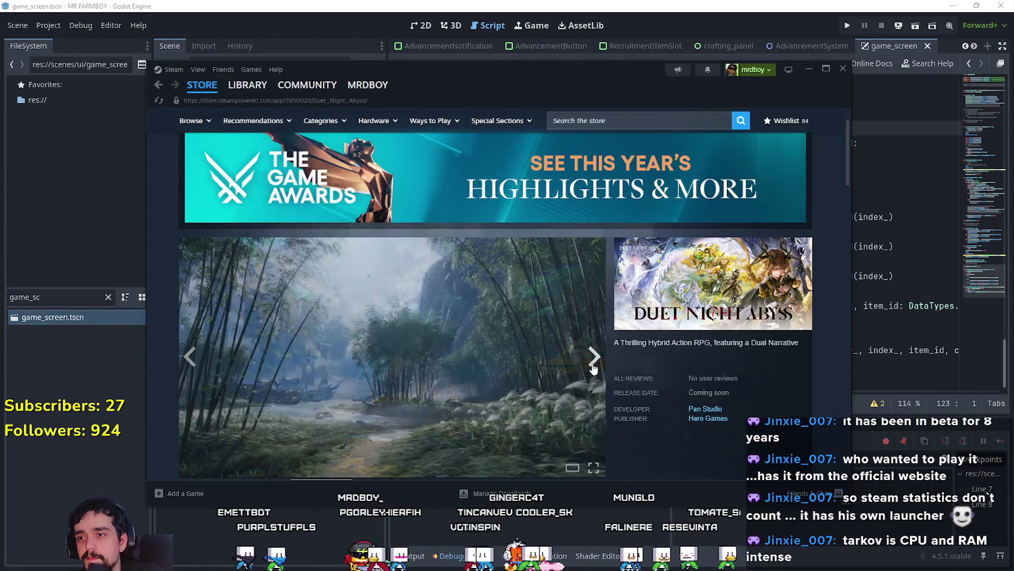
scroll(203, 297, "down", 3)
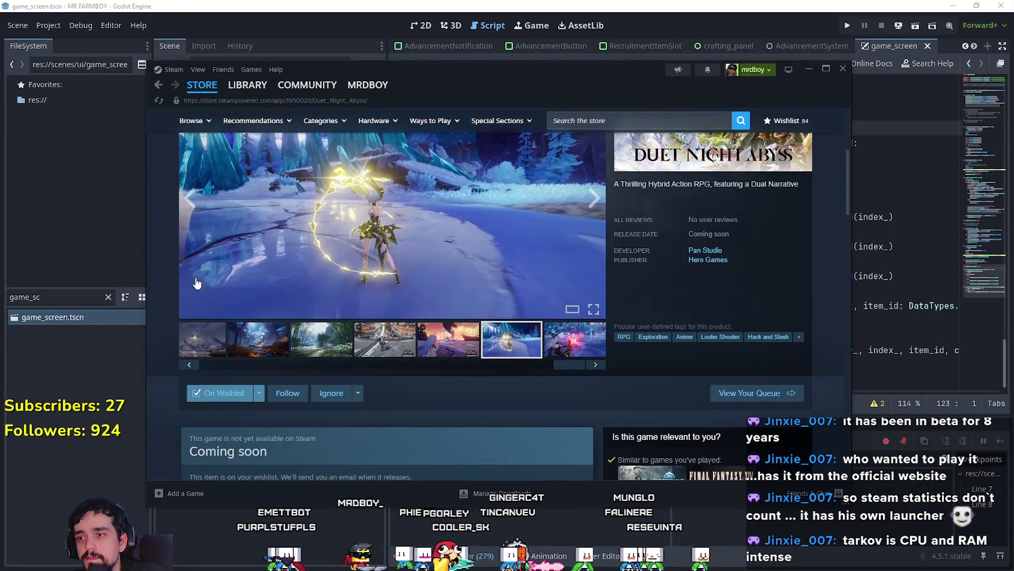
left_click(186, 206)
left_click(390, 287)
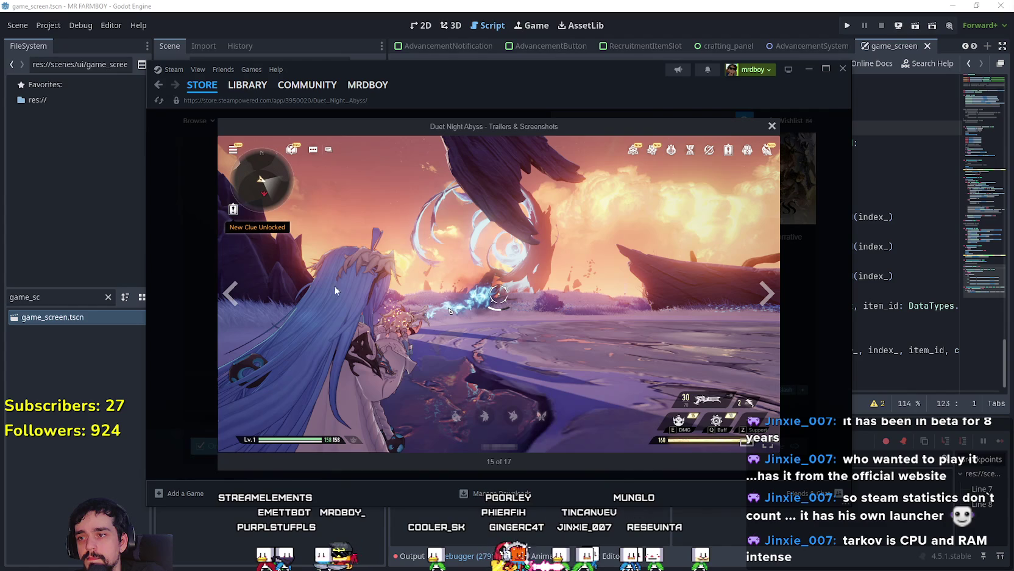
left_click(231, 290)
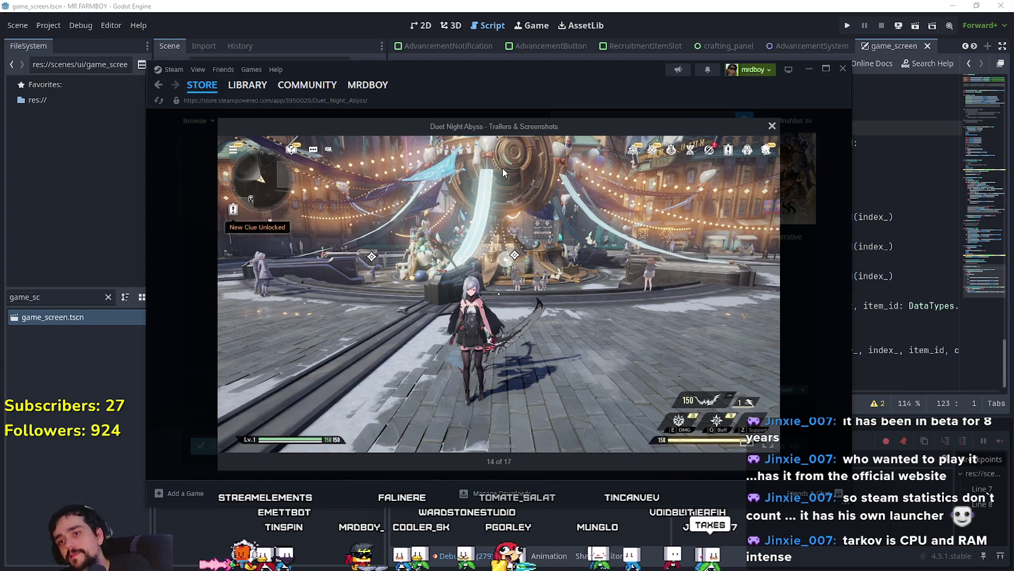
left_click(795, 338)
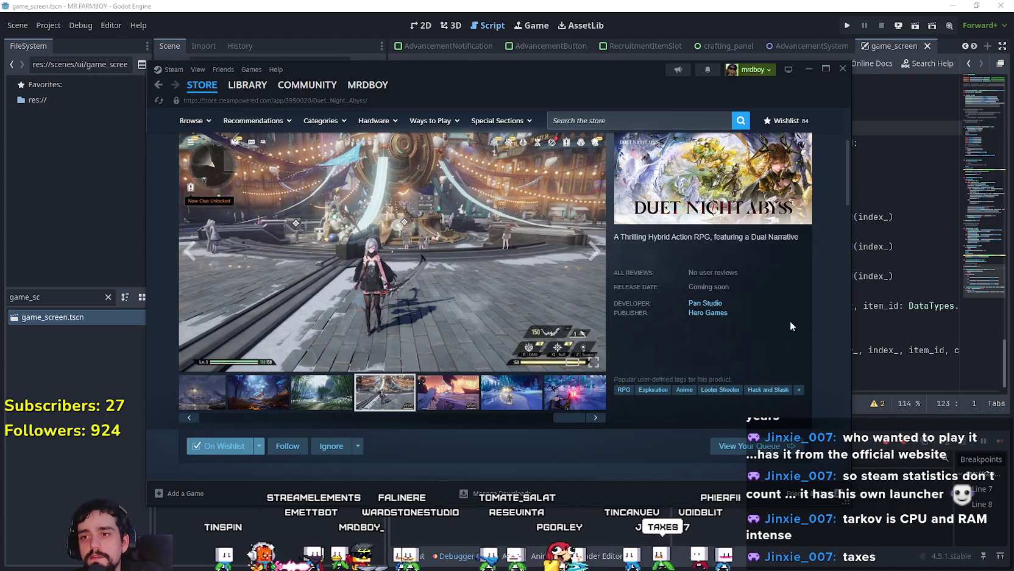
left_click(807, 69)
left_click(757, 285)
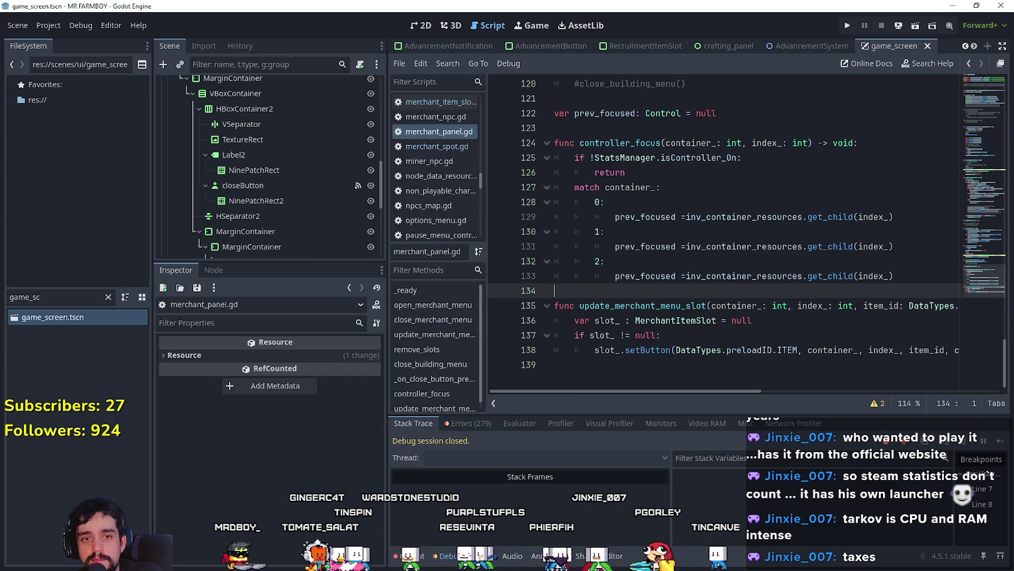
Step: Move the caret through controller_focus, ending at the return on line 126
key("Up")
key("Up")
key("Up")
key("End")
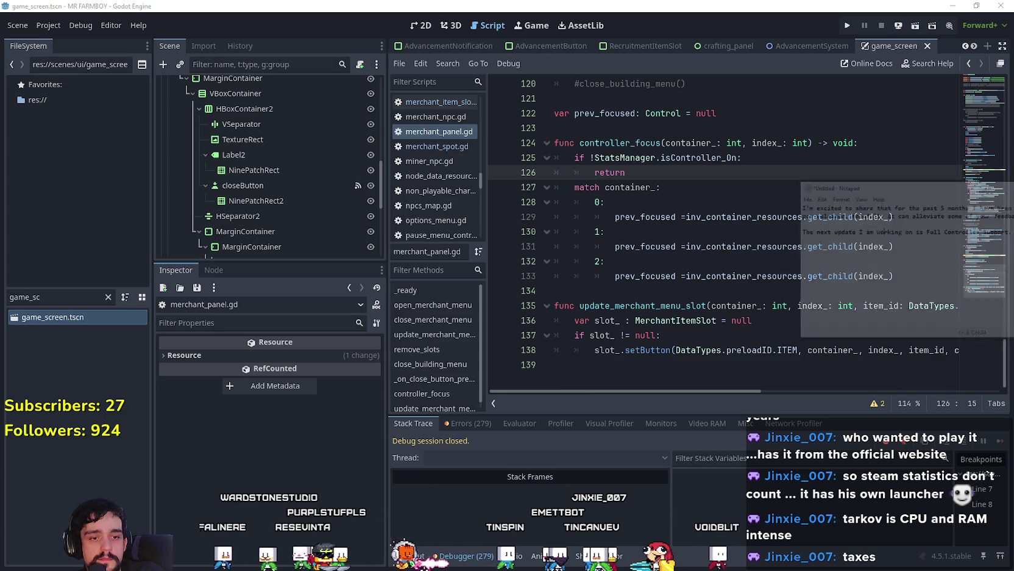
left_click(809, 196)
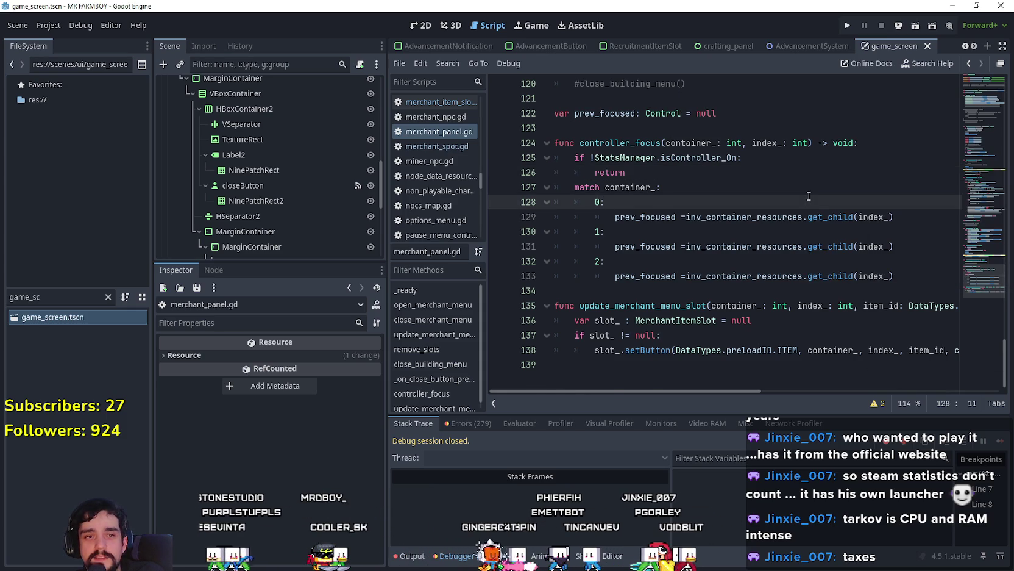
scroll(809, 195, "up", 1)
left_click(756, 216)
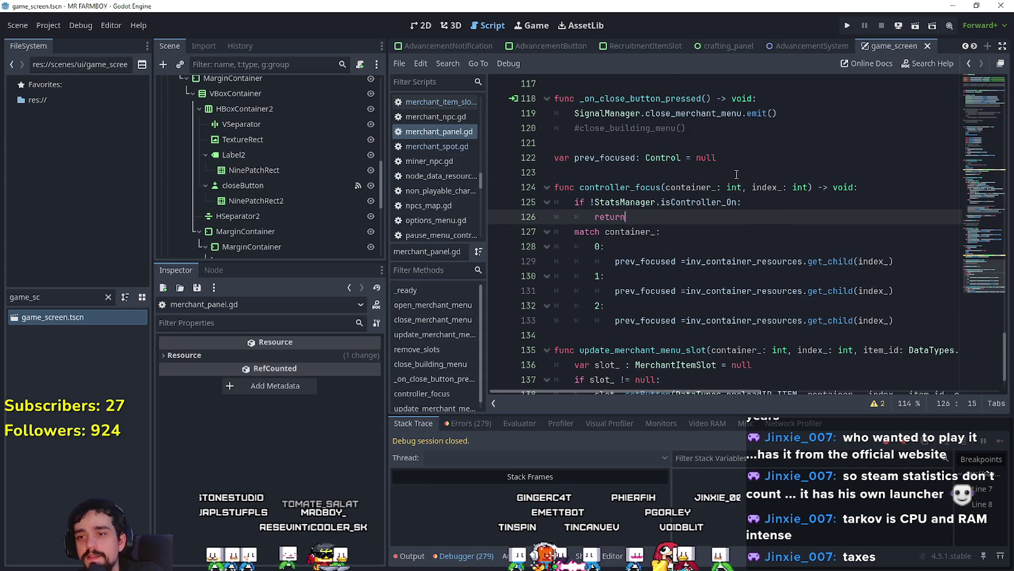
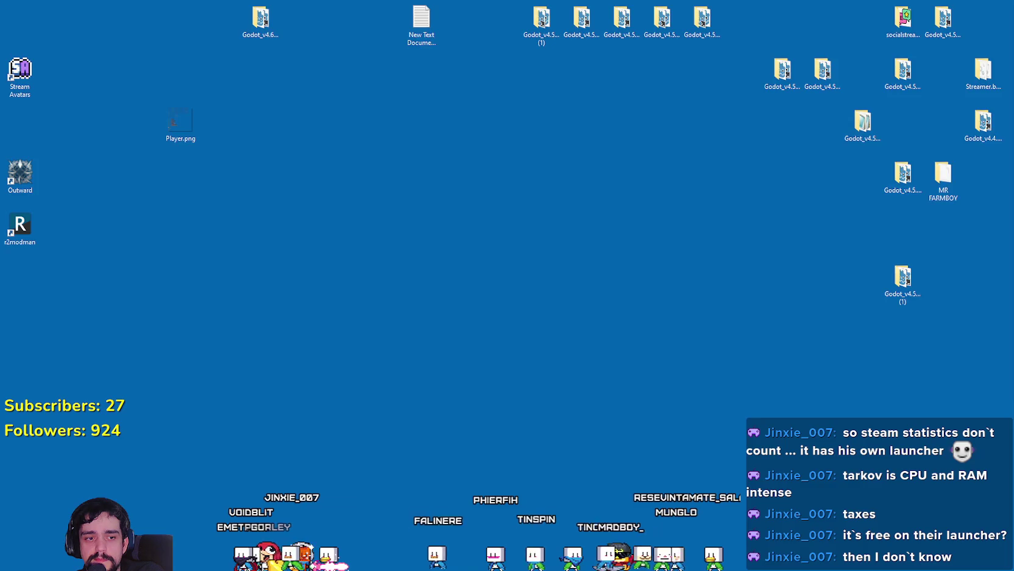
Step: Switch from the Windows desktop back to the Godot Engine editor window
key("alt+Tab")
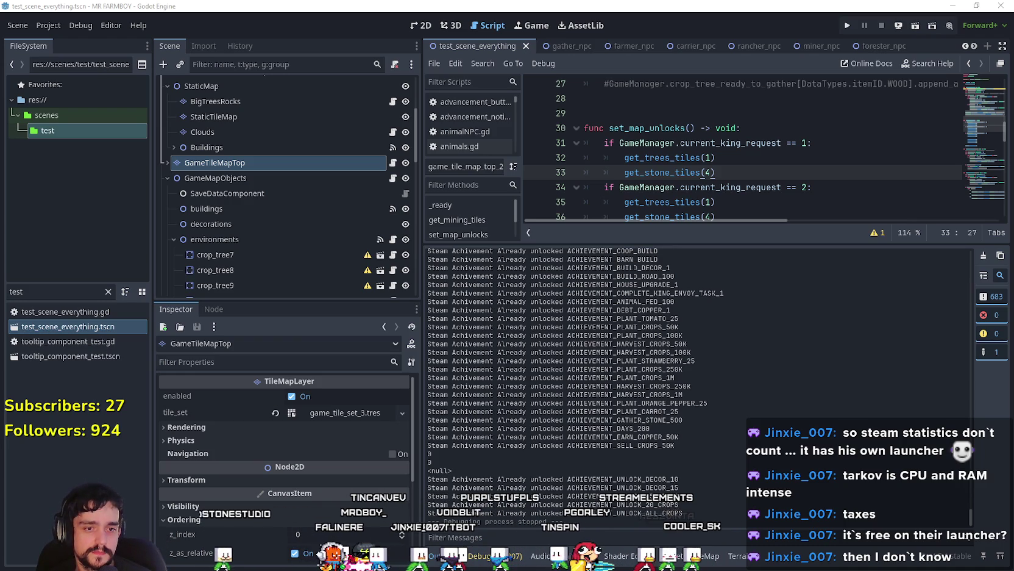
Step: Enlarge the code editor by shrinking the output log so set_map_unlocks shows whole
left_click(604, 201)
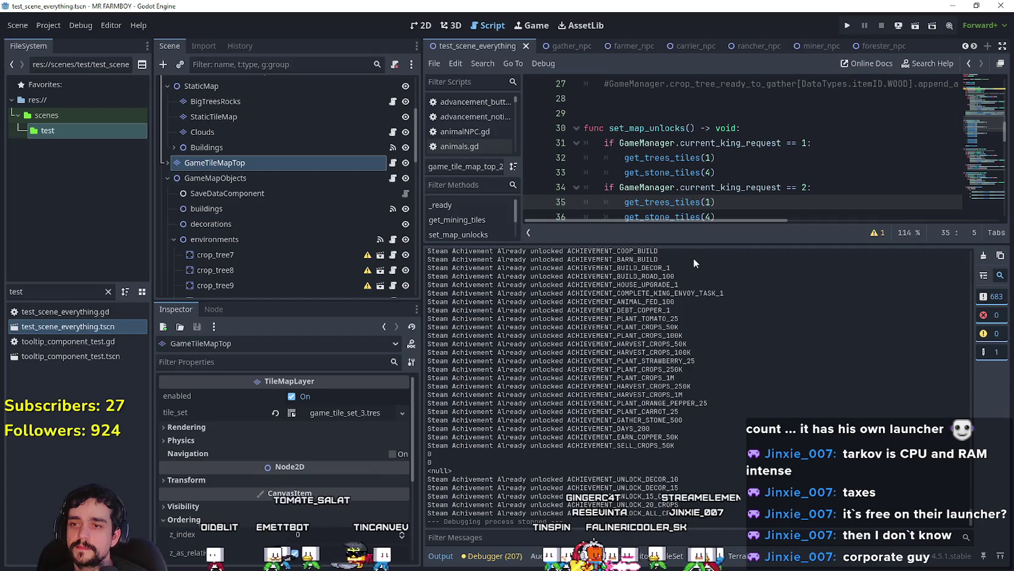
left_click_drag(692, 244, 692, 429)
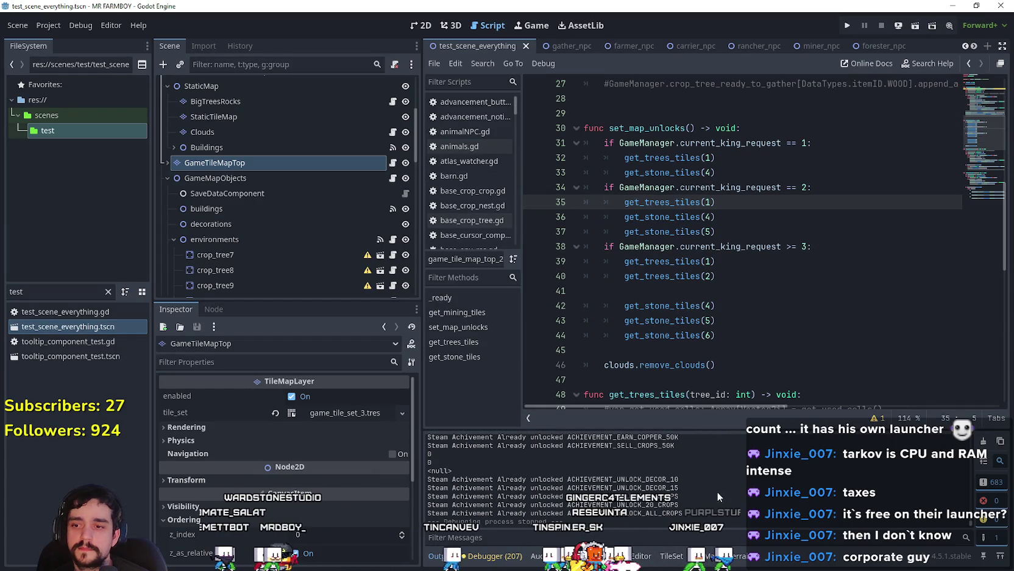
left_click(718, 379)
left_click(718, 349)
scroll(718, 349, "down", 1)
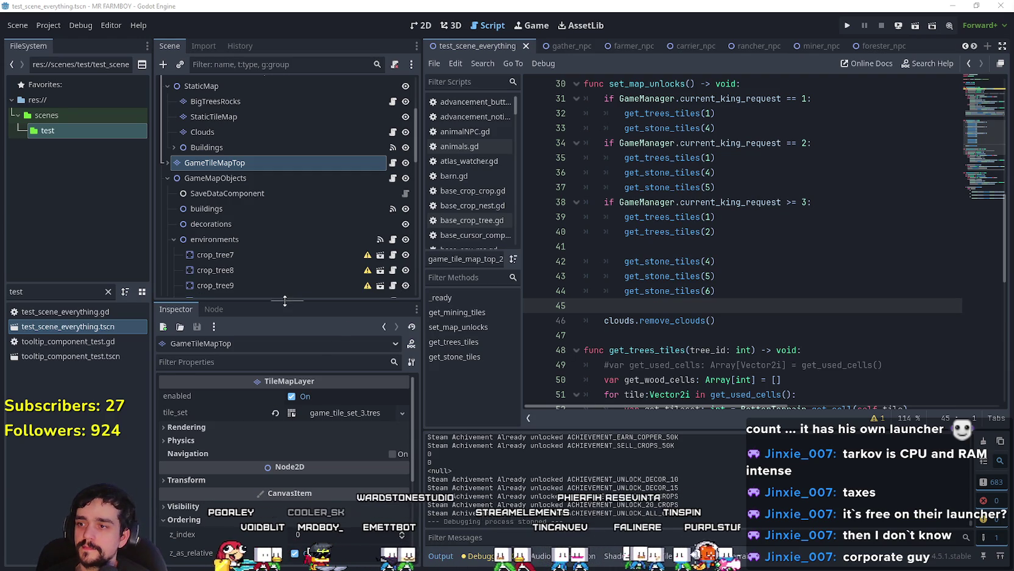
Step: Make the scene tree panel taller to reveal more crop_tree nodes
left_click_drag(285, 300, 284, 374)
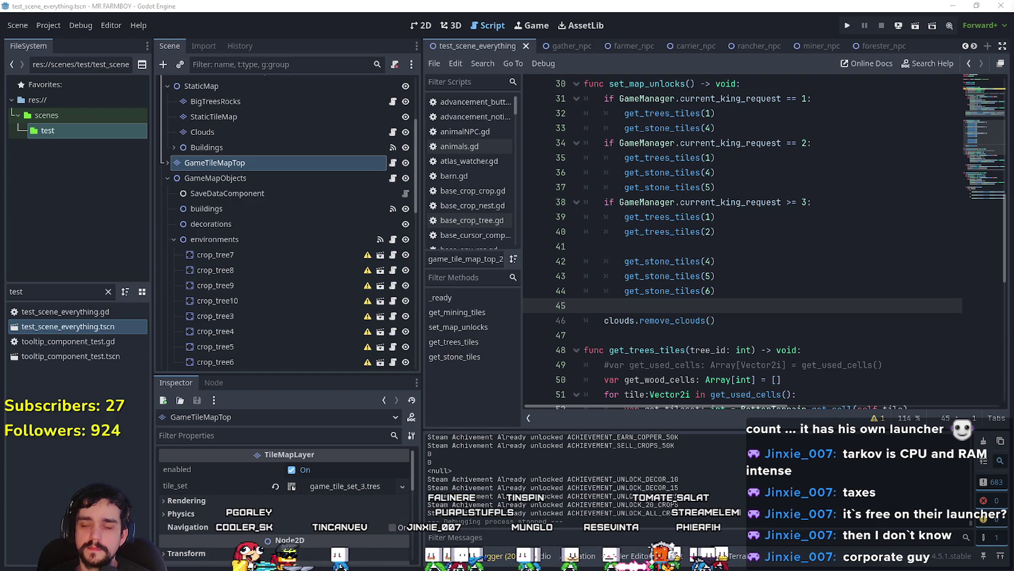
left_click(700, 252)
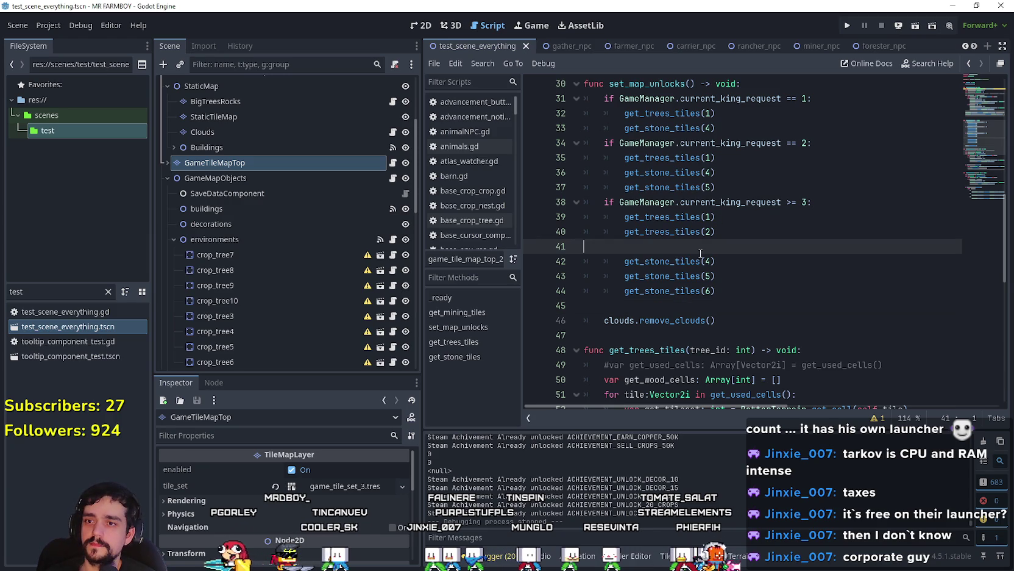
scroll(700, 246, "up", 2)
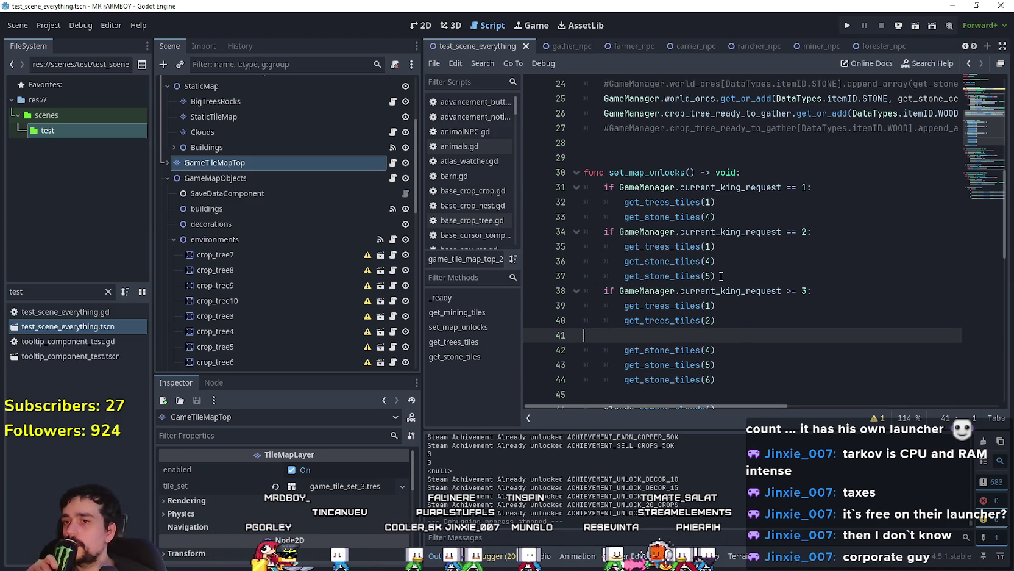
scroll(729, 259, "up", 2)
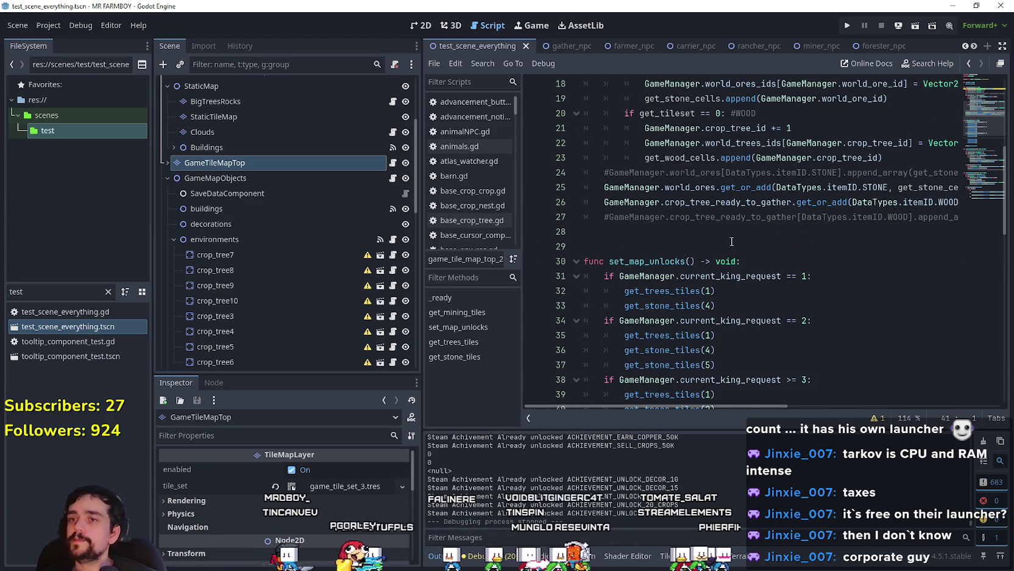
left_click(730, 241)
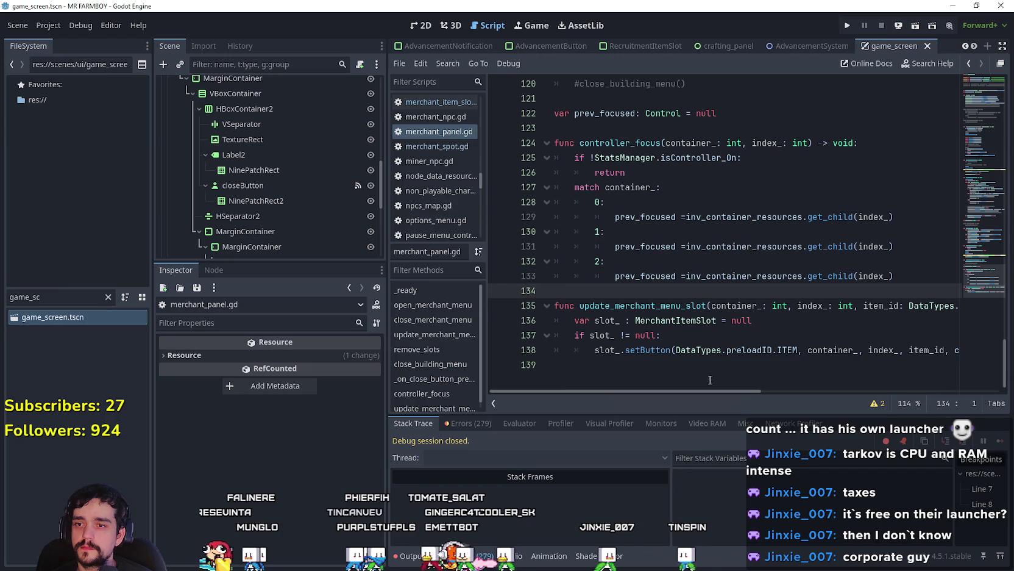
Step: Select the setButton call on line 138 of merchant_panel.gd and run the project
left_click(726, 307)
left_click(739, 291)
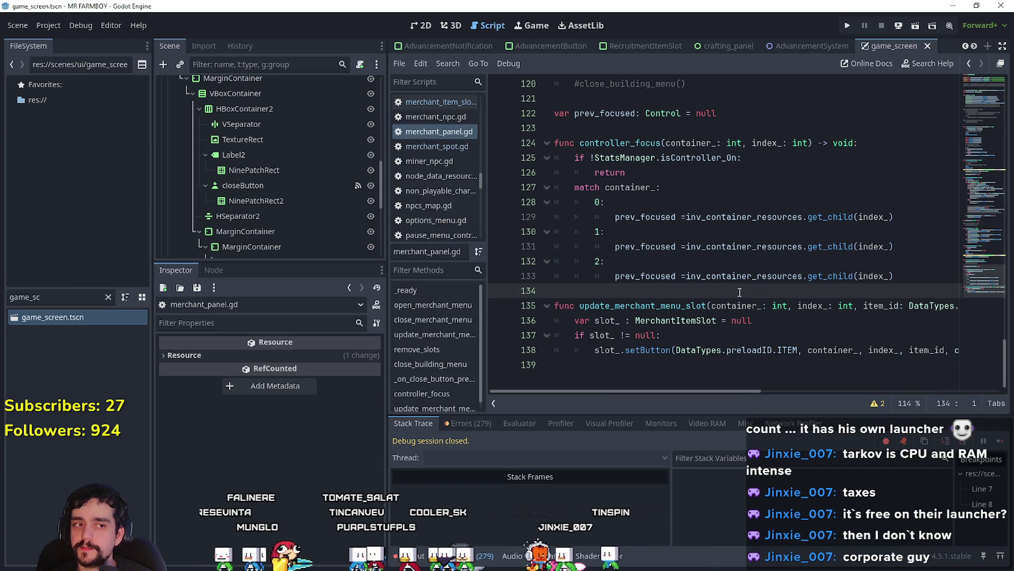
double_click(668, 350)
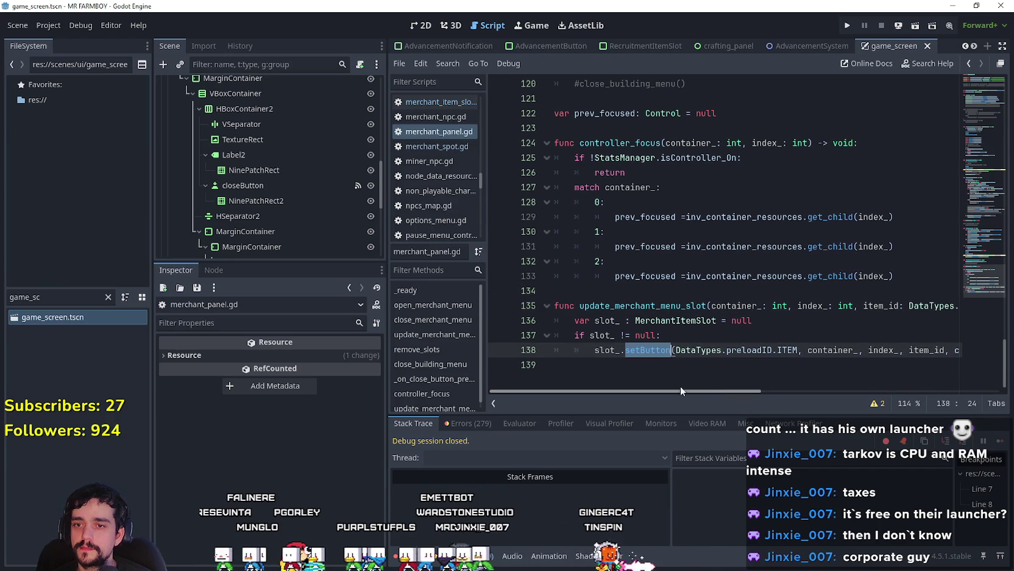
left_click(847, 25)
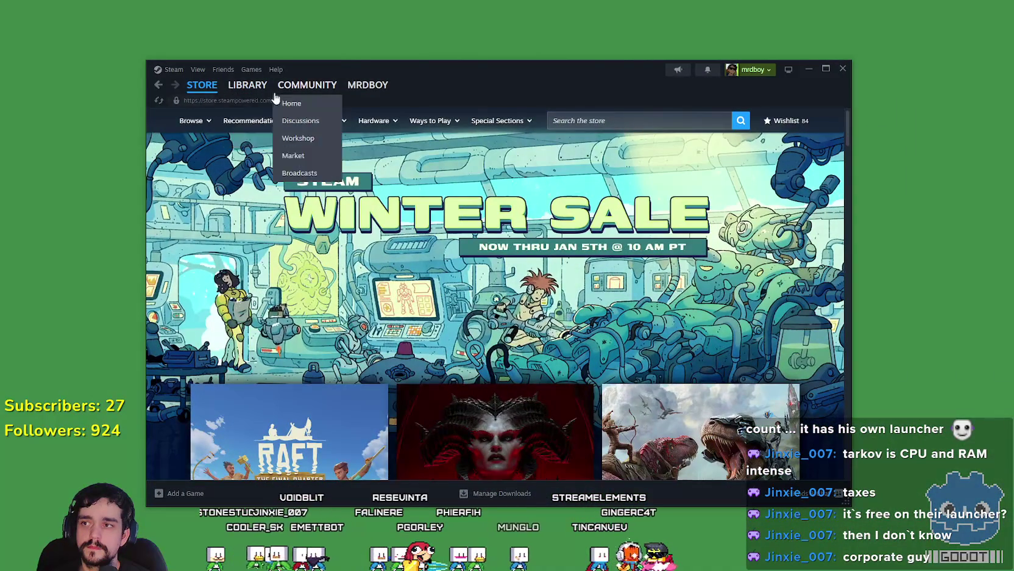
Step: Browse the MR FARMBOY community hub from the Steam library, then minimize Steam
left_click(247, 85)
left_click(241, 190)
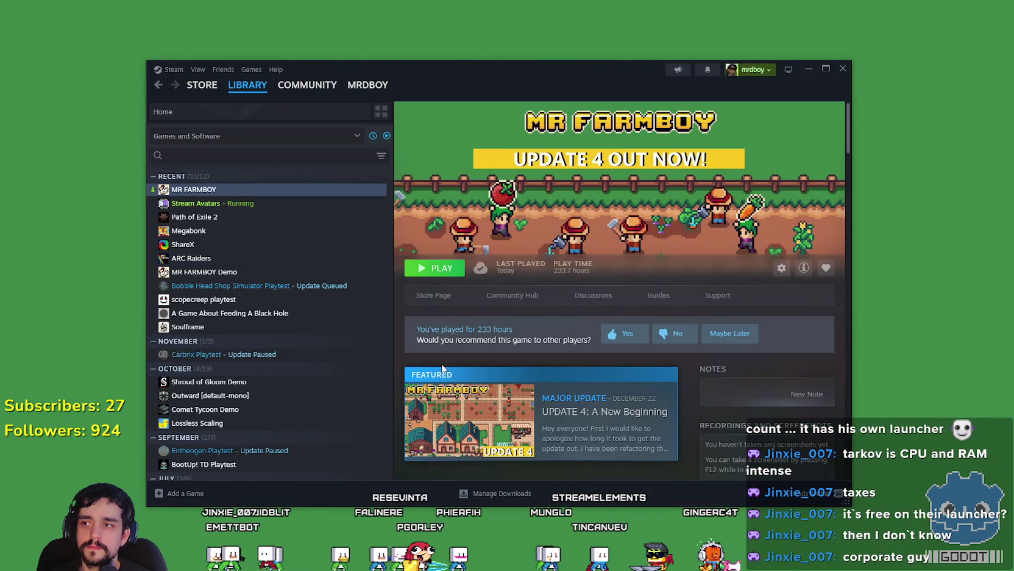
left_click(501, 296)
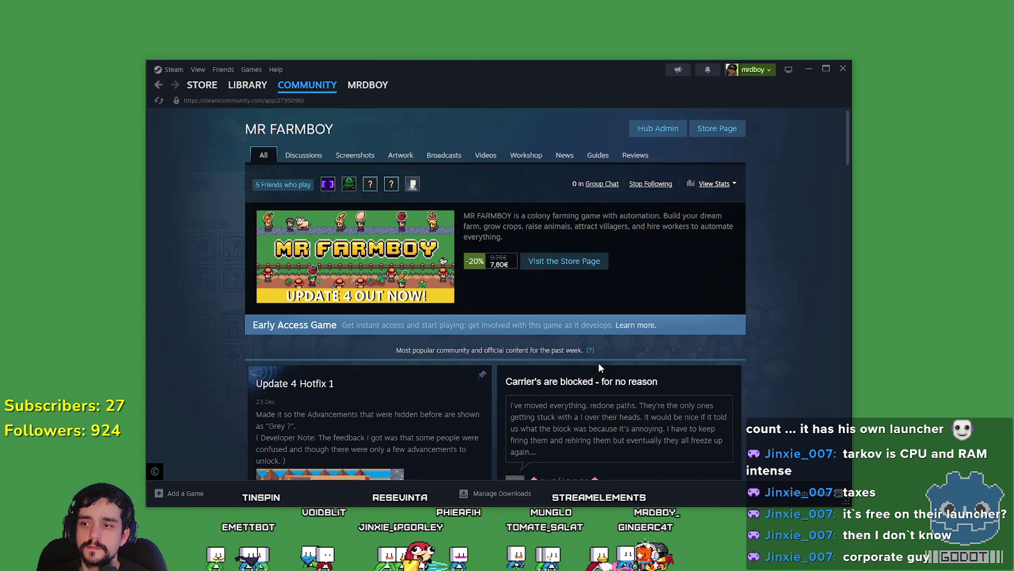
scroll(599, 365, "down", 3)
scroll(598, 364, "down", 2)
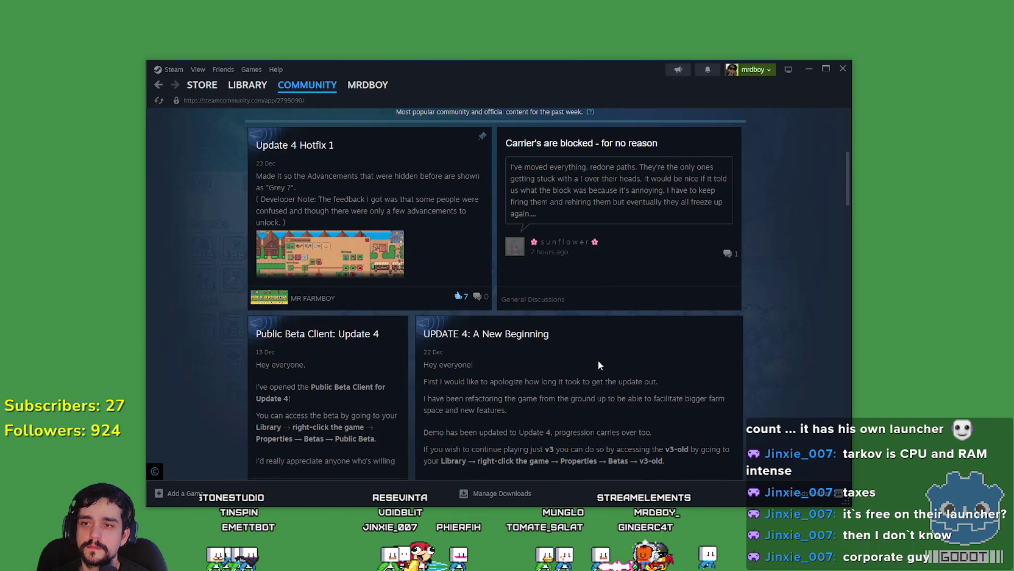
scroll(599, 365, "down", 2)
scroll(598, 360, "down", 3)
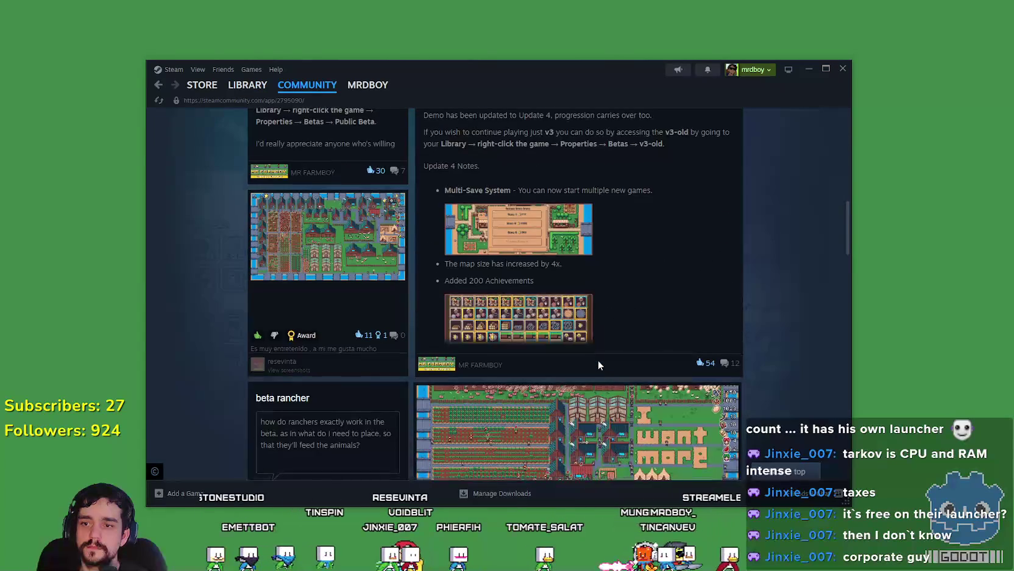
scroll(598, 365, "down", 3)
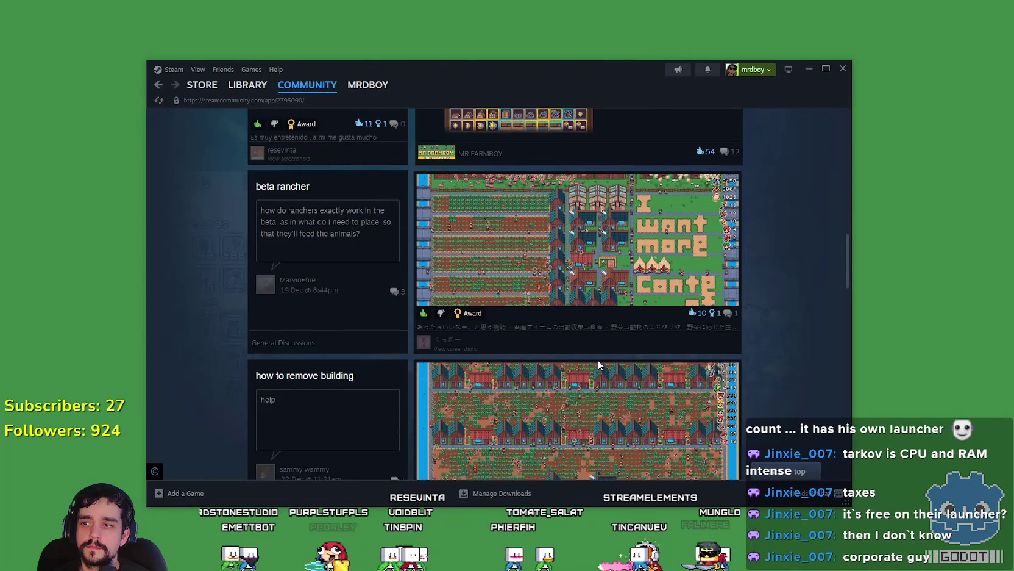
scroll(599, 359, "up", 10)
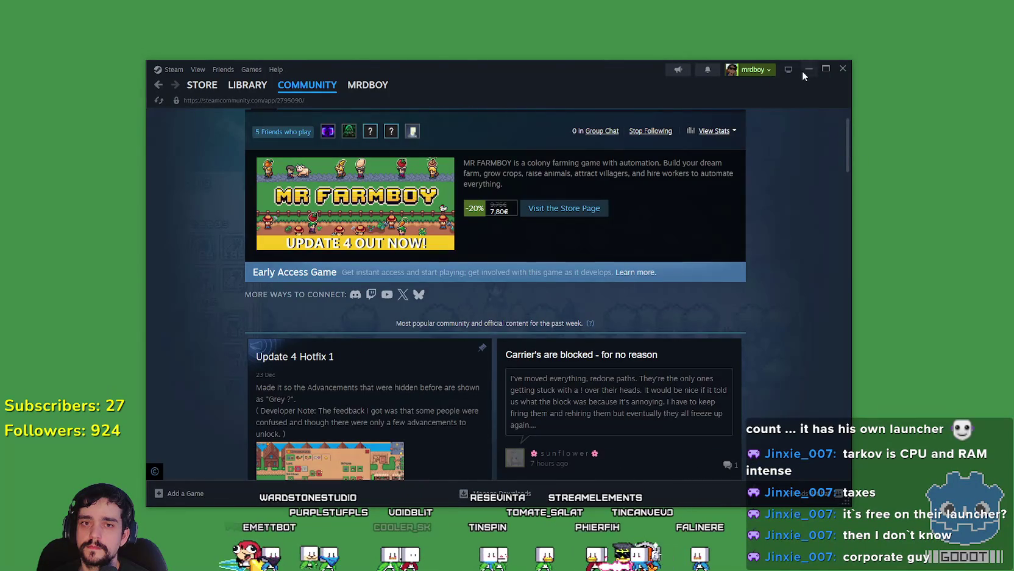
left_click(807, 69)
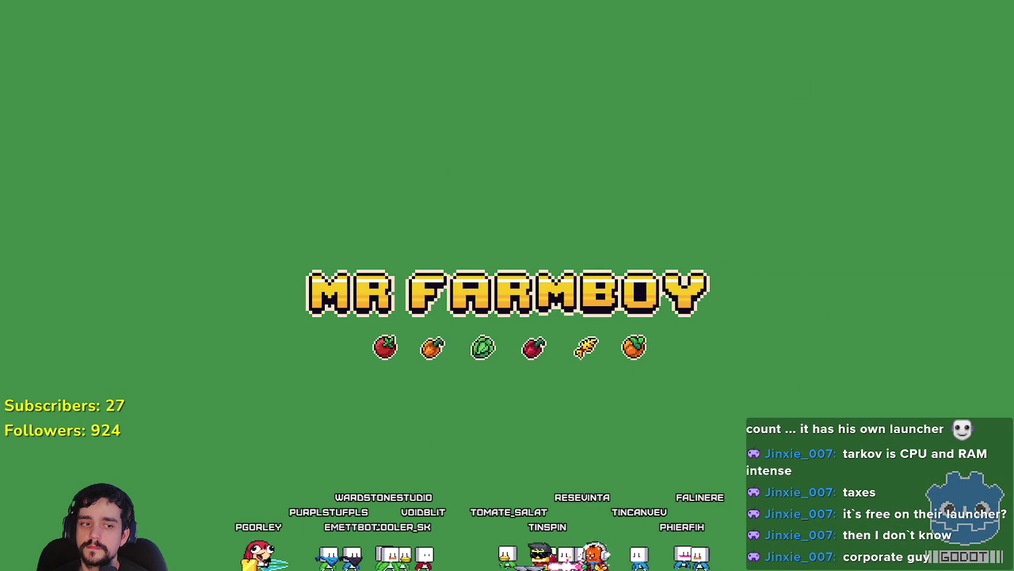
Step: Return to Godot, enlarge the scene tree and review building_panel.gd around line 166
key("alt+Tab")
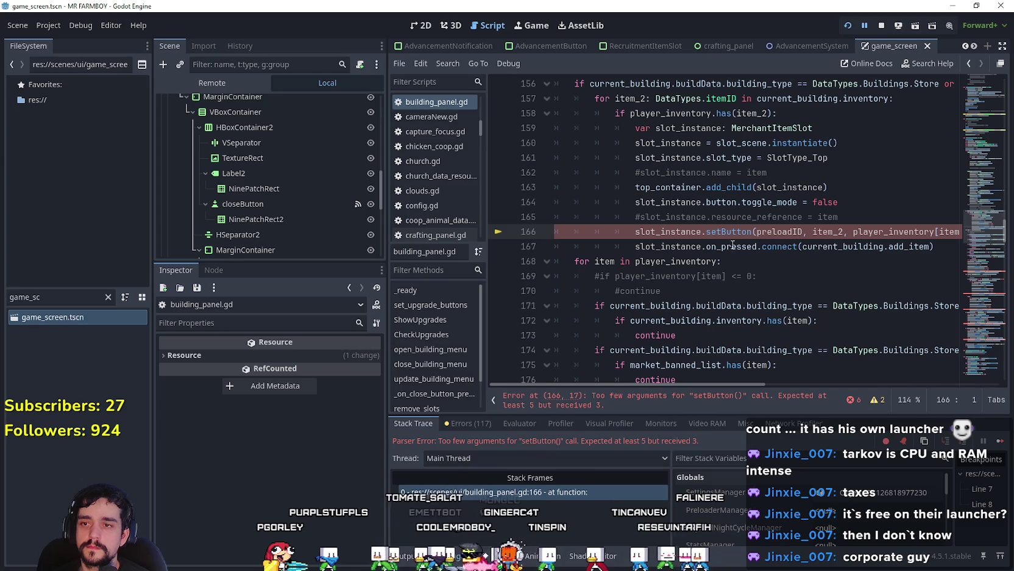
scroll(805, 225, "up", 3)
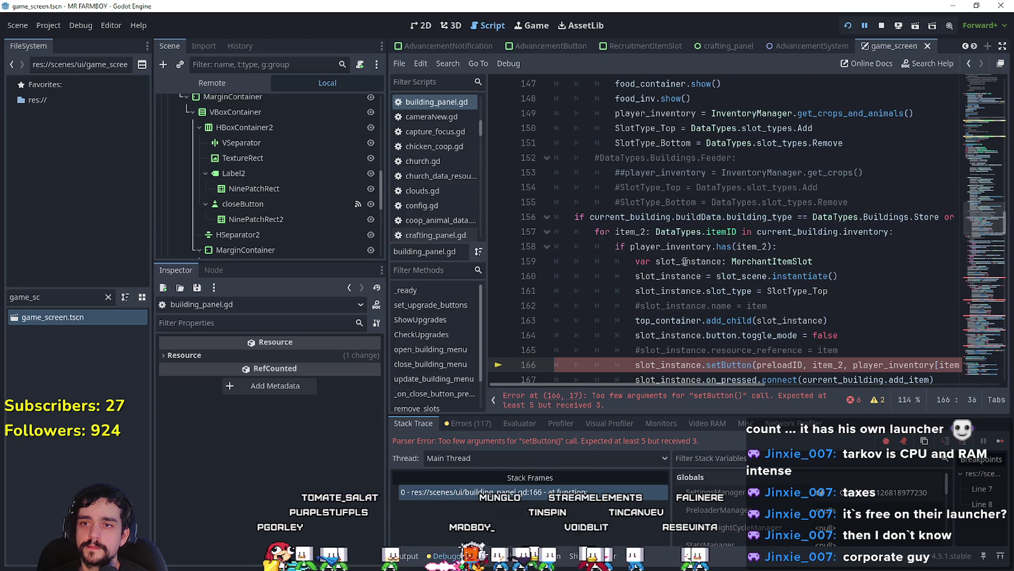
scroll(685, 262, "down", 1)
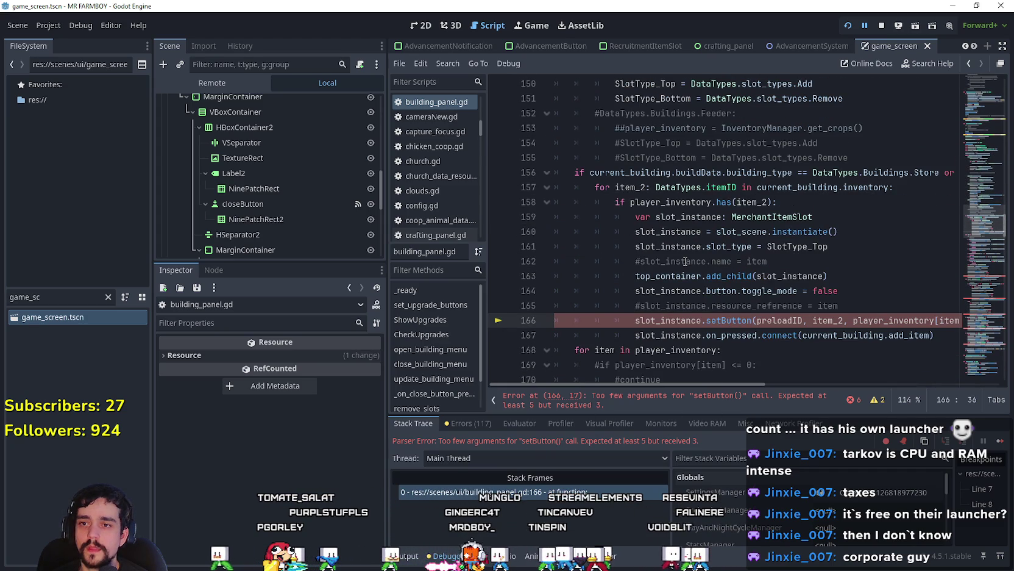
scroll(681, 264, "down", 2)
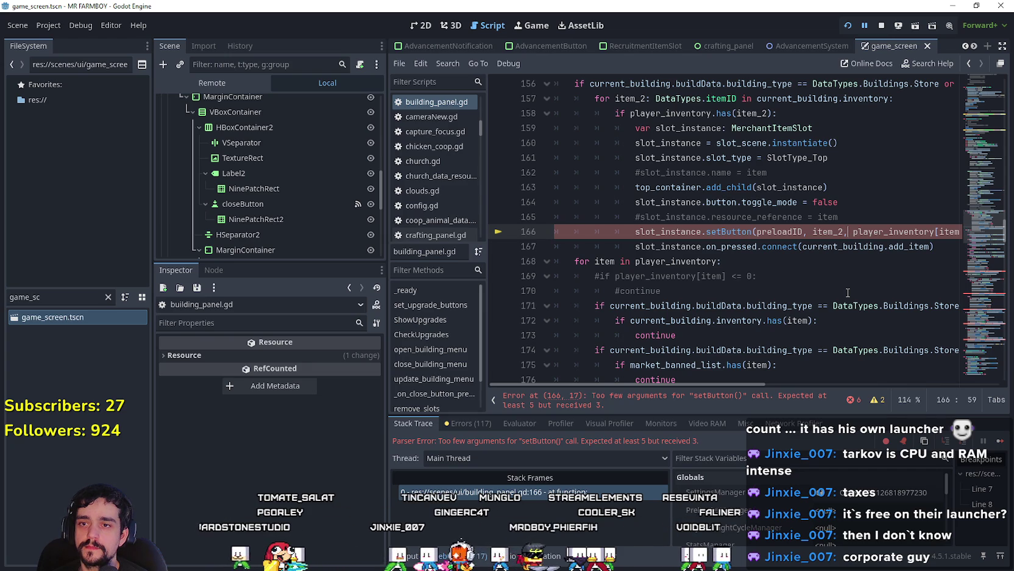
scroll(847, 292, "up", 2)
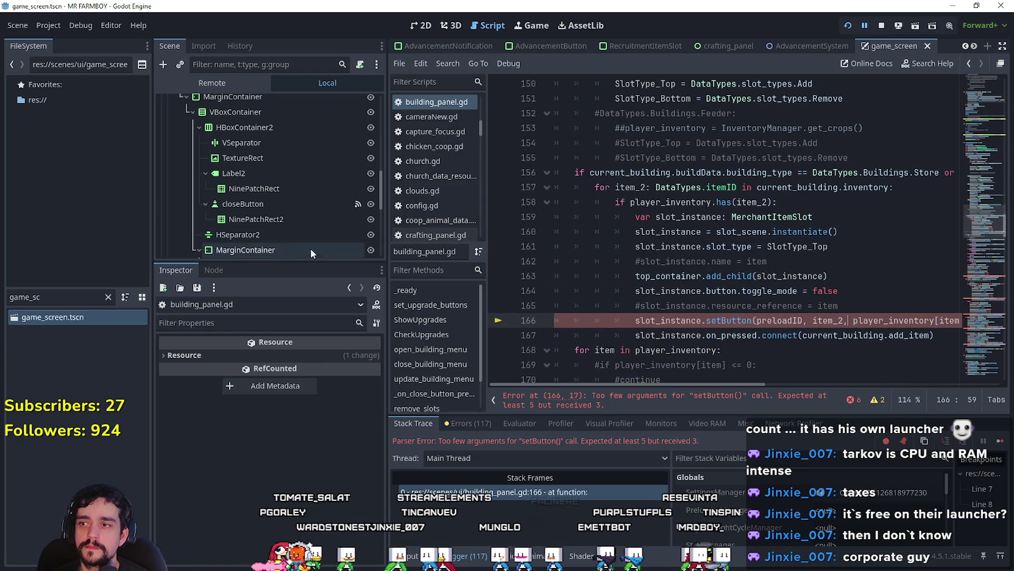
left_click_drag(314, 263, 314, 419)
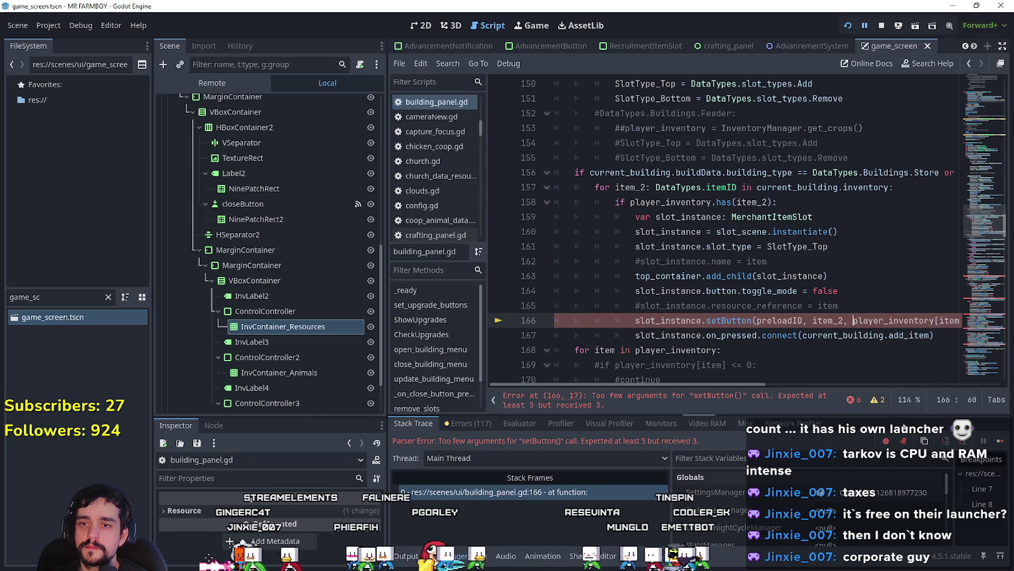
scroll(835, 344, "up", 3)
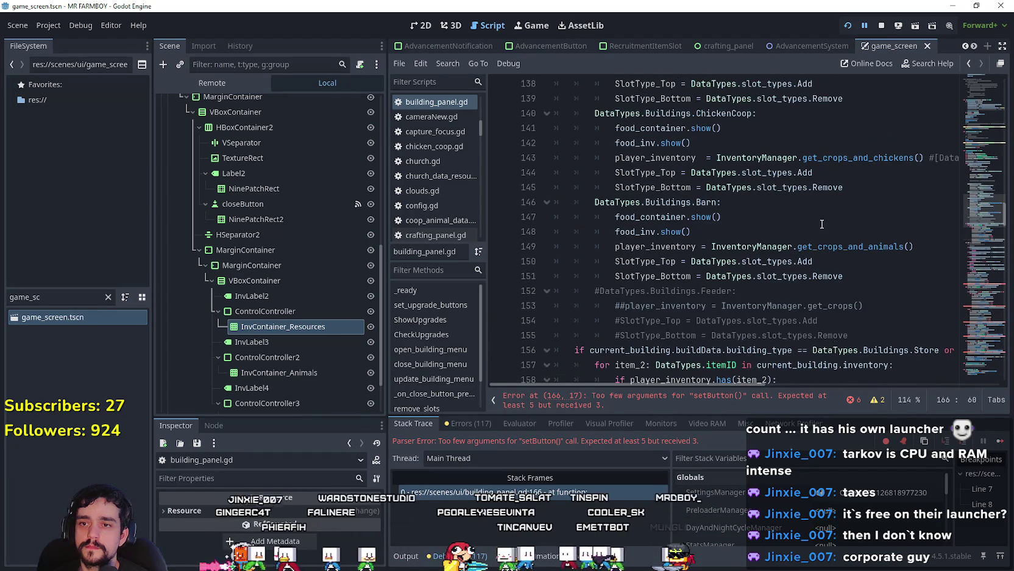
scroll(835, 342, "down", 3)
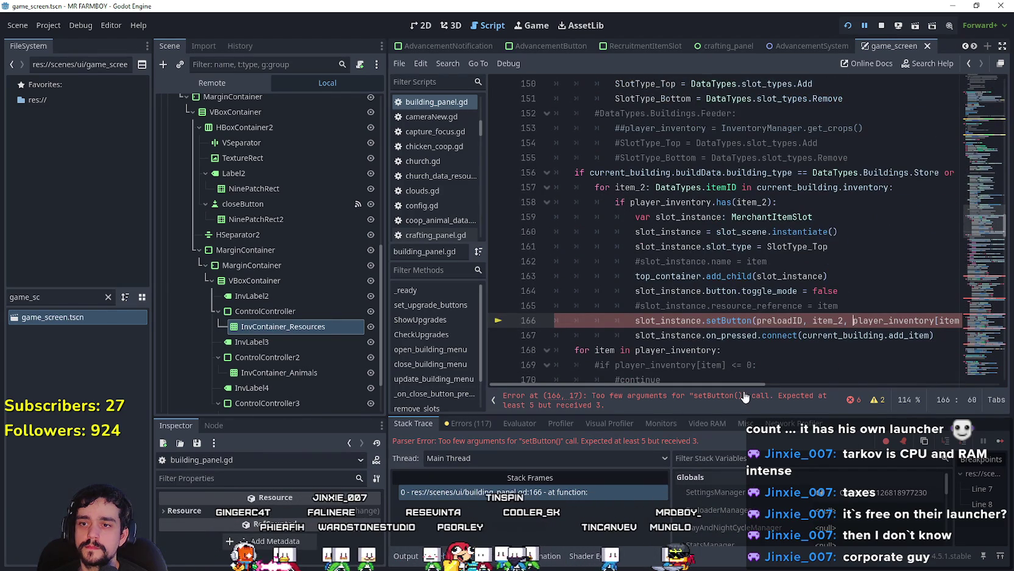
mouse_move(743, 381)
left_mouse_down()
mouse_move(798, 384)
mouse_move(797, 396)
left_mouse_up()
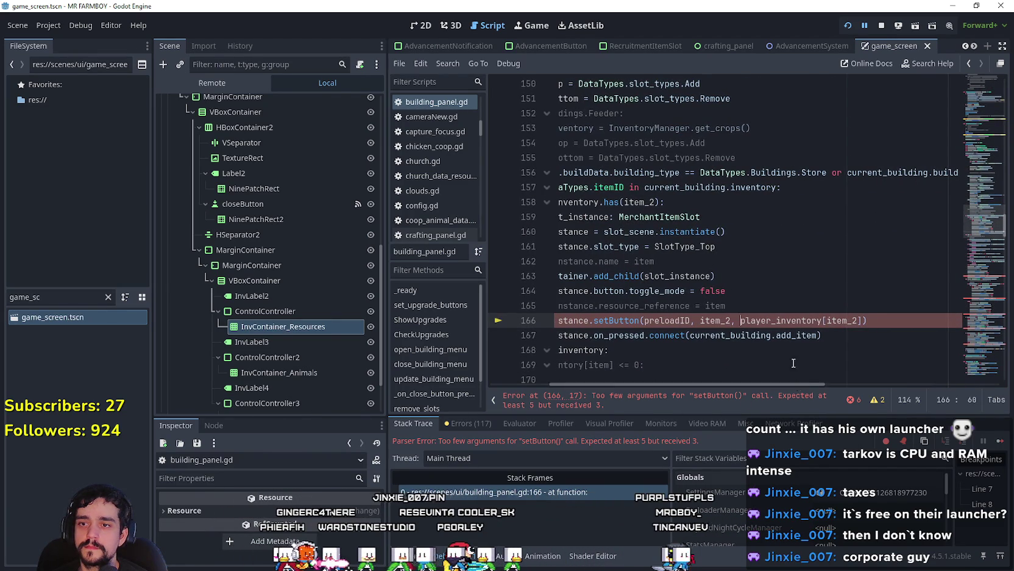
type("0:")
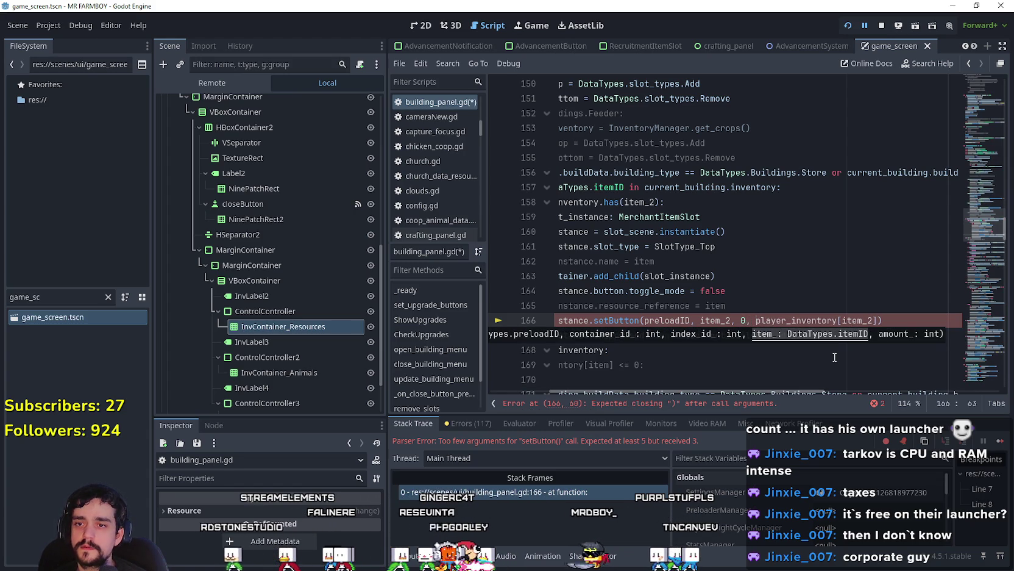
Step: Paste slot_instance before player_inventory[item_2] in line 166's setButton call
left_click(853, 320)
double_click(709, 321)
left_click(756, 326)
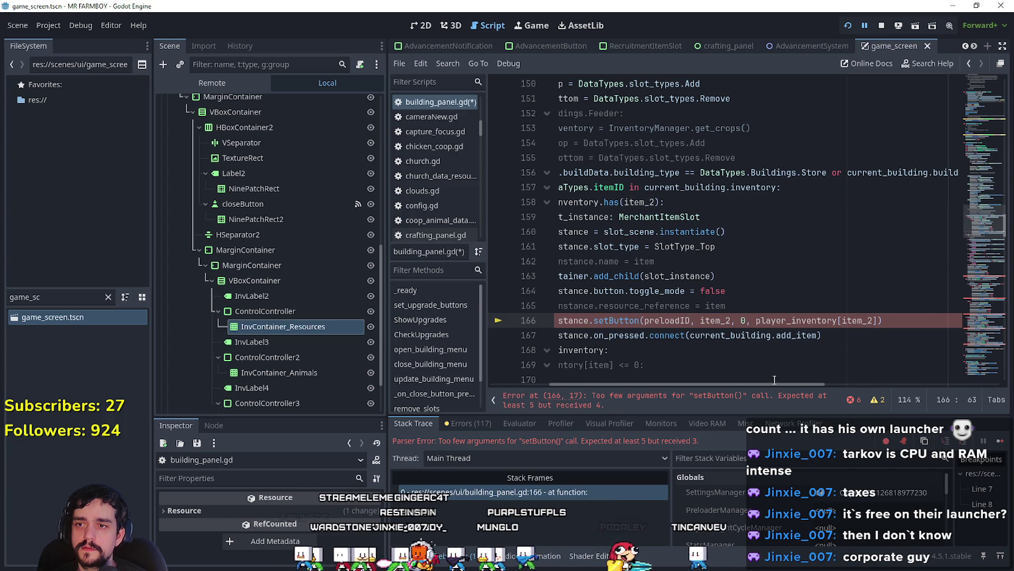
mouse_move(768, 383)
left_mouse_down()
mouse_move(660, 391)
mouse_move(751, 386)
mouse_move(770, 346)
left_mouse_up()
double_click(668, 321)
key("ctrl+c")
left_click(698, 321)
key("ctrl+v")
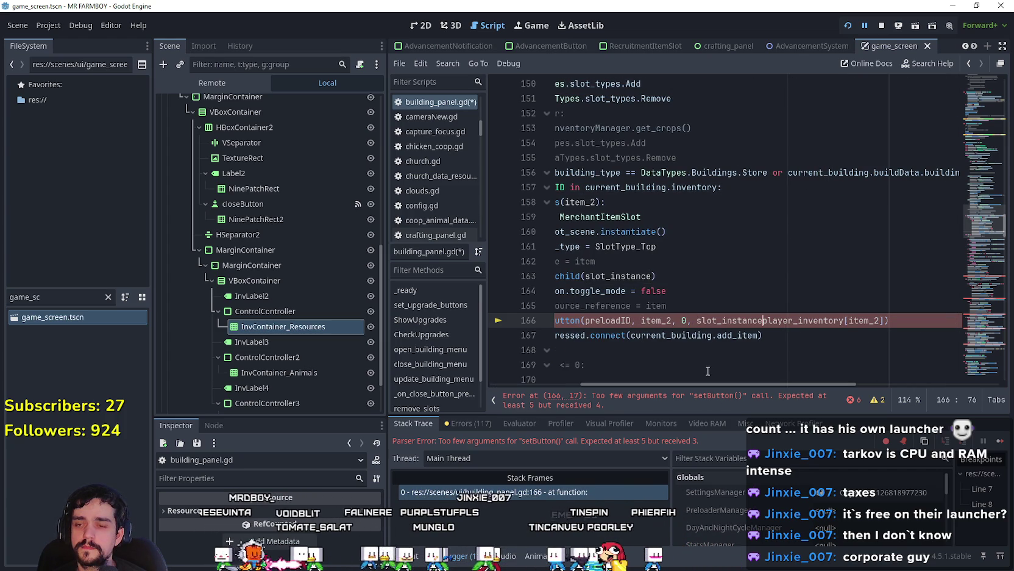
Step: Complete the new argument as slot_instance.get_index() using autocomplete
type("getind")
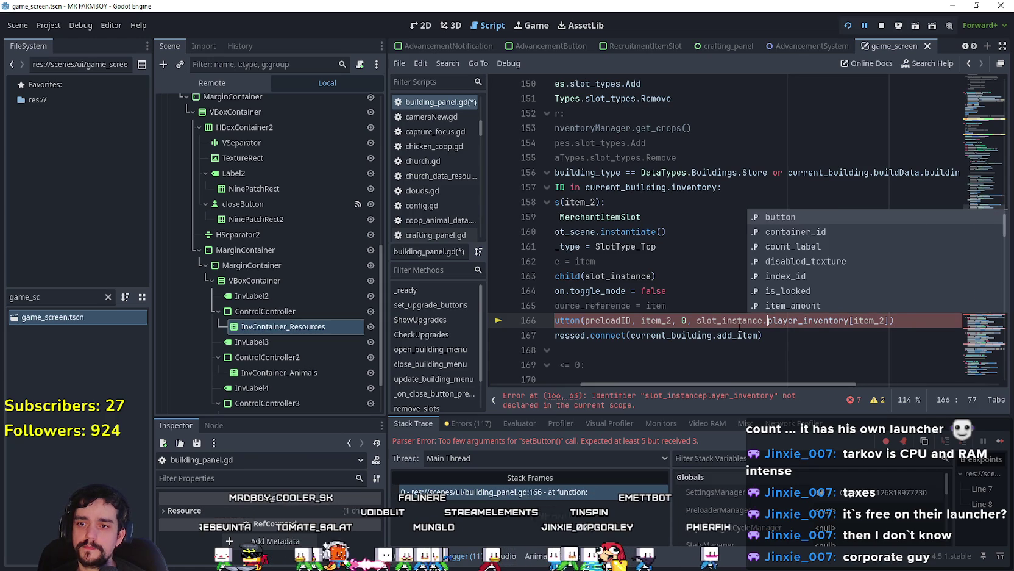
key("BackSpace")
key("BackSpace")
key("BackSpace")
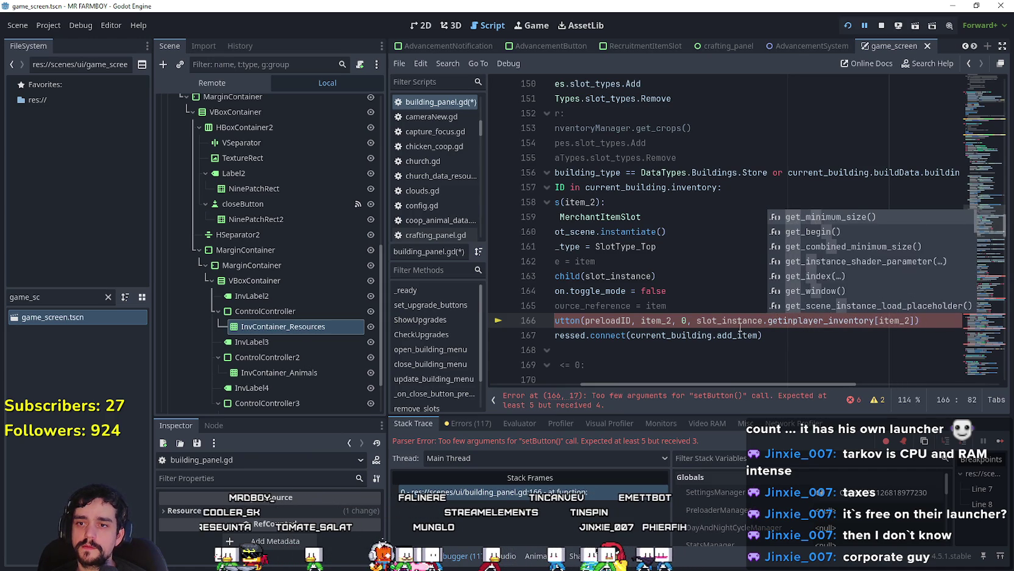
type("_index")
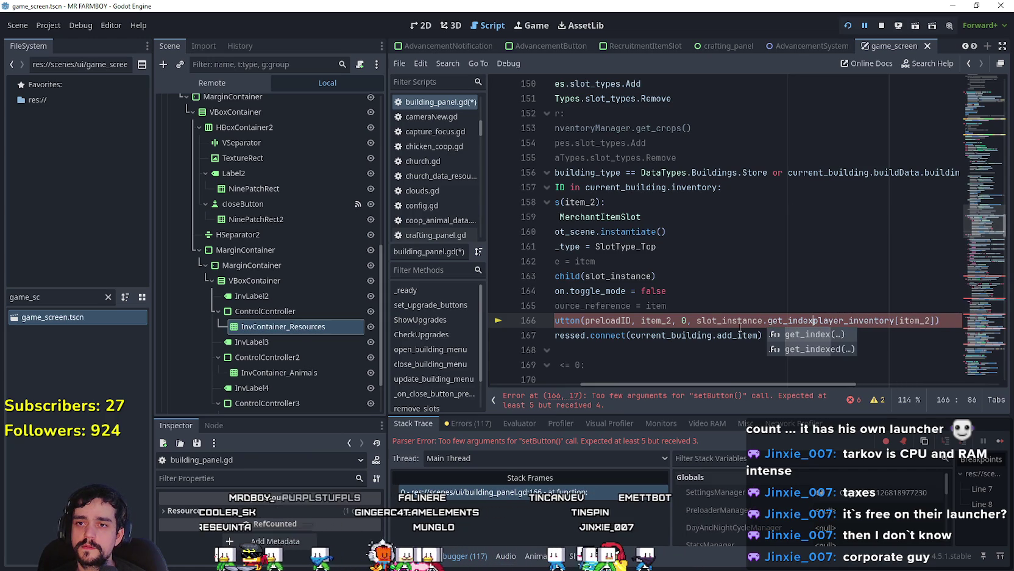
key("Return")
type("),")
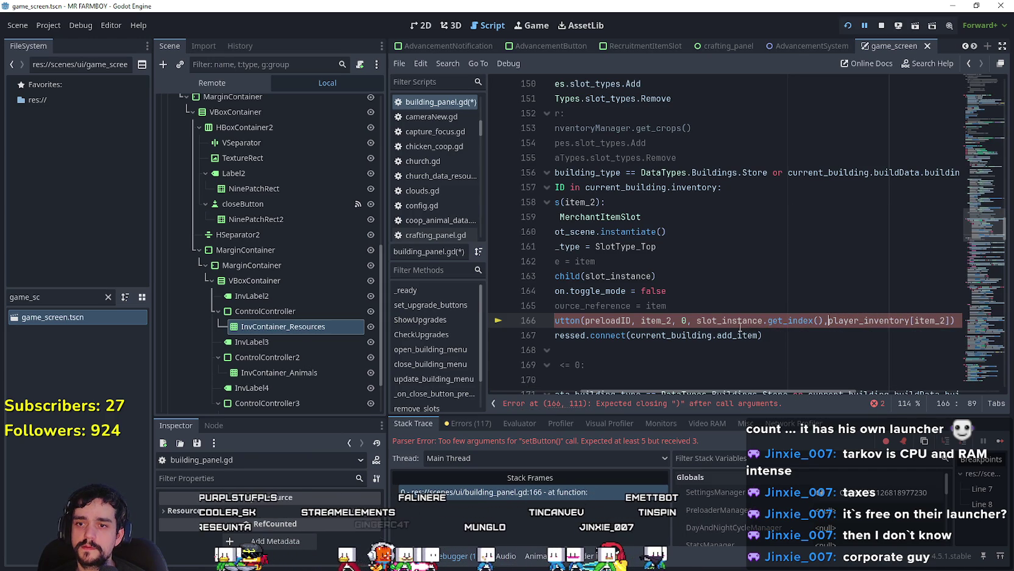
left_click(752, 323)
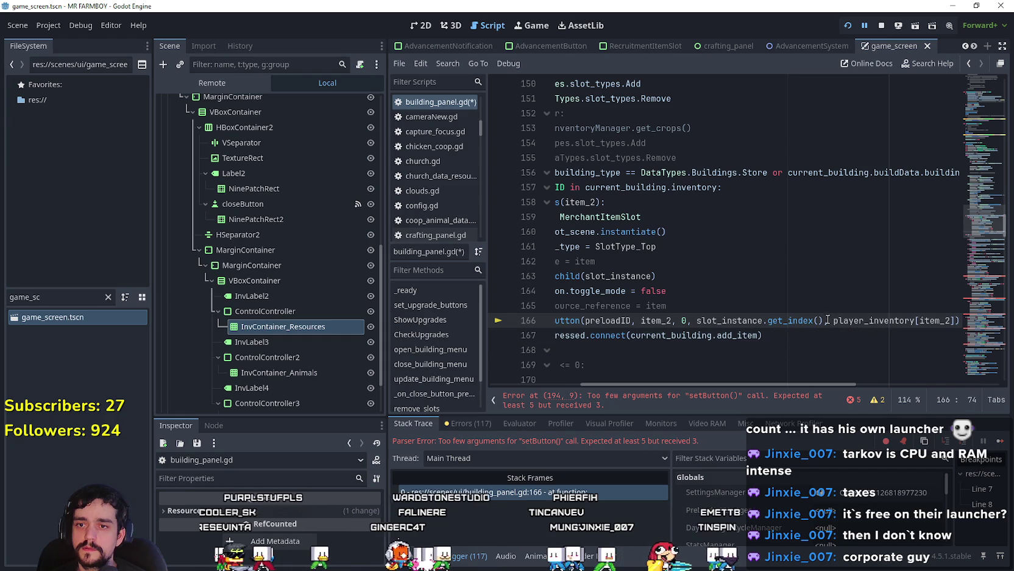
Step: Add ', 0, slot_instance.get_index()' after preloadID in line 194's setButton call
left_click_drag(825, 321, 697, 323)
scroll(683, 321, "down", 3)
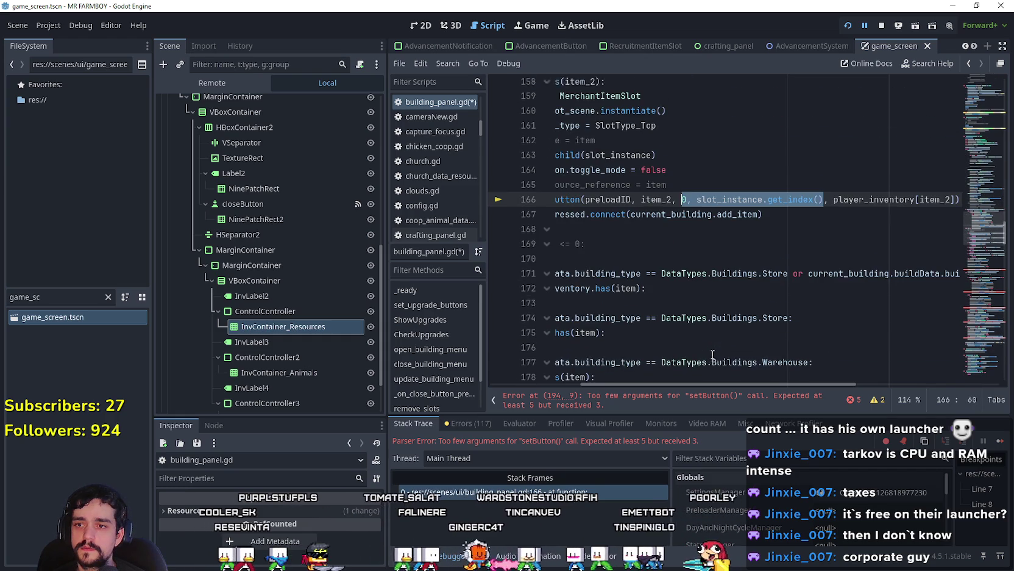
left_click(833, 189)
left_click_drag(832, 189, 683, 188)
key("ctrl+c")
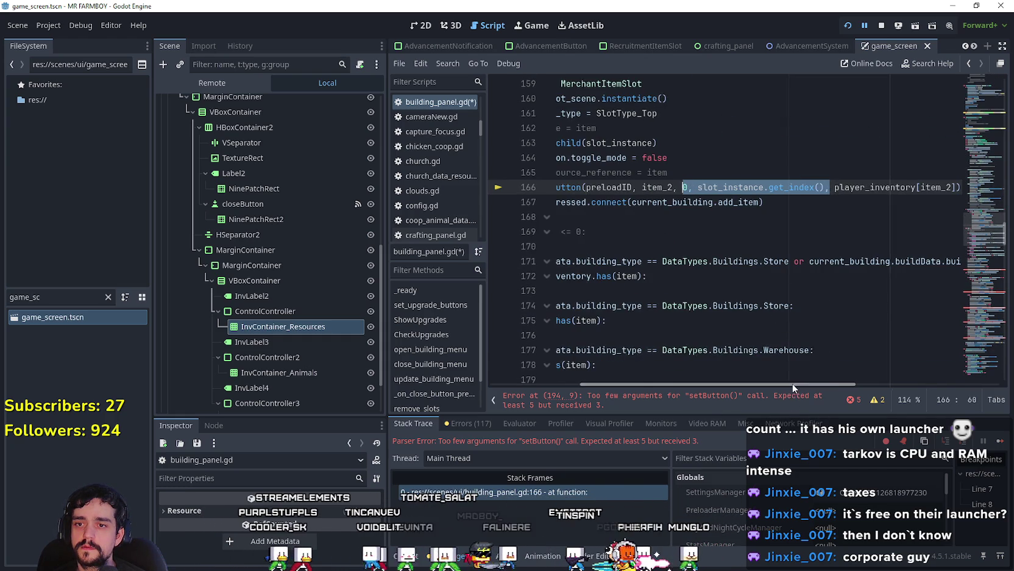
left_click_drag(796, 384, 683, 379)
left_click(703, 397)
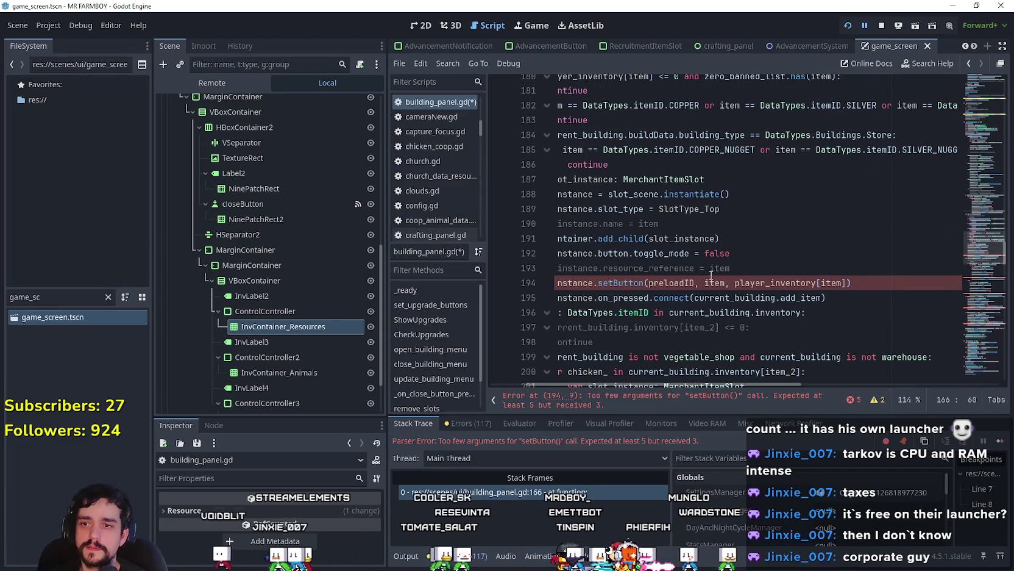
left_click(726, 282)
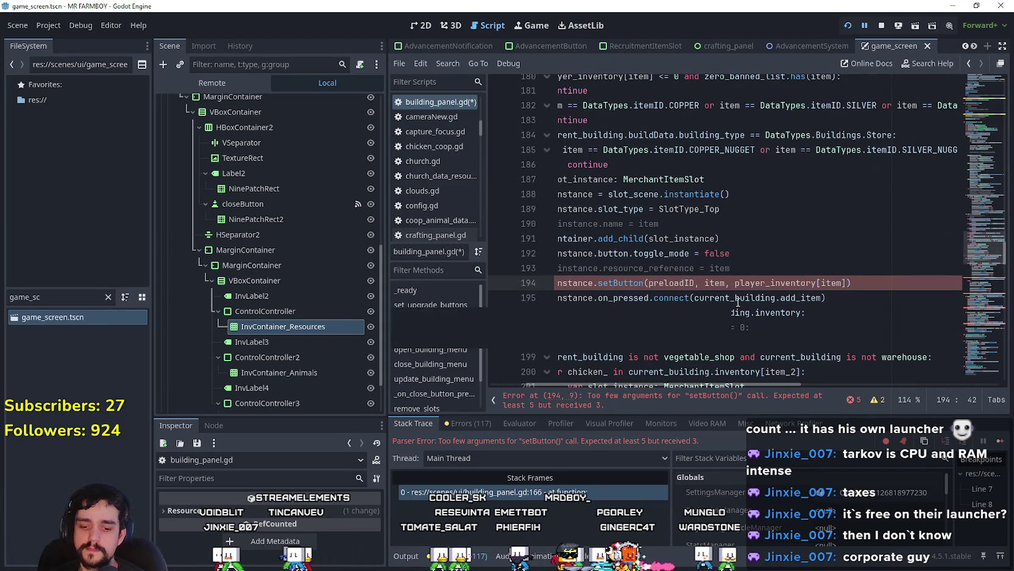
type(", 0, slot_instance.get_index(),")
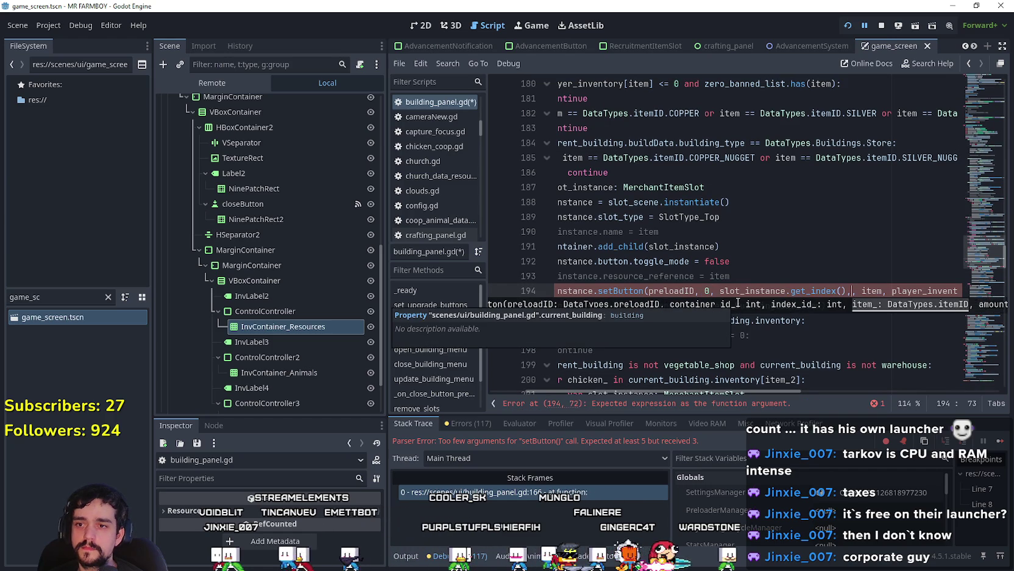
key("BackSpace")
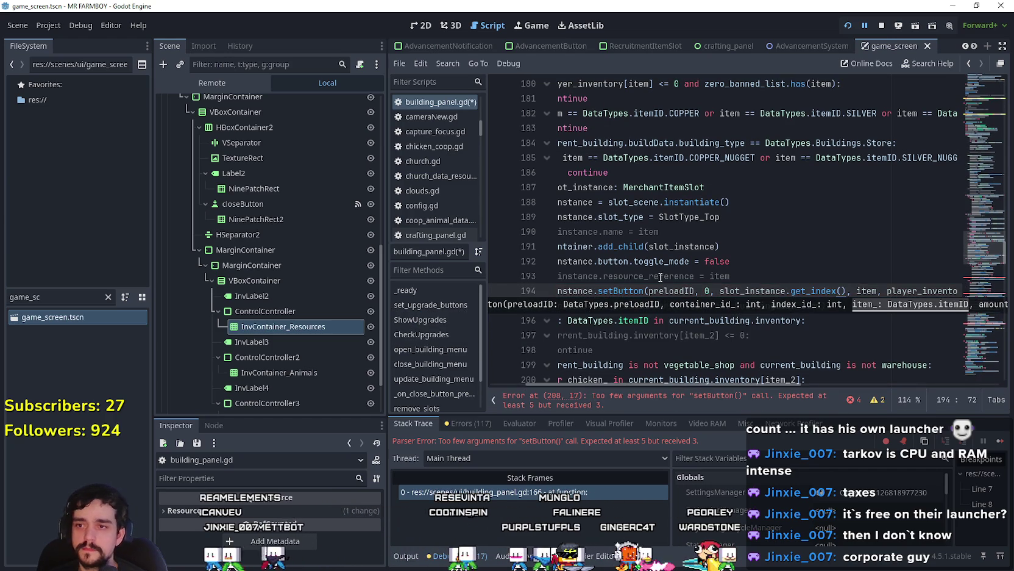
Step: Paste the container and index arguments into line 208, using container 1
scroll(678, 286, "down", 1)
scroll(678, 287, "down", 4)
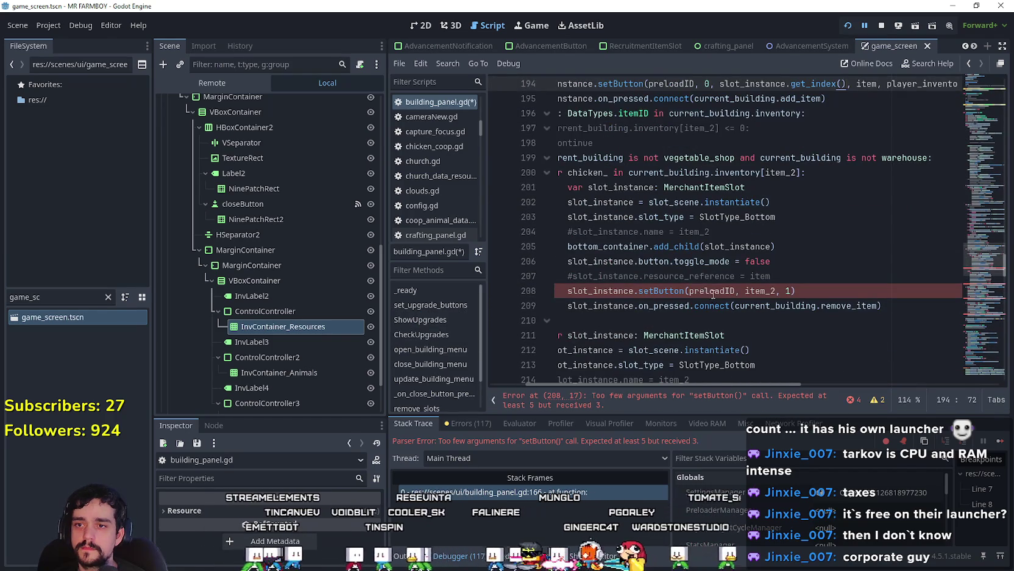
left_click(737, 291)
key("ctrl+v")
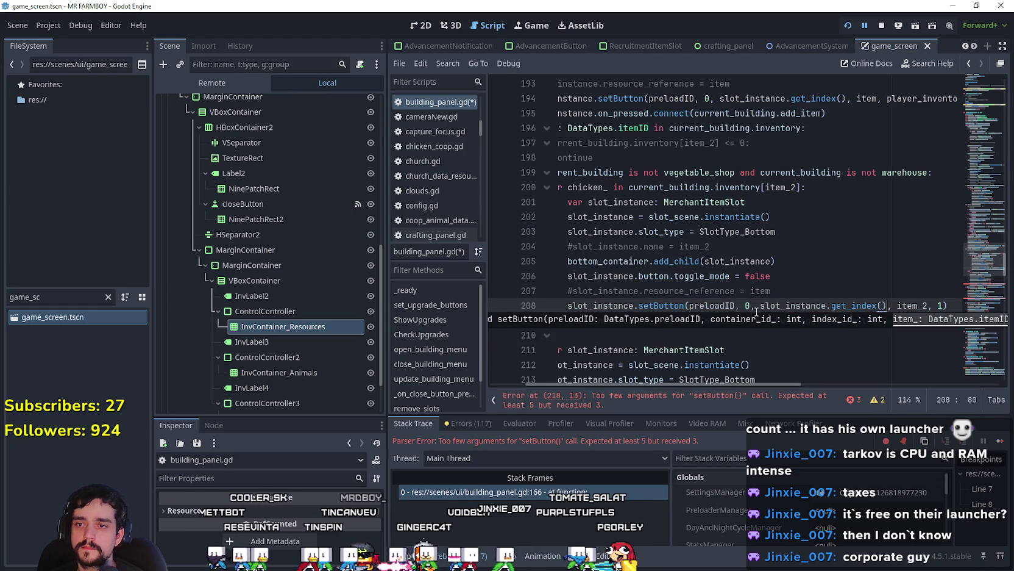
left_click(750, 306)
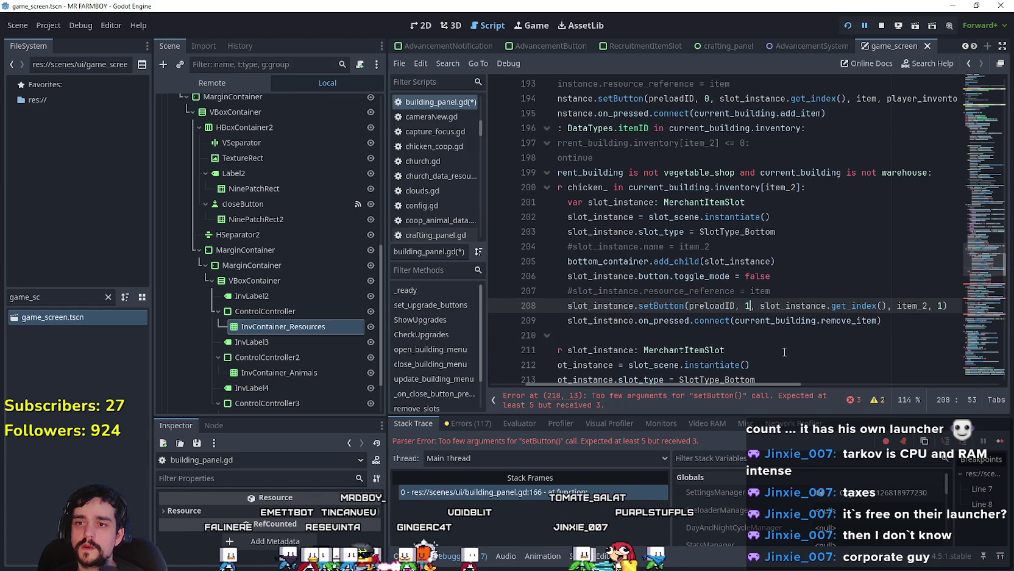
scroll(757, 366, "down", 5)
scroll(758, 366, "left", 3)
scroll(756, 268, "up", 2)
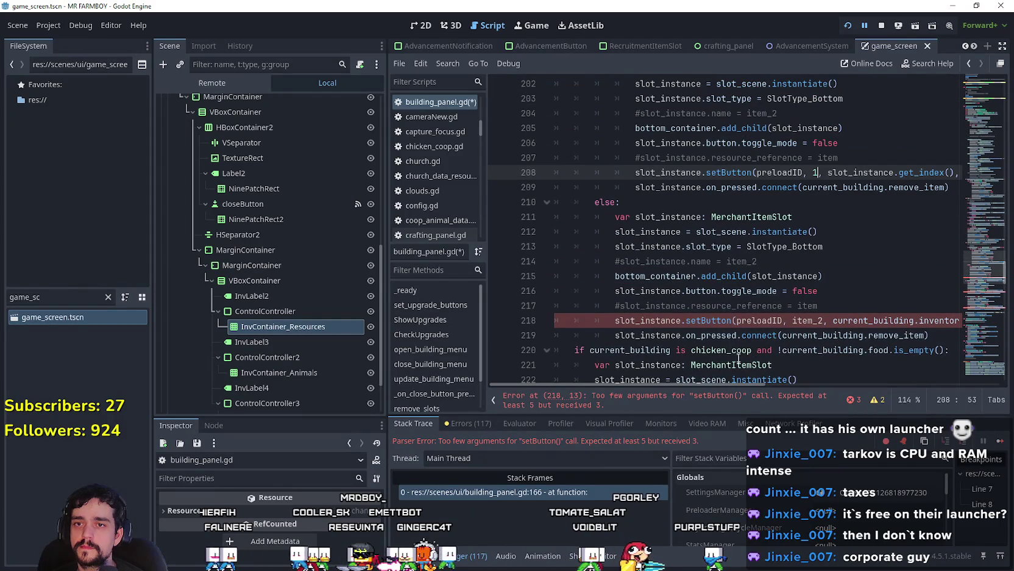
mouse_move(729, 386)
left_mouse_down()
mouse_move(784, 386)
mouse_move(752, 384)
left_mouse_up()
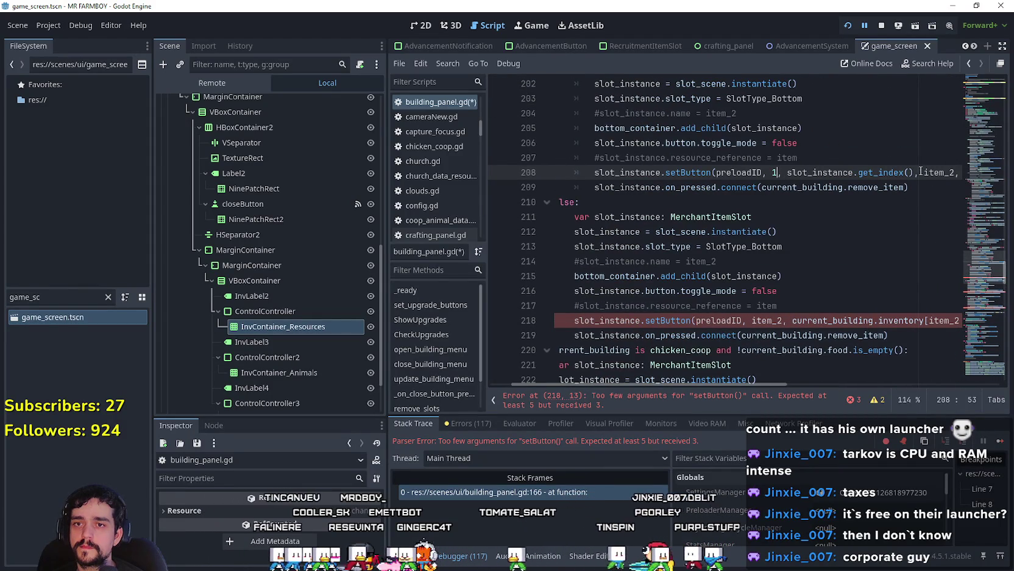
Step: Copy ', 1, slot_instance.get_index()' and paste it after preloadID on line 218
left_click_drag(914, 173, 762, 173)
key("ctrl+c")
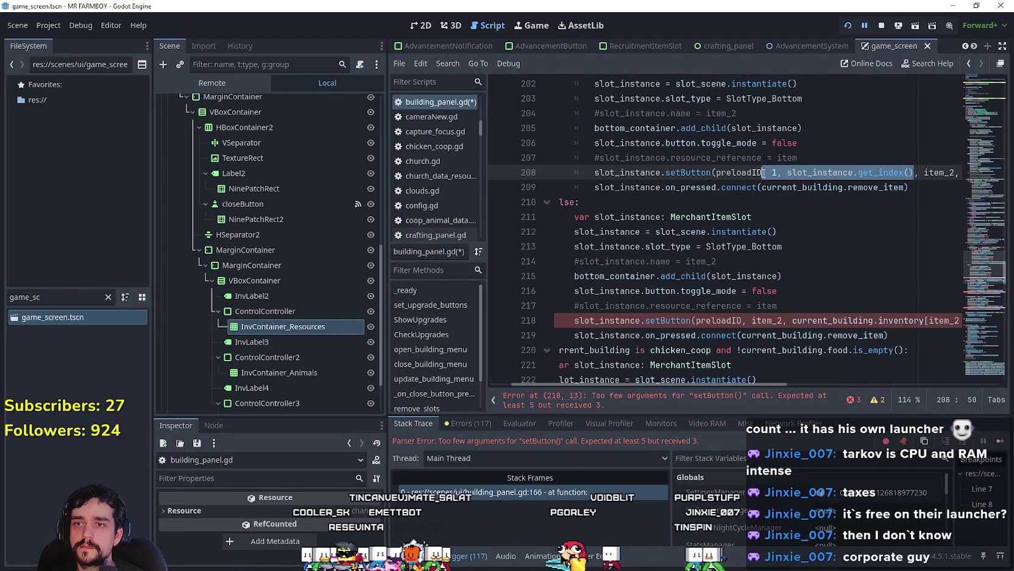
left_click(745, 321)
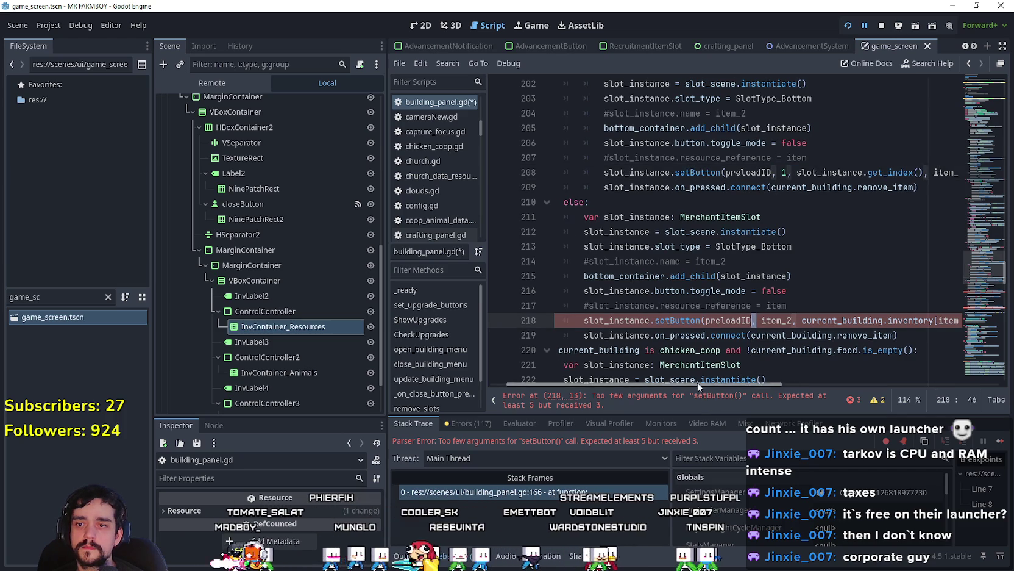
left_click_drag(703, 385, 695, 364)
key("ctrl+v")
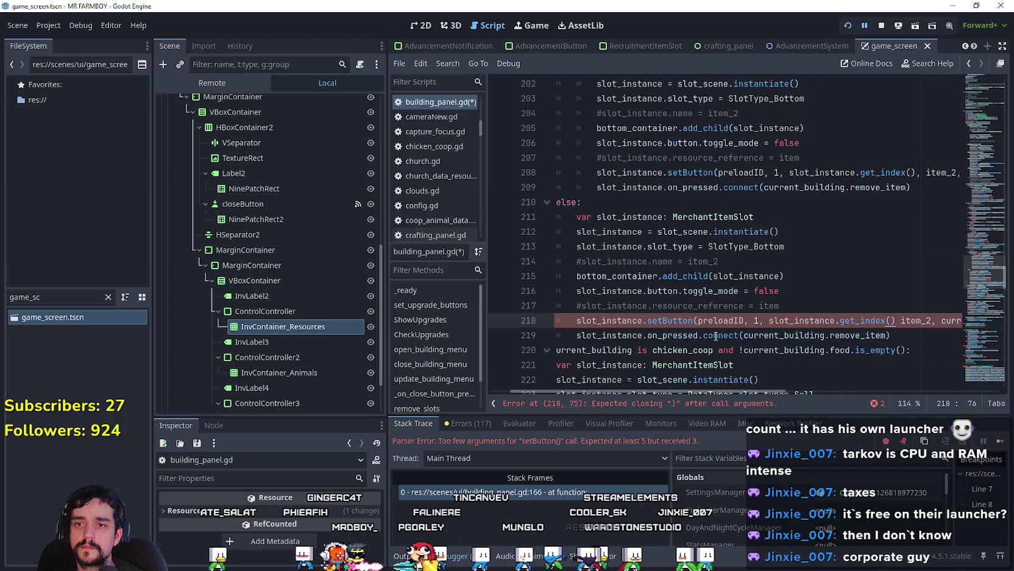
mouse_move(747, 390)
left_mouse_down()
mouse_move(863, 392)
mouse_move(736, 386)
left_mouse_up()
Step: Paste ', 1, slot_instance.get_index()' after preloadID on lines 227 and 237
type(",")
scroll(735, 274, "down", 4)
left_click(767, 275)
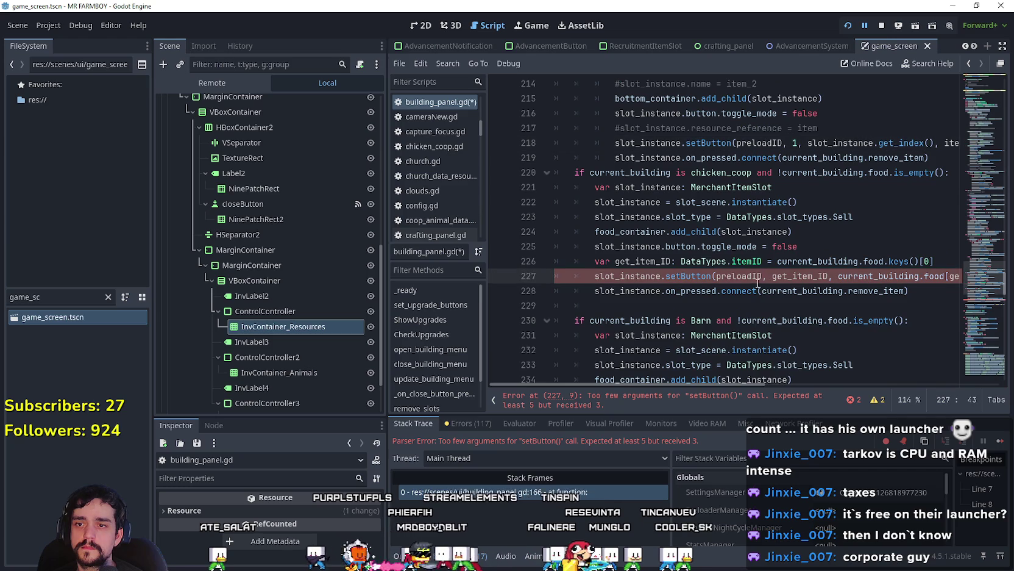
key("ctrl+v")
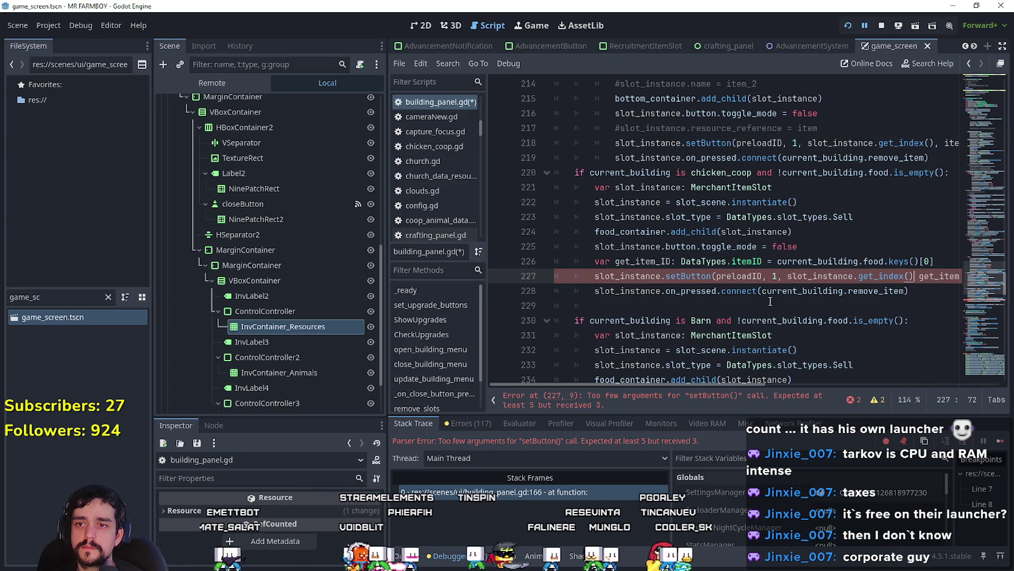
key("ctrl+z")
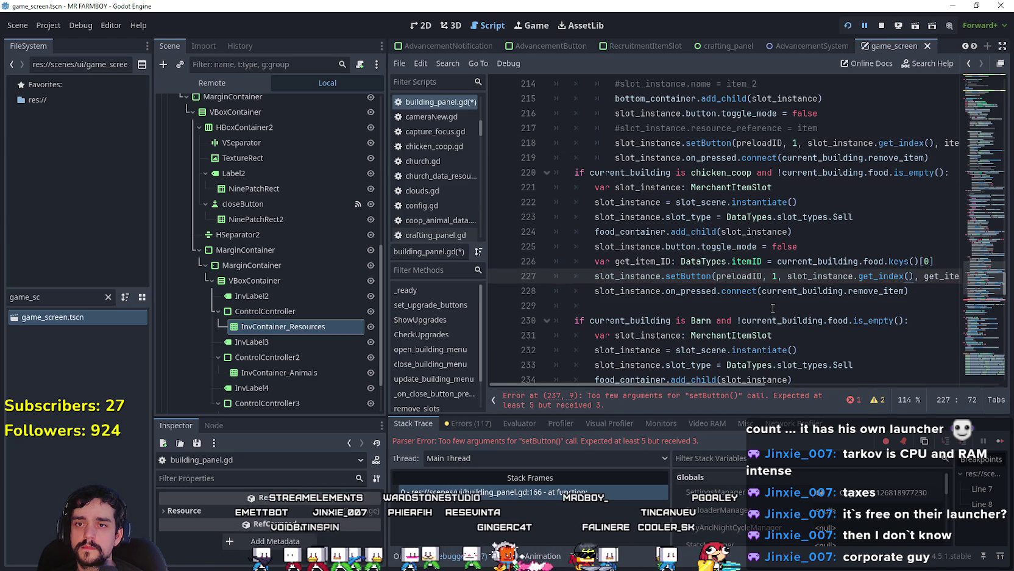
scroll(766, 294, "down", 4)
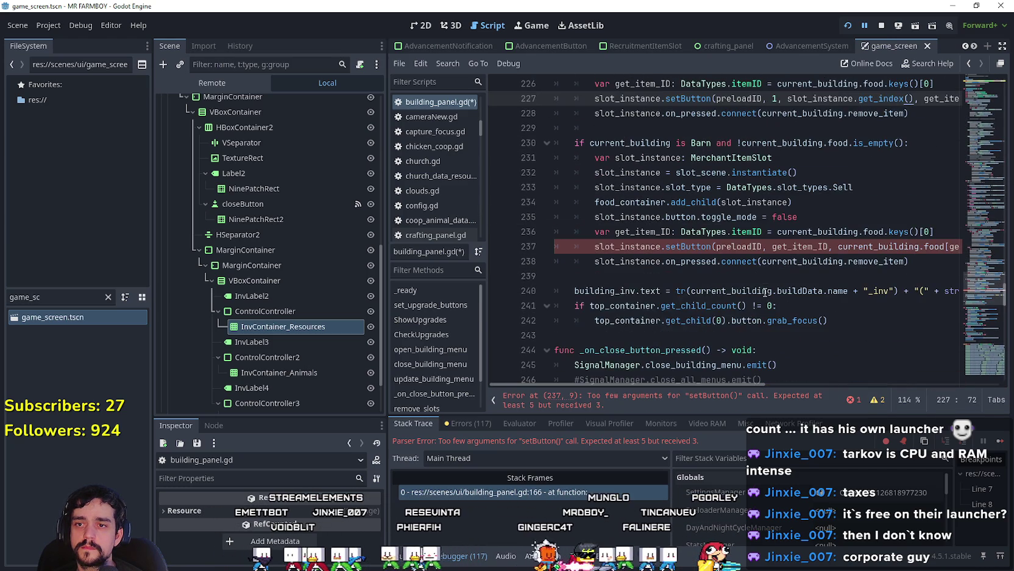
left_click(764, 247)
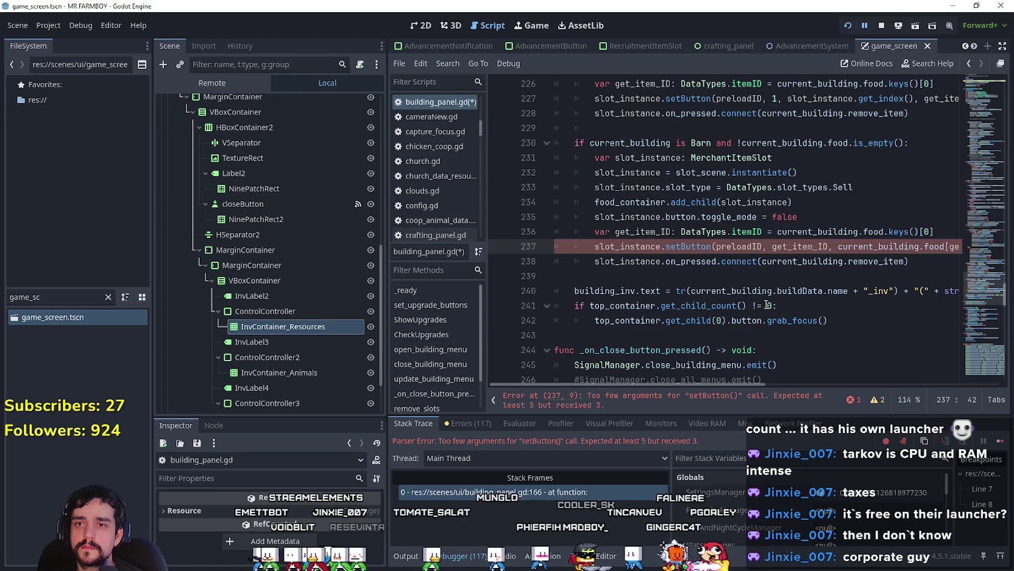
key("ctrl+v")
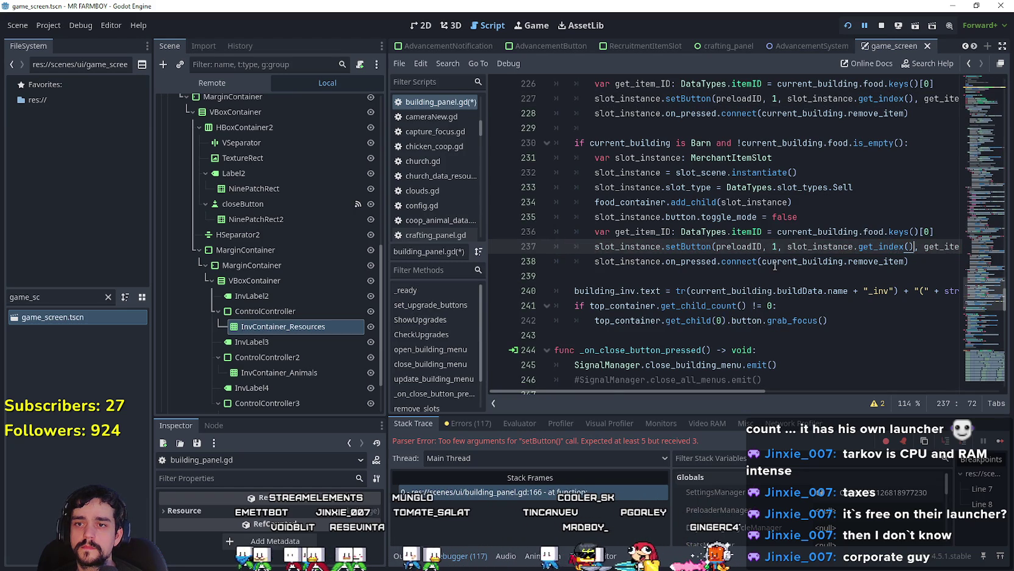
scroll(777, 264, "down", 14)
scroll(790, 255, "down", 6)
scroll(879, 288, "up", 12)
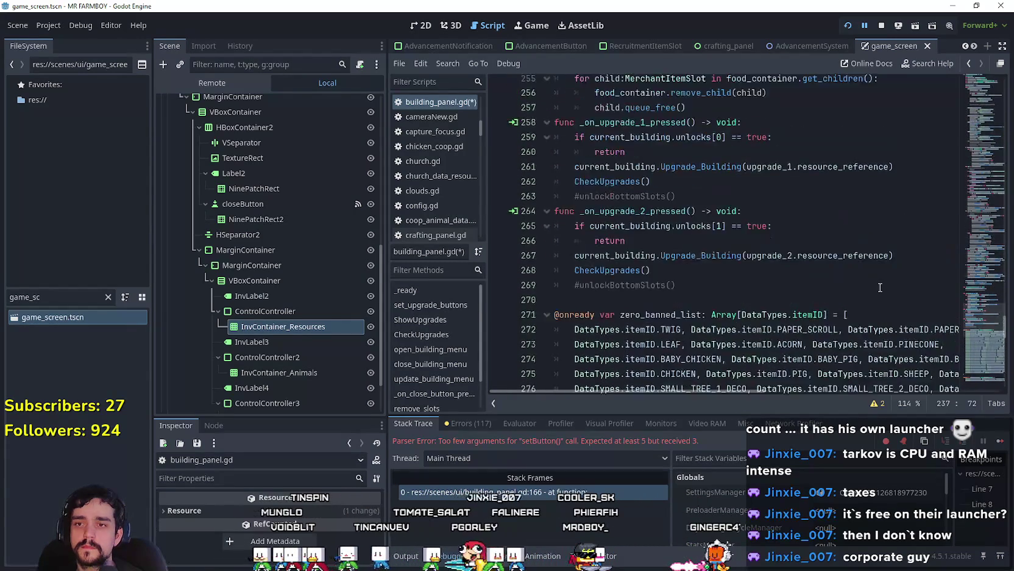
scroll(879, 287, "up", 2)
Step: Stop and rerun the game, then review the too-few-arguments error at blacksmith_panel.gd line 70
left_click(887, 30)
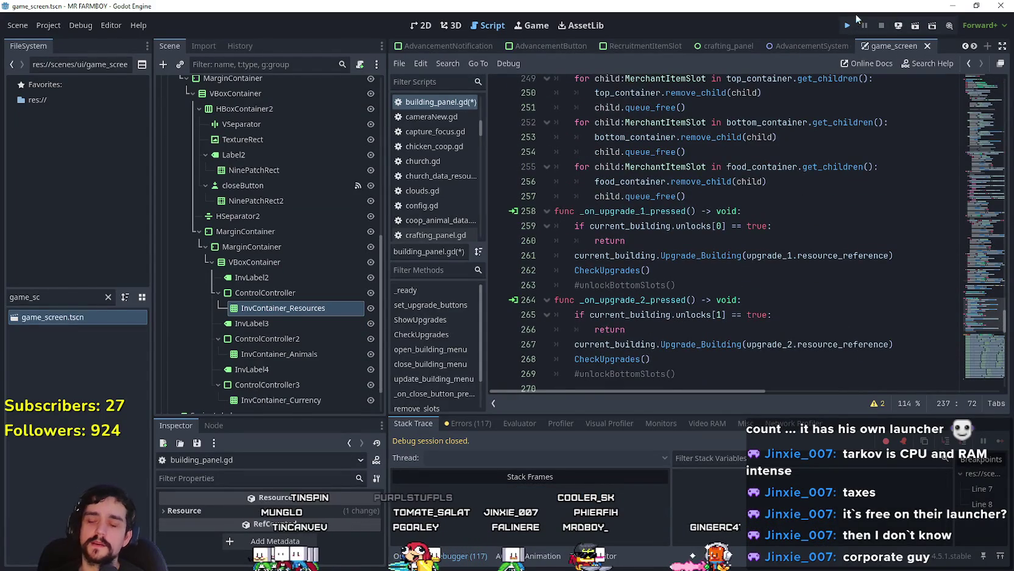
key("F5")
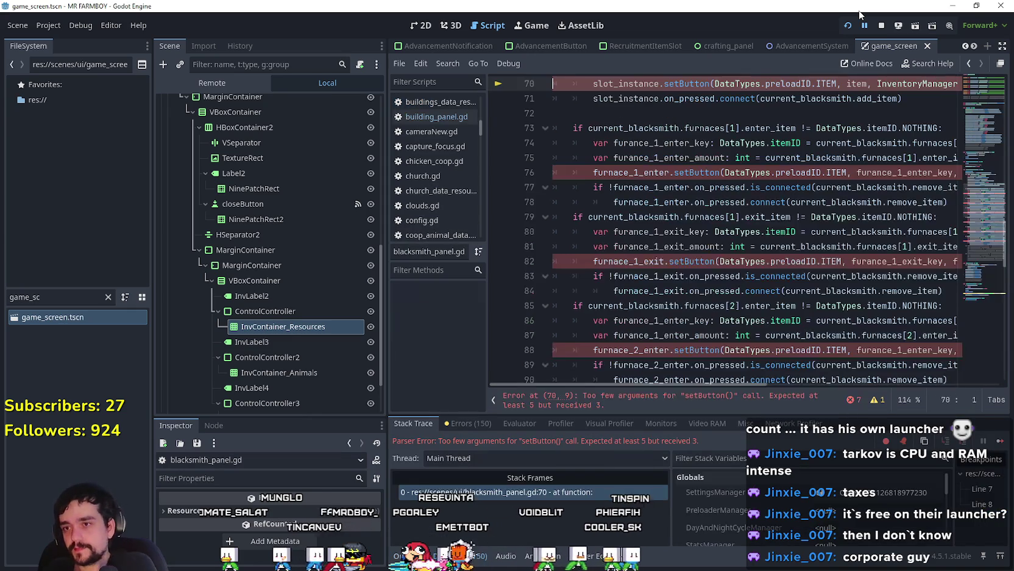
scroll(803, 191, "up", 3)
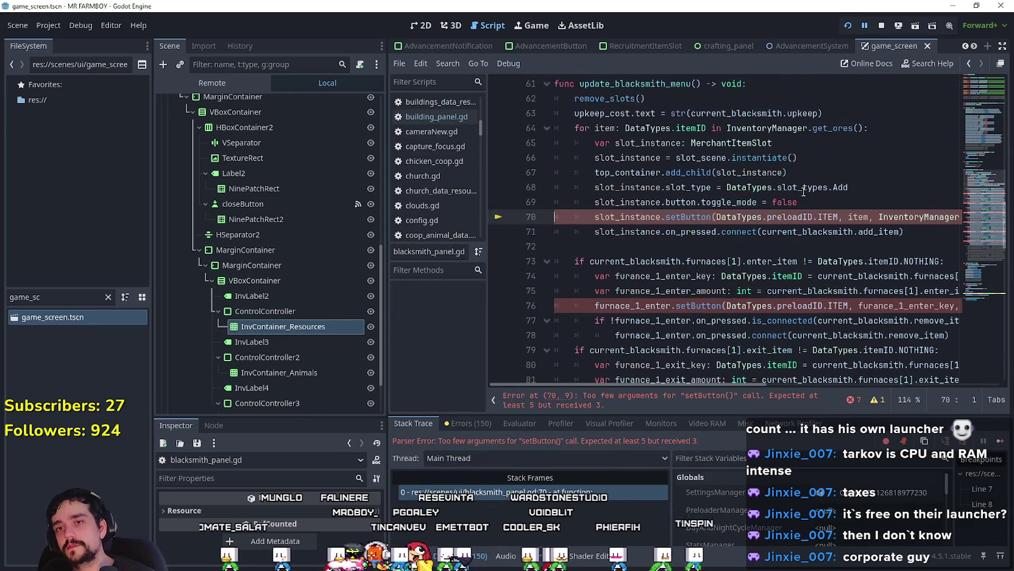
scroll(729, 272, "up", 3)
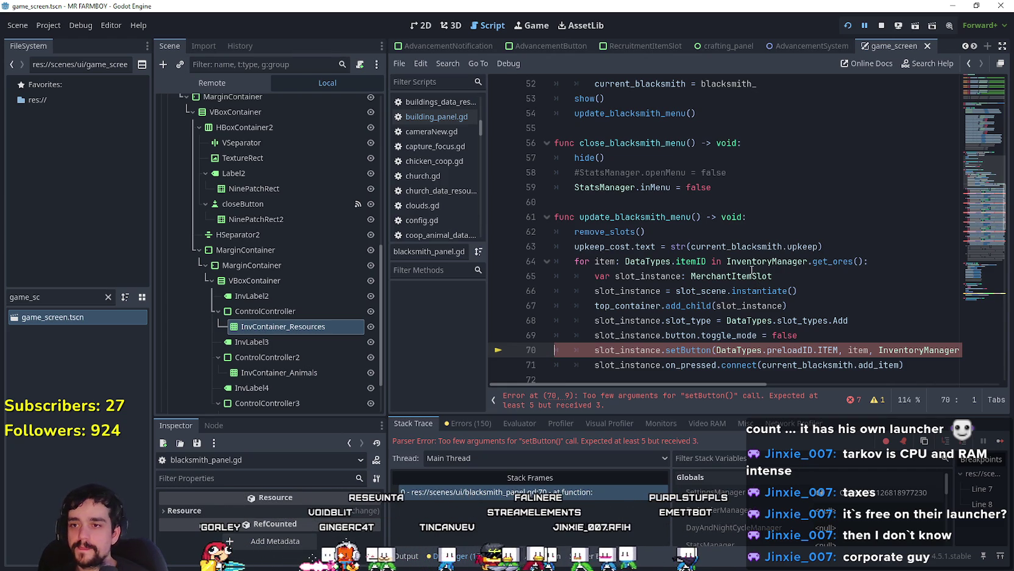
scroll(826, 327, "down", 2)
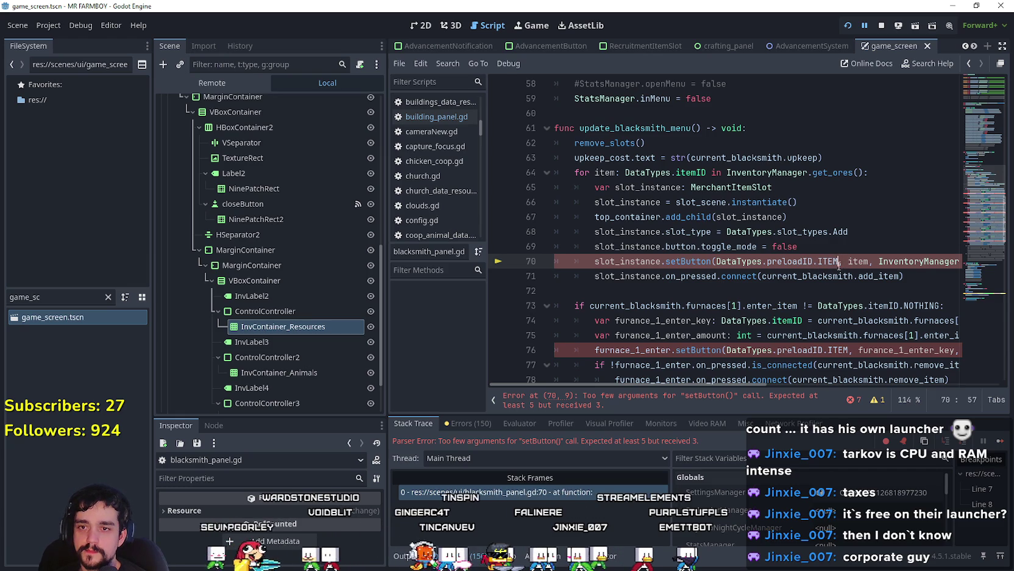
Step: Make line 70's setButton pass container 0 and slot_instance.get_index() after ITEM
key("ctrl+z")
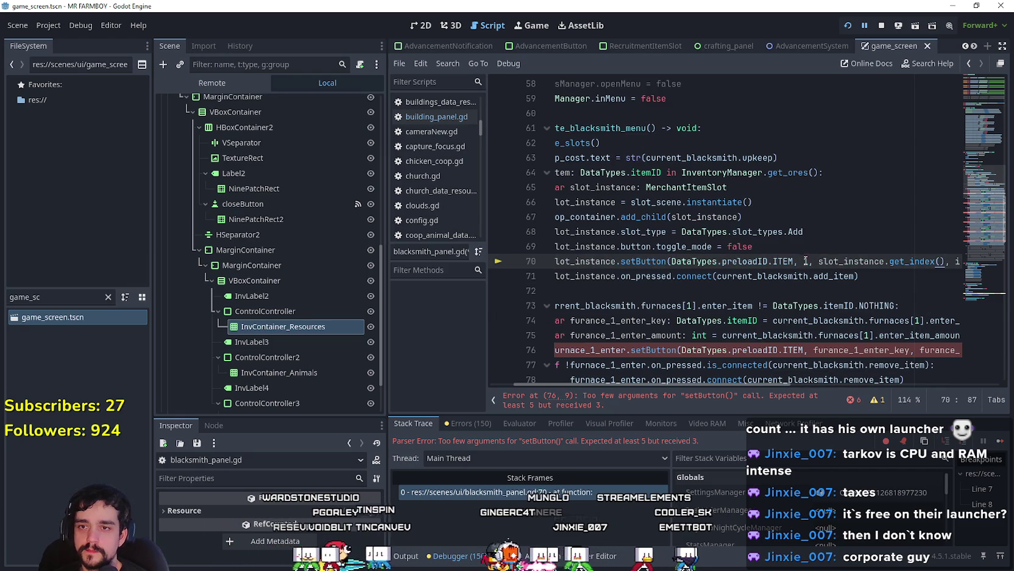
double_click(805, 261)
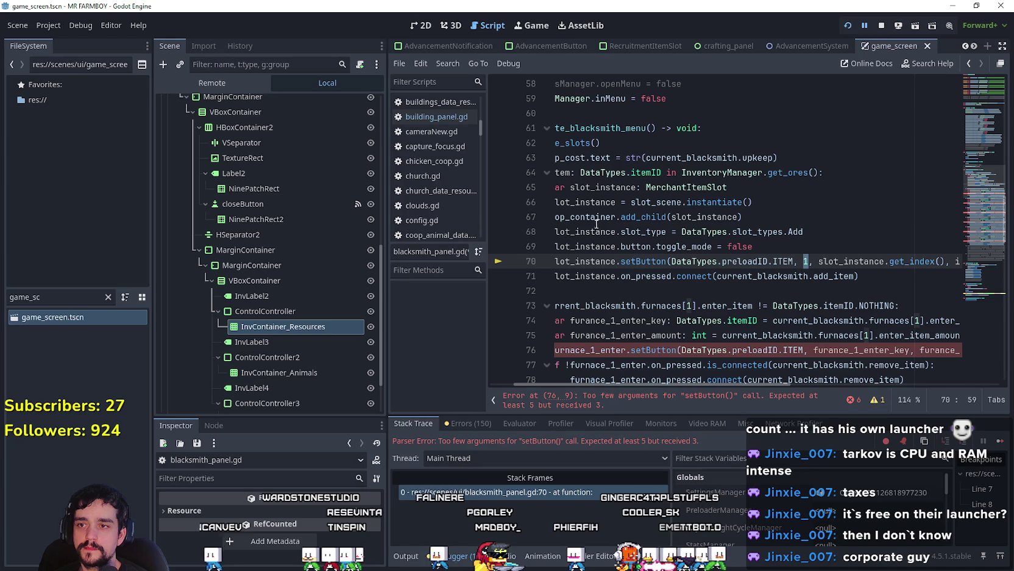
scroll(711, 386, "left", 3)
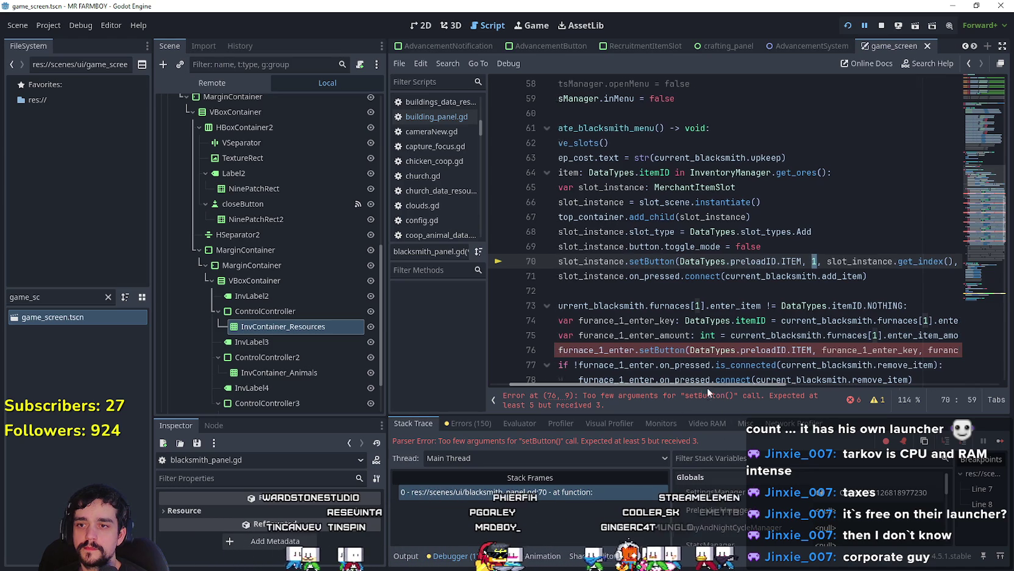
scroll(715, 388, "right", 4)
type("0")
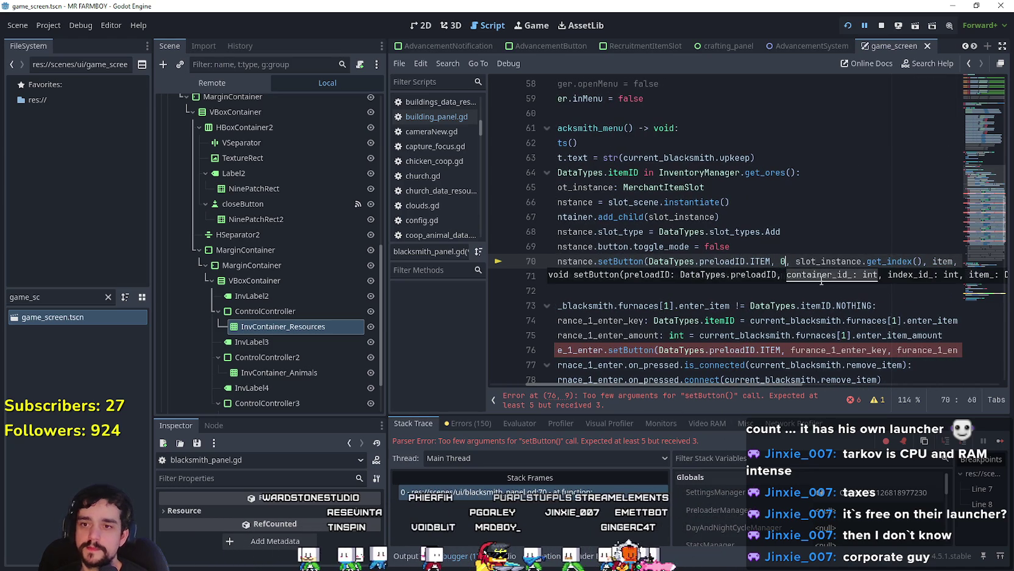
scroll(790, 241, "down", 3)
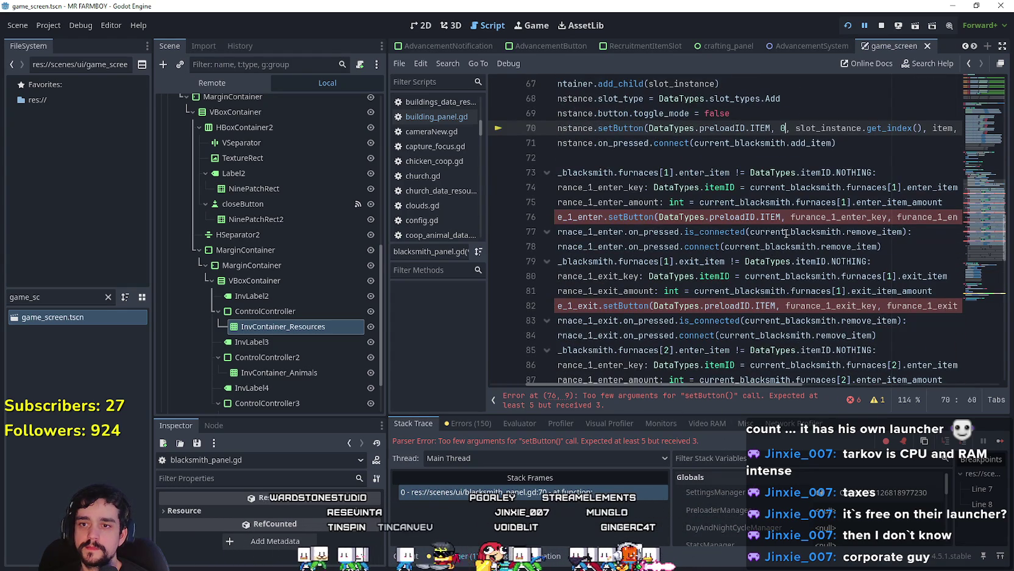
left_click(782, 220)
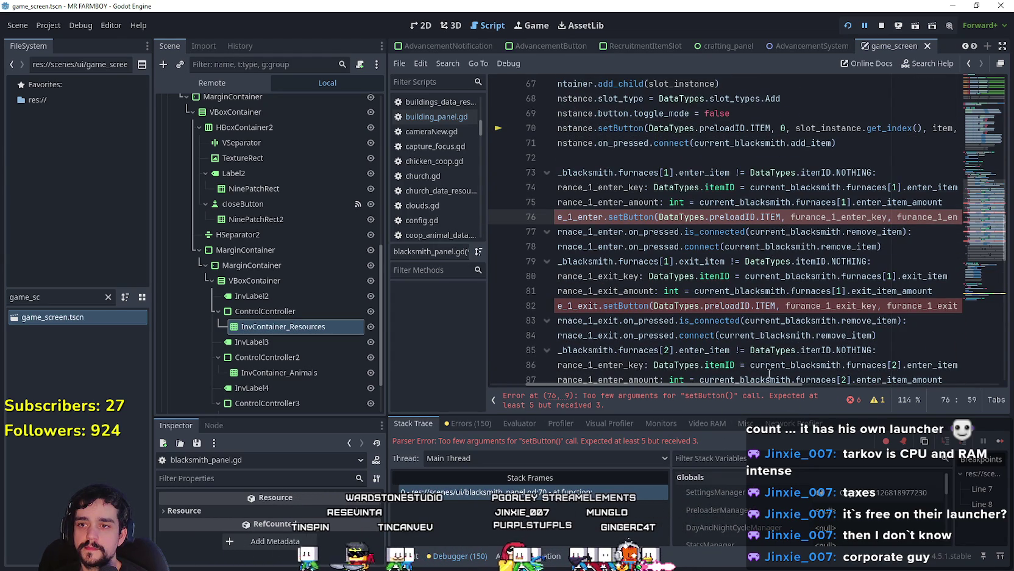
left_click_drag(731, 383, 674, 386)
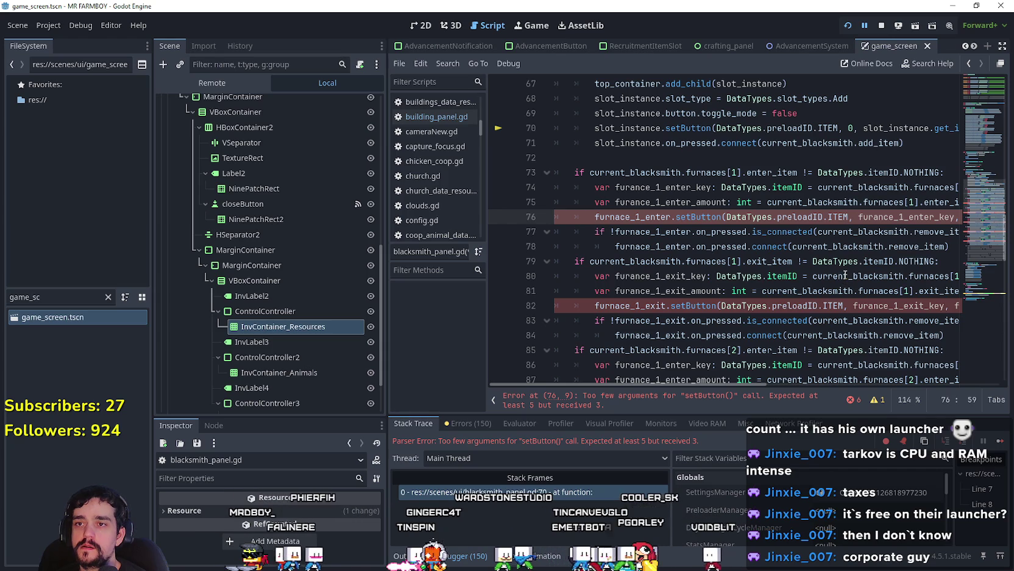
double_click(878, 143)
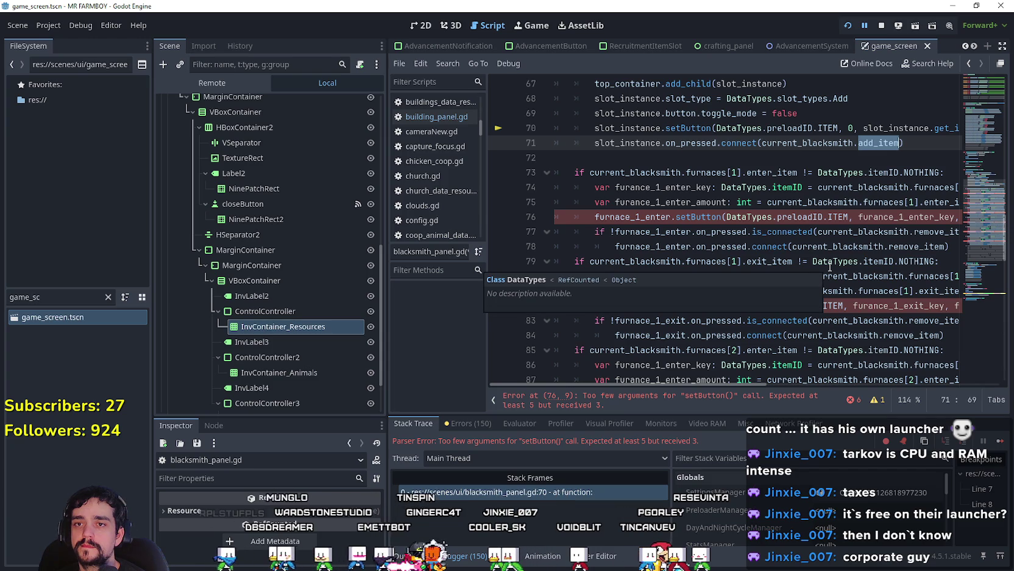
scroll(811, 250, "up", 2)
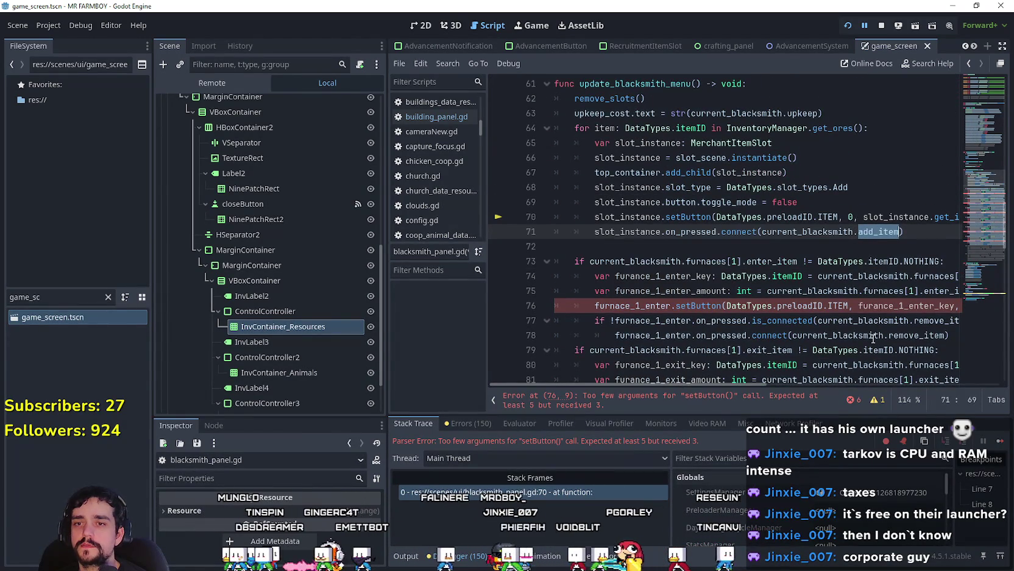
scroll(861, 309, "down", 1)
Step: Add ', 1, slot_instance.get_index()' after ITEM in line 76's setButton call
left_click(851, 261)
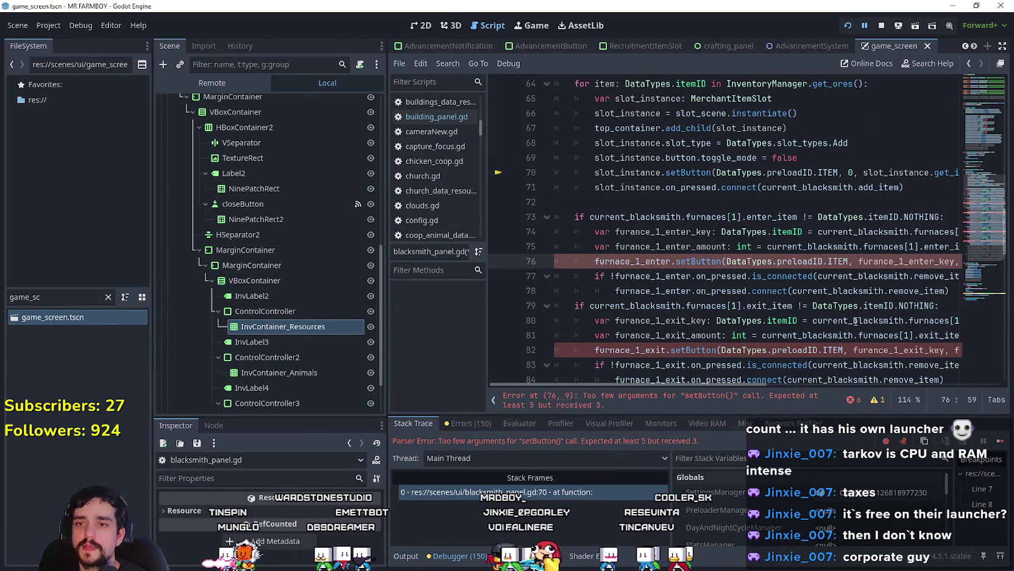
type(",")
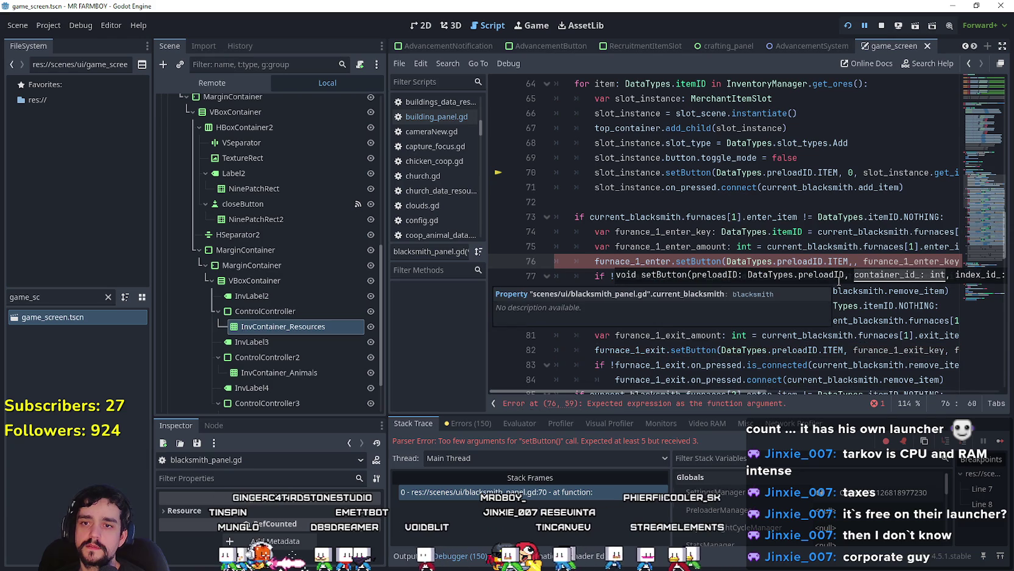
type(", 1, slot_instance.get_index()")
key("ctrl+z")
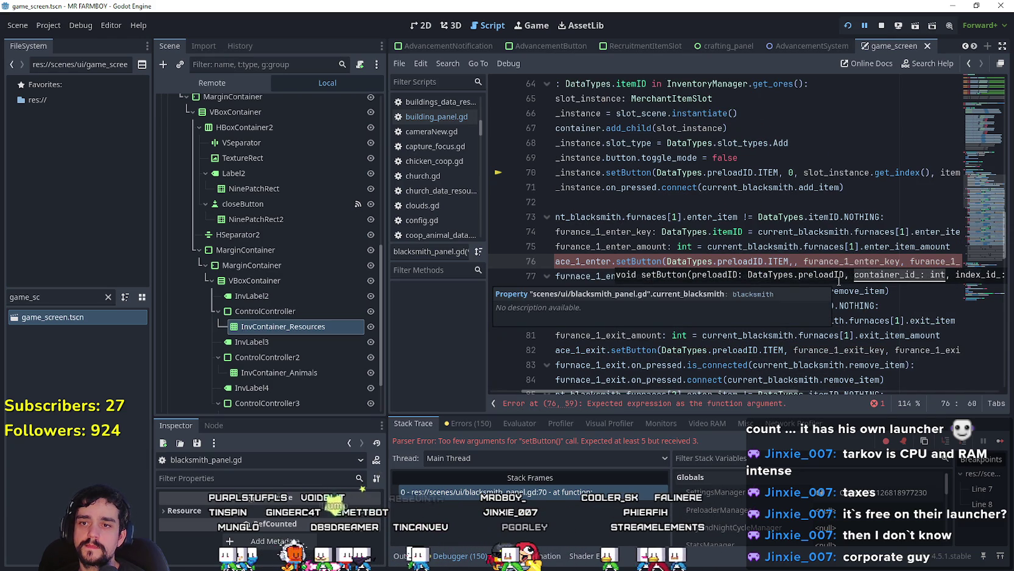
key("ctrl+y")
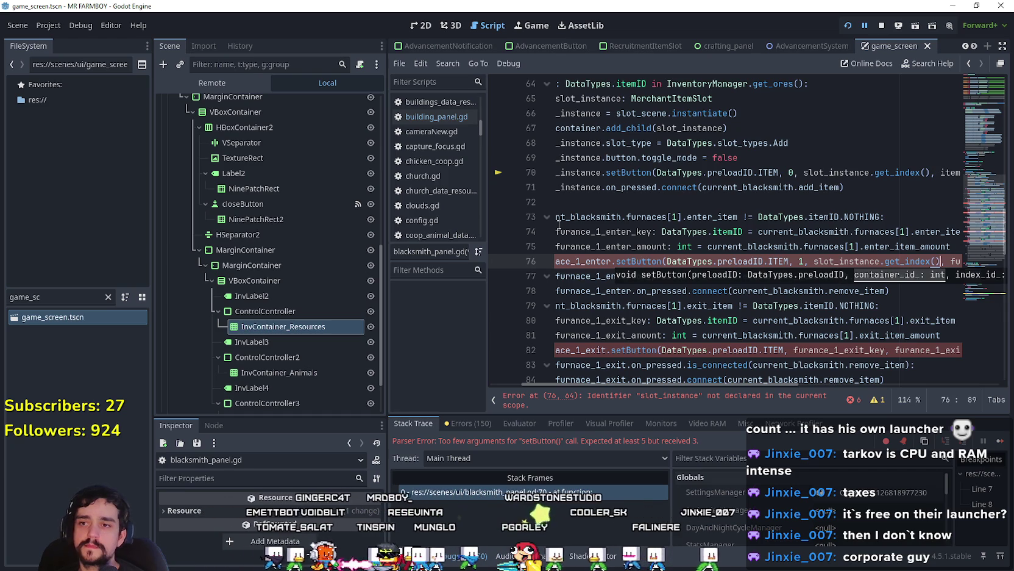
Step: Replace line 76's index argument with 0 so it passes 1, 0
double_click(582, 260)
key("ctrl+c")
double_click(863, 261)
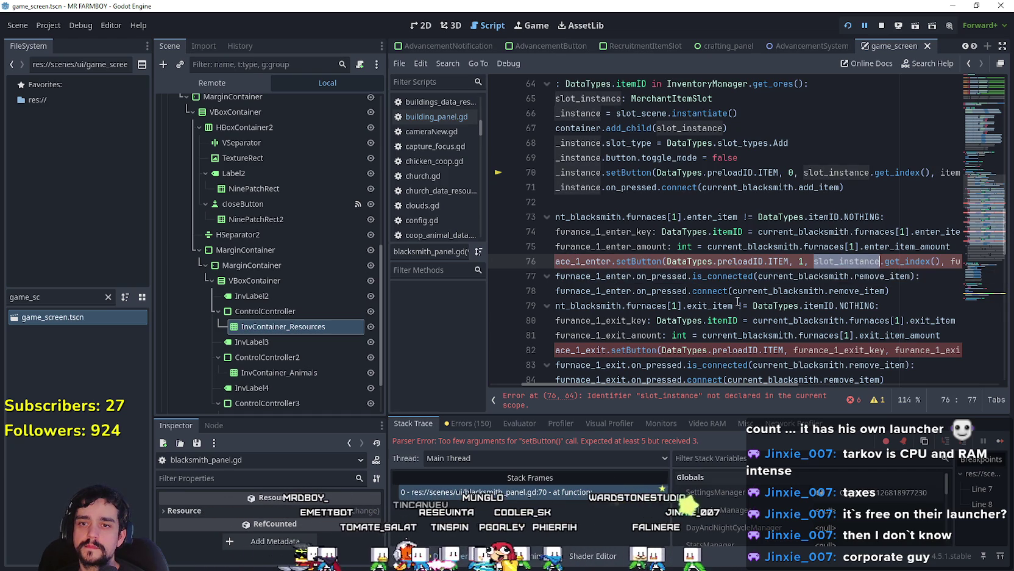
key("ctrl+v")
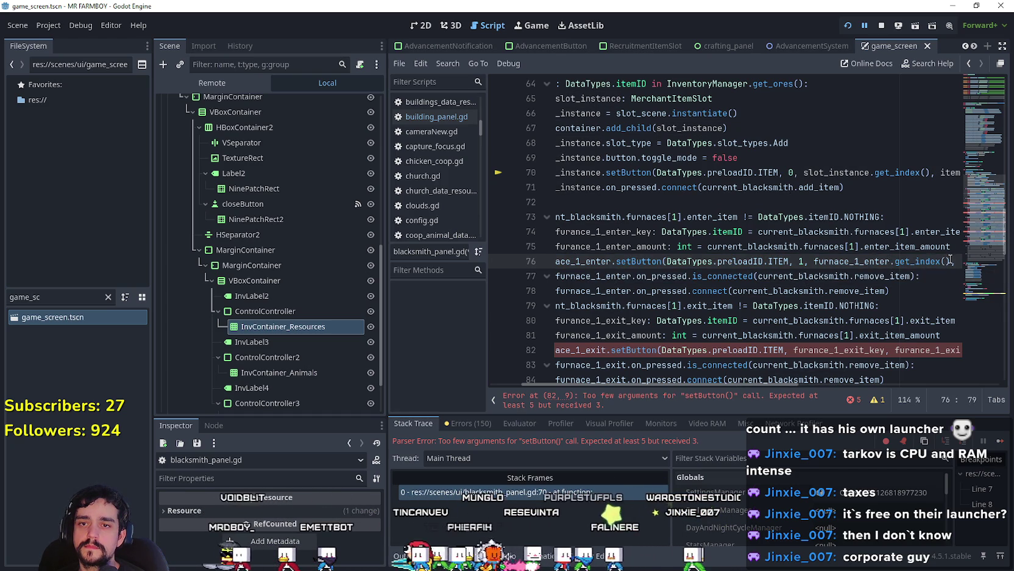
left_click(944, 261)
triple_click(918, 261)
left_click_drag(919, 261, 759, 261)
type("0,")
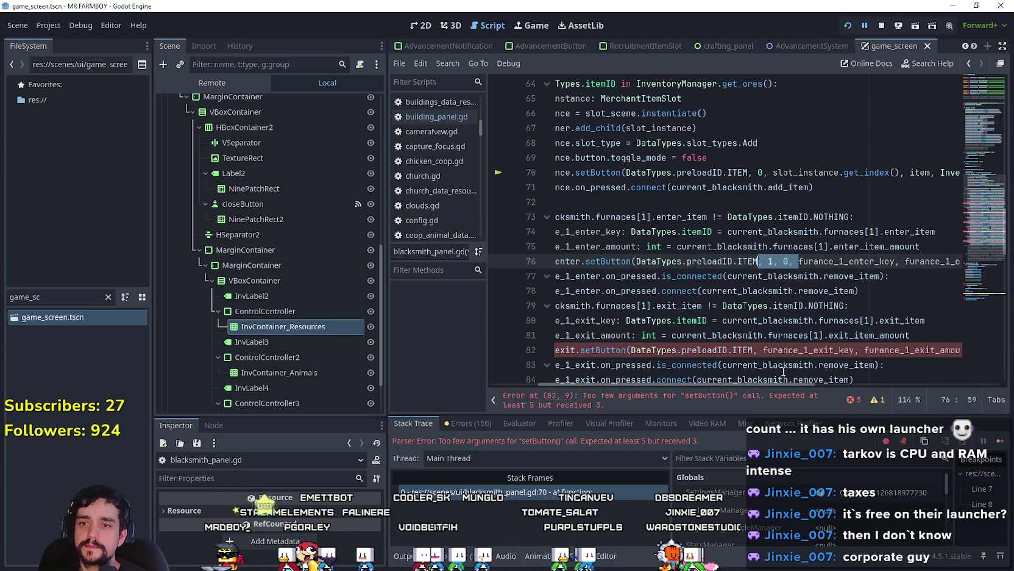
key("ctrl+c")
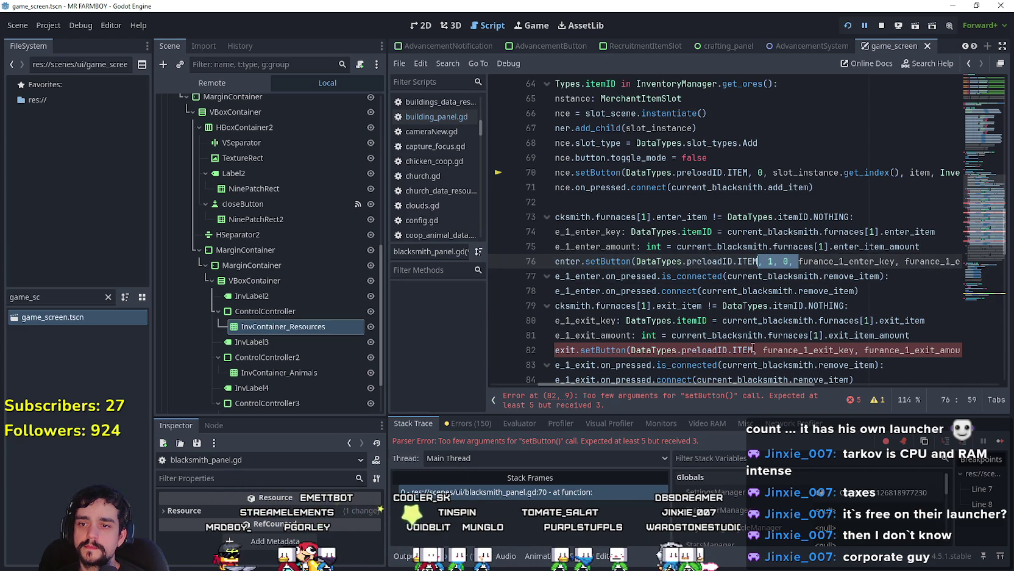
Step: Paste ', 1, 0' after ITEM on line 82 and remove the extra comma
left_click(754, 350)
key("ctrl+v")
type(",")
key("BackSpace")
key("BackSpace")
scroll(766, 305, "down", 4)
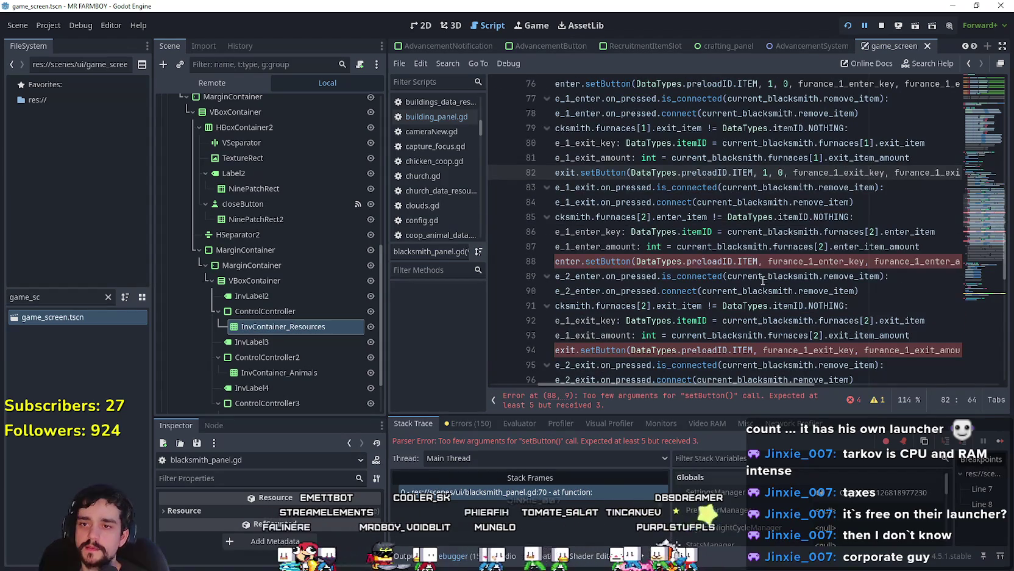
Step: Append 1, 0 container and index arguments after ITEM on blacksmith_panel.gd lines 88 and 94
left_click(759, 261)
type(", 1, 0,")
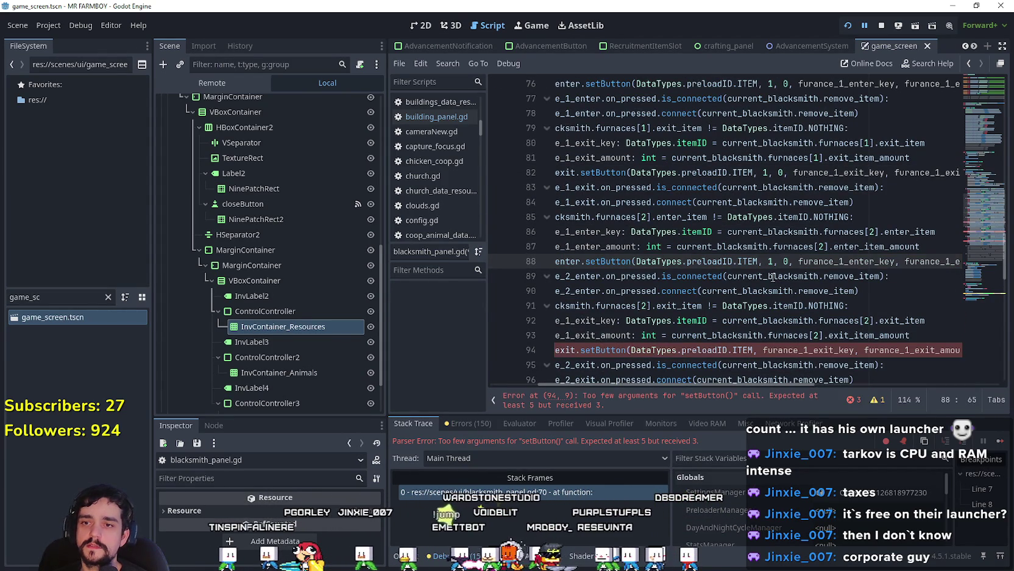
left_click(753, 350)
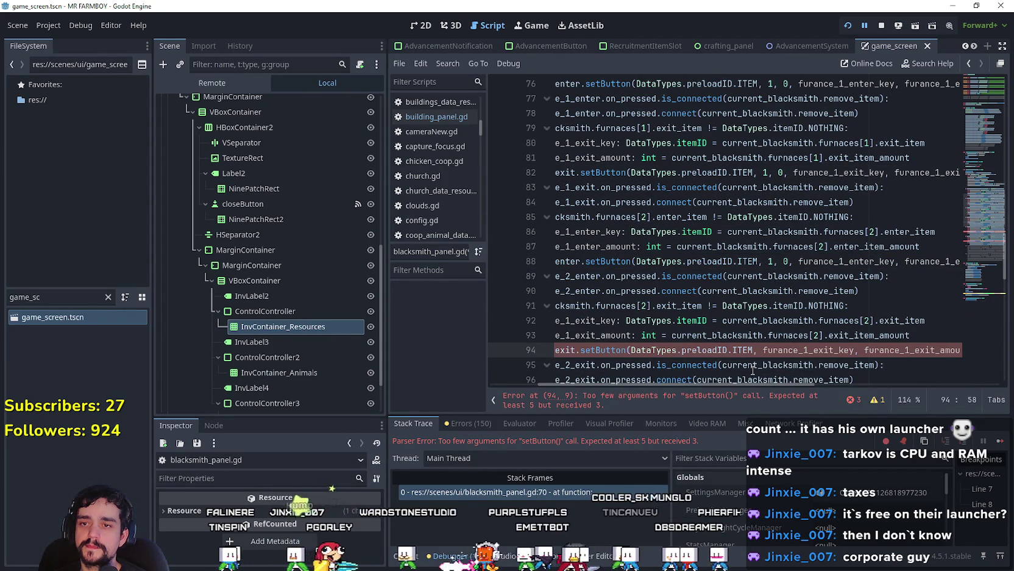
left_click(771, 261)
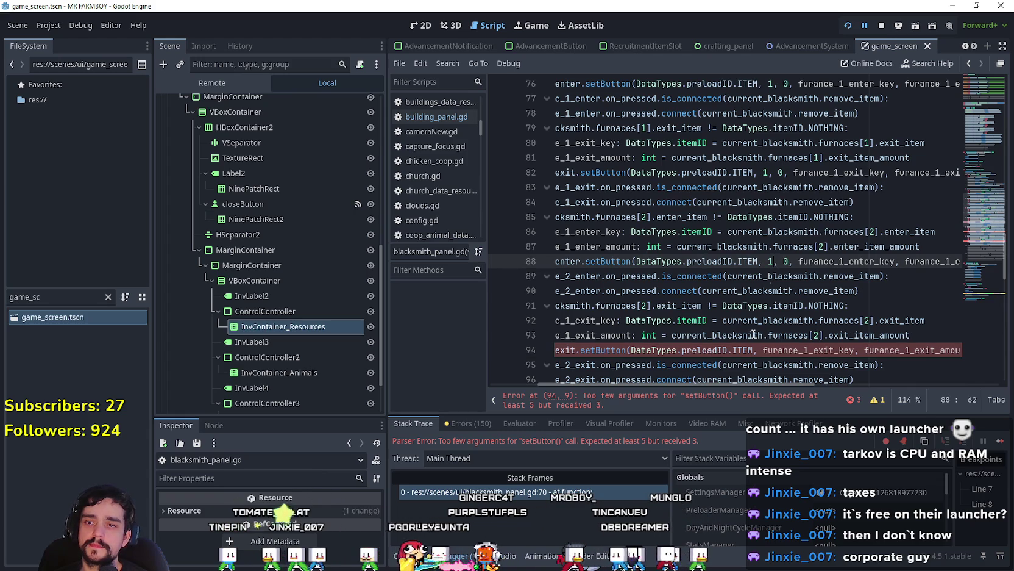
left_click(755, 351)
type(", 1, 0,")
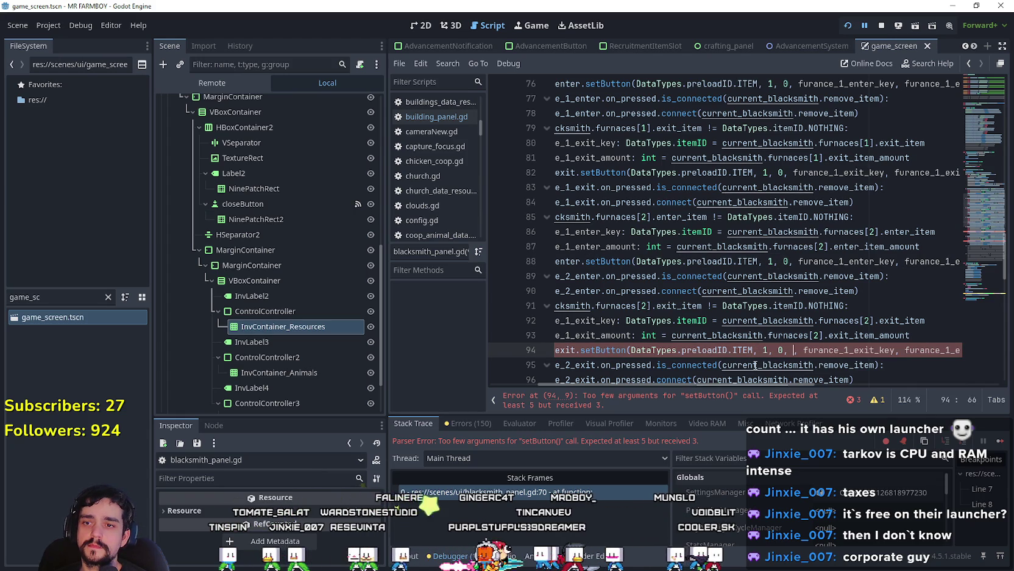
key("BackSpace")
left_click(790, 350)
key("BackSpace")
key("BackSpace")
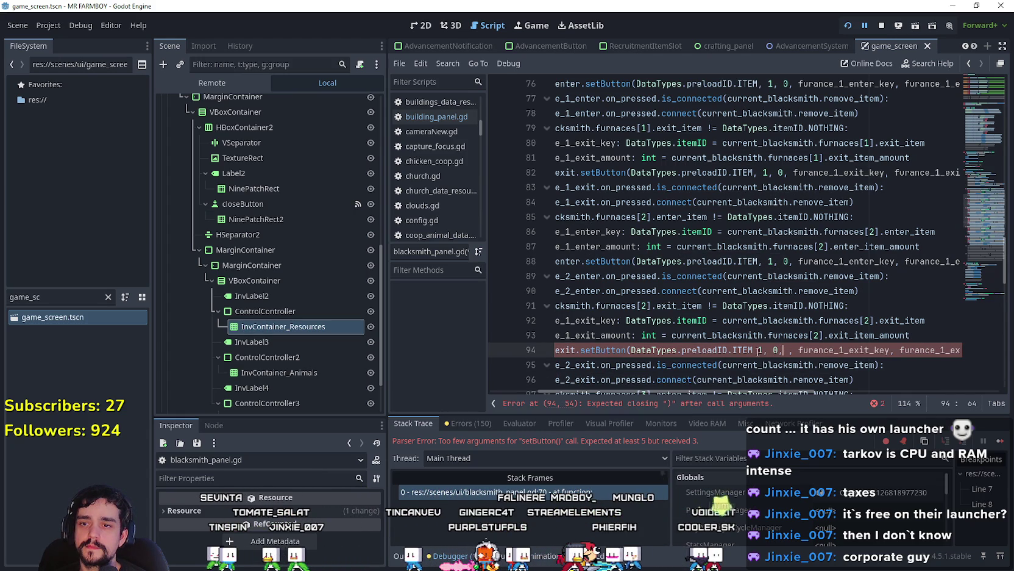
Step: Tidy the commas, spacing and argument values in line 94's setButton call
left_click(755, 351)
type(",")
left_click(795, 350)
key("BackSpace")
key("BackSpace")
key("BackSpace")
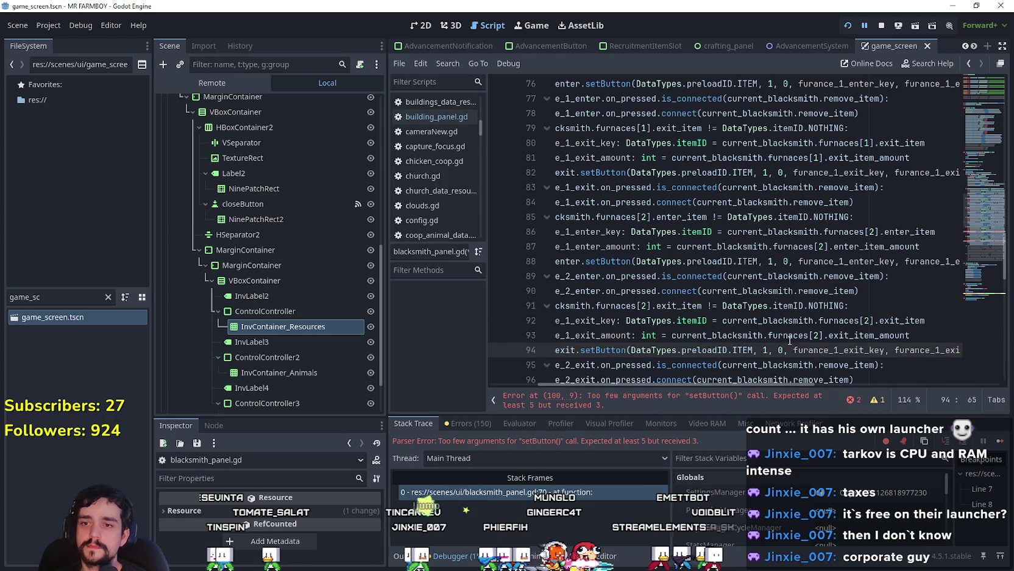
scroll(791, 216, "down", 3)
key("Left")
key("Left")
key("Left")
key("BackSpace")
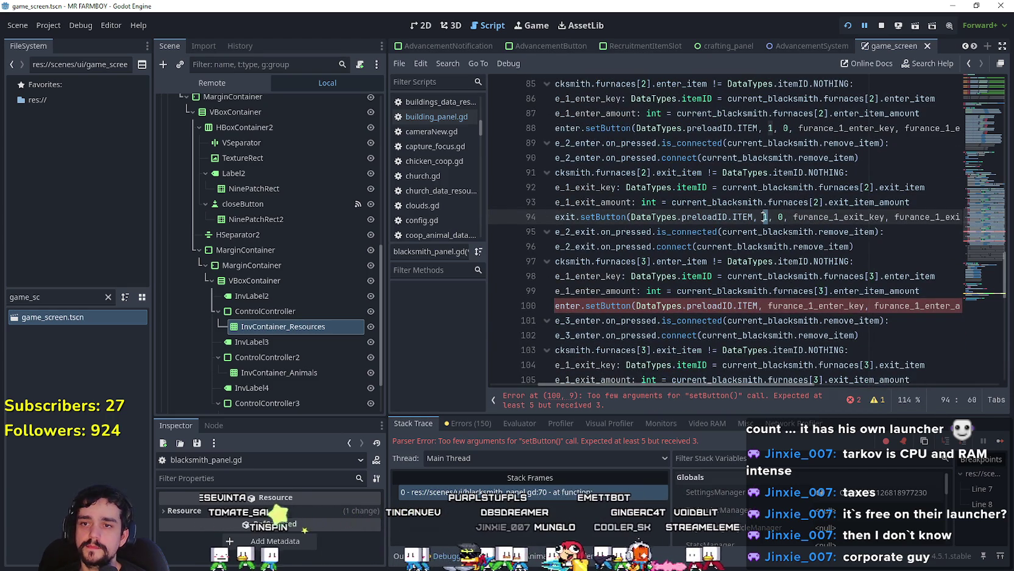
type("9")
key("BackSpace")
type("0")
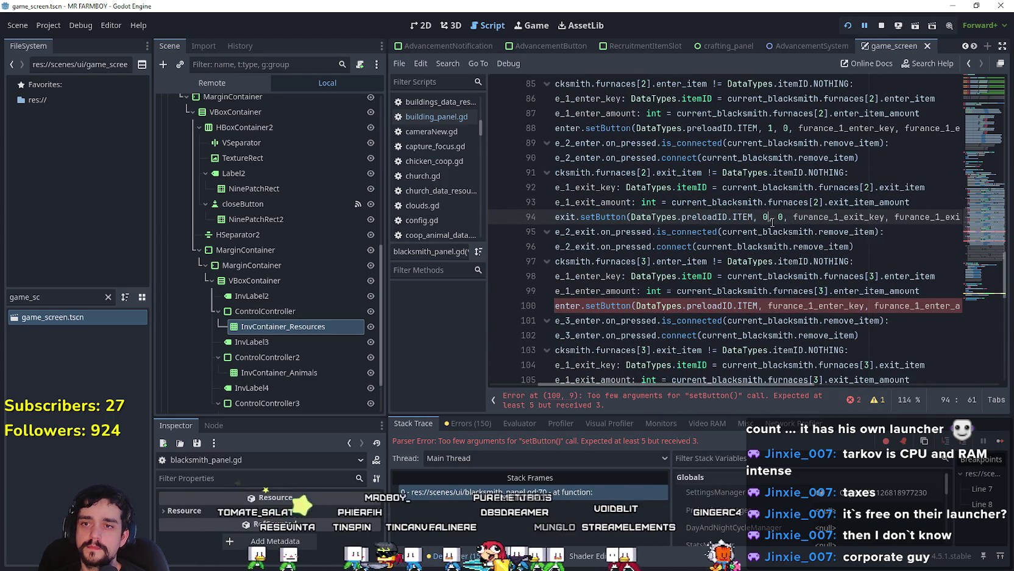
Step: Paste the 0, 0 arguments into line 100 and check lines 88, 82 and 76
double_click(781, 217)
left_click_drag(781, 217, 758, 218)
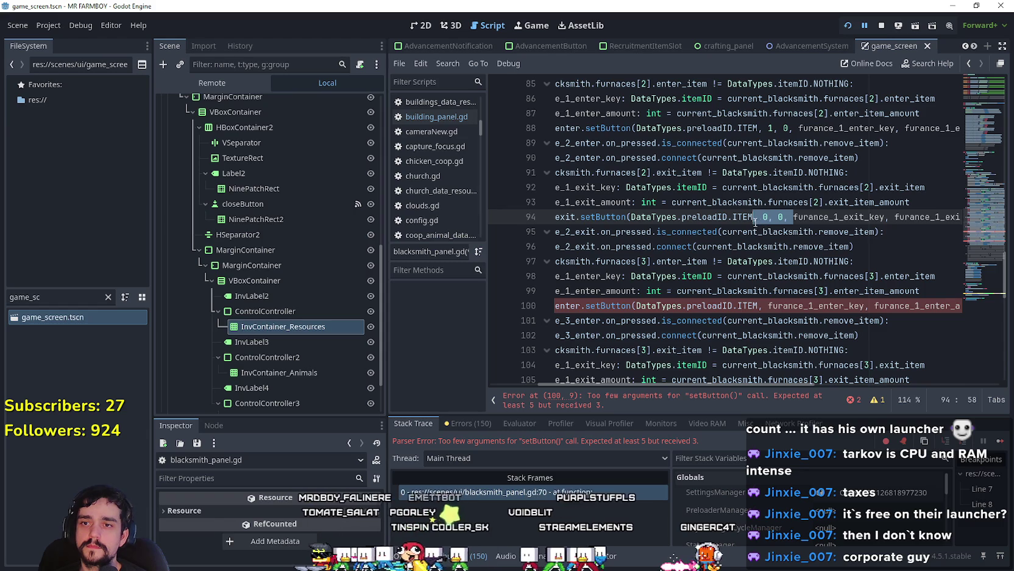
left_click(766, 305)
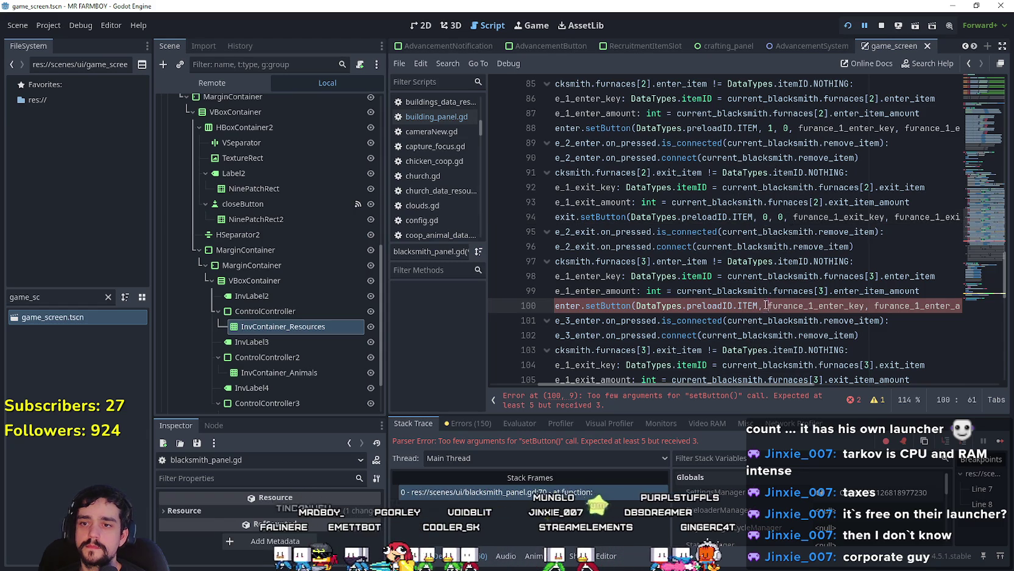
key("ctrl+v")
left_click(769, 129)
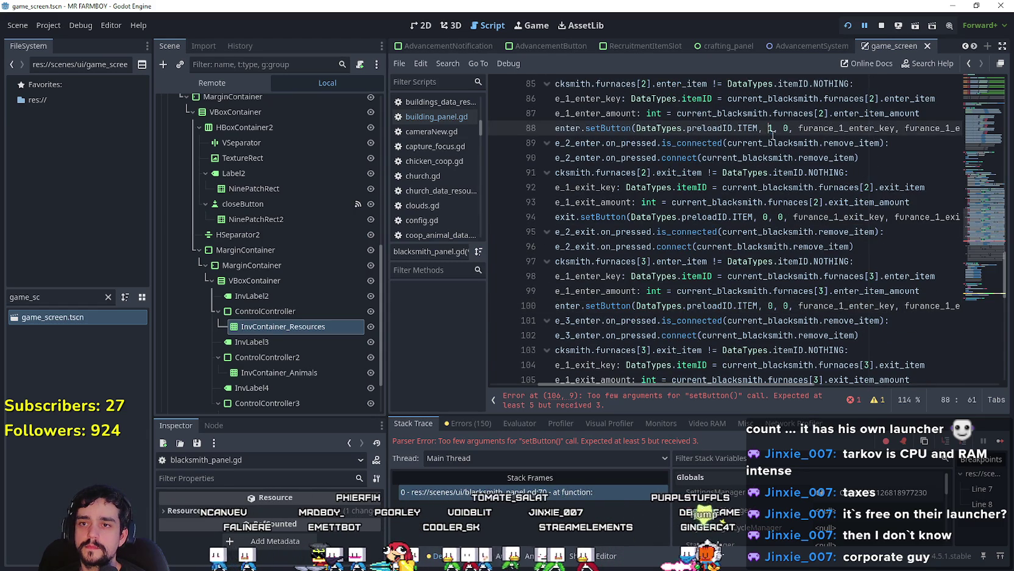
scroll(771, 134, "up", 3)
left_click(767, 178)
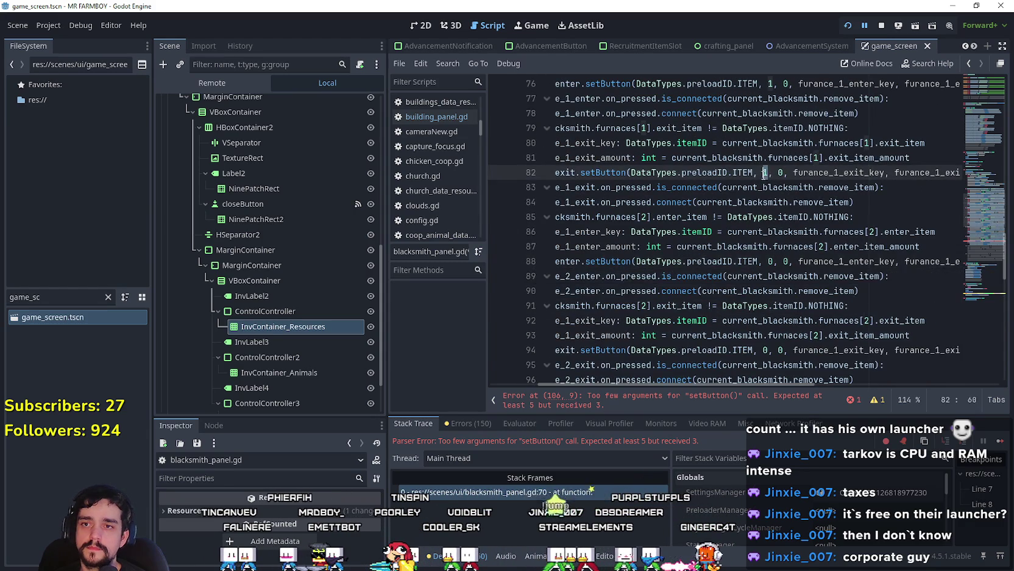
scroll(767, 180, "up", 3)
left_click(770, 217)
scroll(769, 218, "down", 10)
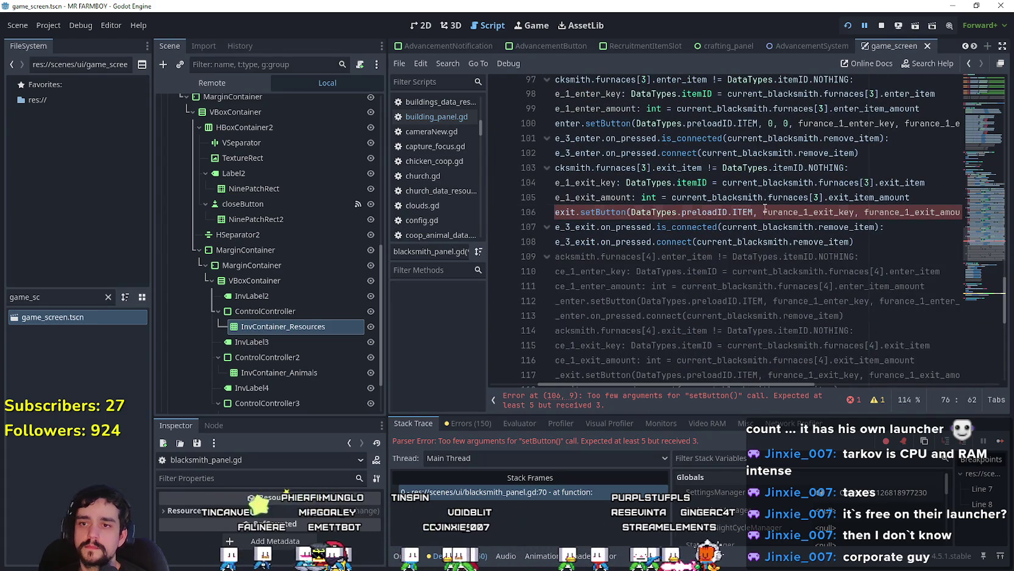
Step: Add 0, 0 after ITEM on line 106, then stop and rerun the game
left_click(763, 211)
type("0, 0,")
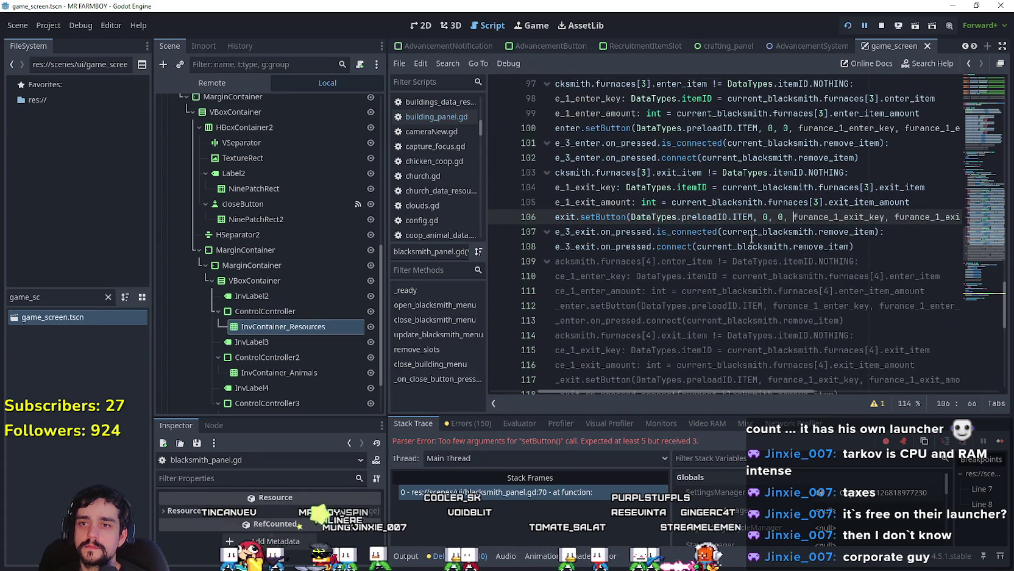
scroll(752, 239, "down", 7)
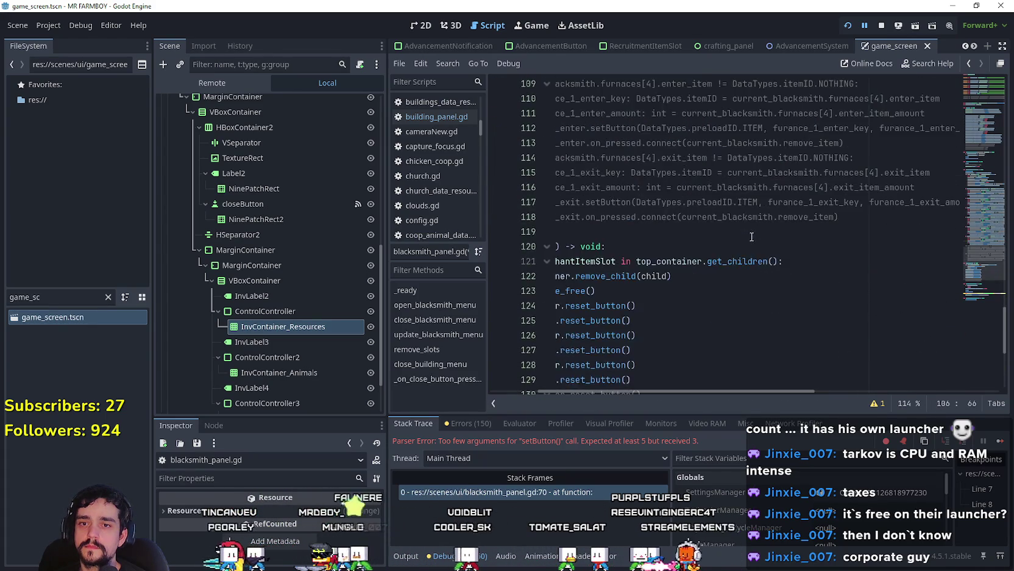
scroll(825, 209, "down", 3)
left_click(882, 26)
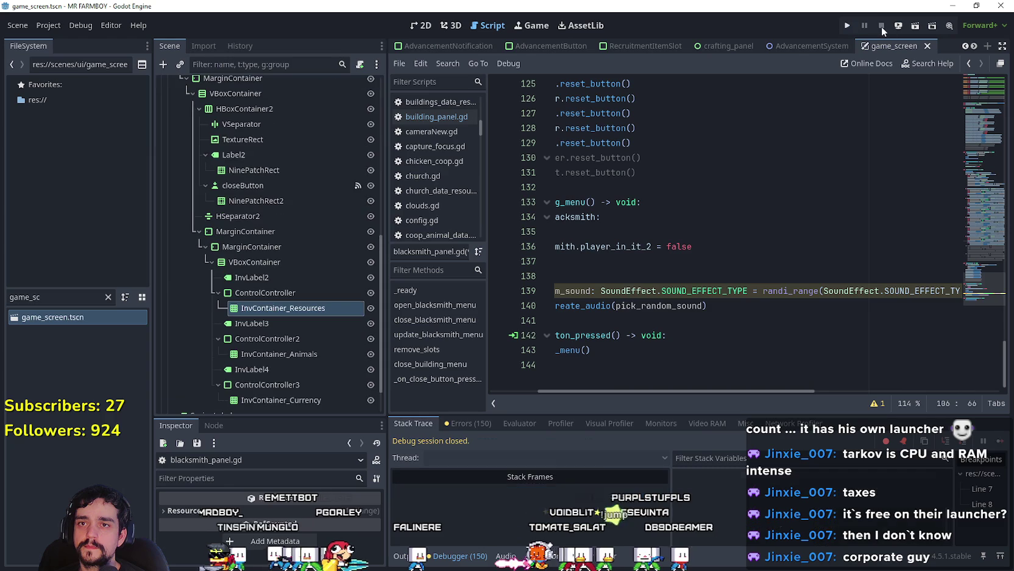
key("F5")
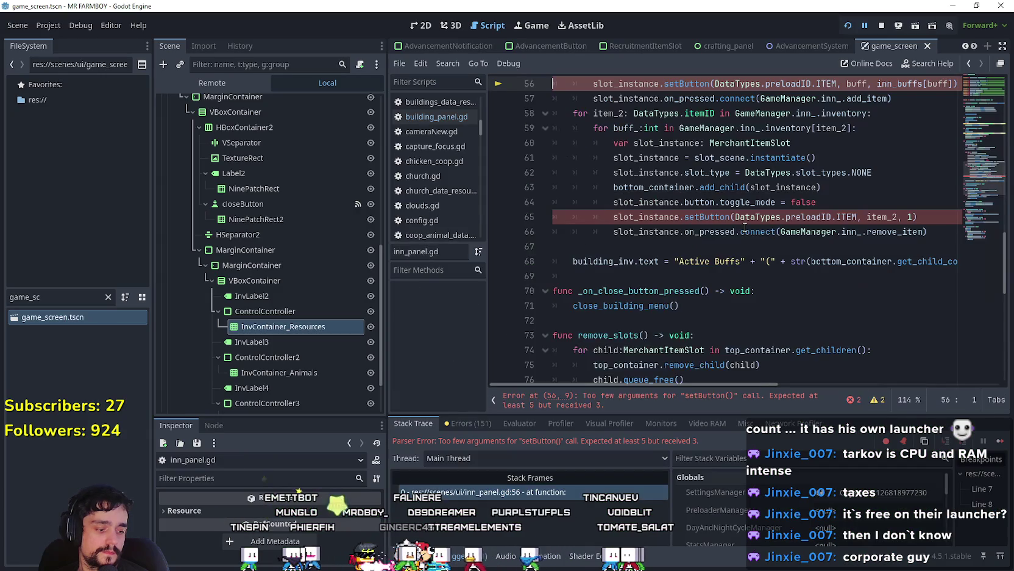
Step: Insert ', 0, 0' after ITEM on inn_panel.gd lines 56 and 65, then stop and rerun the game
scroll(820, 208, "up", 5)
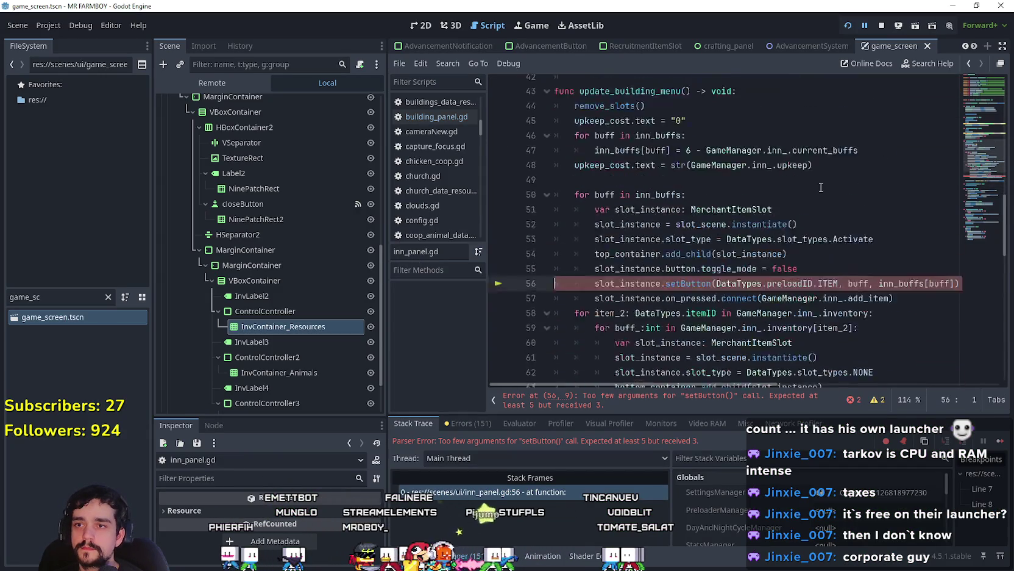
scroll(820, 210, "down", 2)
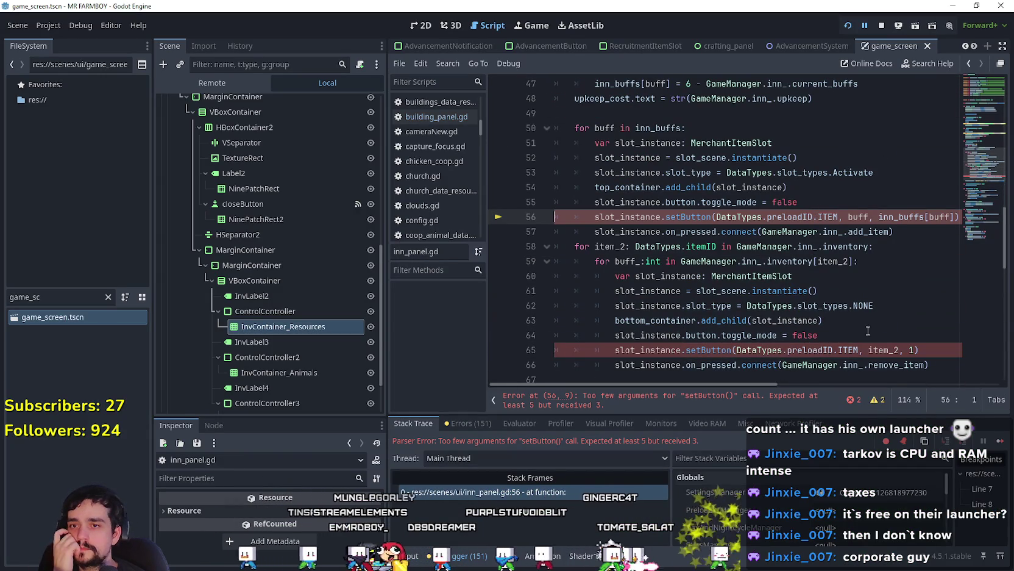
left_click(839, 217)
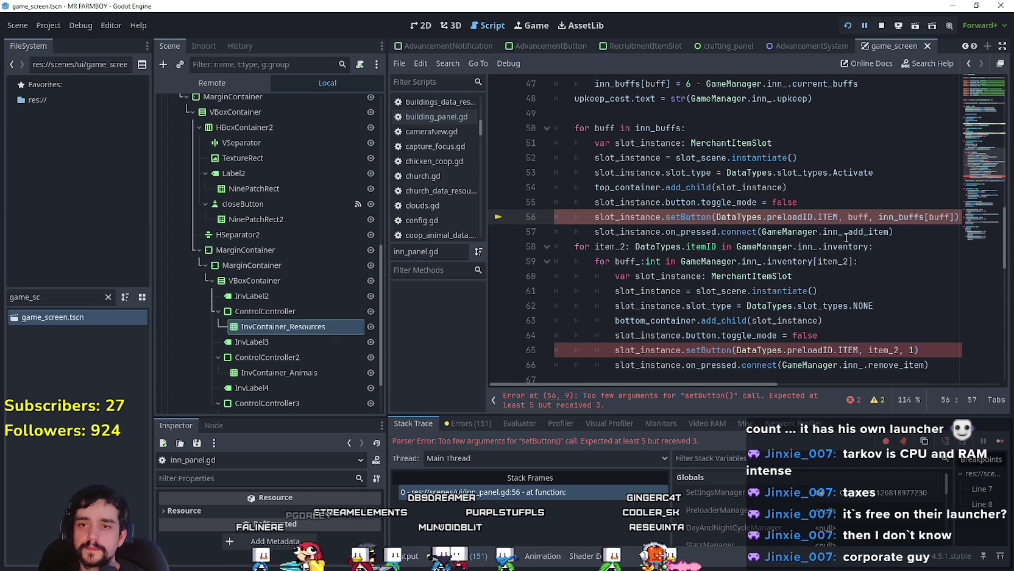
type(", 0, 0,")
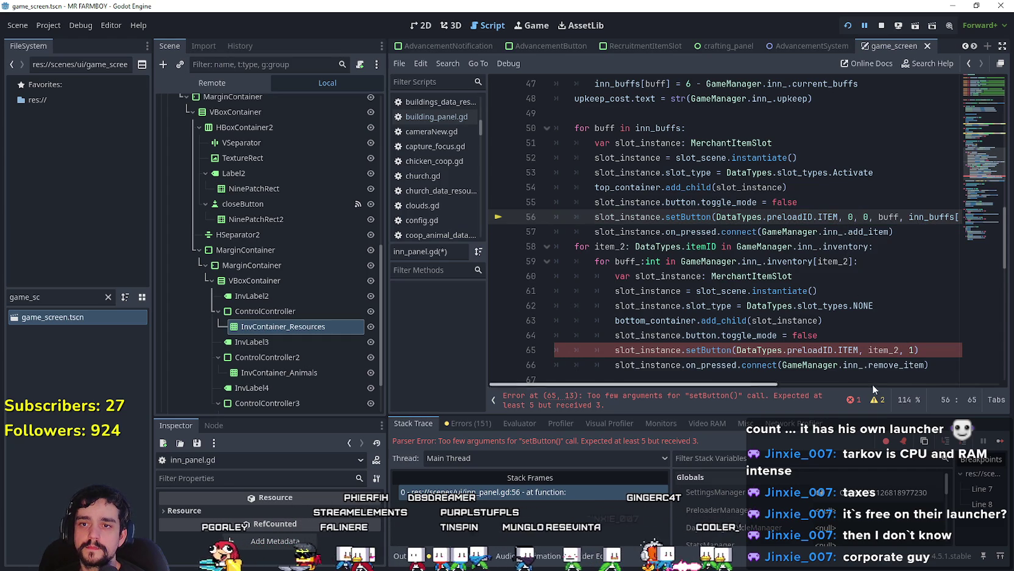
left_click(857, 351)
type(", 0, 0")
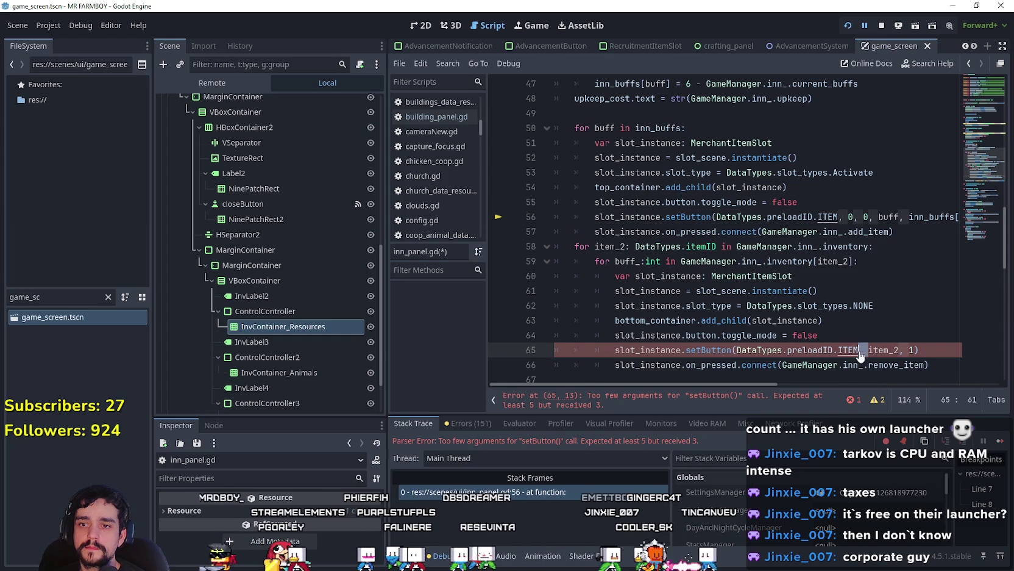
scroll(850, 275, "down", 3)
scroll(850, 205, "down", 8)
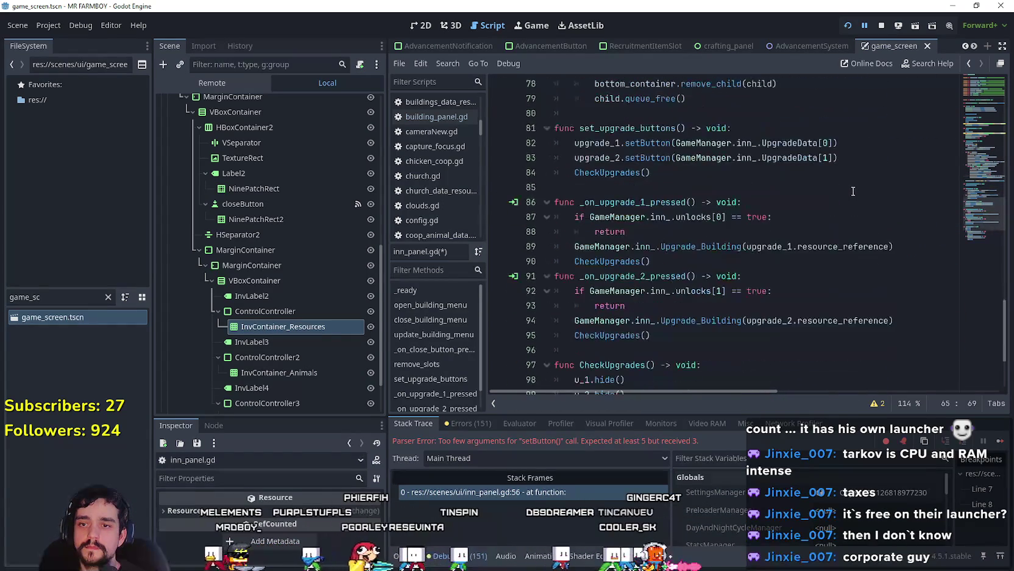
left_click(881, 26)
key("F5")
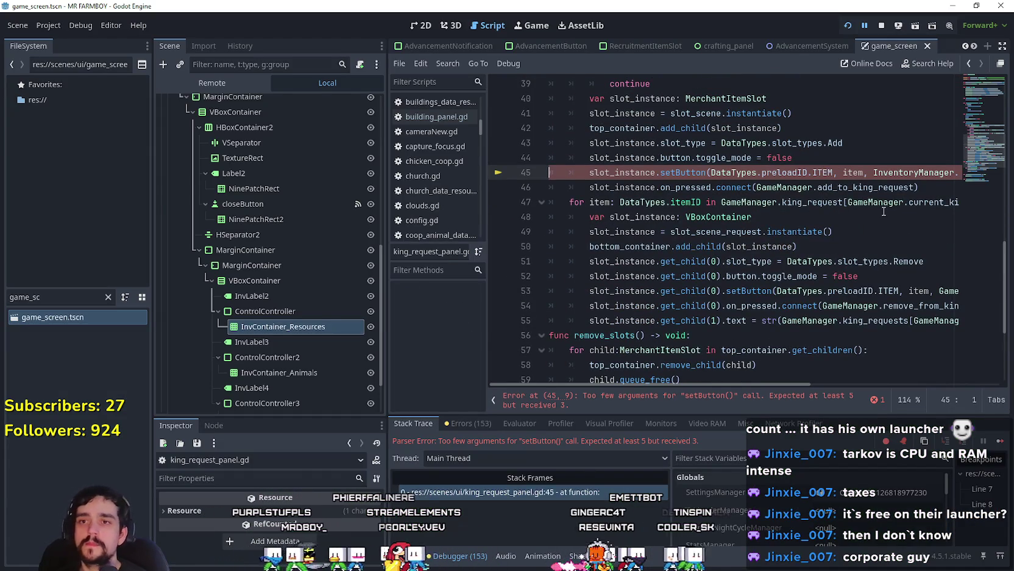
Step: Add ', 0, 0' after ITEM on king_request_panel.gd line 45, then stop and rerun the game
scroll(881, 203, "up", 1)
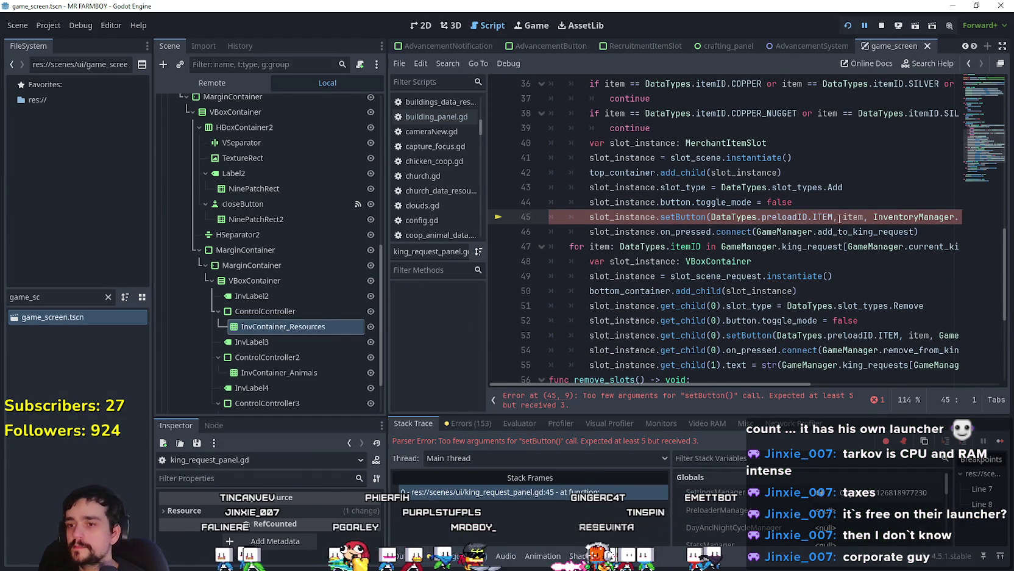
left_click(836, 216)
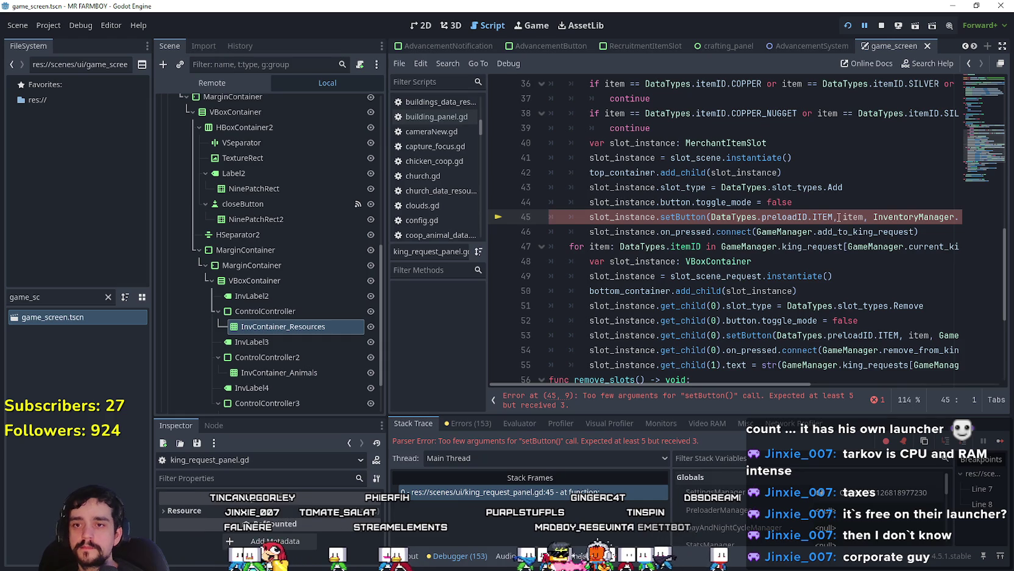
type(", 0, 0,")
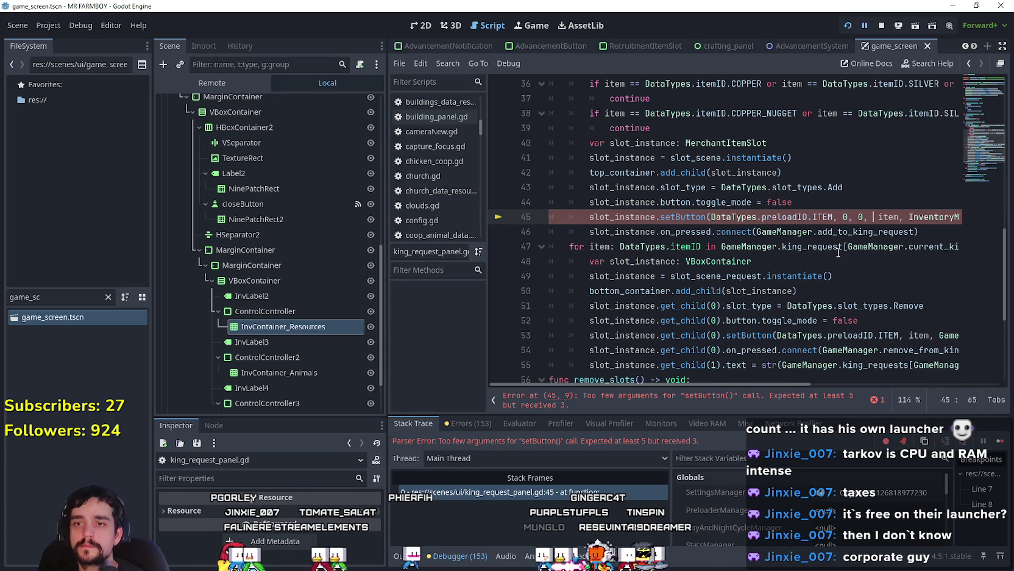
scroll(838, 243, "down", 5)
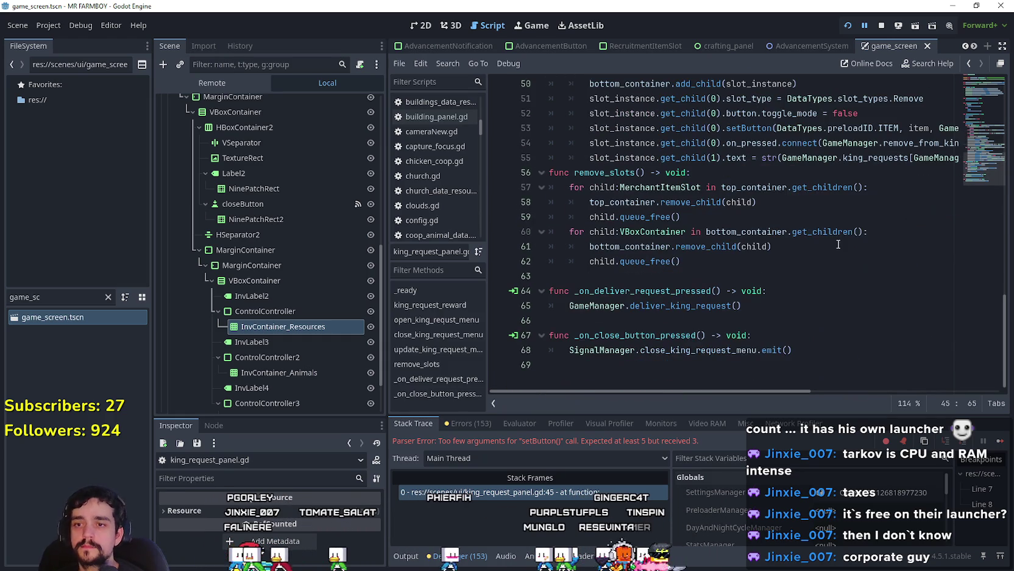
left_click(881, 25)
key("F5")
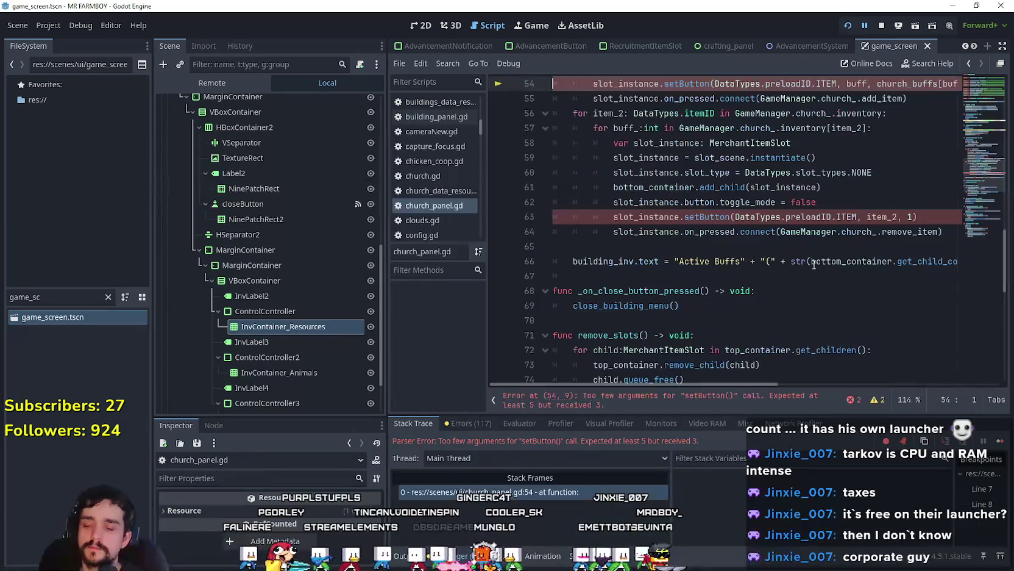
Step: Type '0, 0,' after ITEM on church_panel.gd lines 54 and 63, then stop and rerun the game
scroll(844, 202, "up", 1)
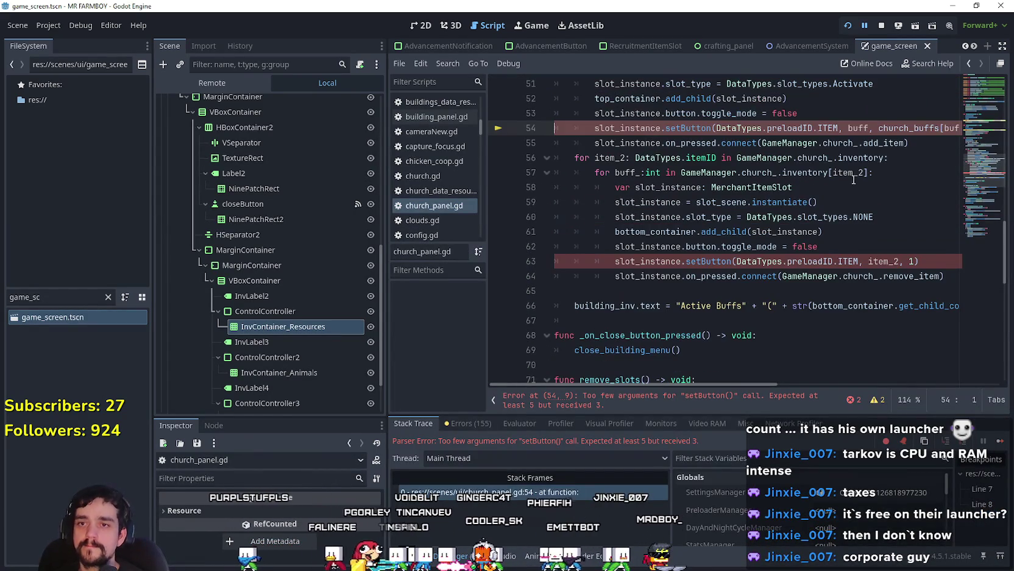
type("0, 0,")
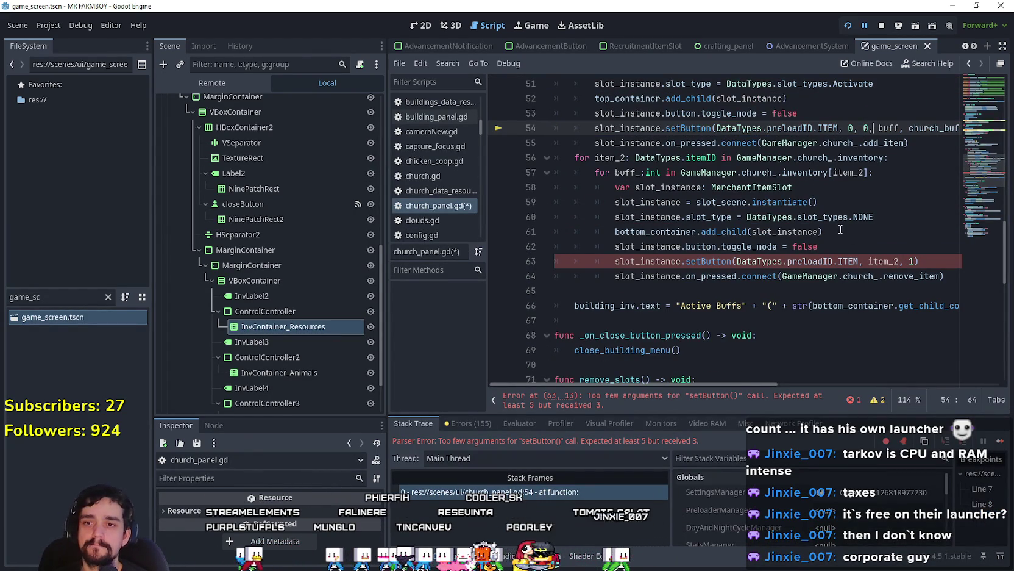
left_click(862, 261)
type("0, 0,")
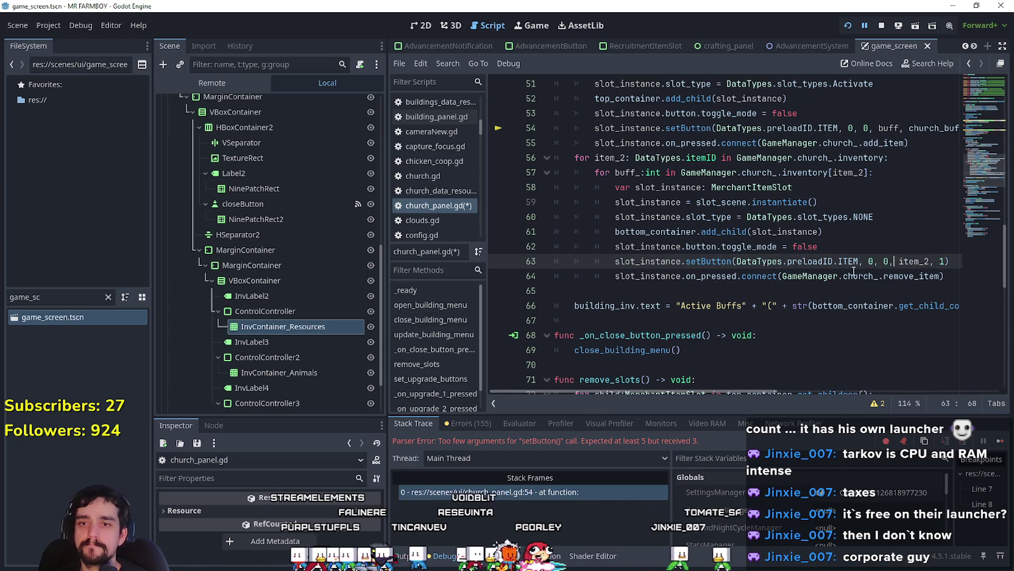
left_click(848, 233)
left_click(882, 26)
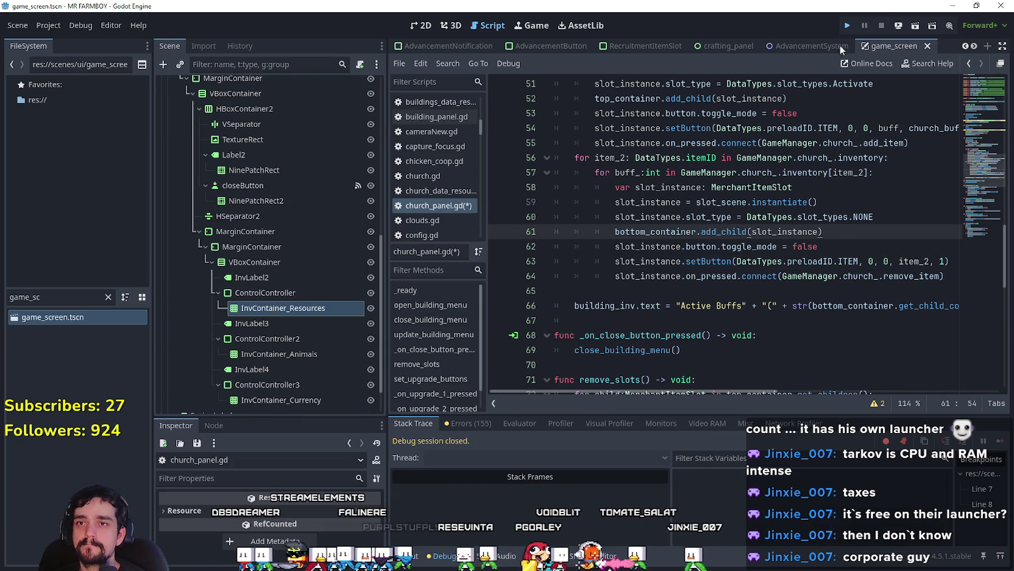
key("F5")
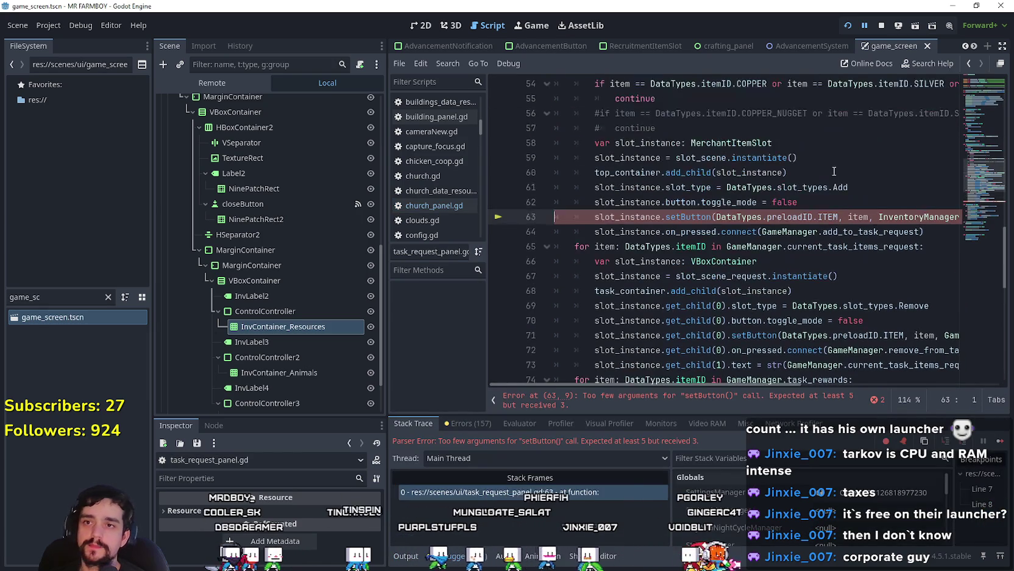
Step: Add '0, 0,' after ITEM in task_request_panel.gd's line 63 setButton call and stop the game
left_click(848, 217)
type("0, 0,")
scroll(861, 248, "down", 3)
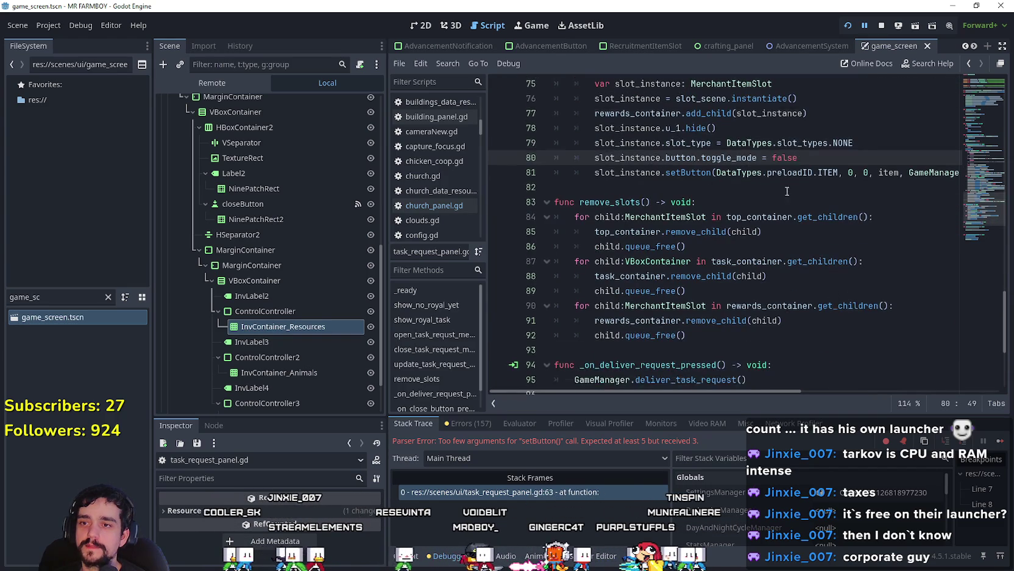
left_click(881, 25)
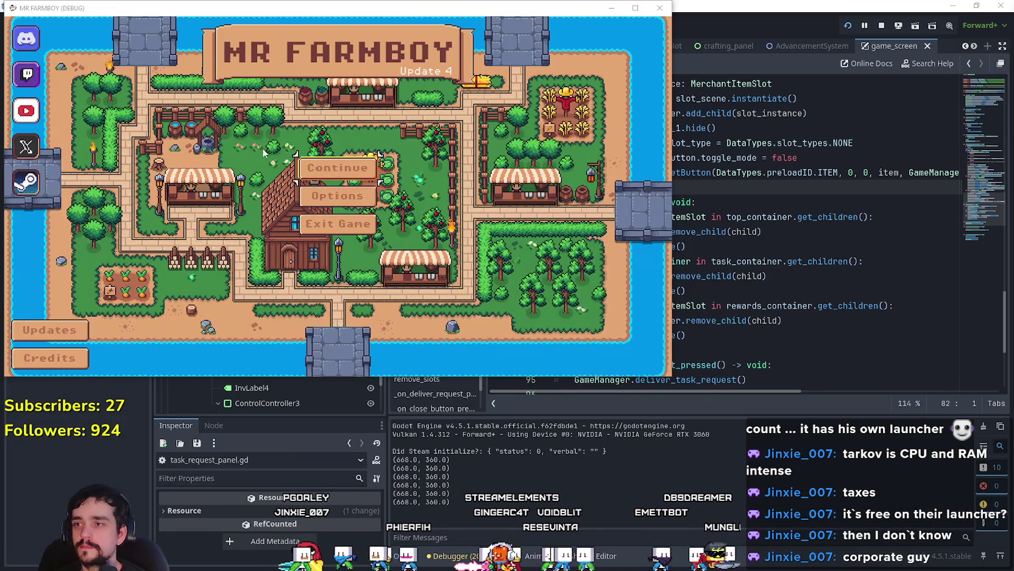
Step: Continue, load the Save 5 game and maximize the game window
left_click(339, 168)
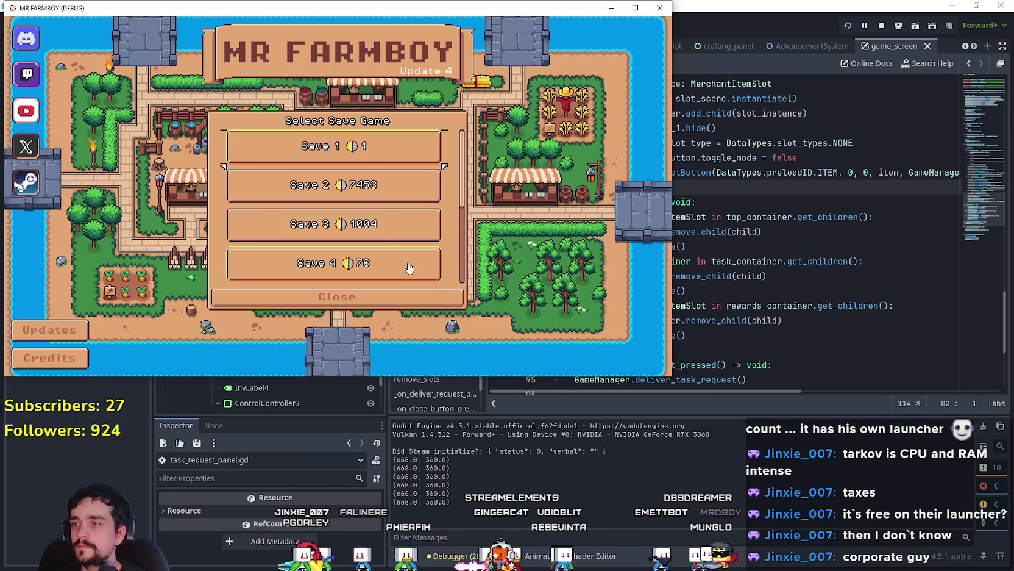
scroll(391, 228, "down", 2)
left_click(385, 209)
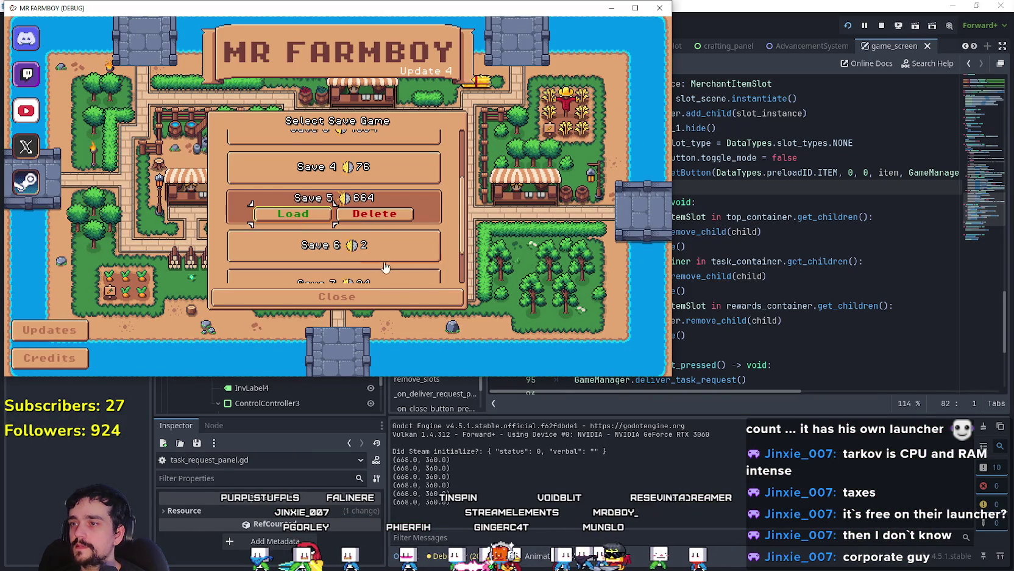
scroll(391, 256, "down", 1)
scroll(391, 256, "up", 1)
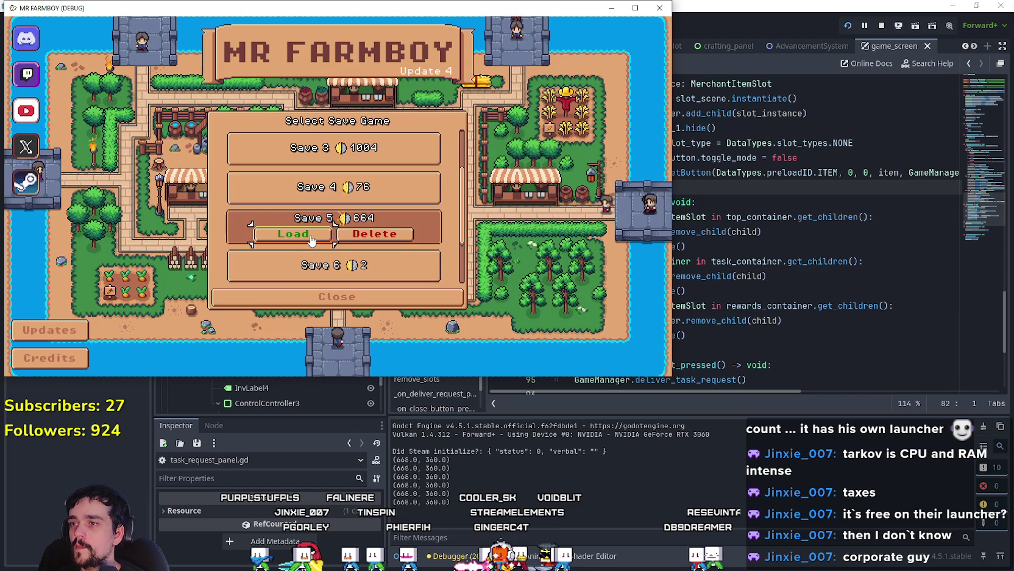
left_click(312, 239)
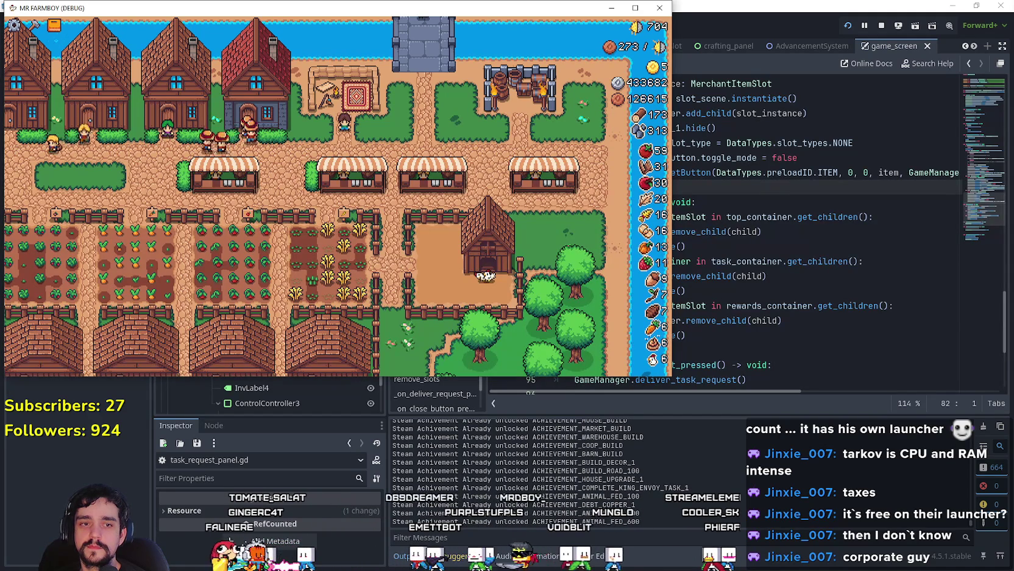
double_click(584, 4)
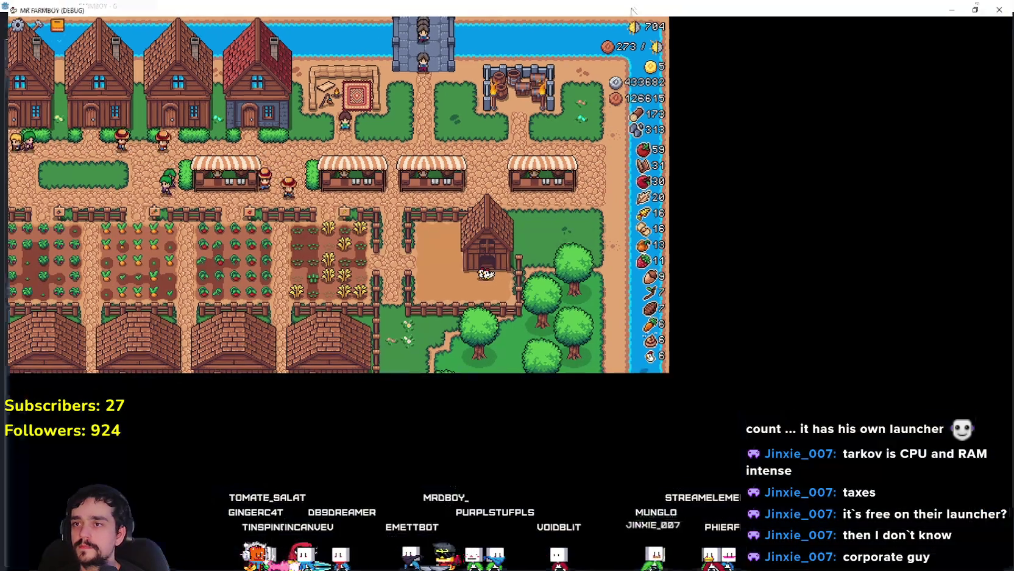
Step: Open the neighbouring stalls' Market panels, showing carrot and egg in the sell slots
scroll(630, 349, "down", 5)
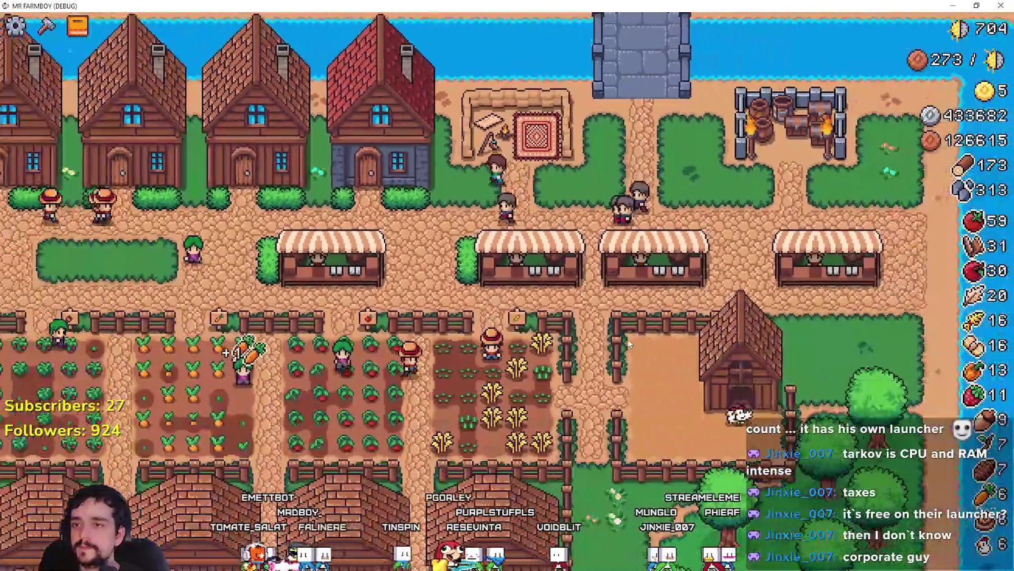
scroll(630, 345, "up", 5)
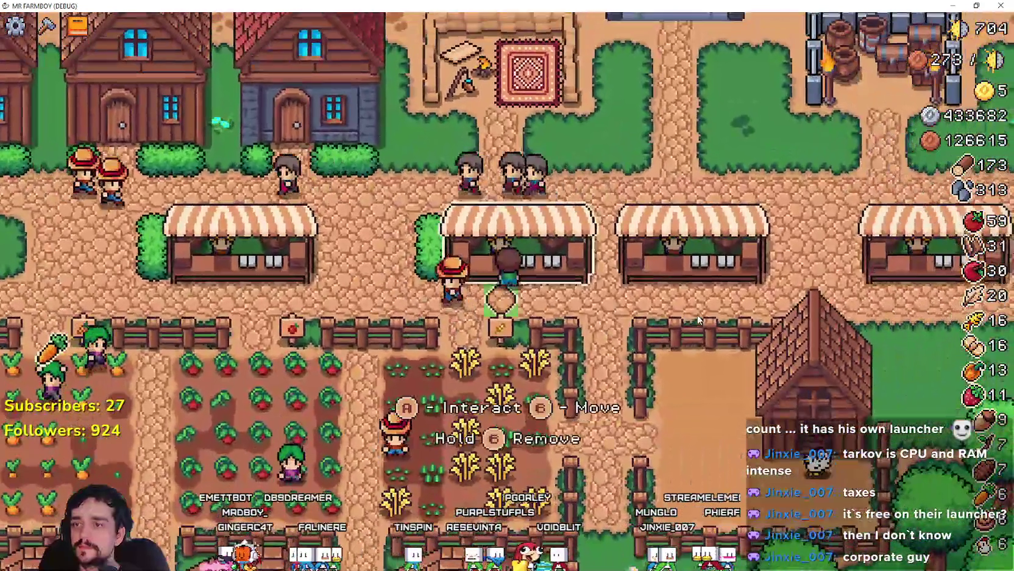
key("e")
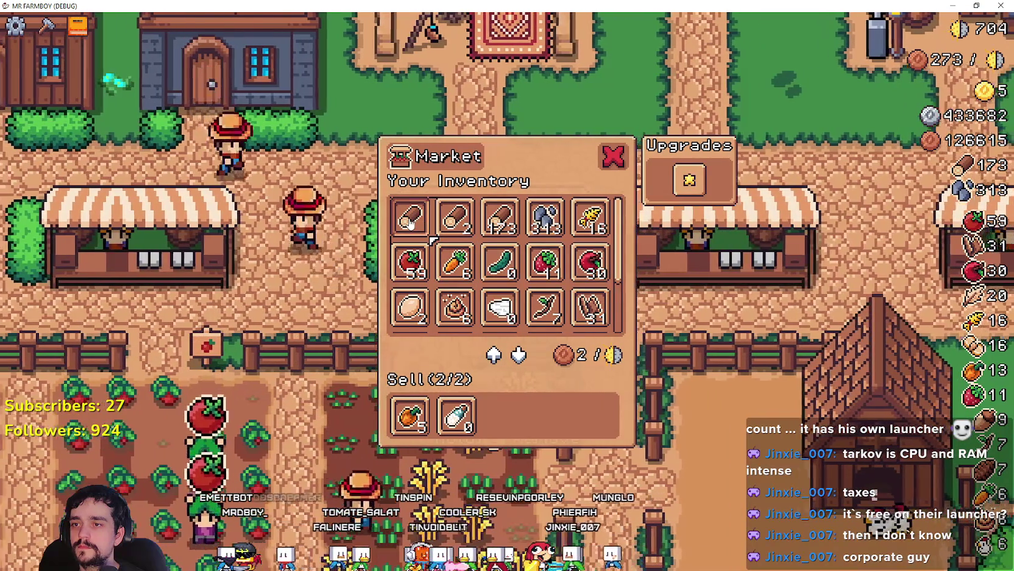
scroll(626, 281, "down", 2)
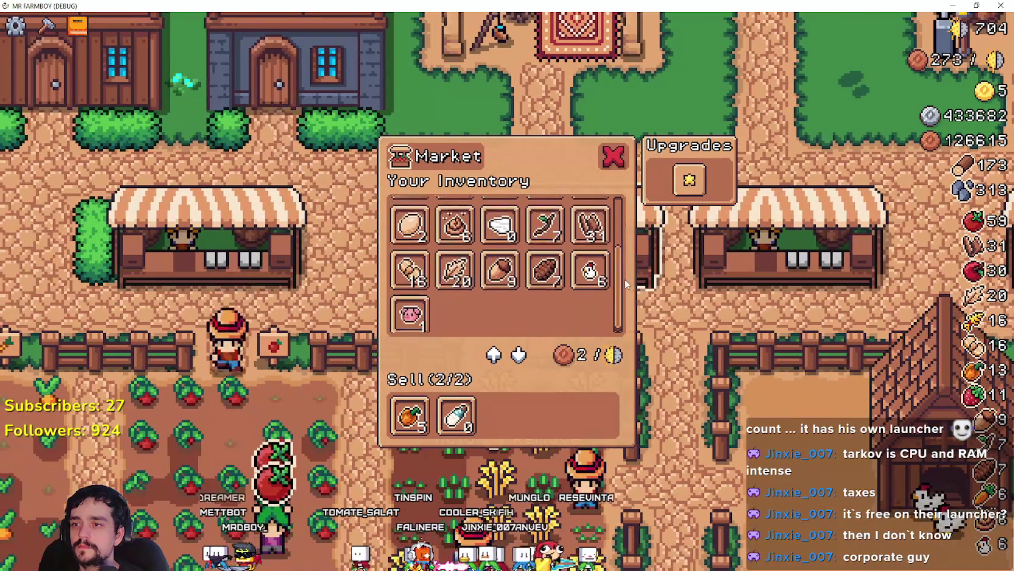
scroll(624, 289, "up", 2)
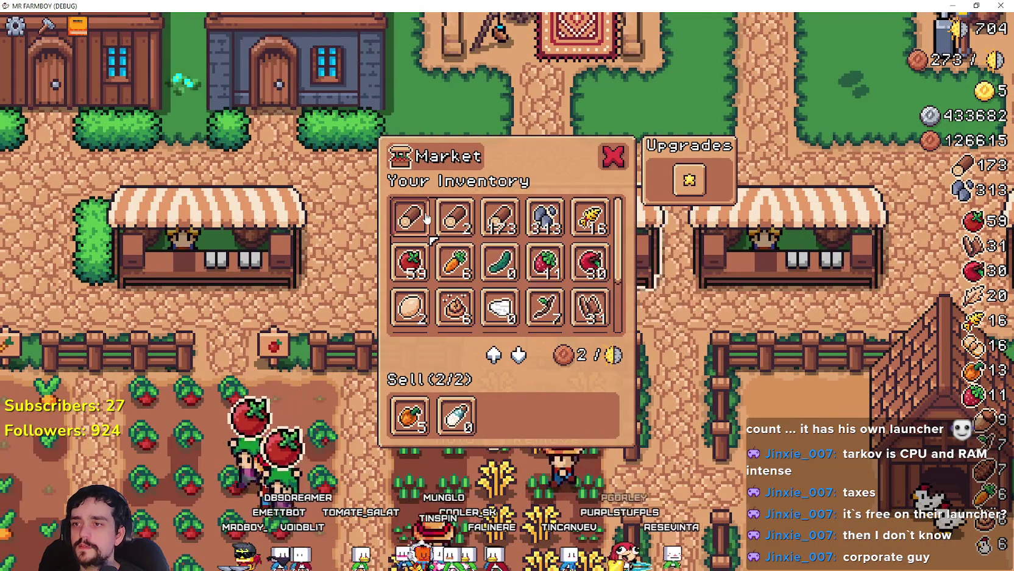
key("s")
key("w")
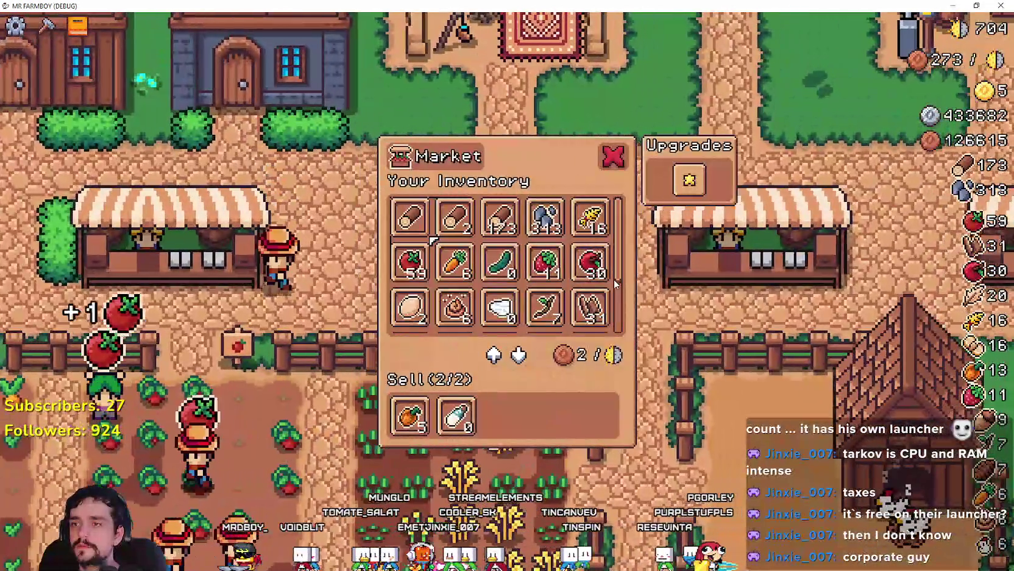
key("d")
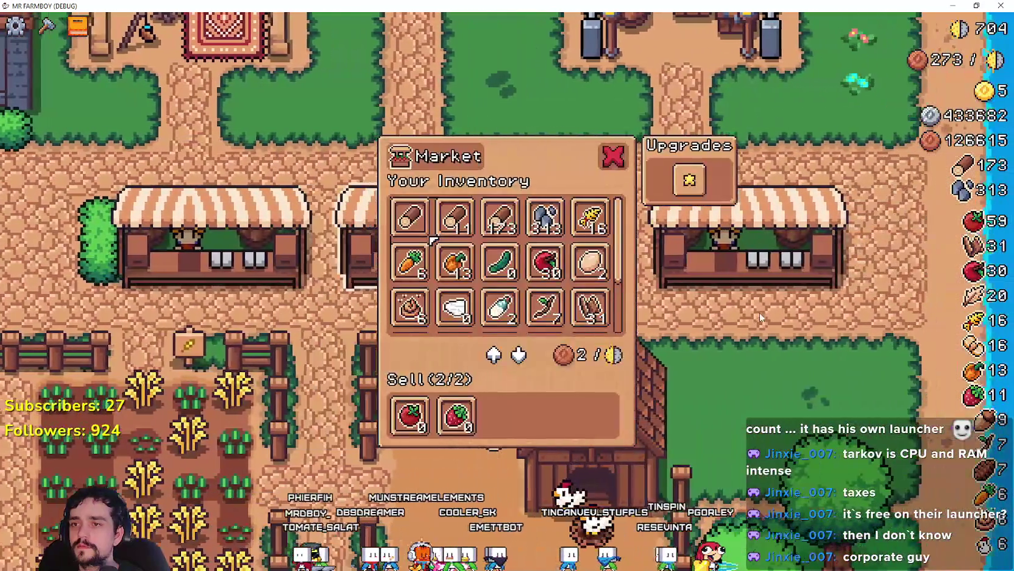
key("d")
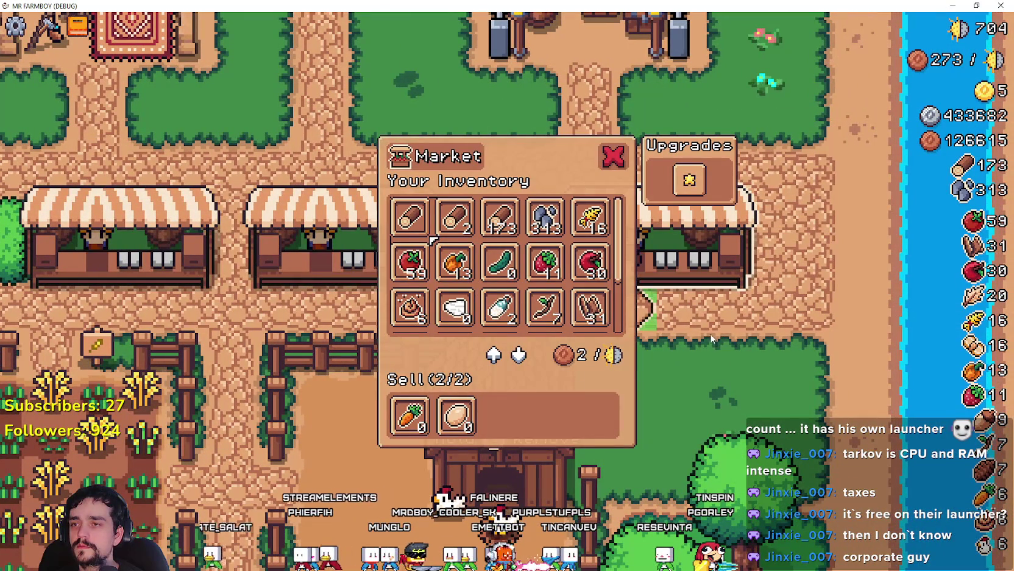
Step: Browse the Market panels of the stalls to the left and right
key("Escape")
key("a")
key("e")
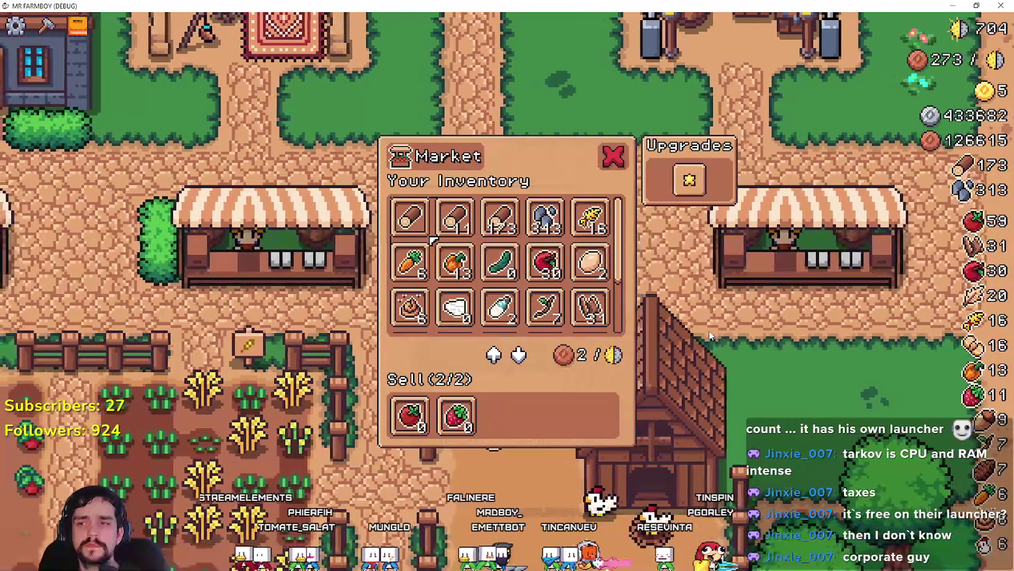
key("a")
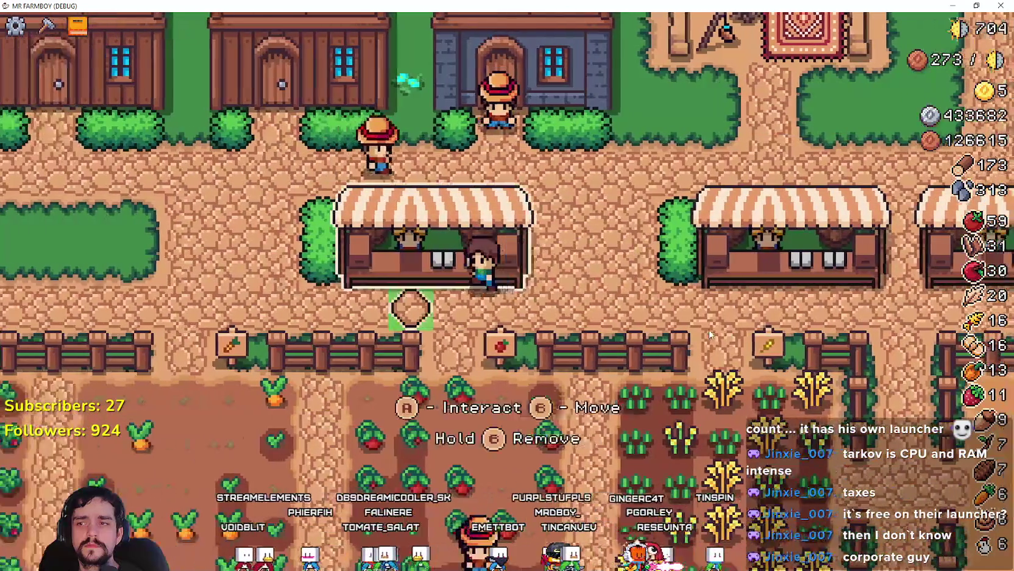
key("d")
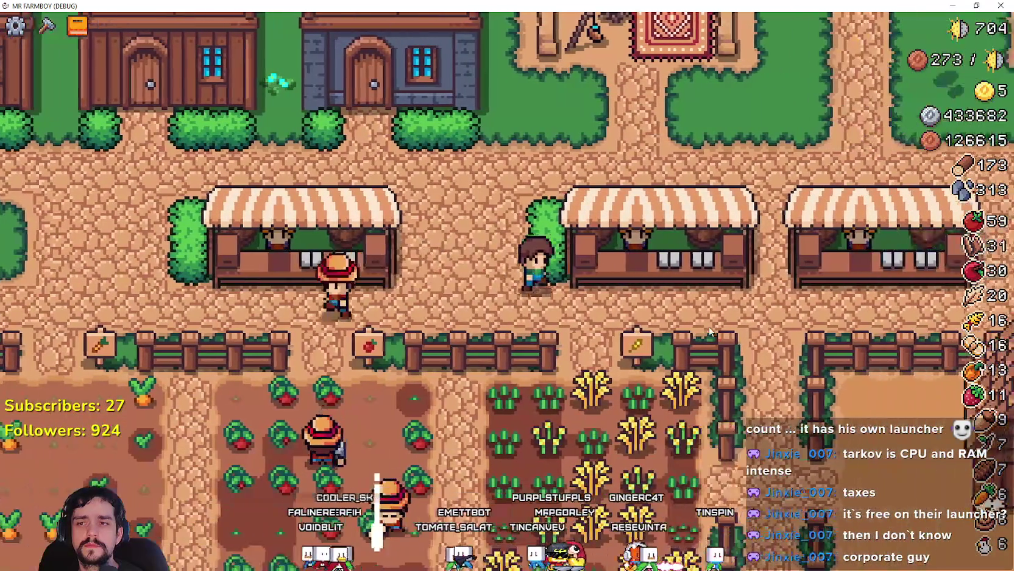
key("e")
key("d")
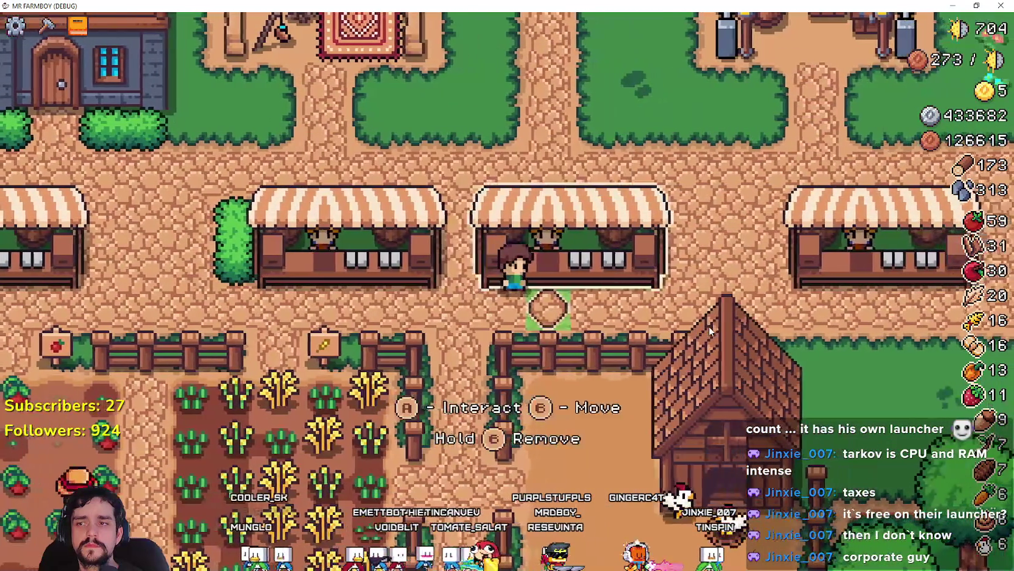
key("e")
key("d")
key("e")
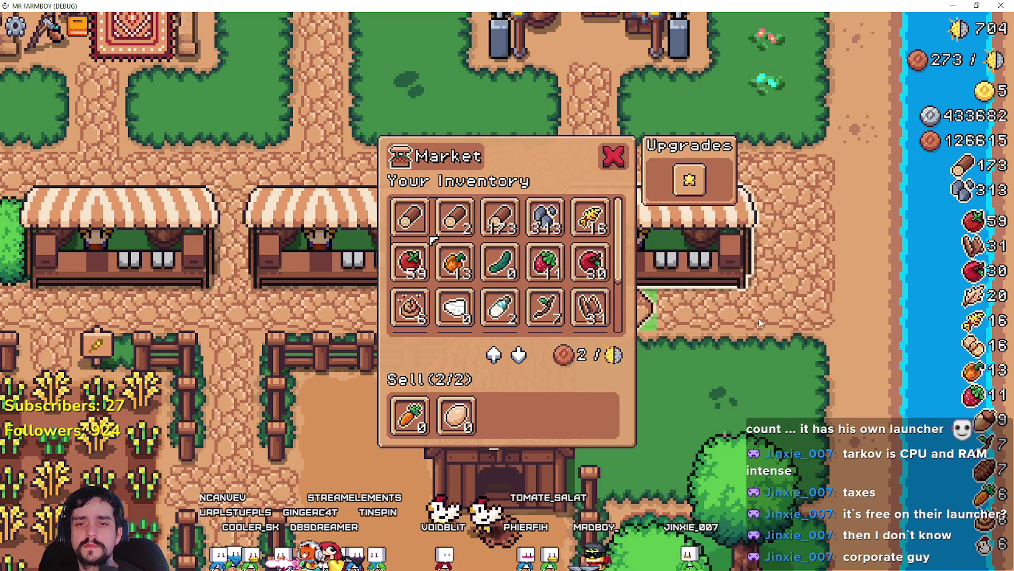
key("Escape")
key("e")
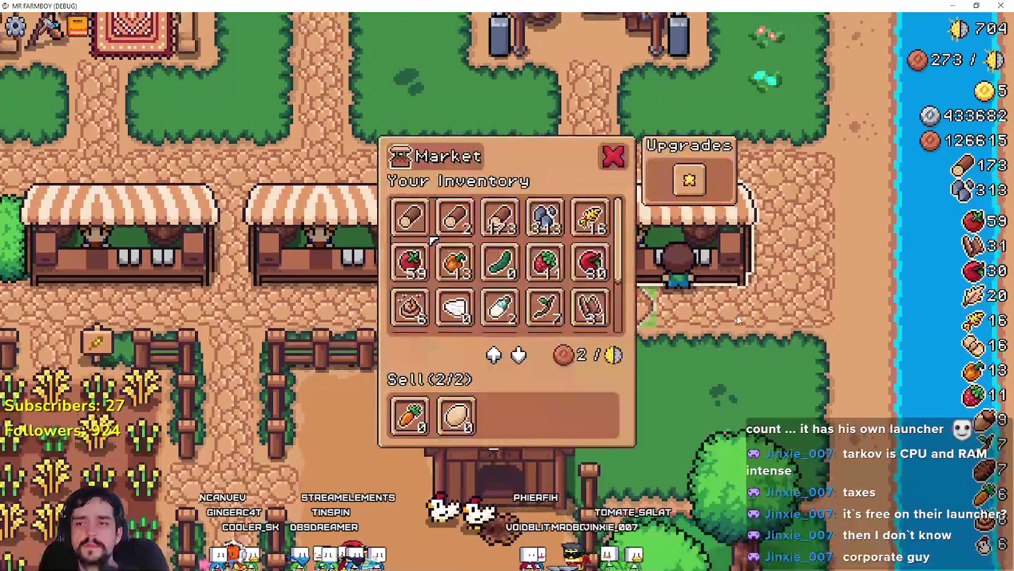
scroll(630, 277, "down", 1)
scroll(630, 277, "up", 1)
Step: Walk to a house's worker hiring panel, then past the tomato field to the chicken coop
key("a")
key("w")
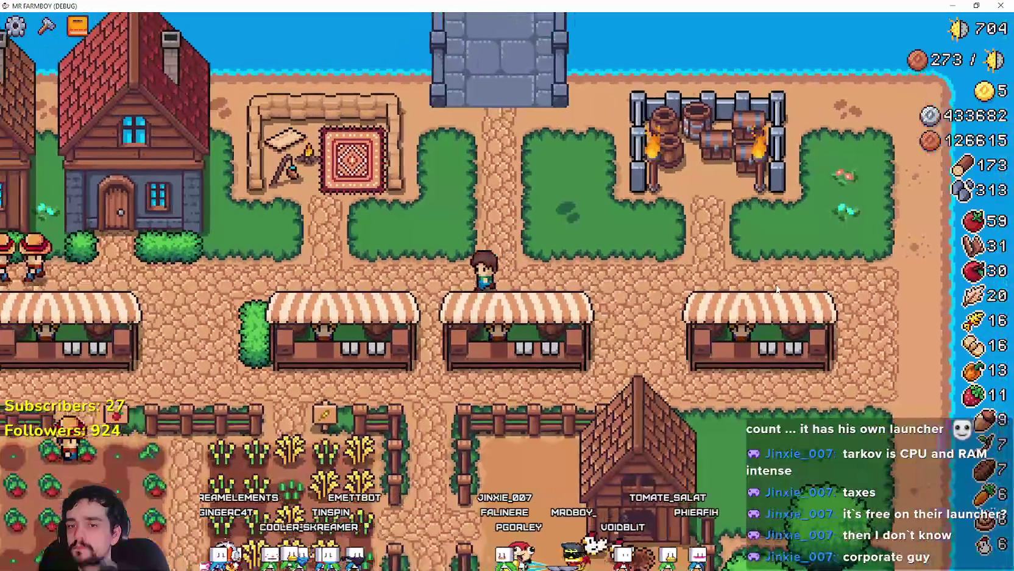
key("a")
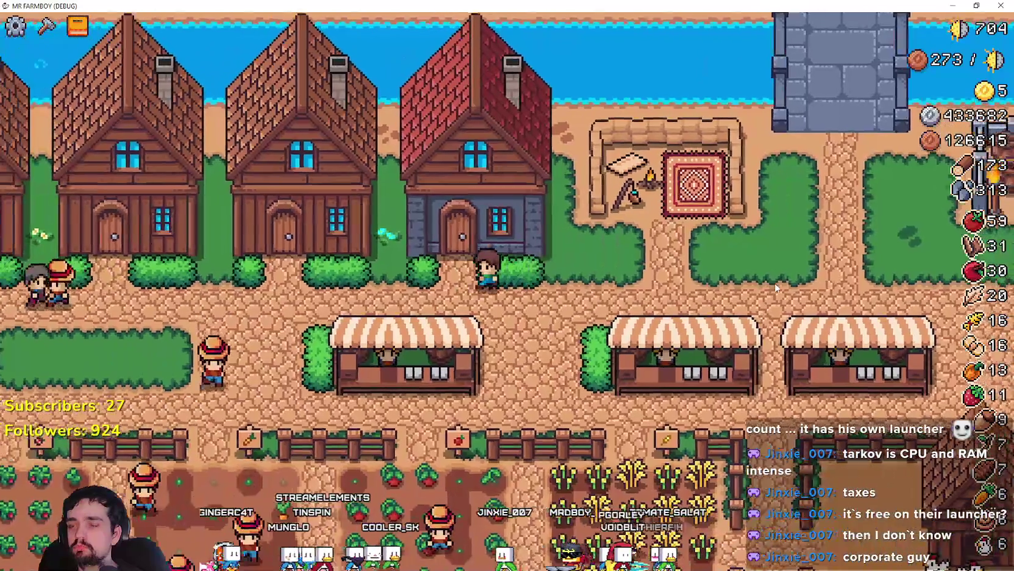
key("e")
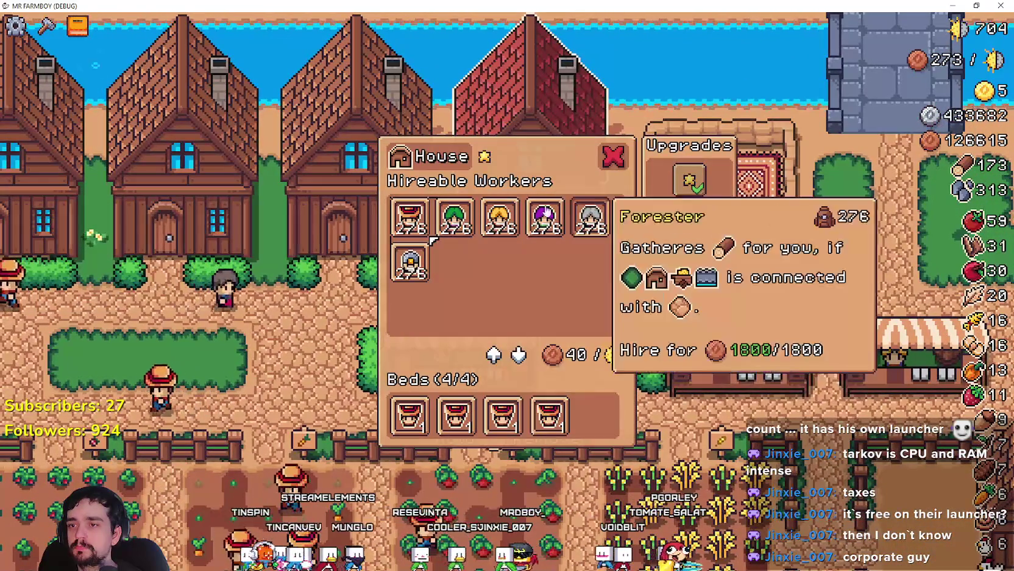
mouse_move(412, 262)
key("a")
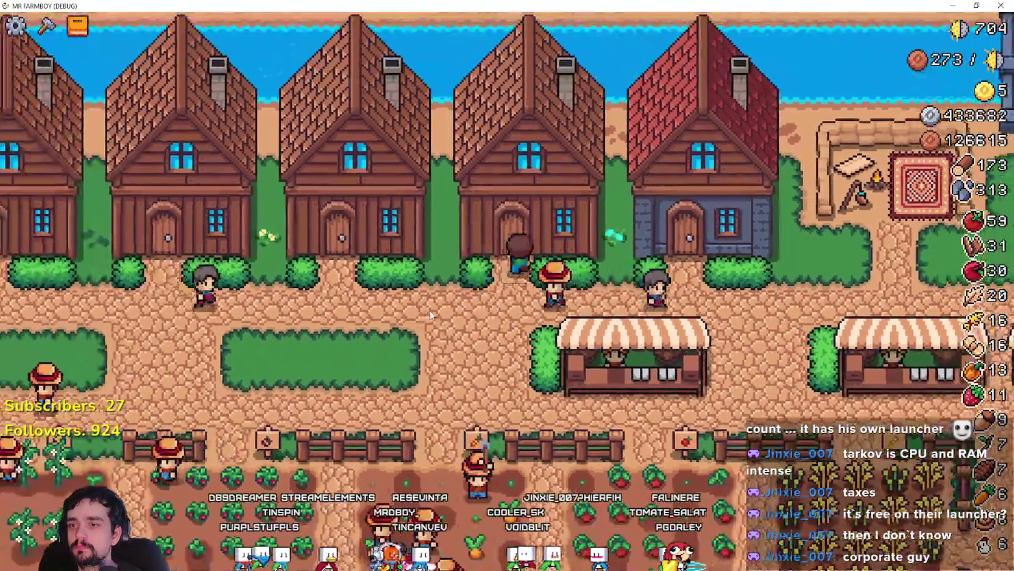
key("e")
key("s")
key("d")
key("d")
key("s")
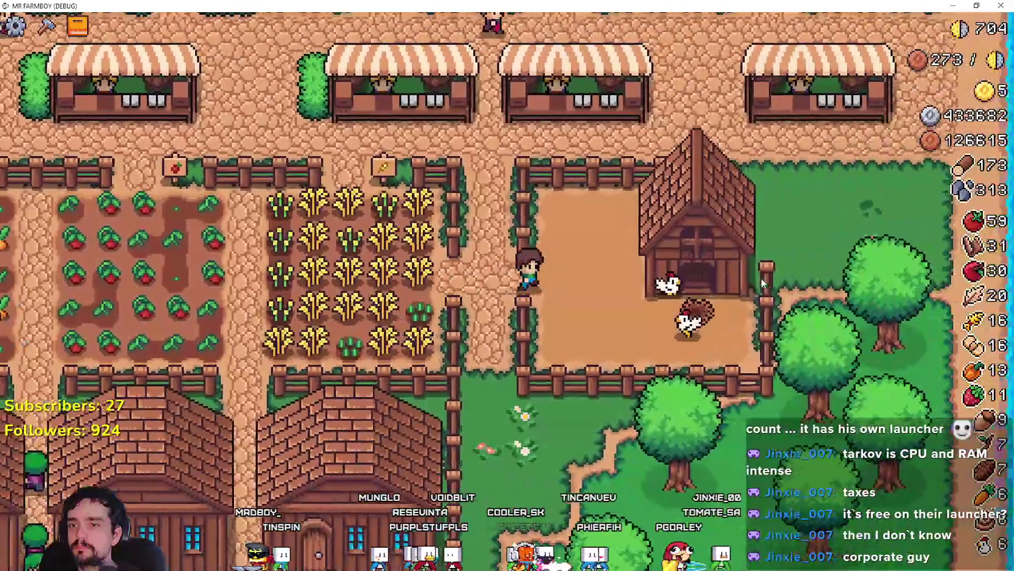
key("d")
key("e")
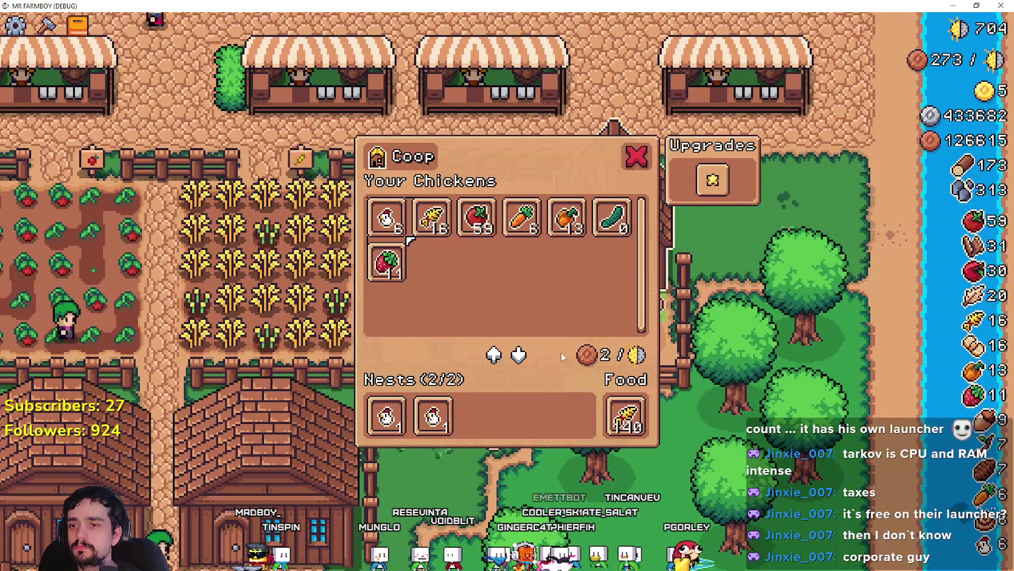
key("a")
key("w")
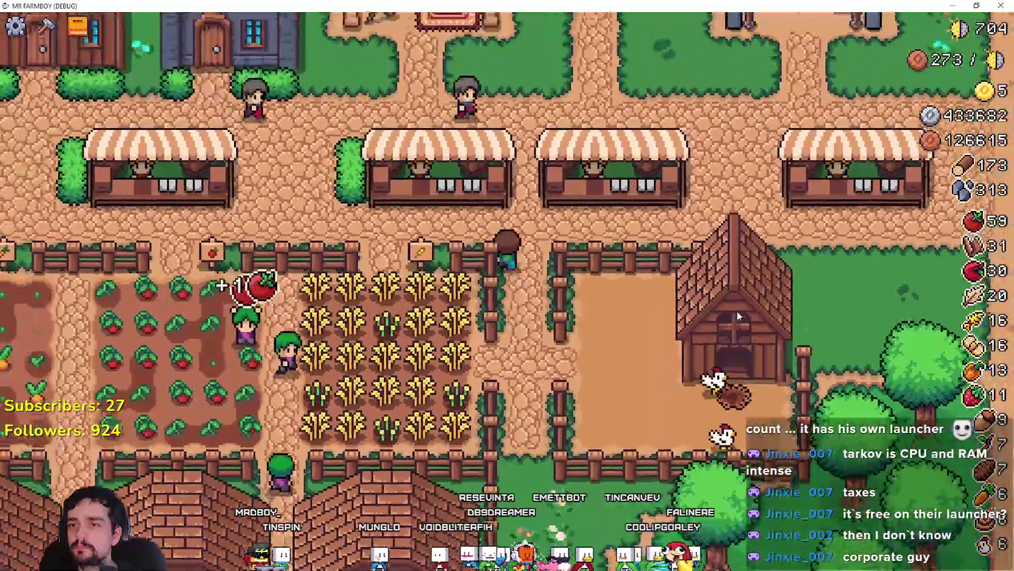
Step: Check another stall's Market, then close it and zoom out and back in on the barns
key("w")
key("e")
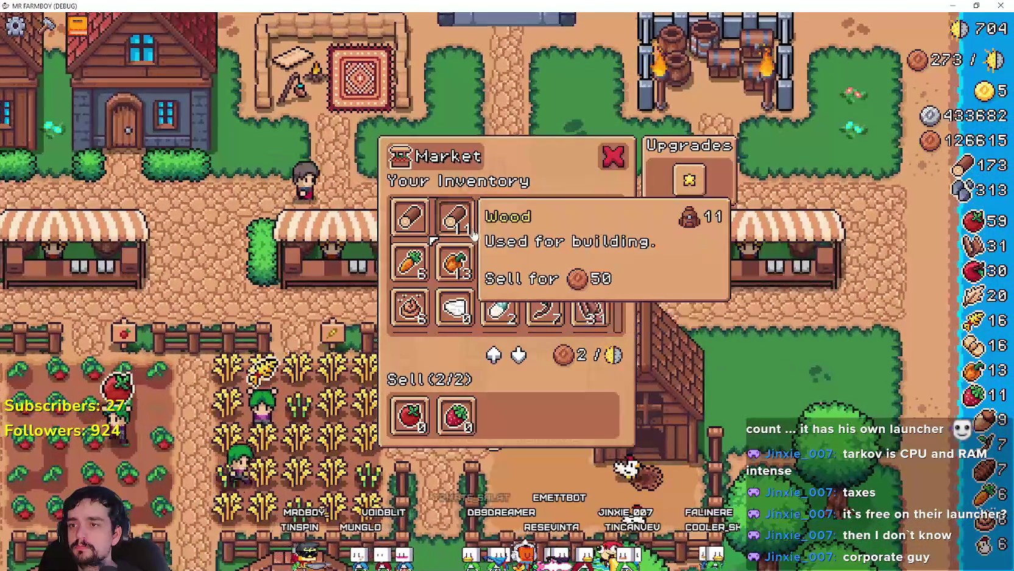
mouse_move(492, 232)
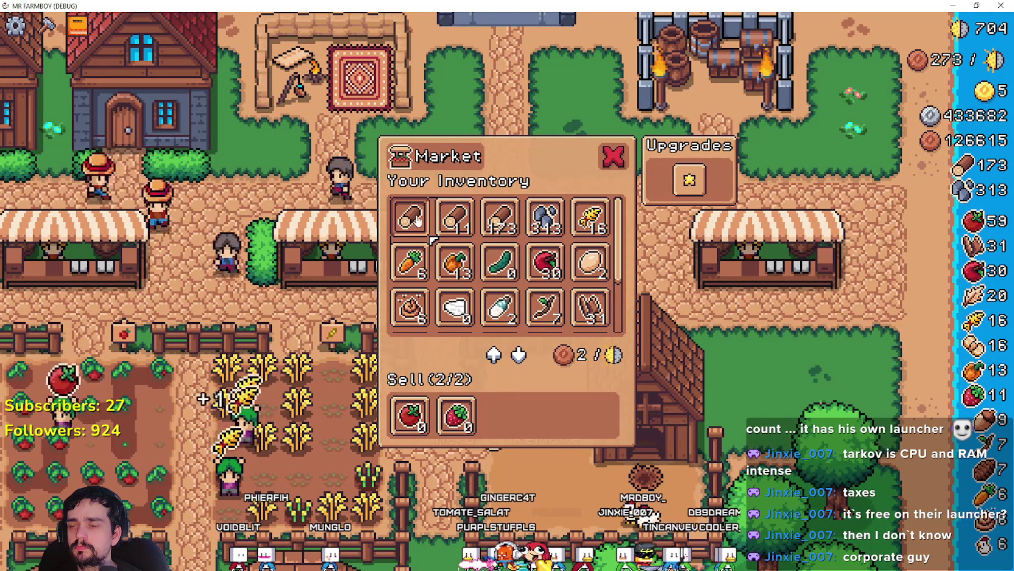
scroll(622, 256, "down", 3)
scroll(623, 256, "up", 2)
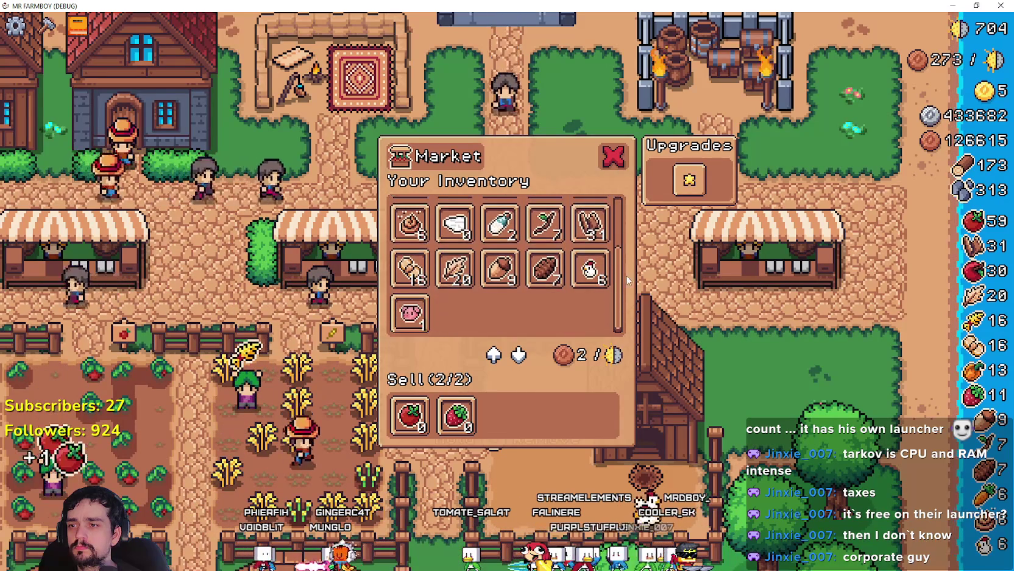
scroll(622, 207, "up", 2)
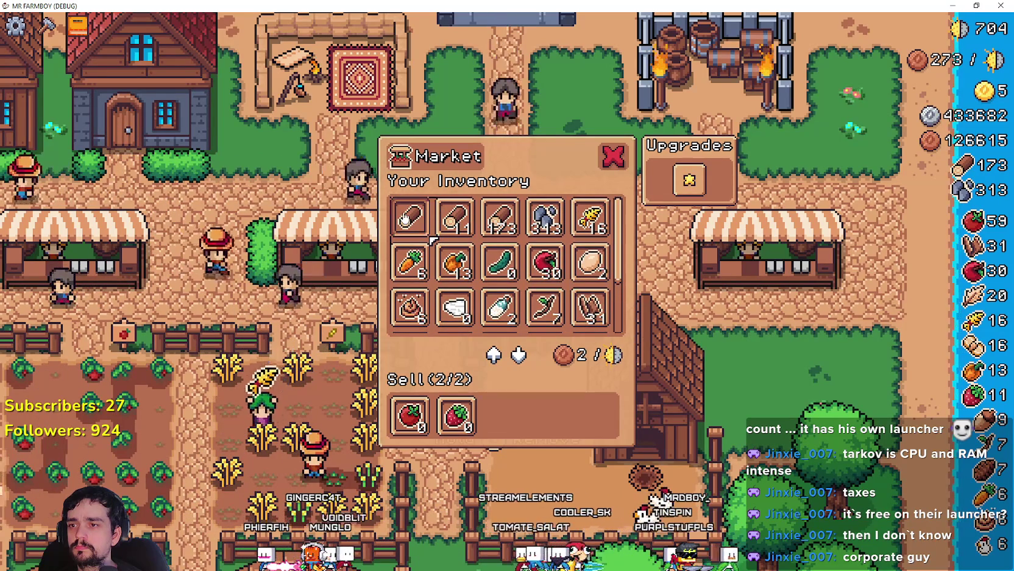
key("d")
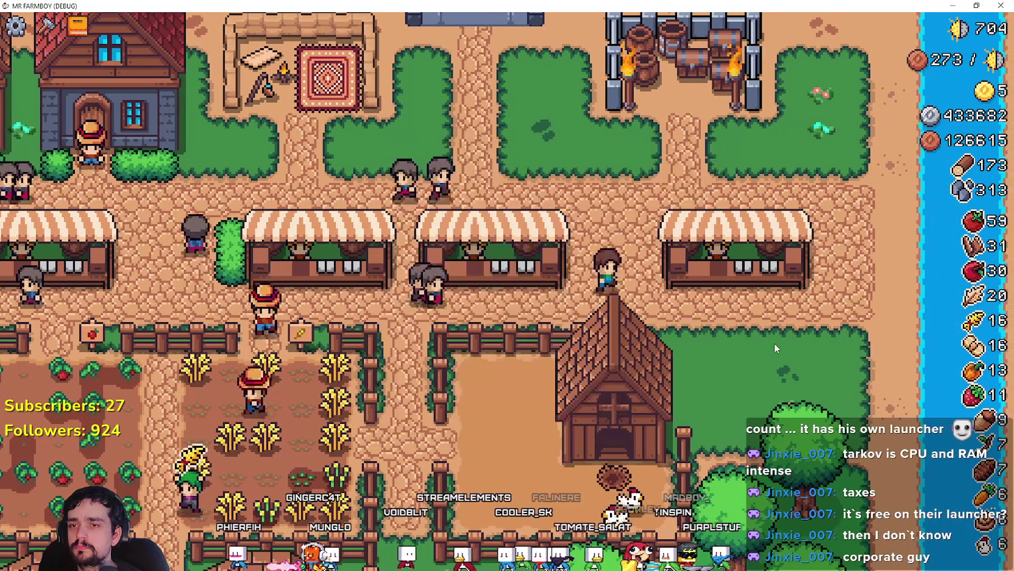
key("e")
key("e")
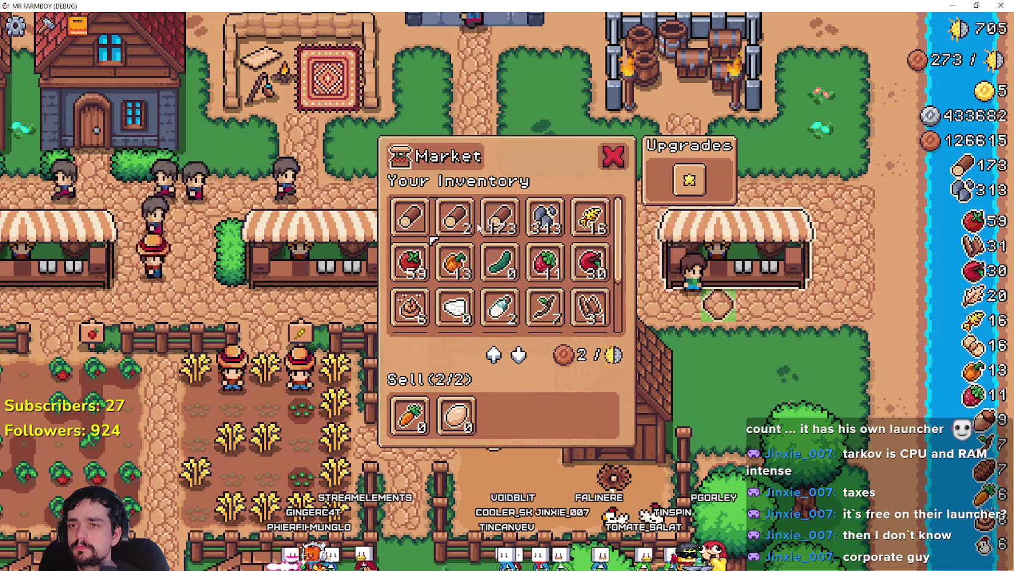
key("w")
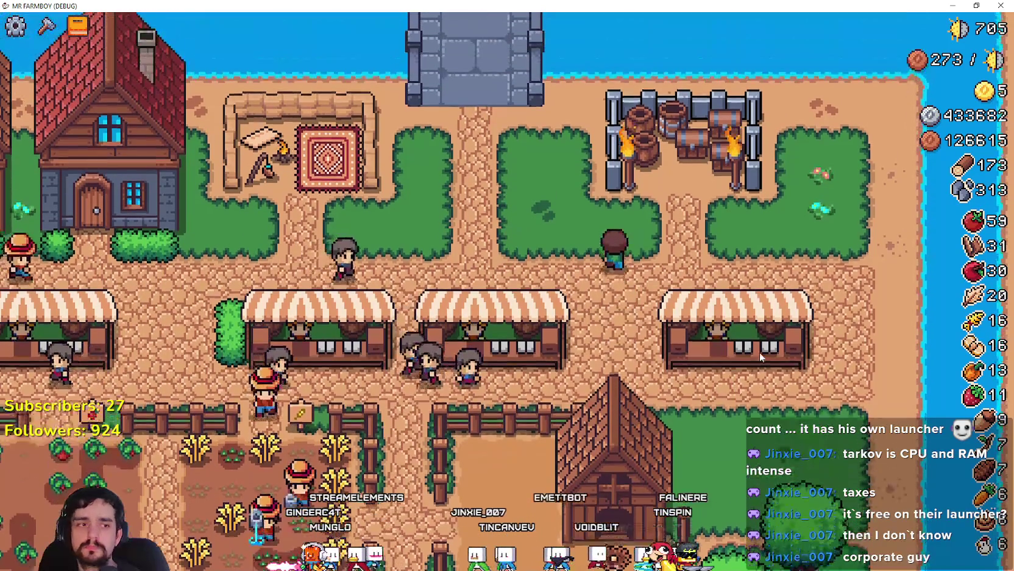
scroll(760, 355, "down", 5)
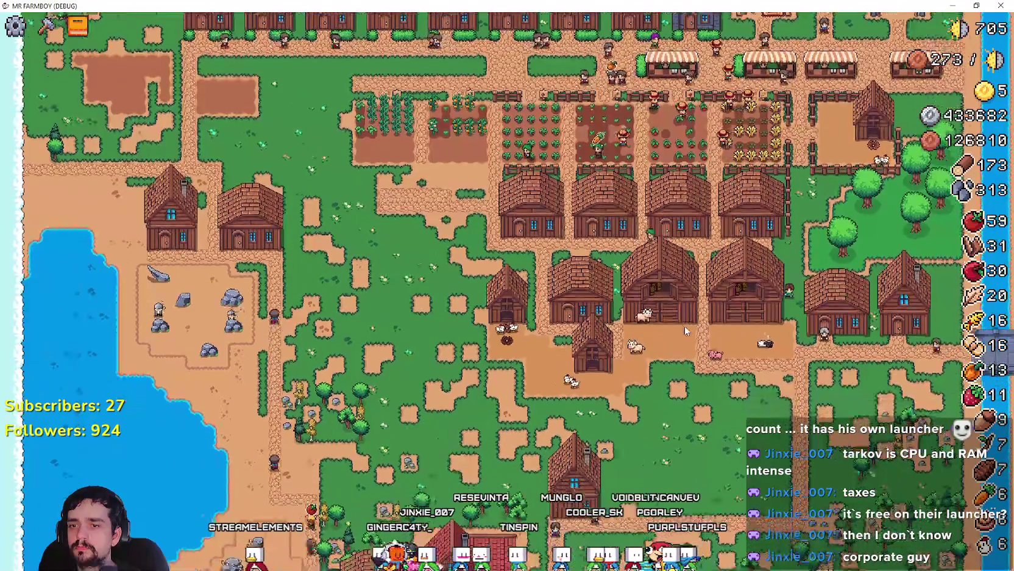
scroll(685, 326, "up", 5)
Step: Check the Barn's animals dialog, then close it
key("e")
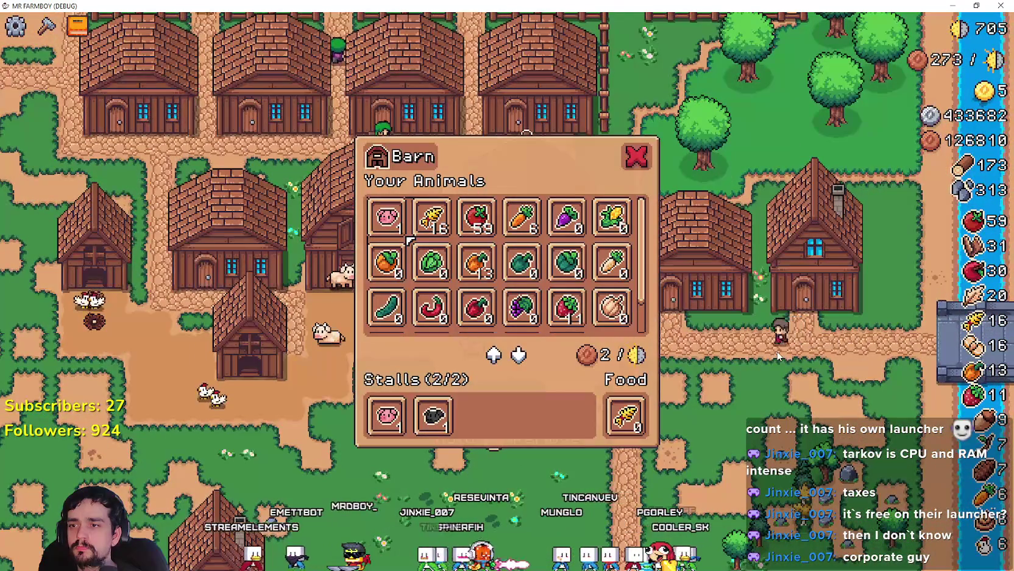
scroll(569, 287, "down", 5)
scroll(662, 297, "up", 5)
key("e")
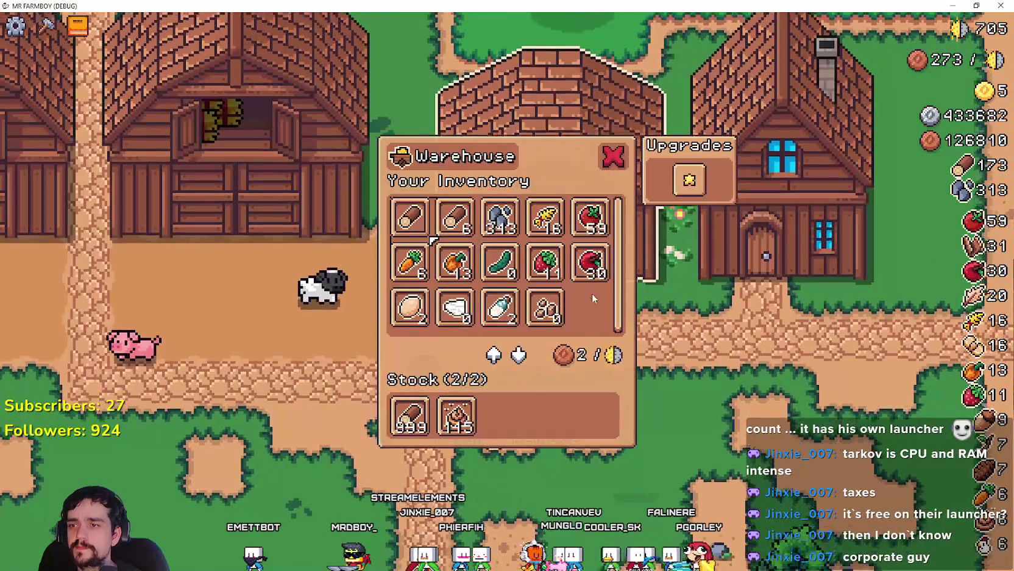
scroll(592, 293, "down", 2)
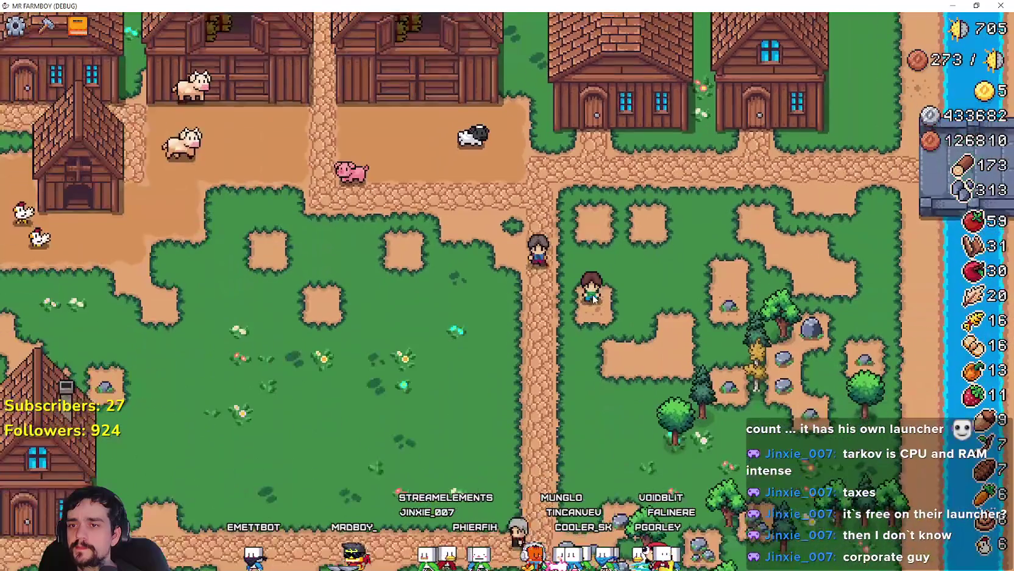
Step: Walk the character to the Warehouse and check its inventory
key("d")
key("w")
key("e")
key("s")
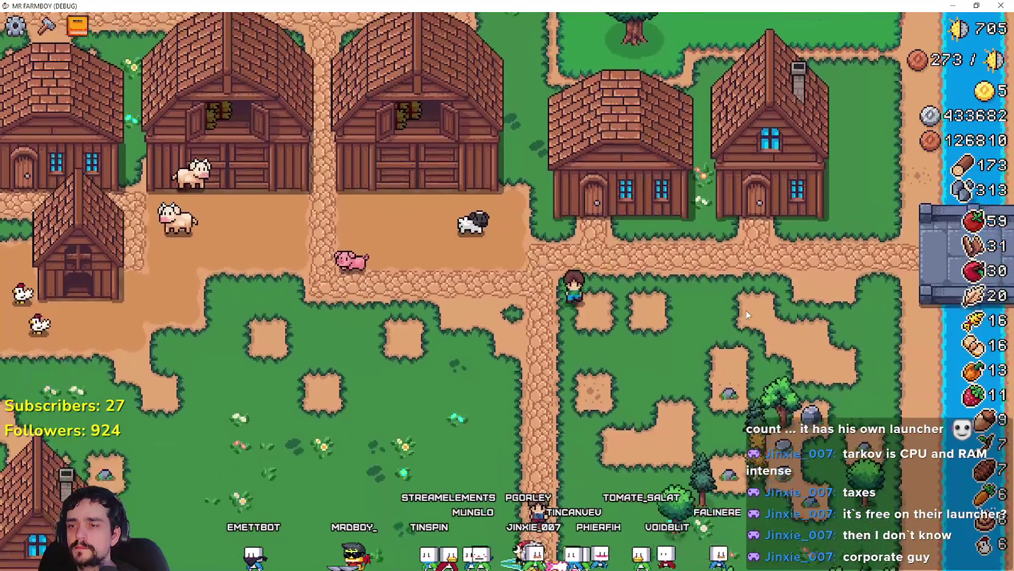
scroll(746, 311, "down", 3)
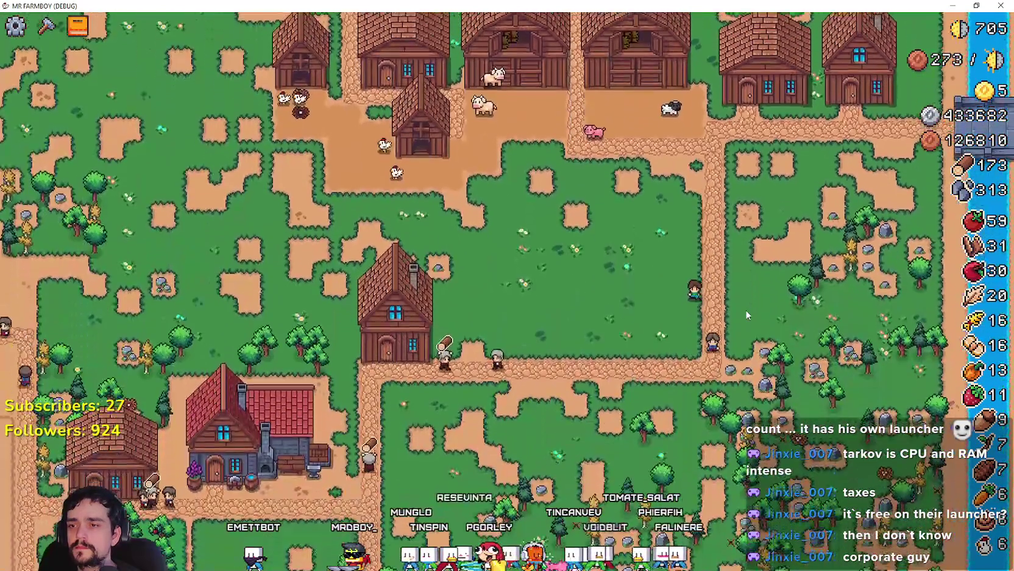
Step: Walk down to the lower path and check the House workers dialog
key("a")
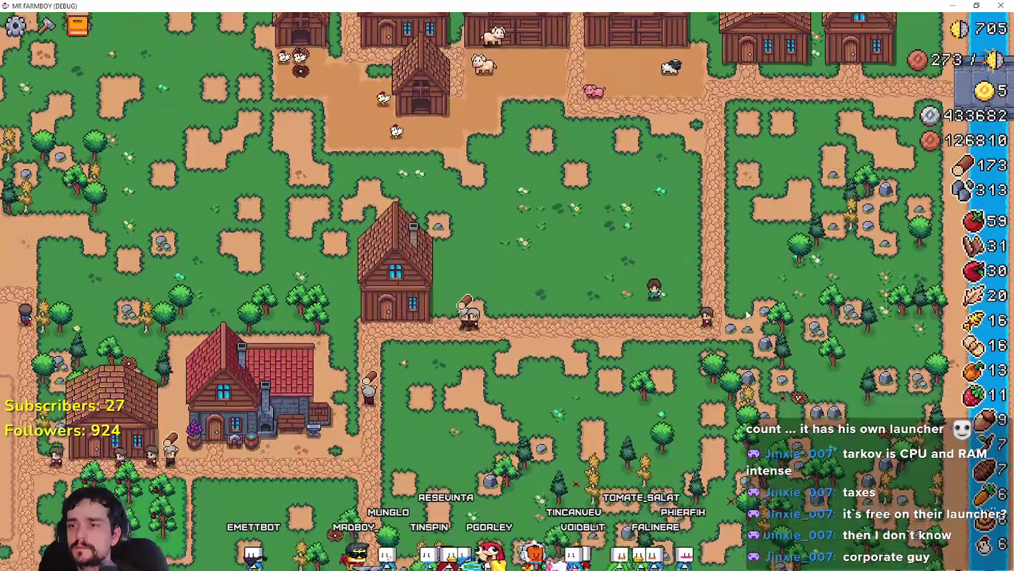
scroll(743, 314, "up", 3)
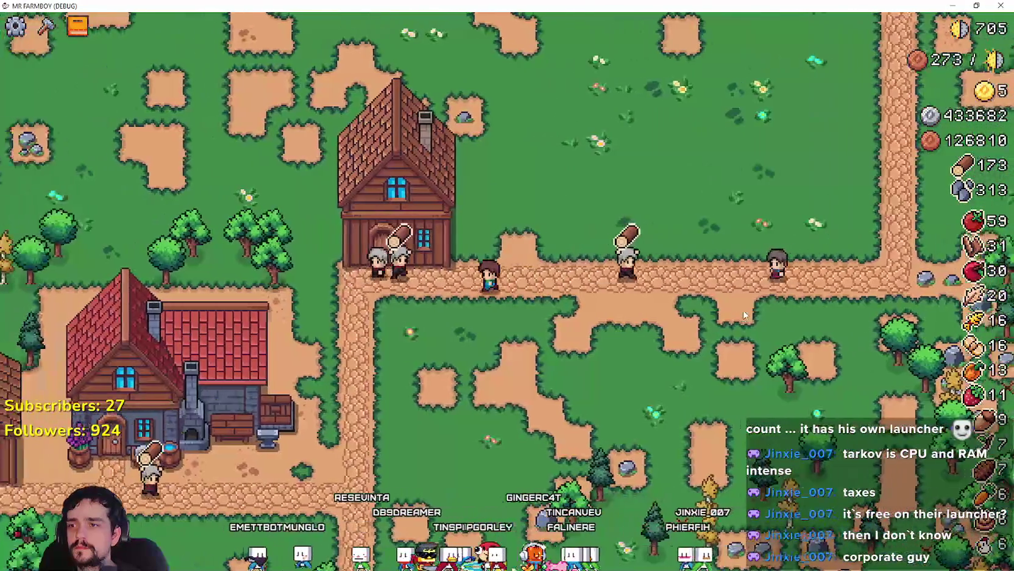
key("e")
key("Escape")
Step: Walk left and down to the Blacksmith and check its furnace dialog
key("a")
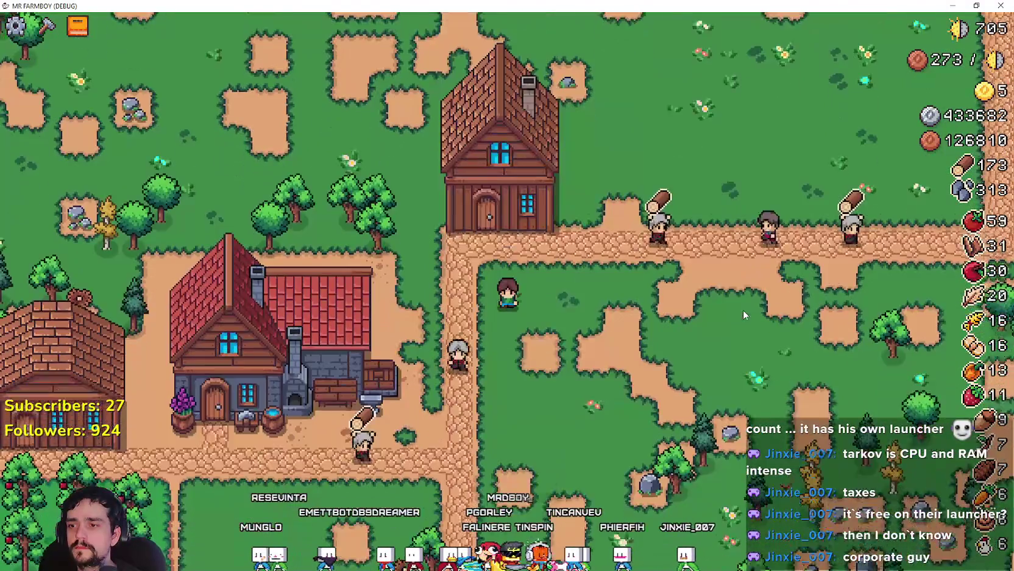
key("s")
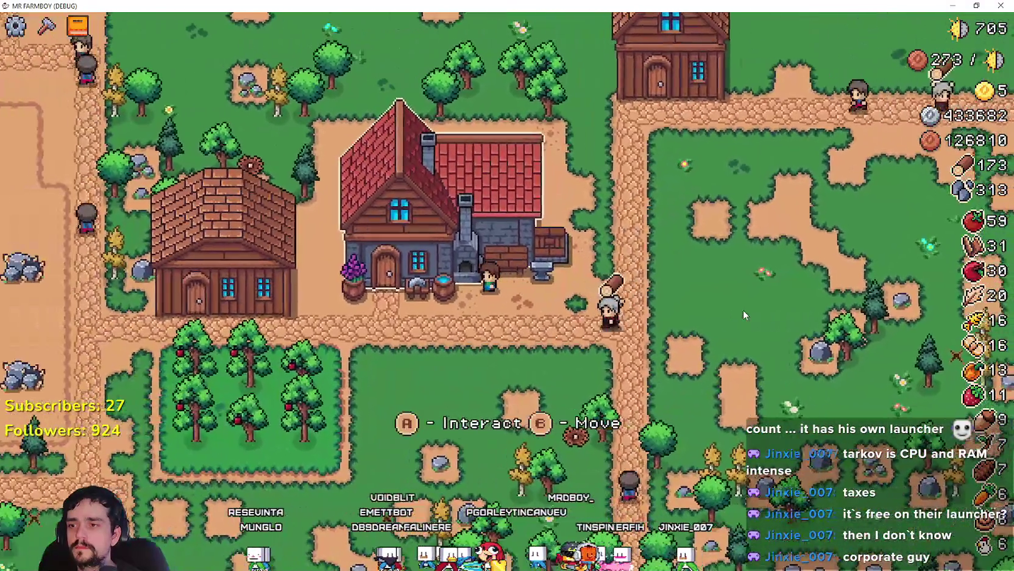
key("e")
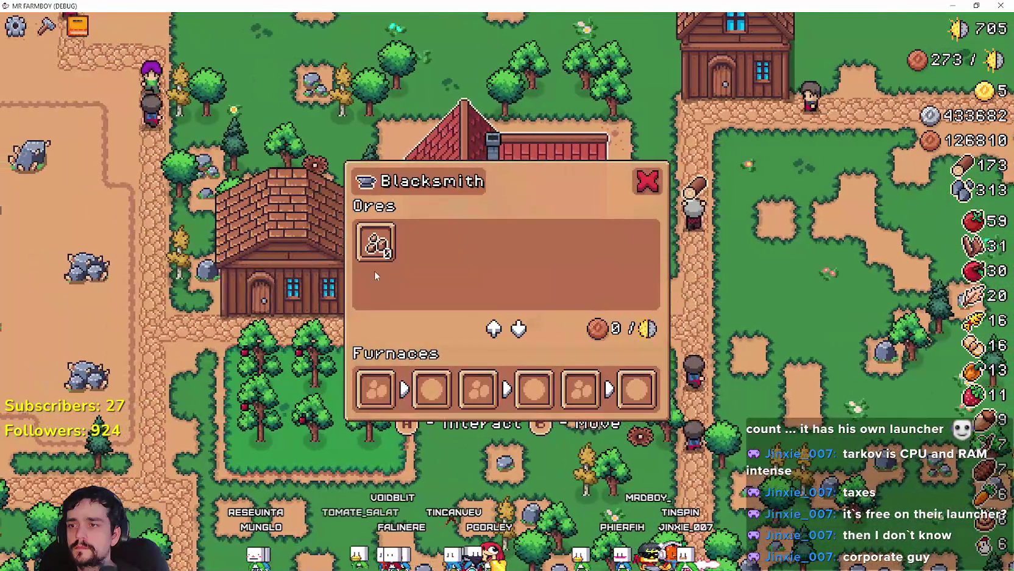
key("Escape")
Step: Go back to the Warehouse and check its inventory again
key("a")
key("e")
key("s")
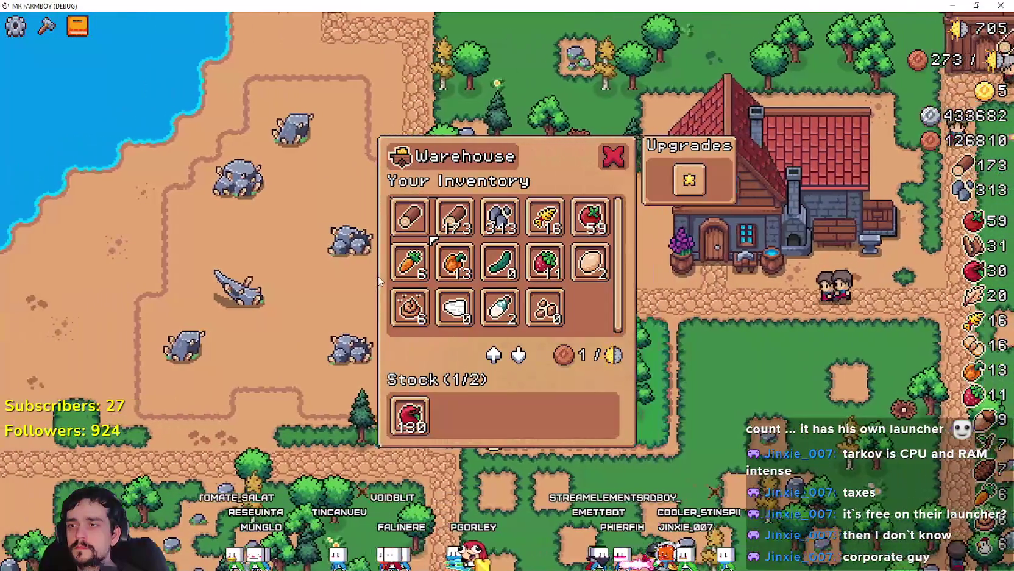
key("Escape")
key("d")
key("e")
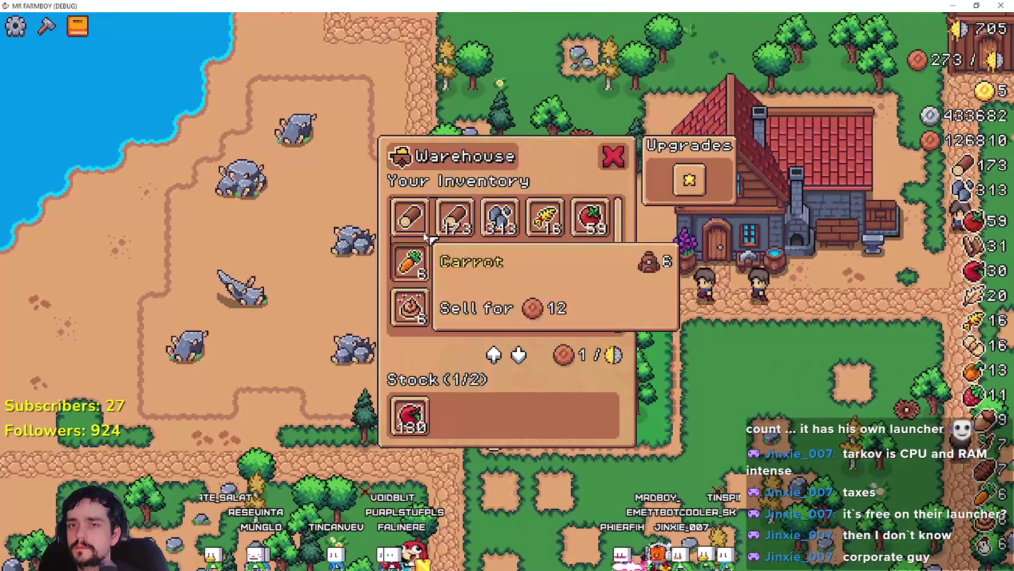
mouse_move(474, 218)
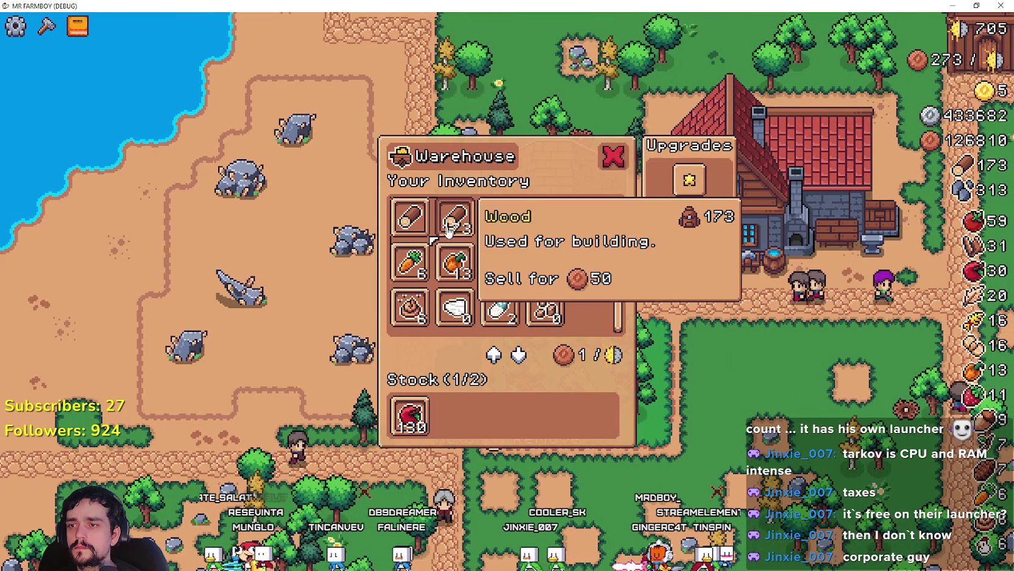
key("Escape")
Step: Walk the character down and left, then up and right toward the barns
key("s")
key("a")
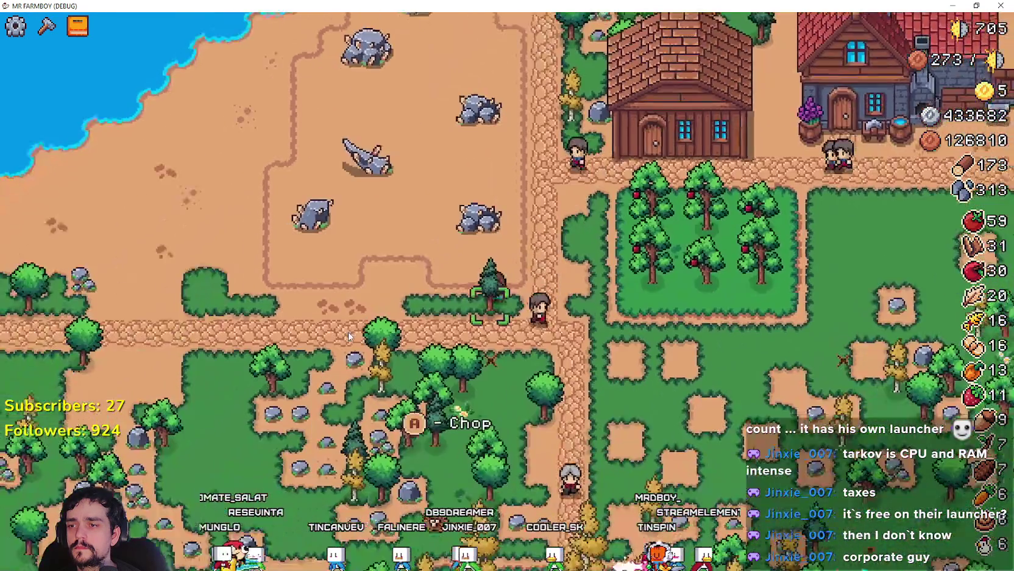
scroll(349, 336, "down", 4)
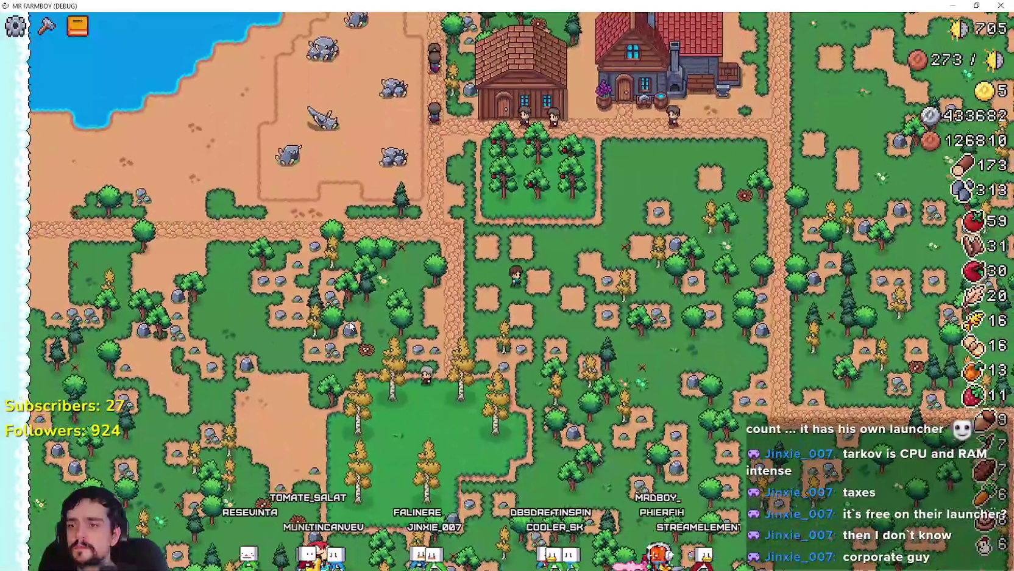
key("w")
key("d")
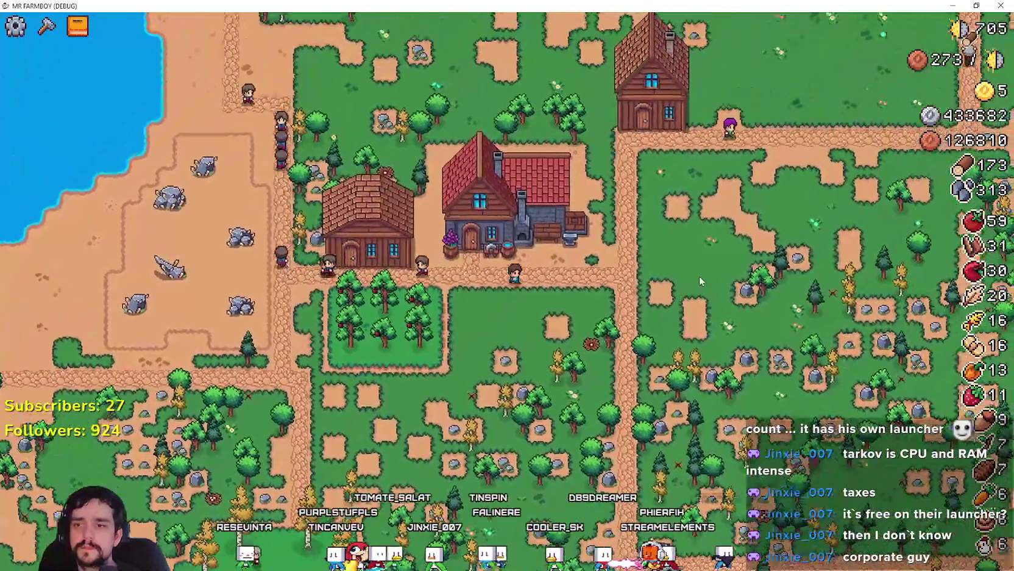
key("d")
key("w")
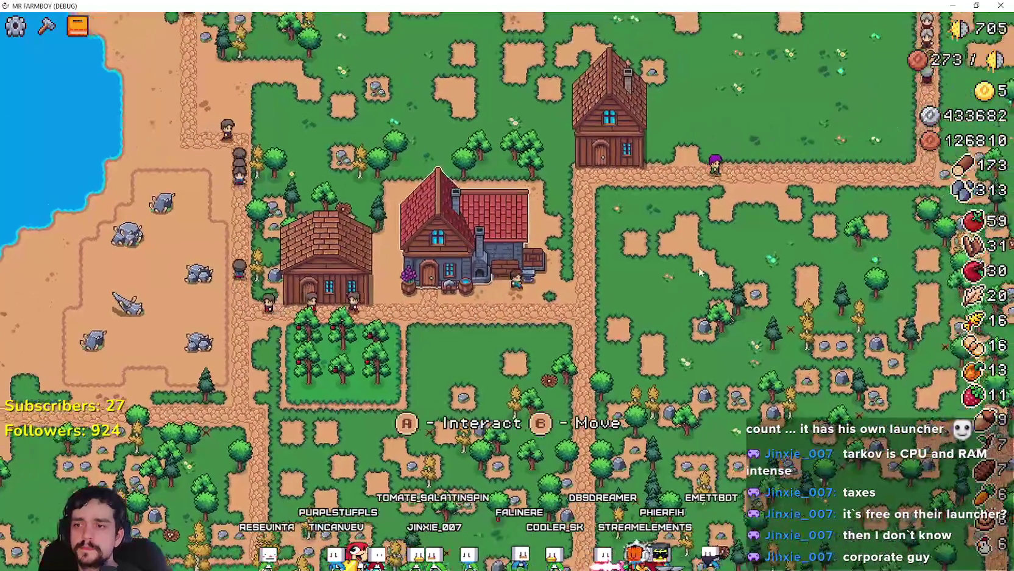
key("w")
key("d")
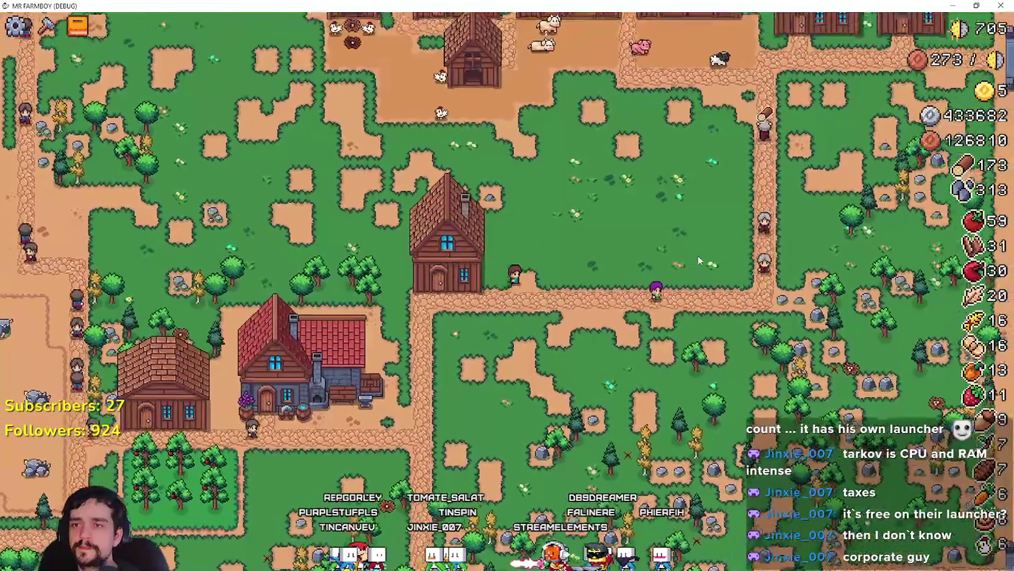
Step: Walk past the barns and market stalls toward the river, then return to the Godot editor
key("w")
key("d")
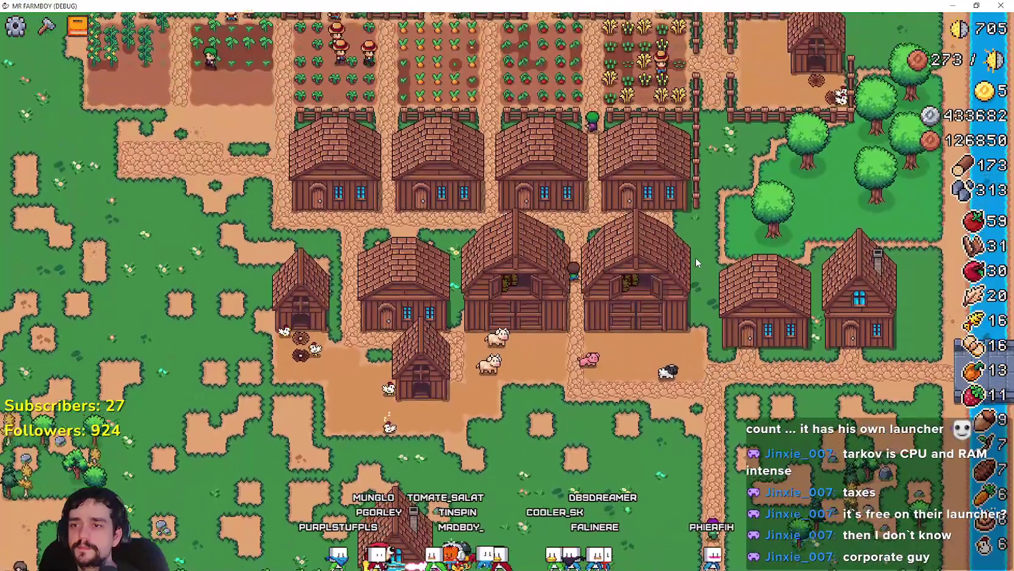
scroll(695, 257, "up", 2)
key("w")
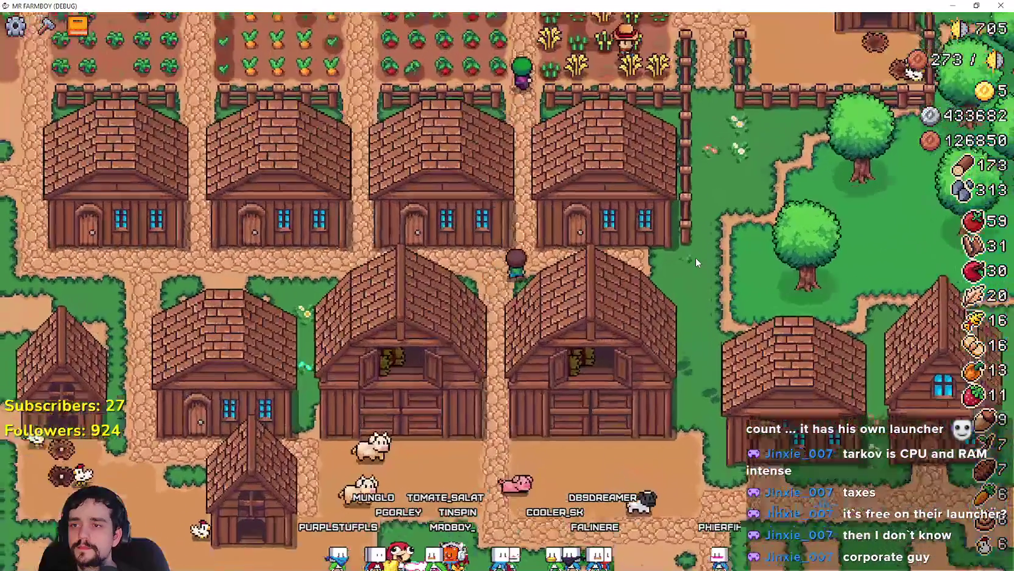
key("w")
key("d")
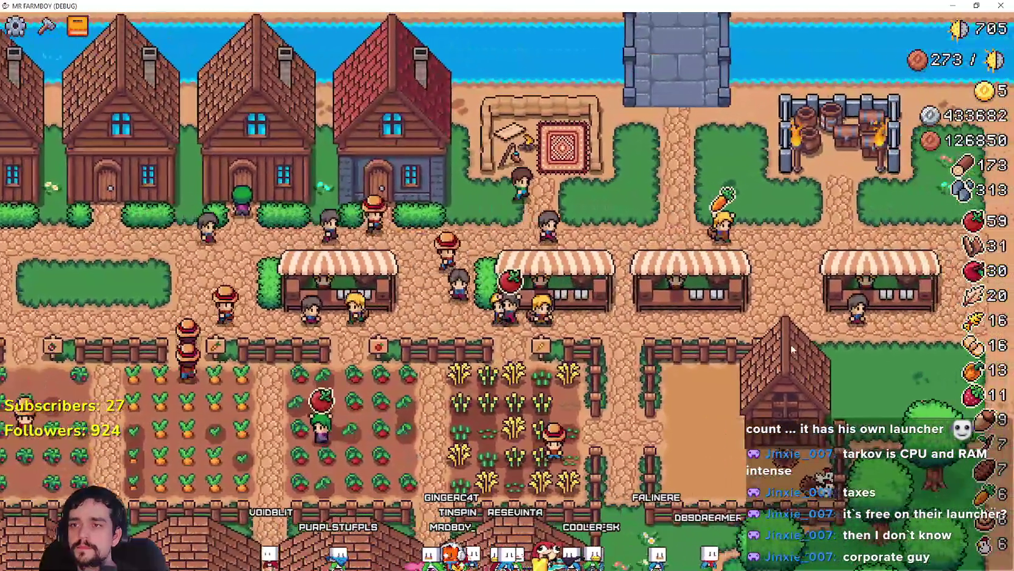
key("alt+Tab")
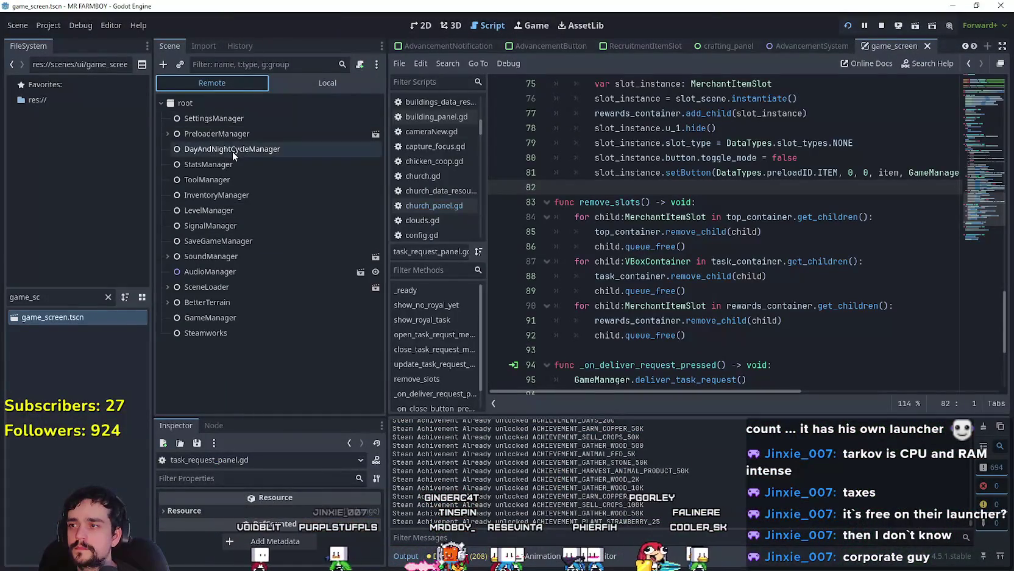
Step: Set the remote DayAndNightCycleManager's game_speed to 500 and view the running game
left_click(233, 151)
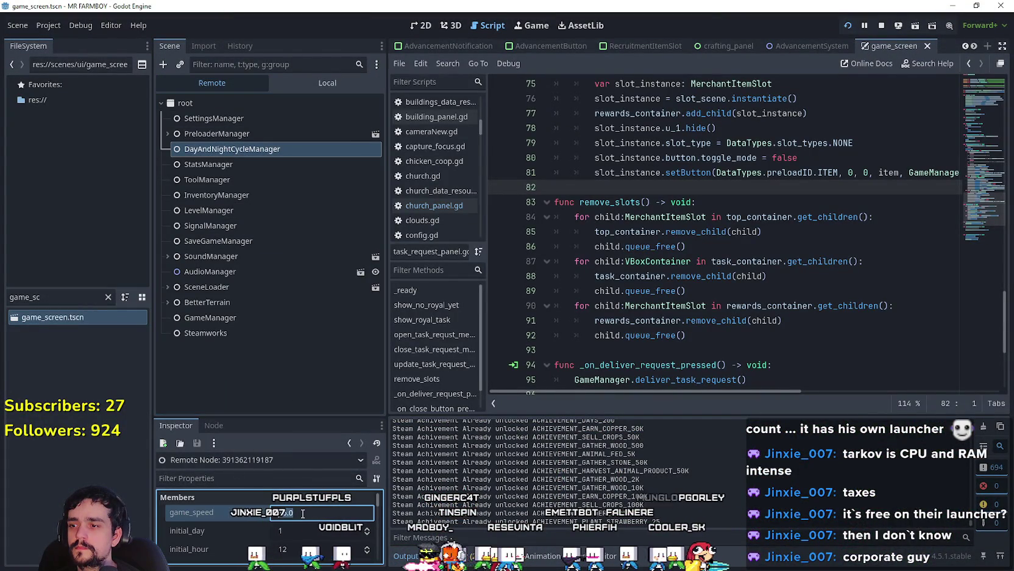
type("500")
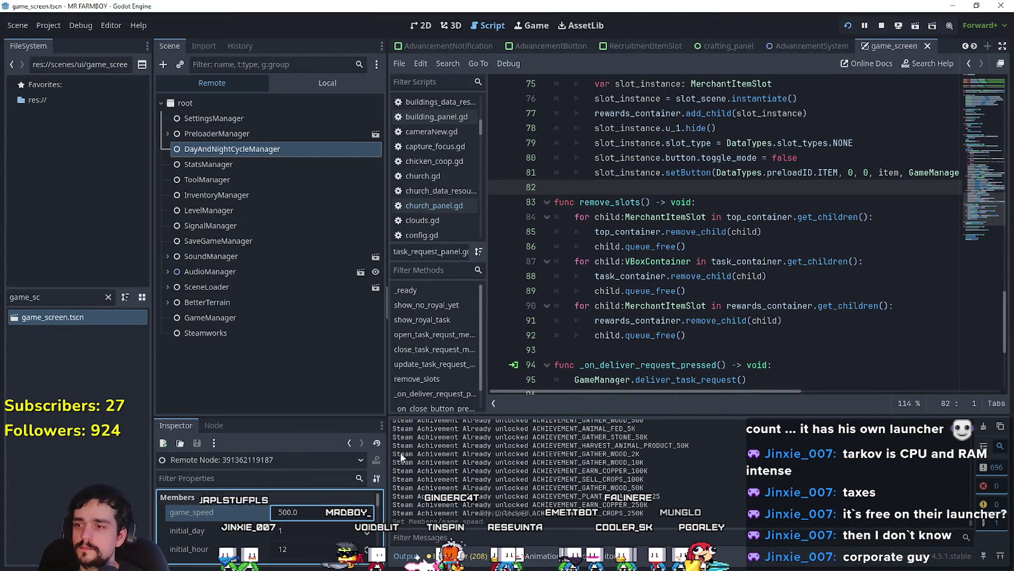
left_click(752, 242)
key("alt+Tab")
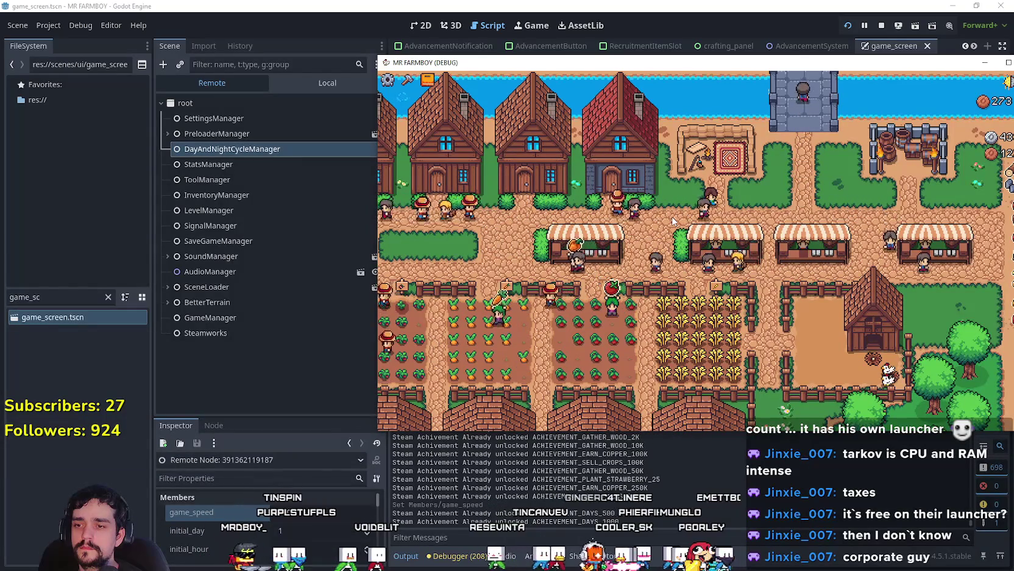
Step: Reset game_speed to 1.0, then move the game window fully on screen and maximize it
left_click(318, 514)
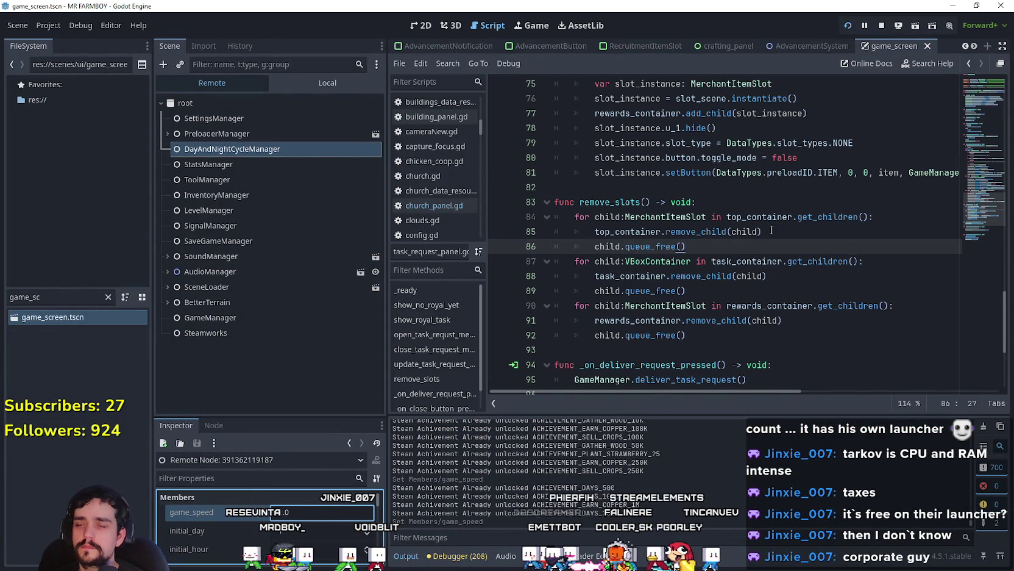
key("alt+Tab")
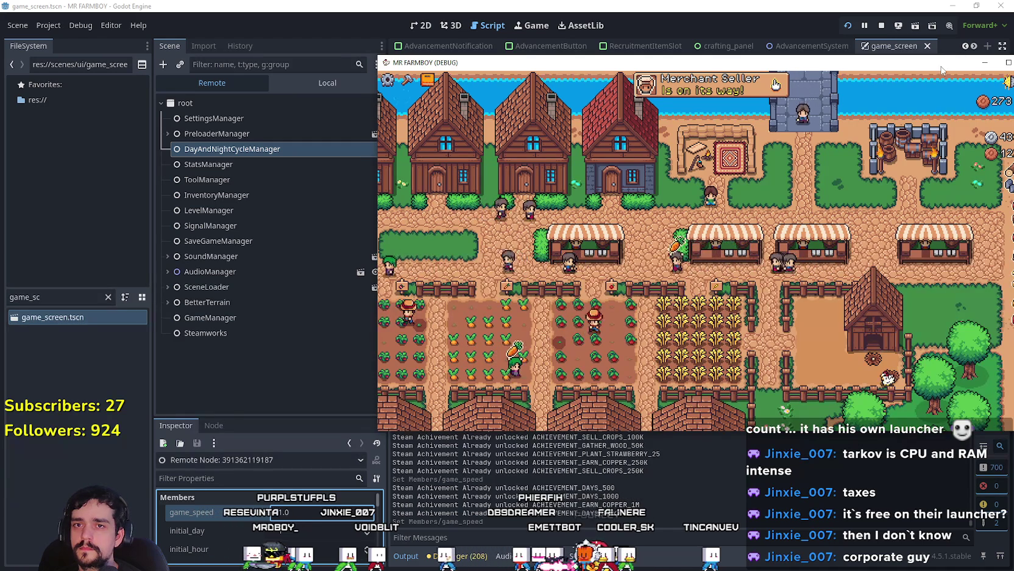
left_click_drag(941, 71, 896, 59)
left_click(901, 54)
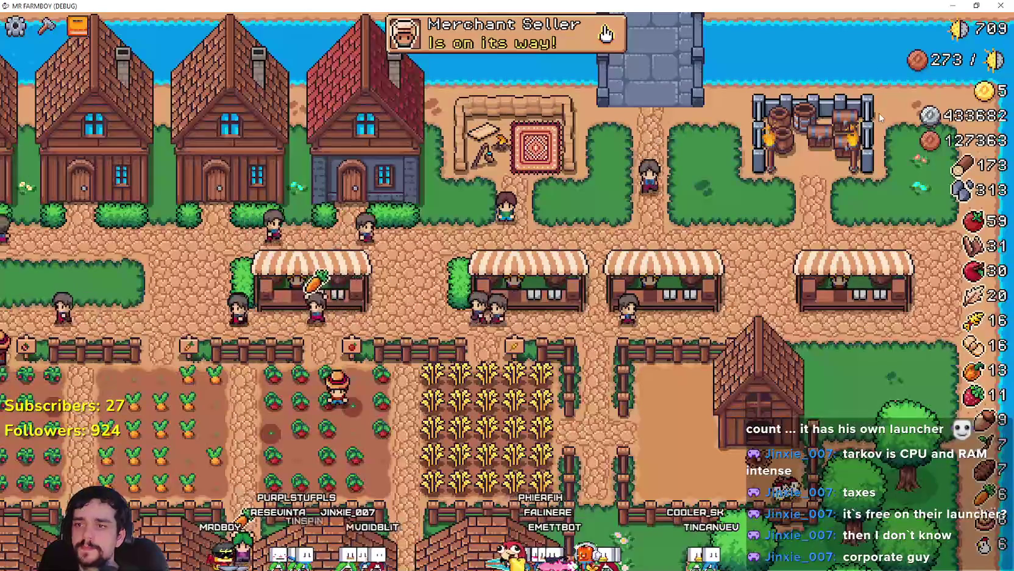
Step: Zoom the camera out over the village and back in on the market street by the merchant
scroll(666, 279, "up", 3)
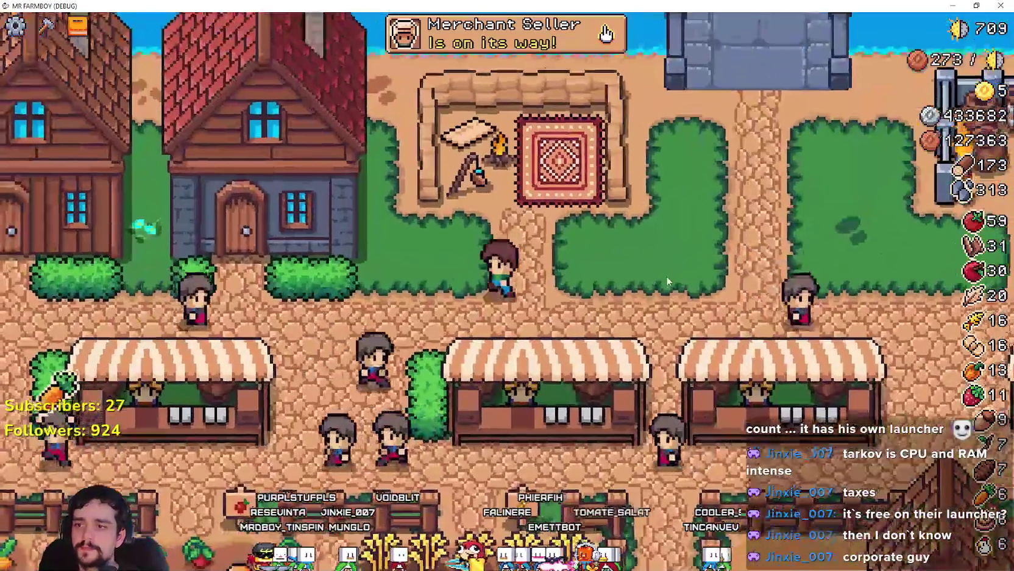
scroll(668, 279, "down", 3)
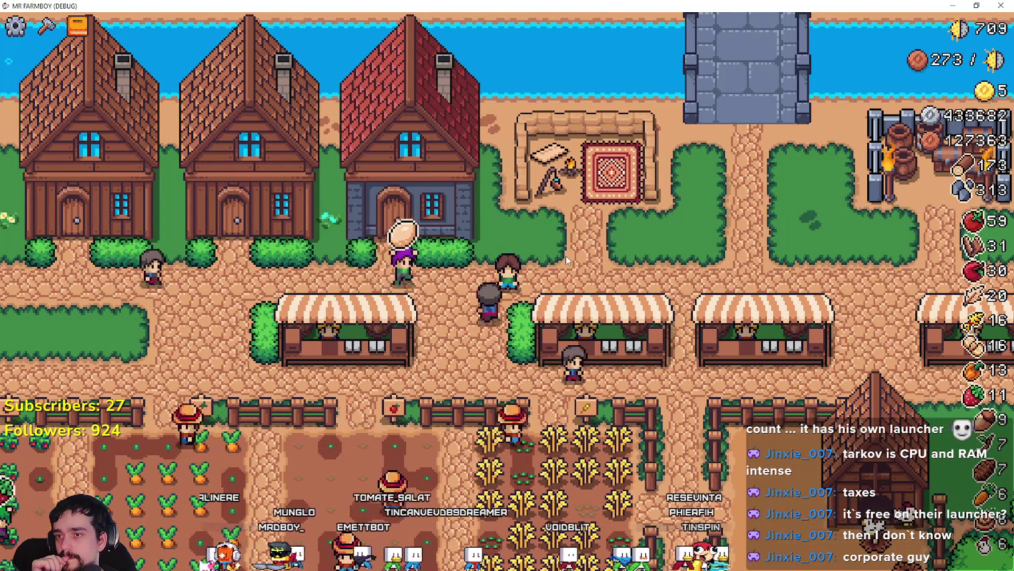
scroll(565, 255, "down", 5)
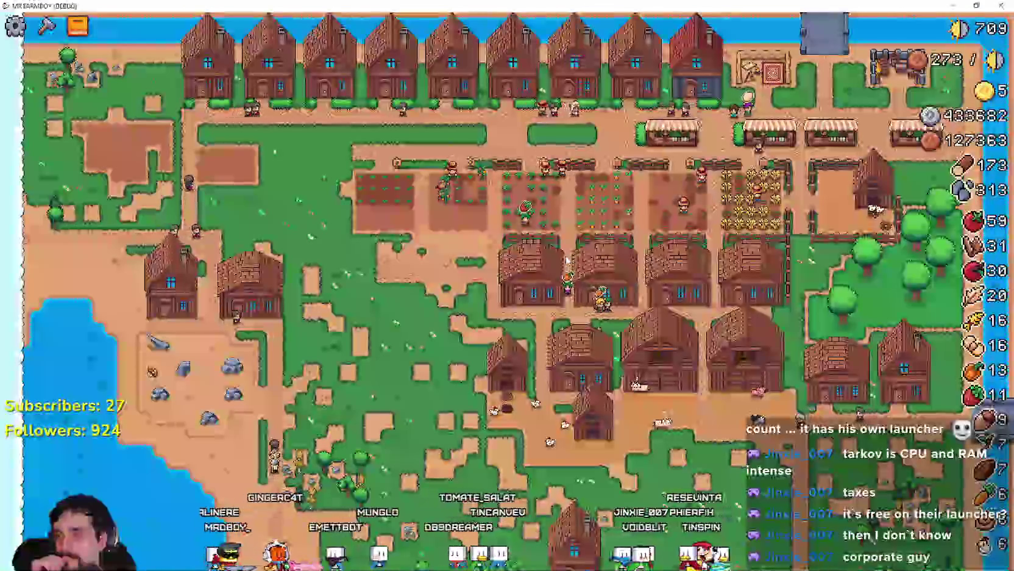
scroll(567, 259, "up", 5)
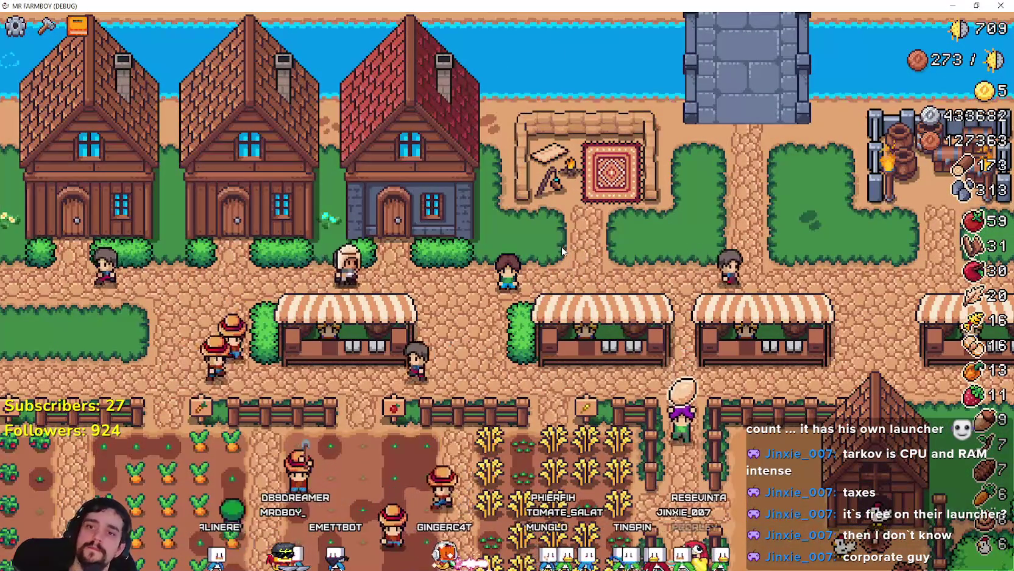
scroll(562, 251, "up", 2)
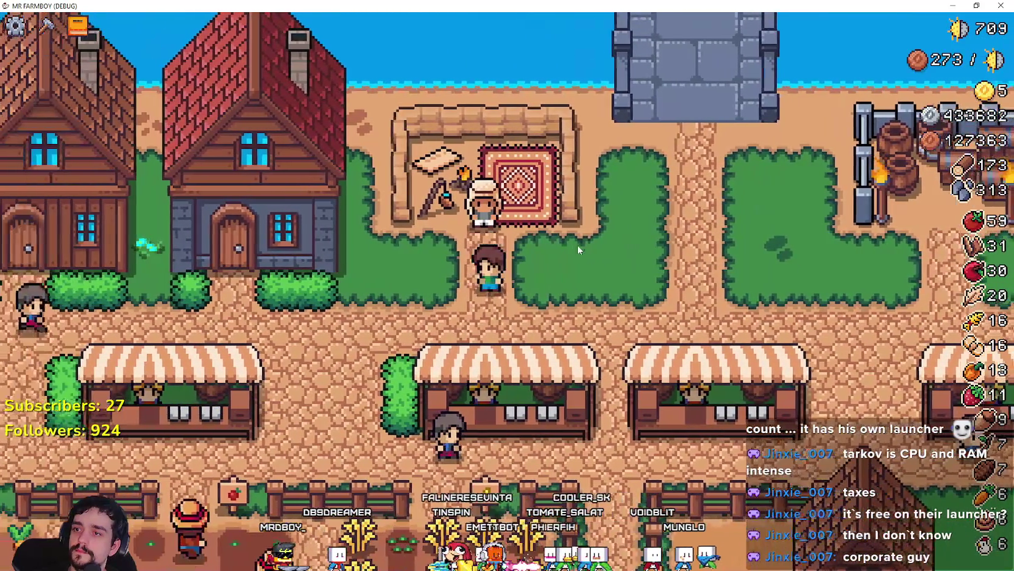
Step: Open the Merchant Seller's shop, read the Wood and Chicken slot cards, then pause
key("a")
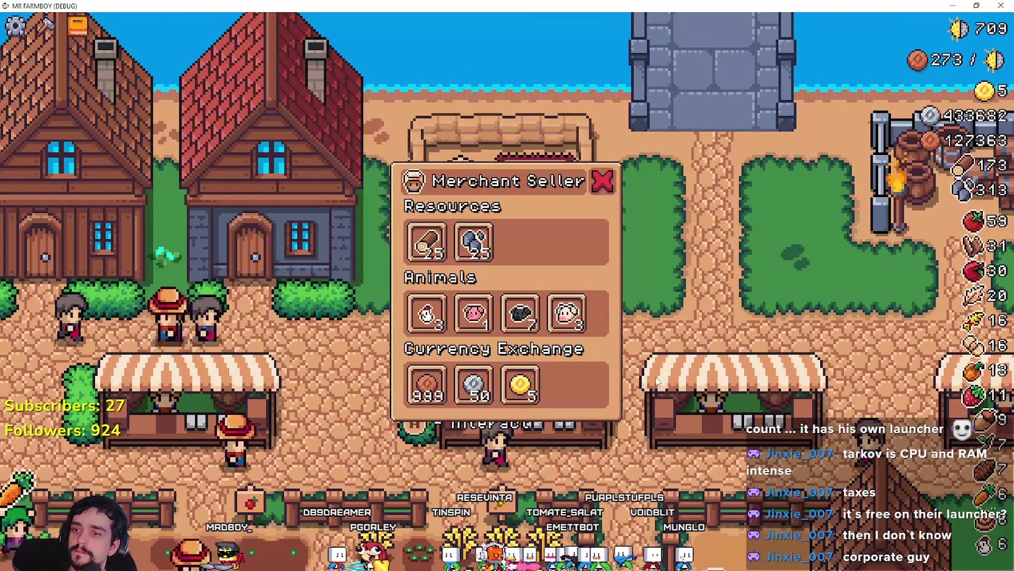
mouse_move(438, 262)
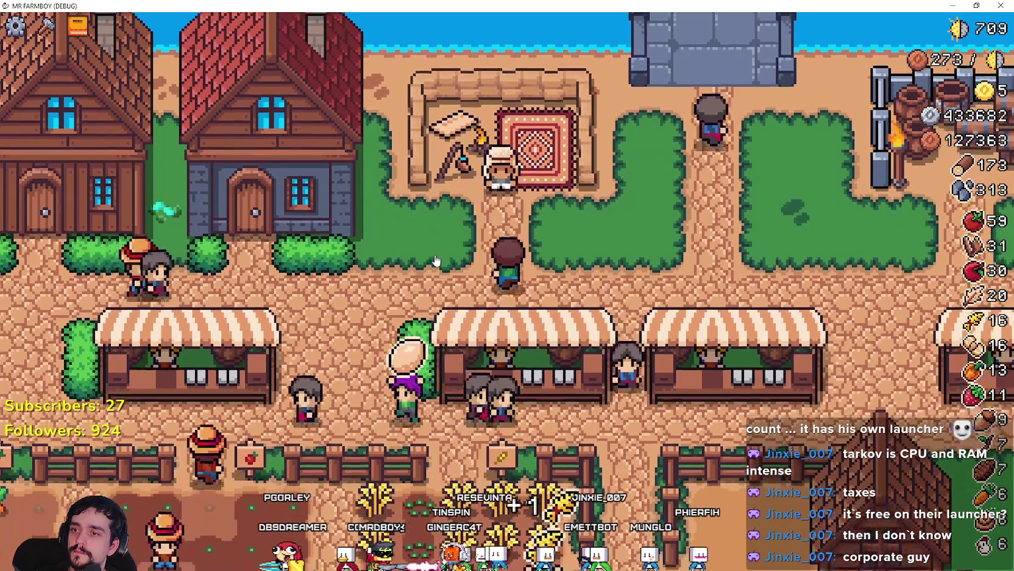
mouse_move(413, 323)
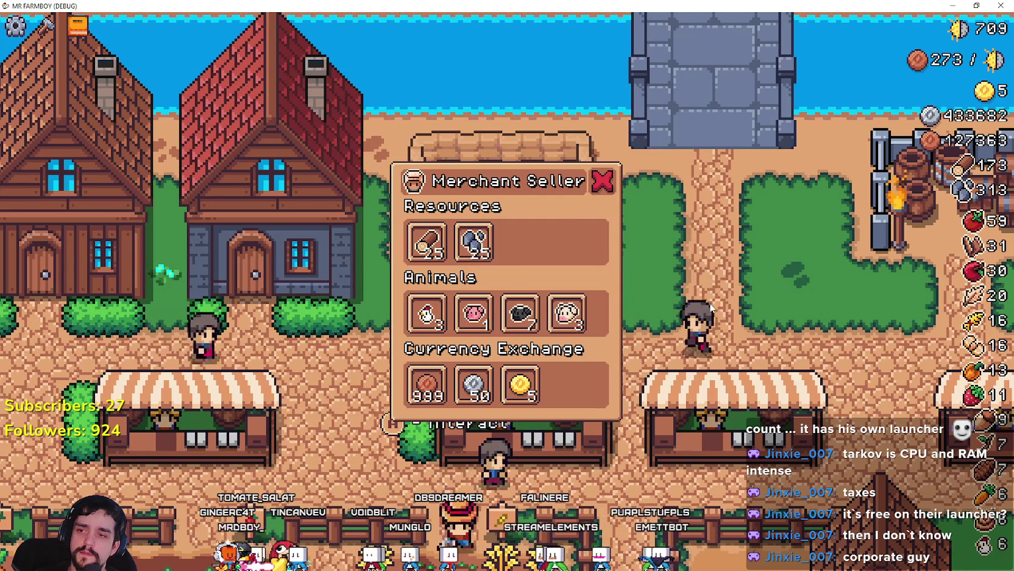
key("Escape")
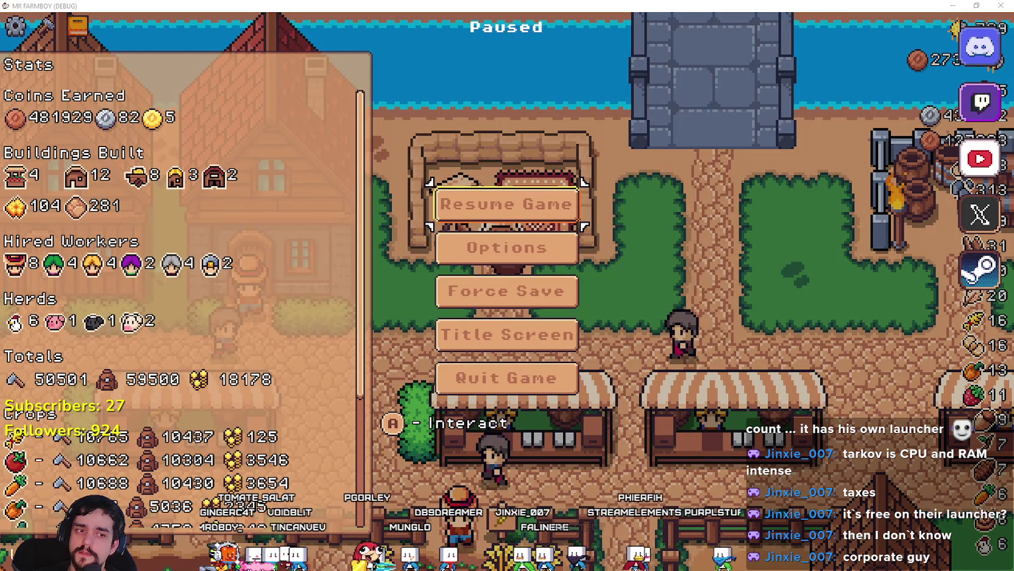
Step: In the Debugger's Errors list, jump to the merchant_item_slot.gd line 51 error
key("alt+Tab")
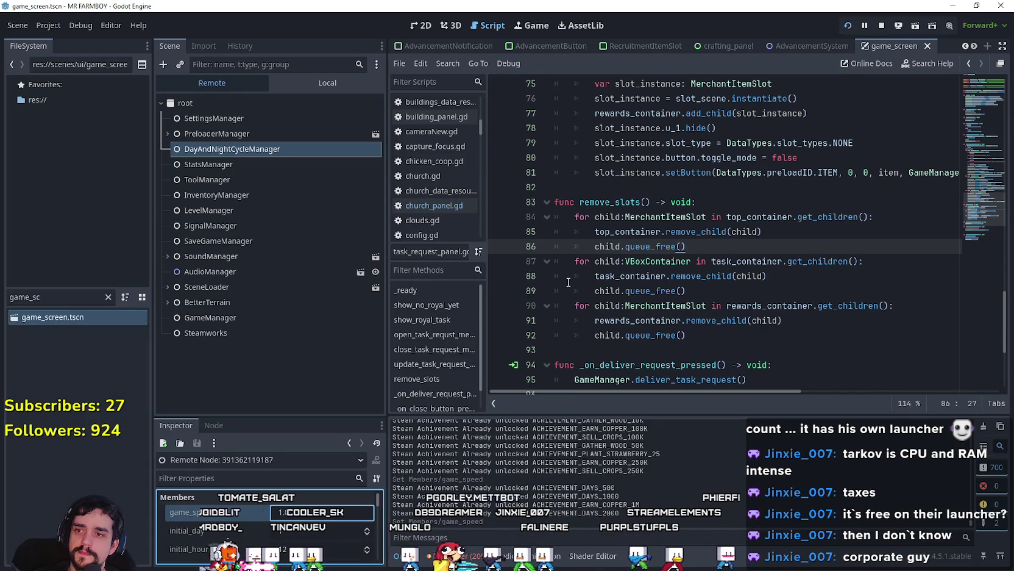
left_click(592, 276)
scroll(583, 273, "down", 4)
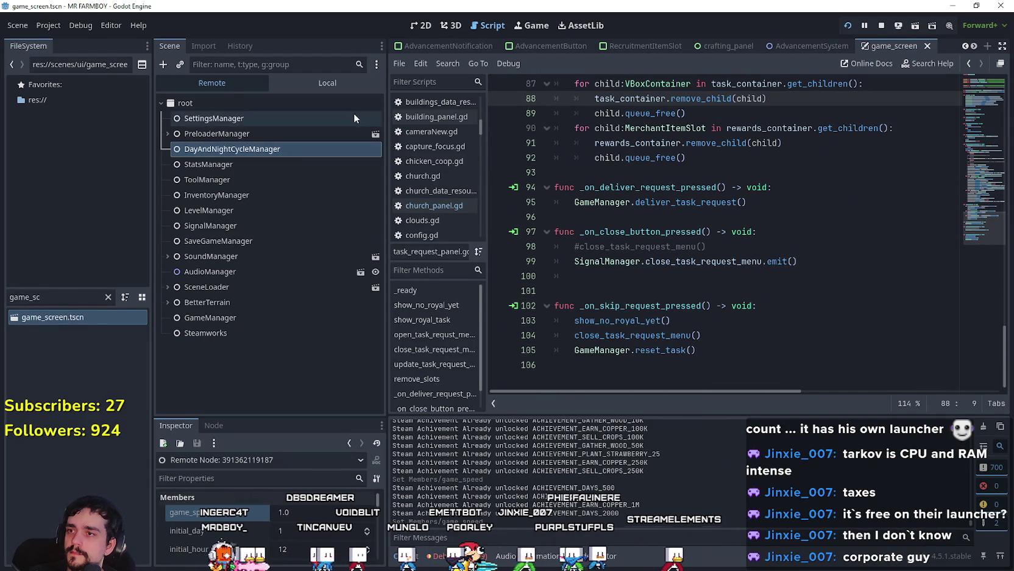
left_click(351, 83)
scroll(278, 352, "down", 5)
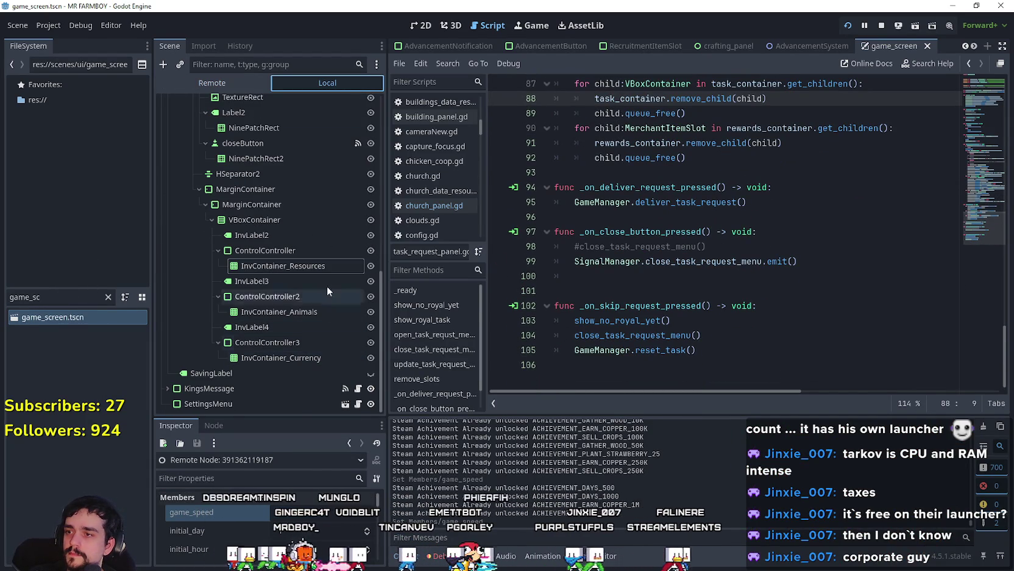
left_click(426, 555)
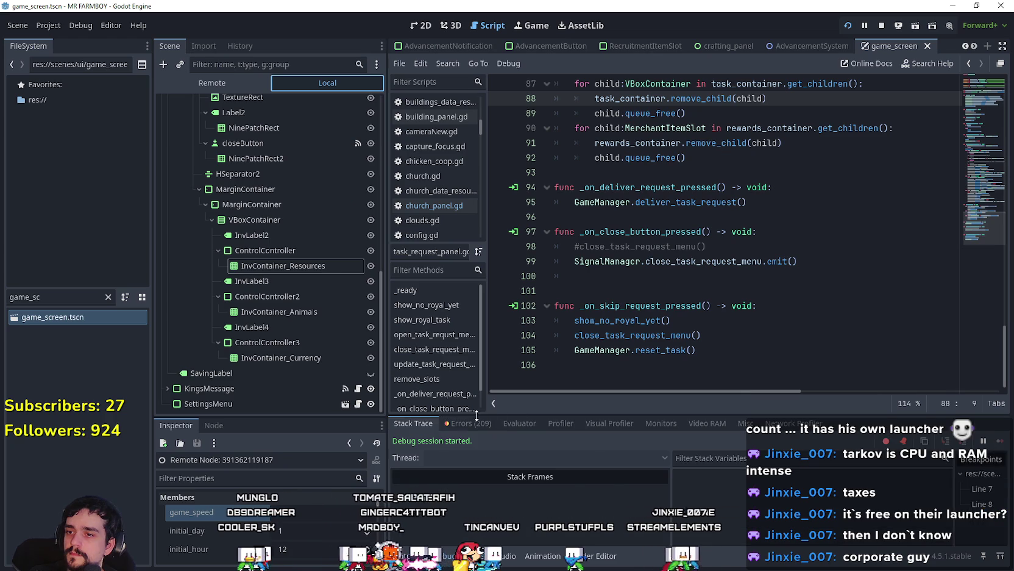
left_click(468, 423)
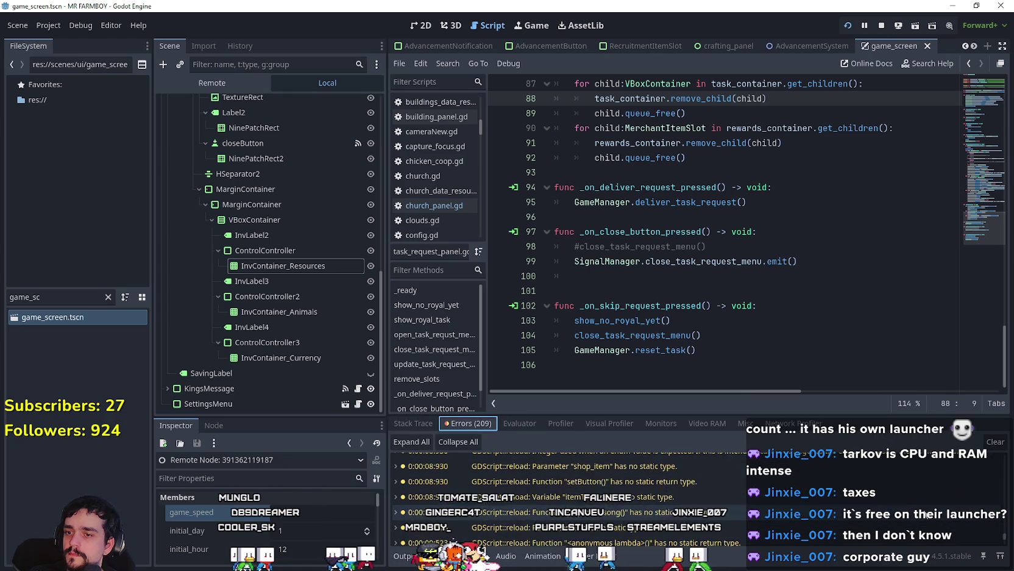
scroll(668, 488, "down", 3)
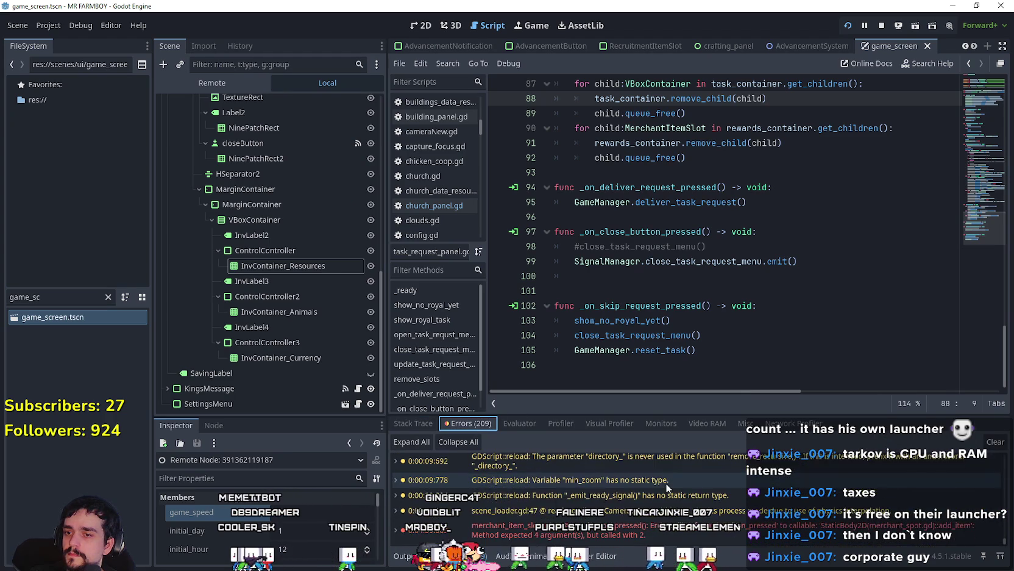
double_click(652, 534)
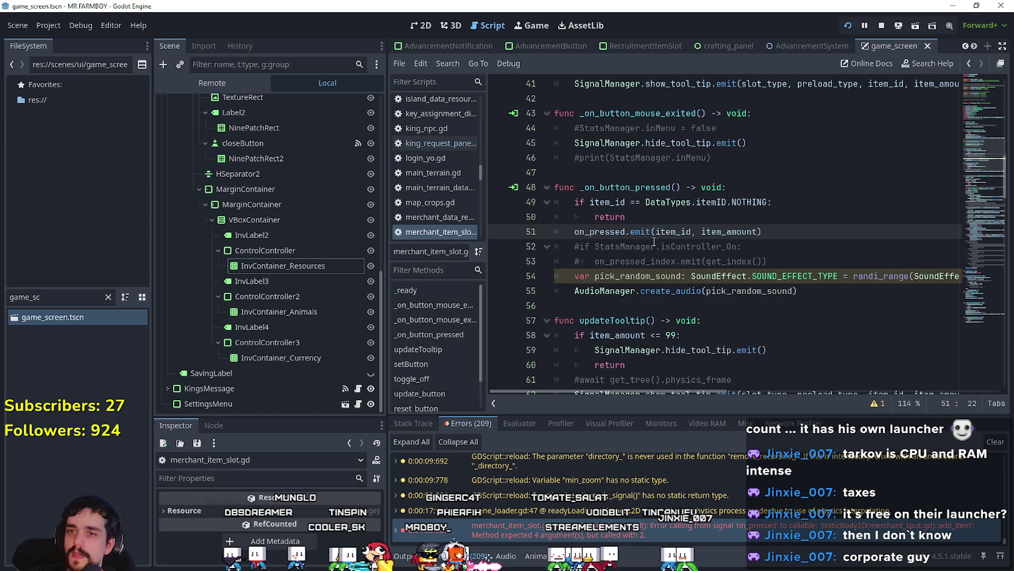
Step: Add container_id and index_id ahead of item_id and item_amount in on_pressed.emit, and save
scroll(655, 239, "up", 4)
scroll(672, 226, "down", 6)
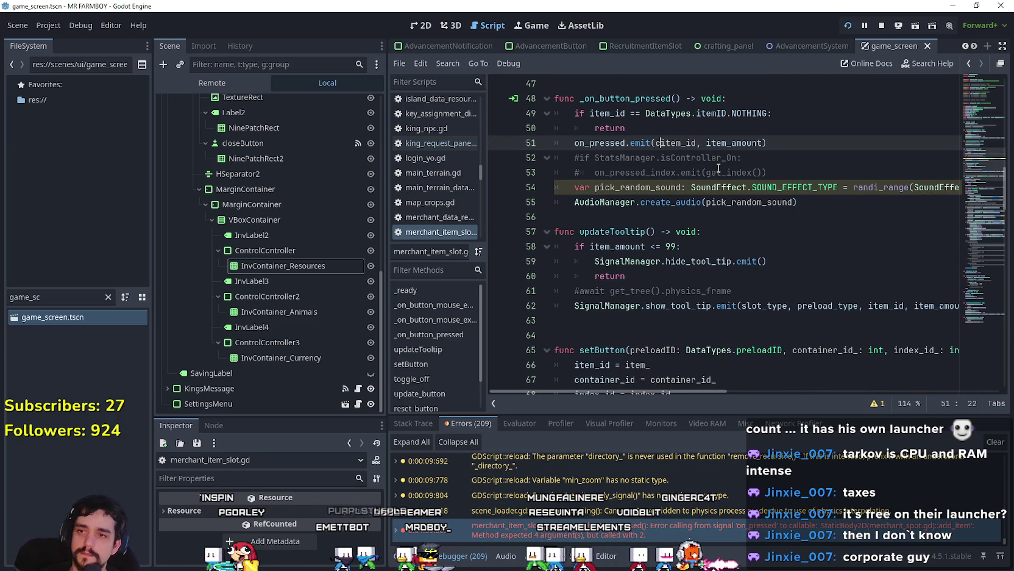
type("ontainer_id, in")
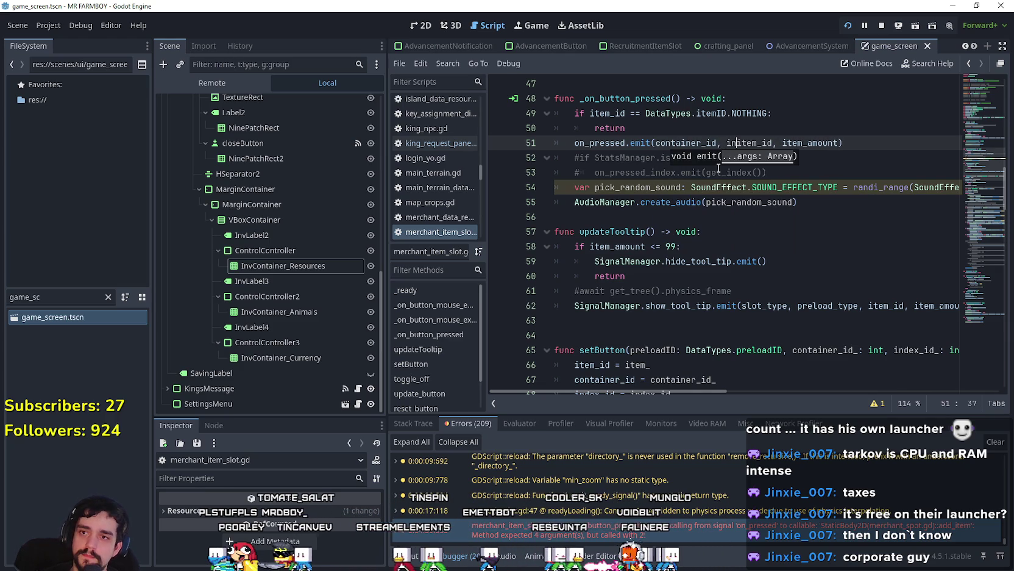
type("dex_id,")
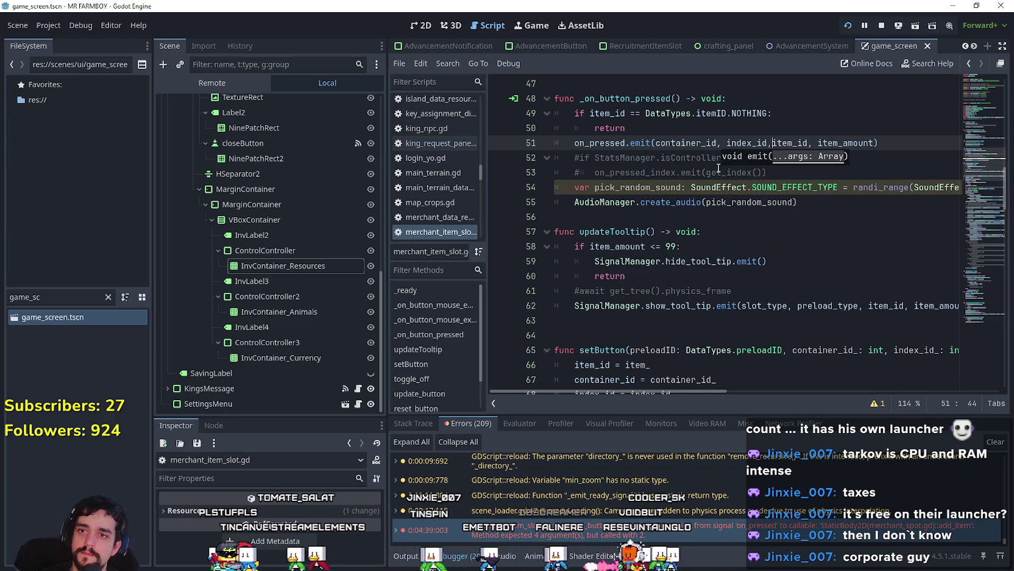
left_click(703, 158)
key("ctrl+s")
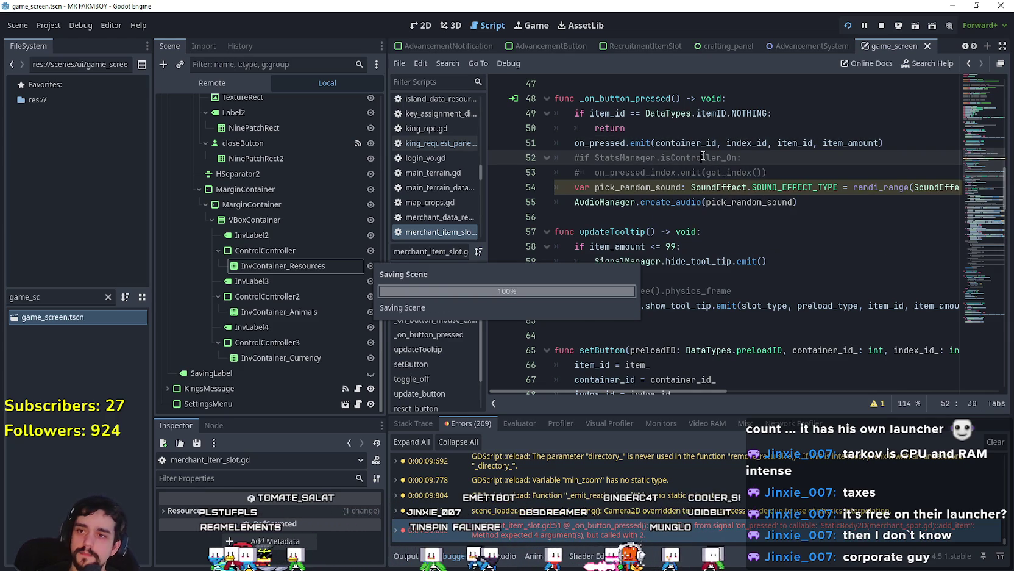
left_click(666, 142)
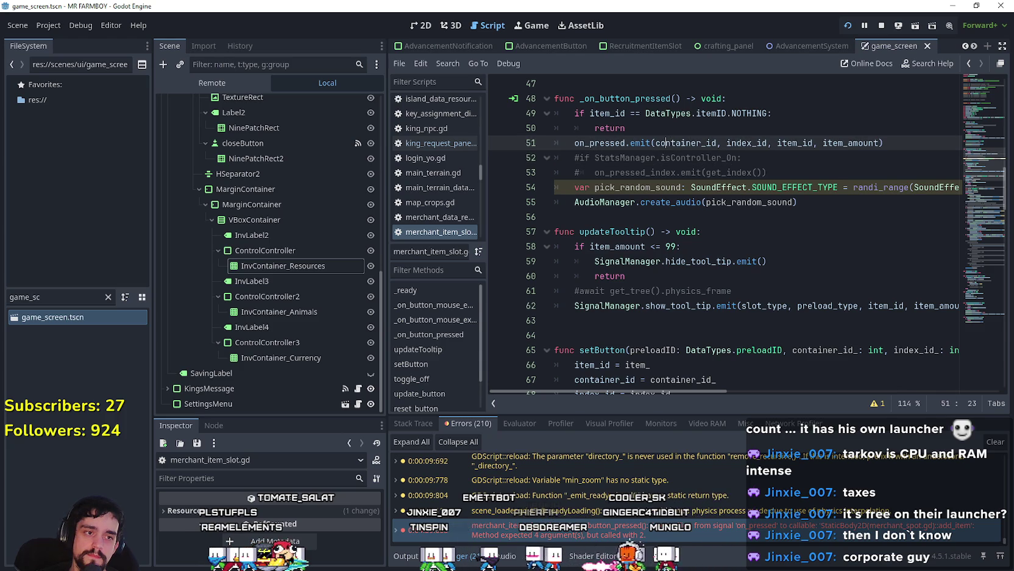
key("alt+Tab")
Step: Buy two batches of wood from the Merchant Seller in the running game
key("Escape")
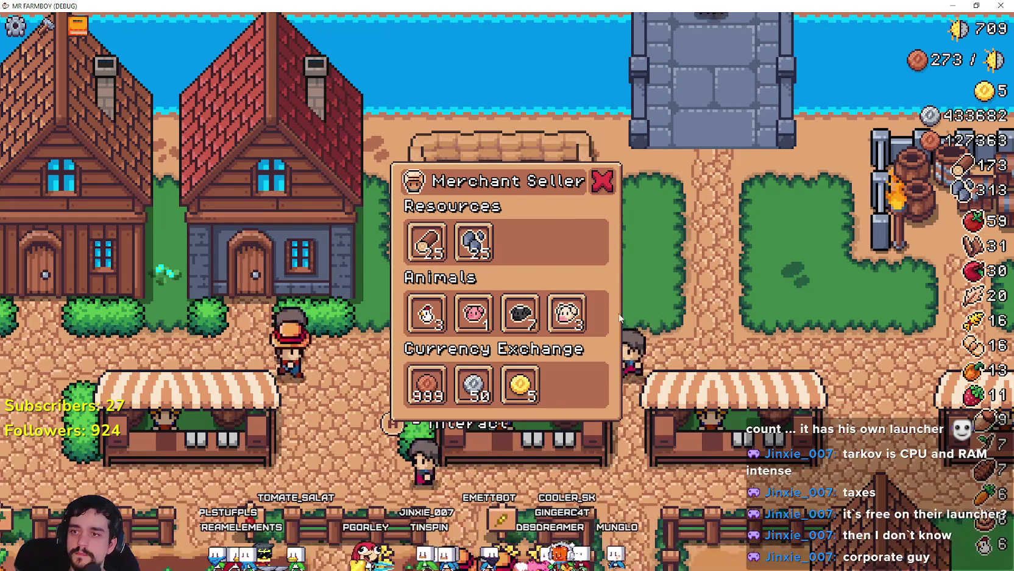
key("Escape")
key("e")
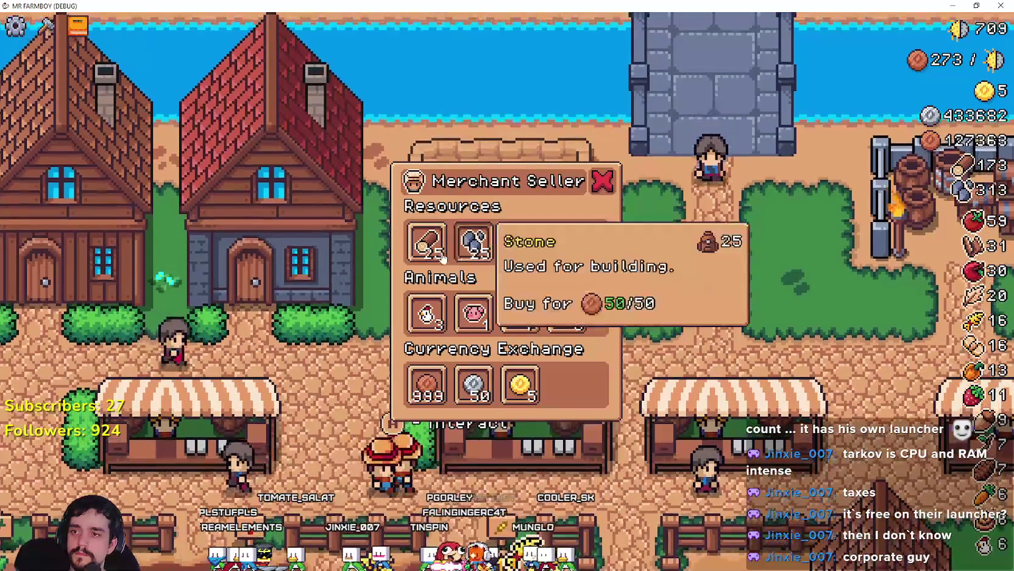
left_click(427, 241)
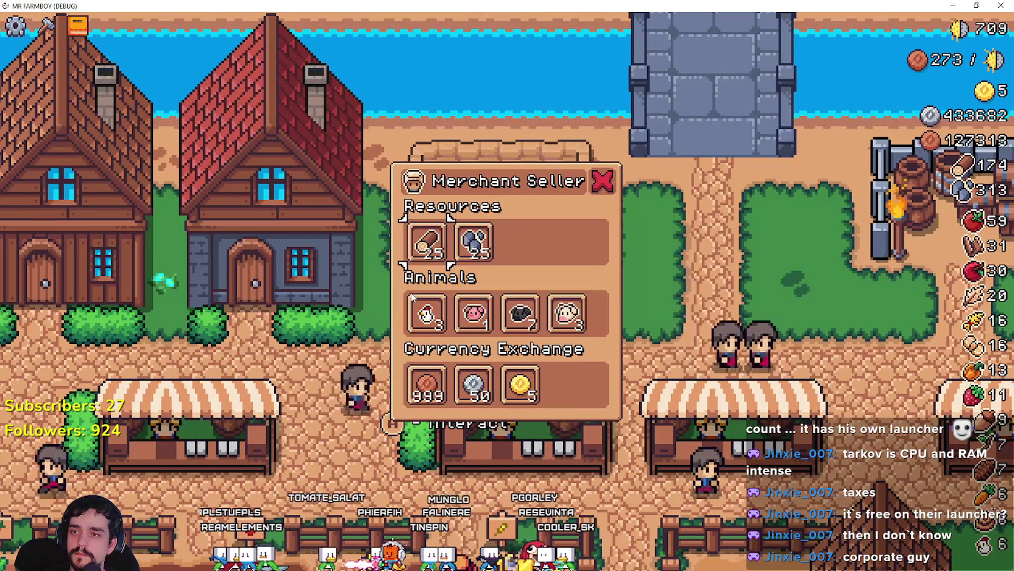
left_click(437, 251)
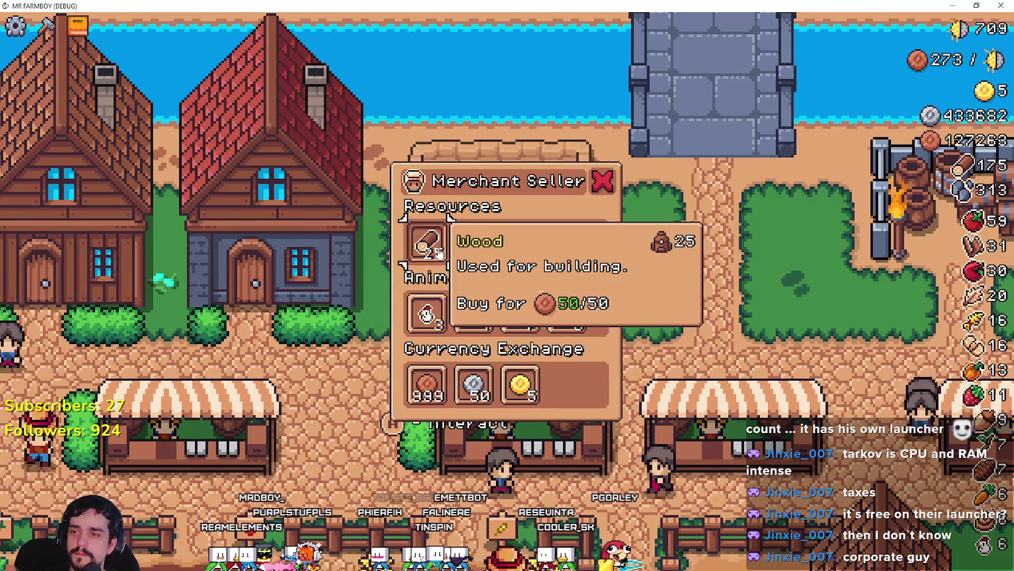
key("Escape")
key("alt+Tab")
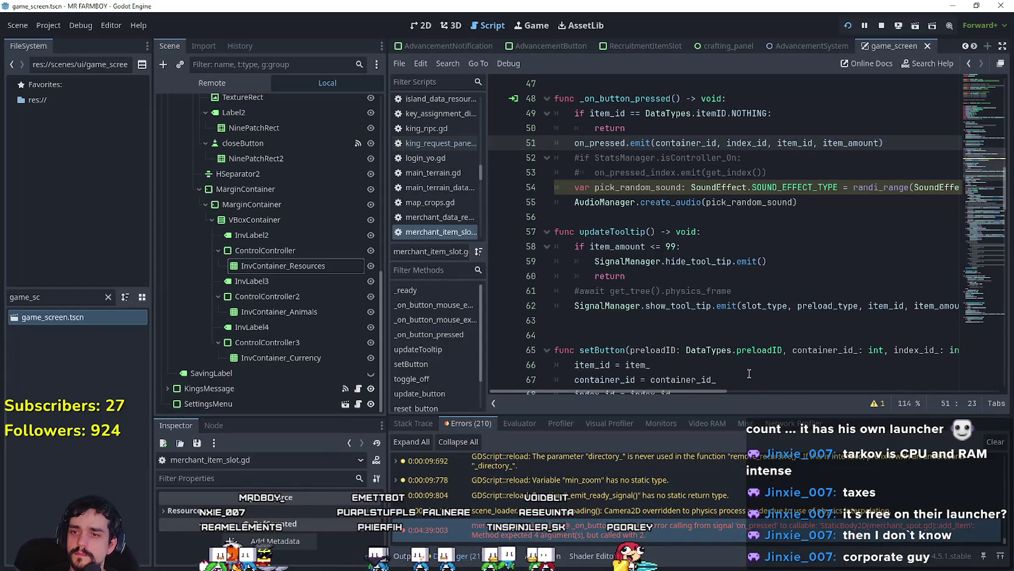
Step: Open merchant_panel.gd from MerchantPanel's script icon and test another wood purchase
left_click(603, 202)
double_click(610, 141)
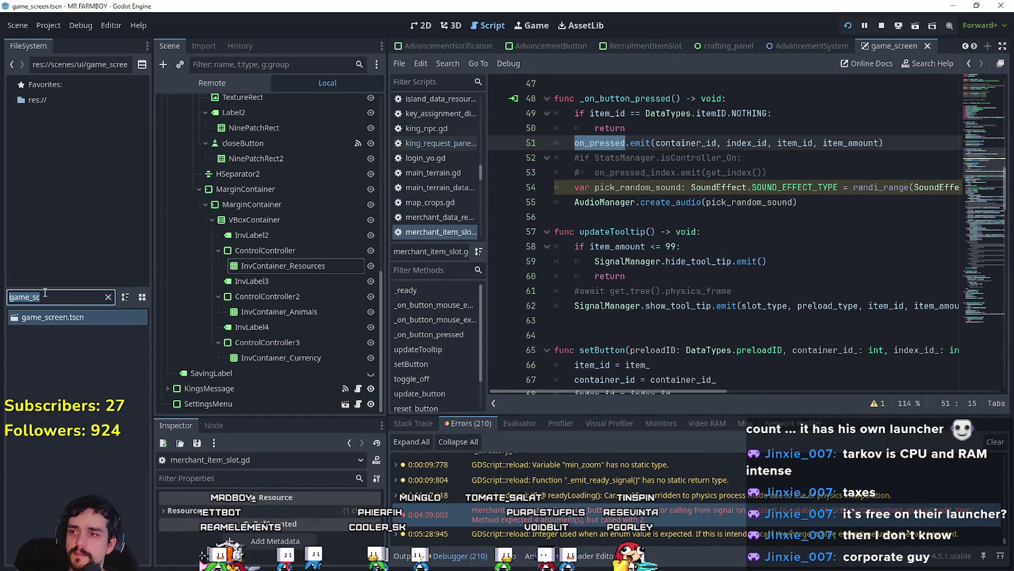
scroll(329, 244, "up", 4)
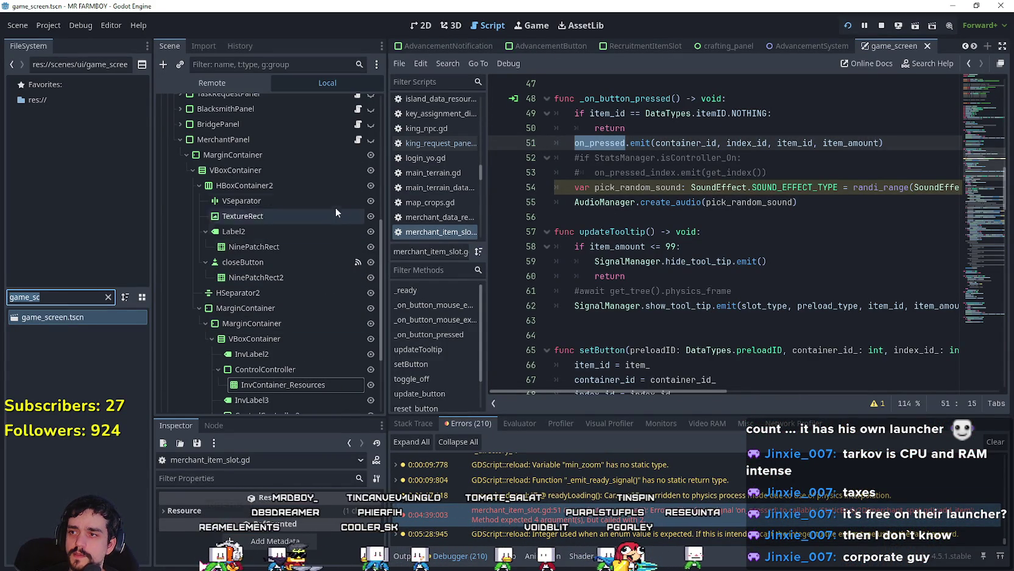
left_click(358, 140)
left_click(641, 371)
key("F5")
key("h")
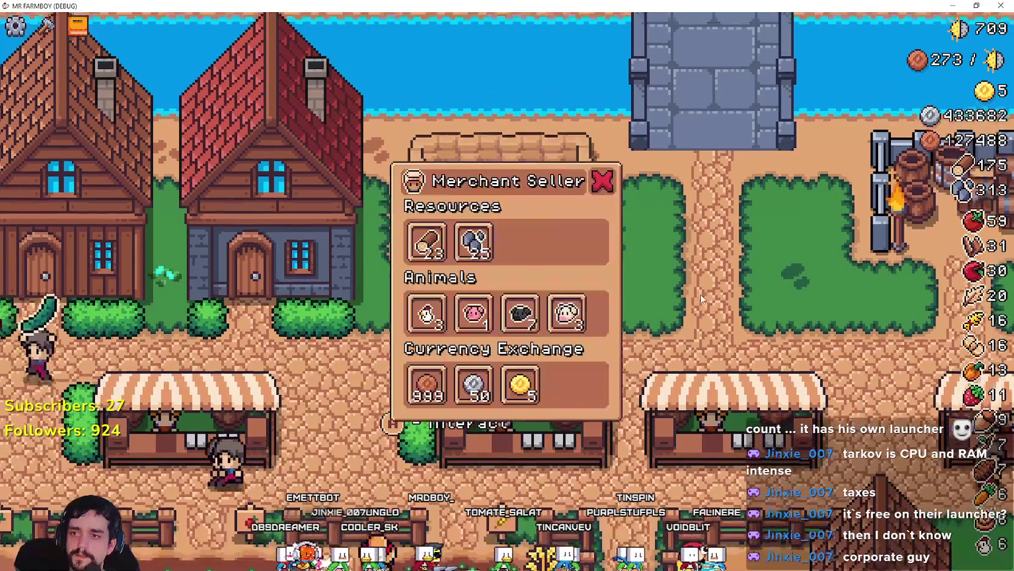
left_click(443, 238)
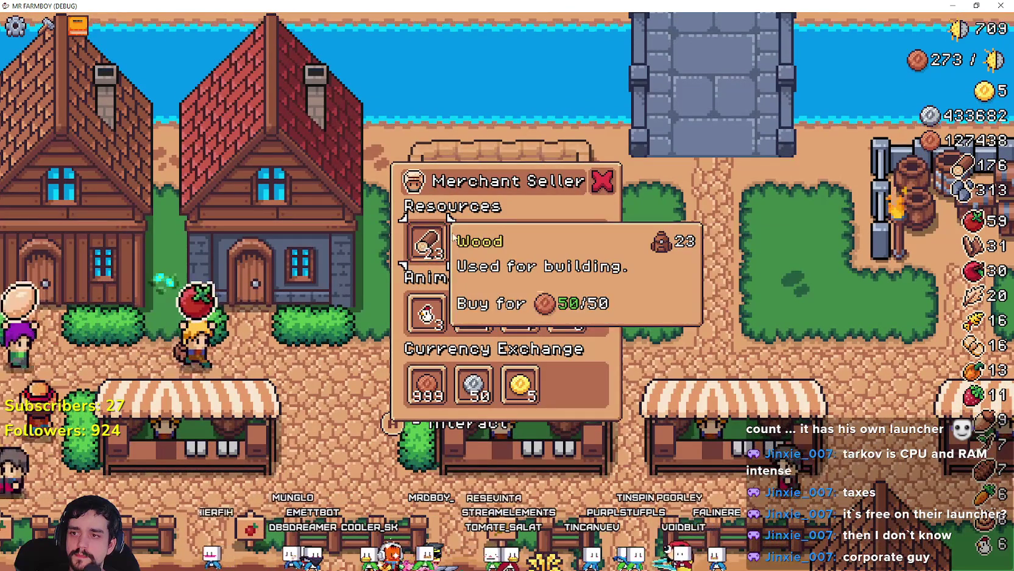
key("F8")
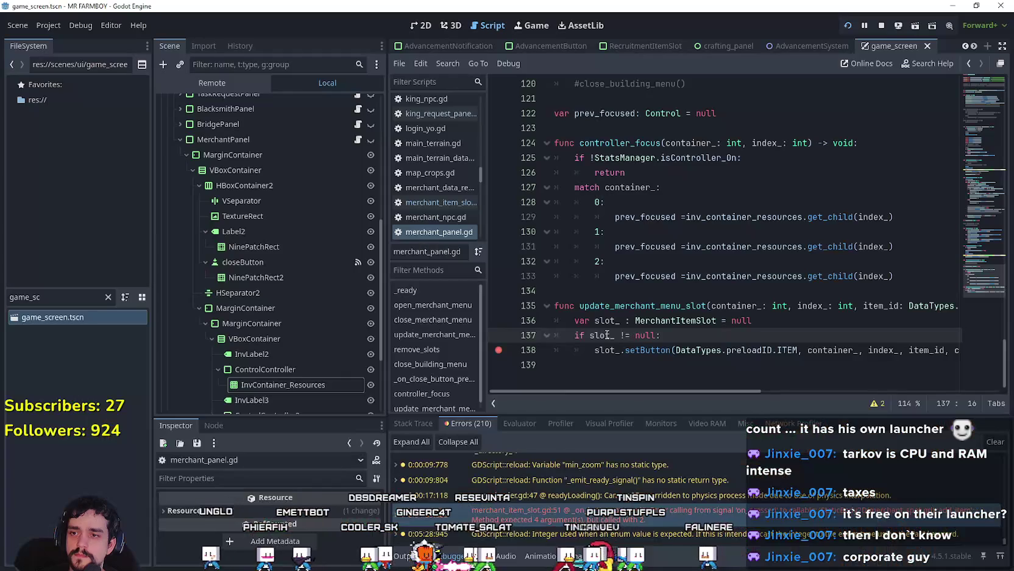
Step: Review update_merchant_menu_slot and insert a blank line after the slot_ declaration on line 136
double_click(605, 306)
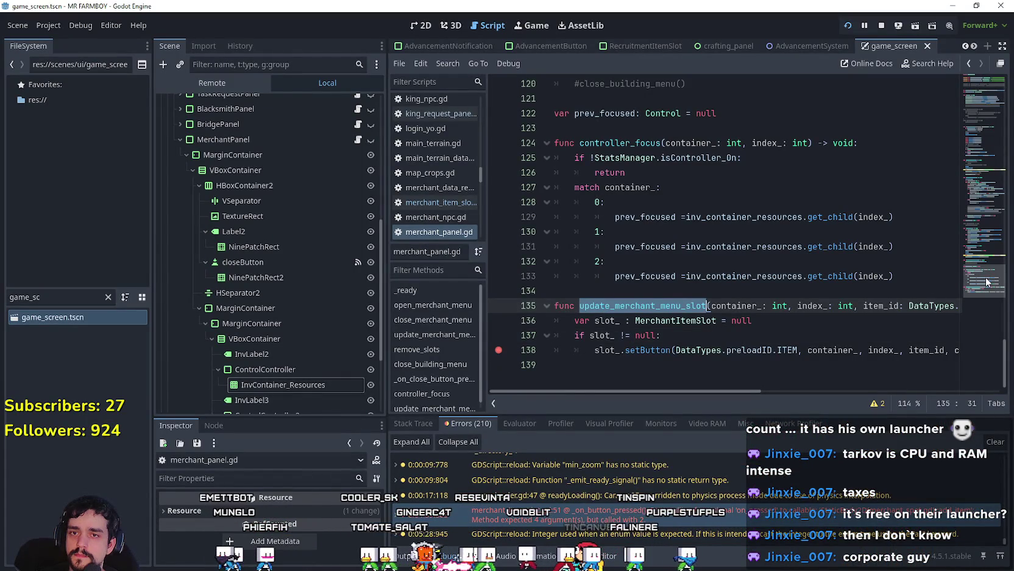
left_click_drag(985, 283, 973, 95)
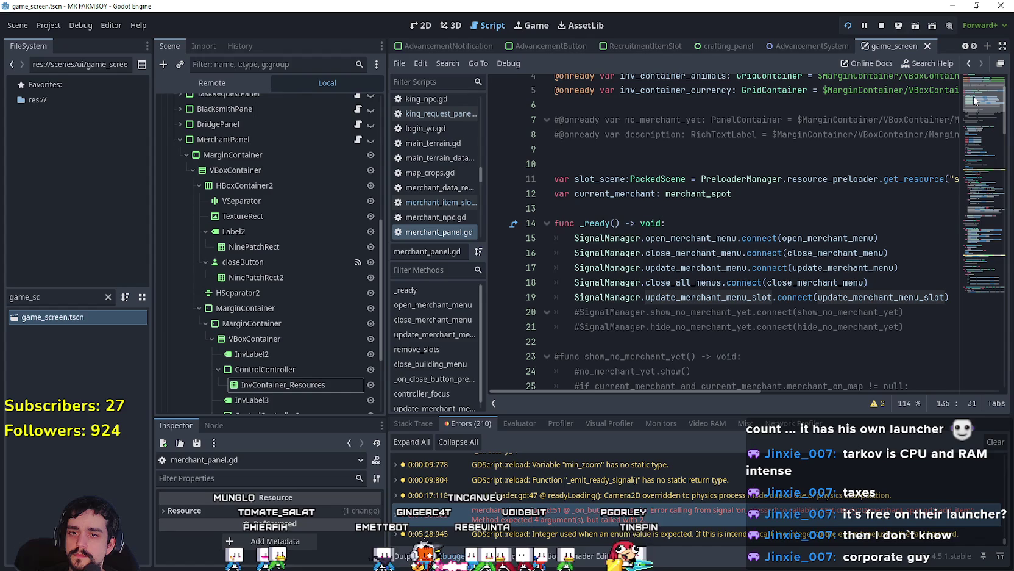
left_click_drag(973, 95, 944, 298)
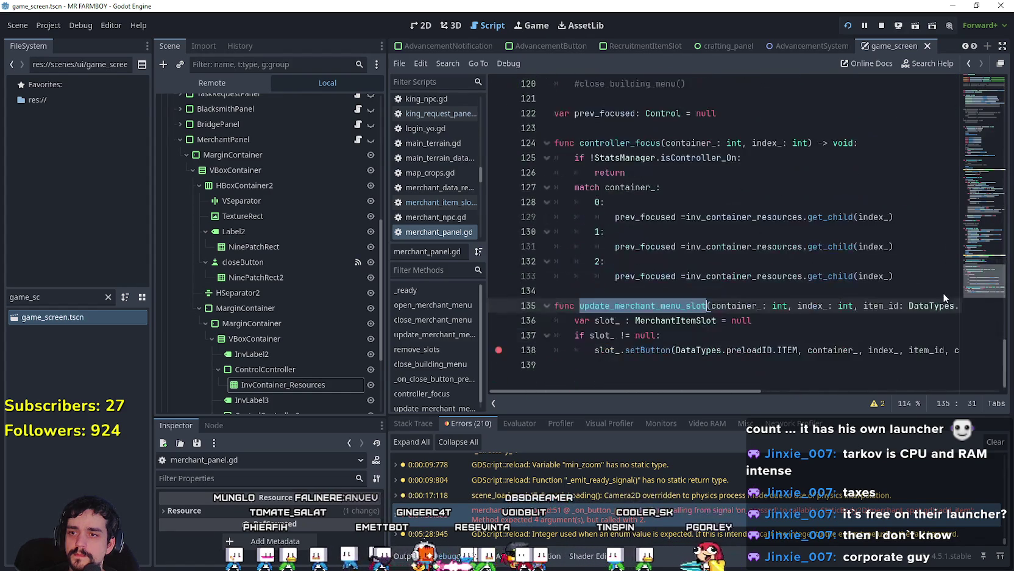
left_click(595, 327)
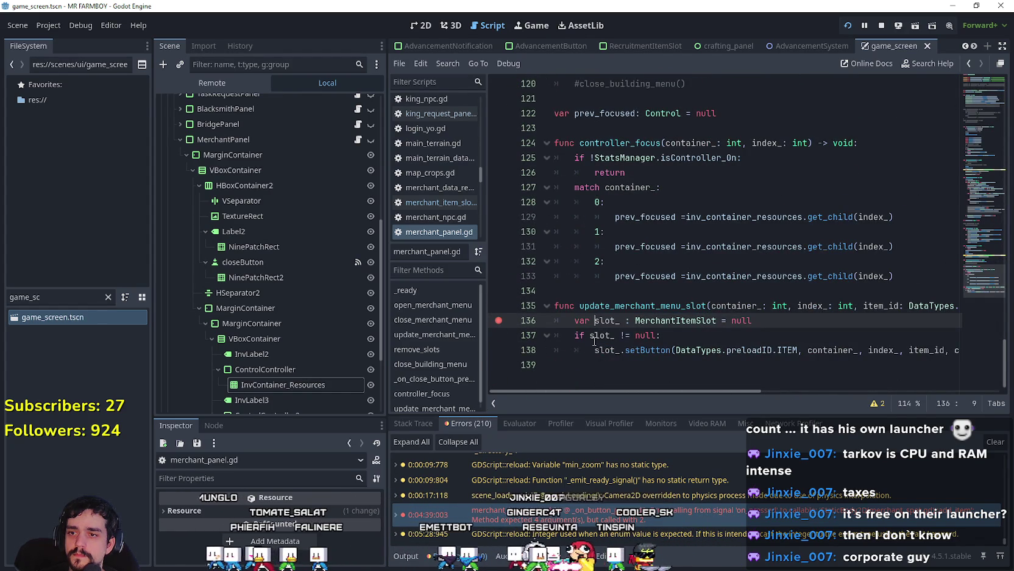
left_click(705, 342)
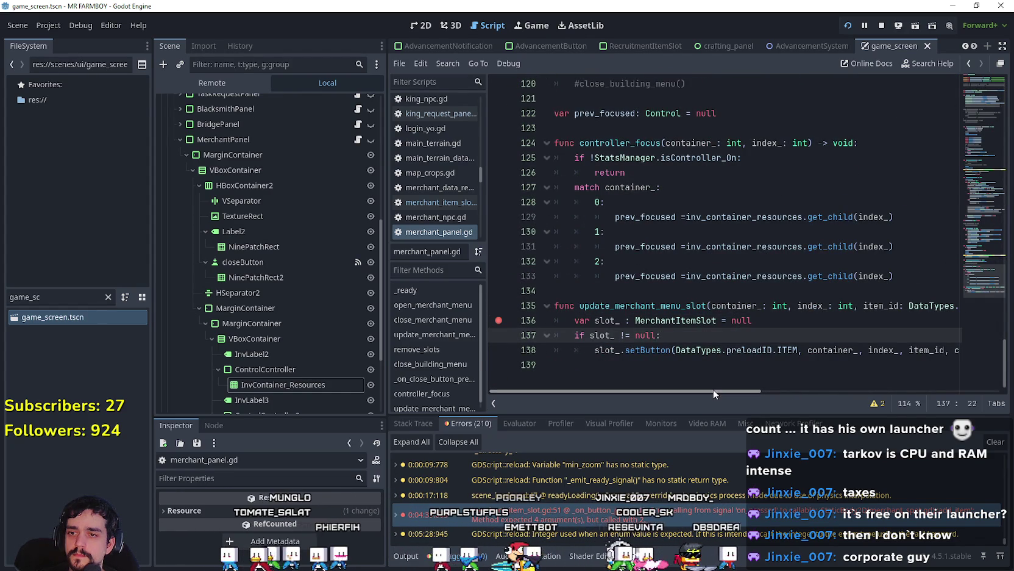
left_click(658, 366)
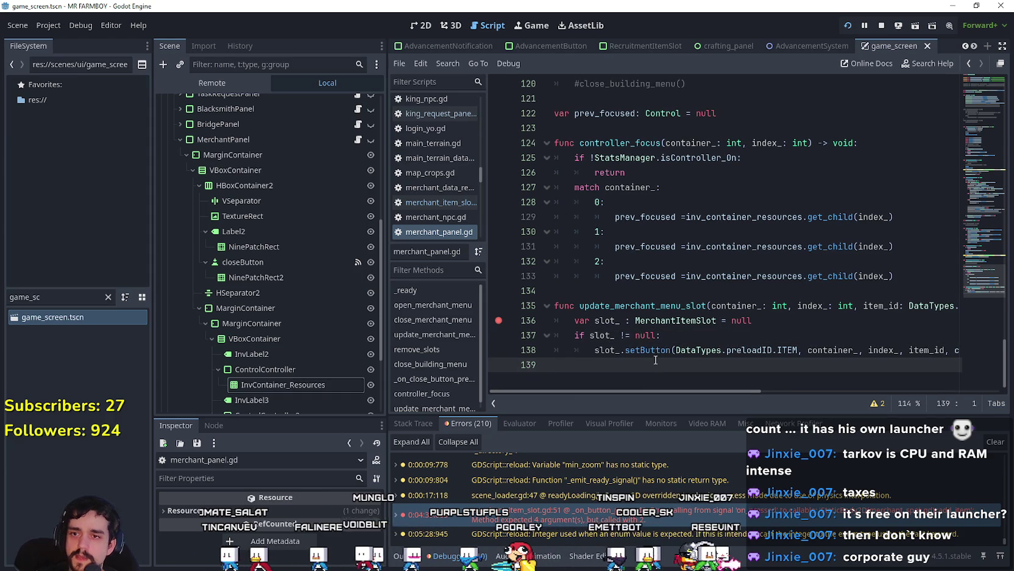
left_click(787, 320)
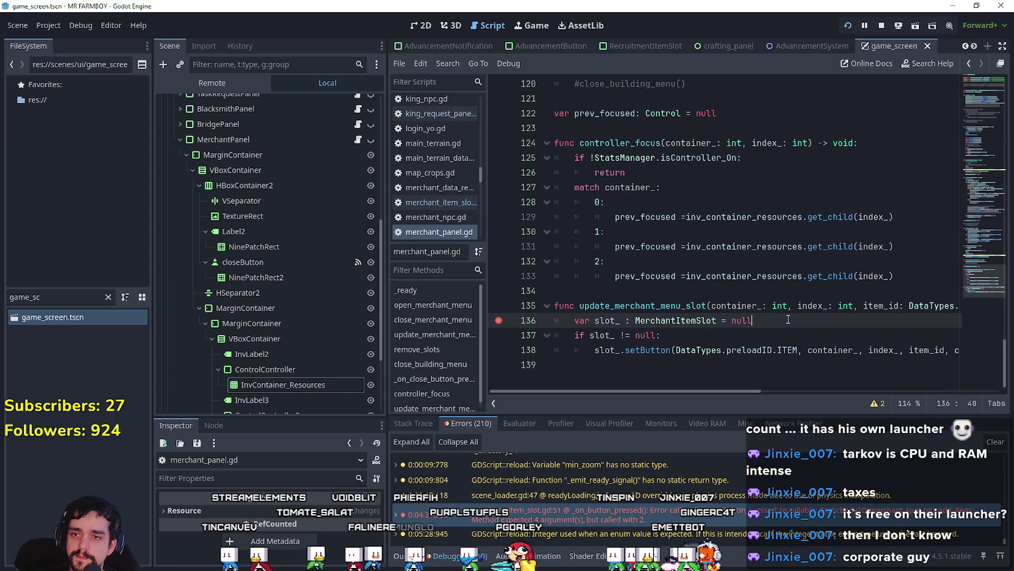
left_click(738, 306)
left_click(733, 218)
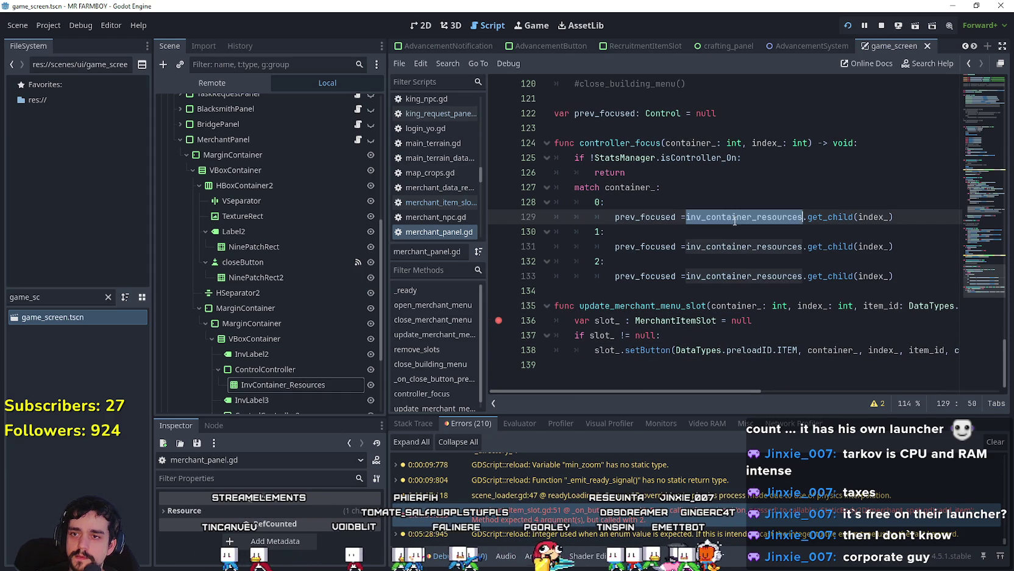
left_click(885, 306)
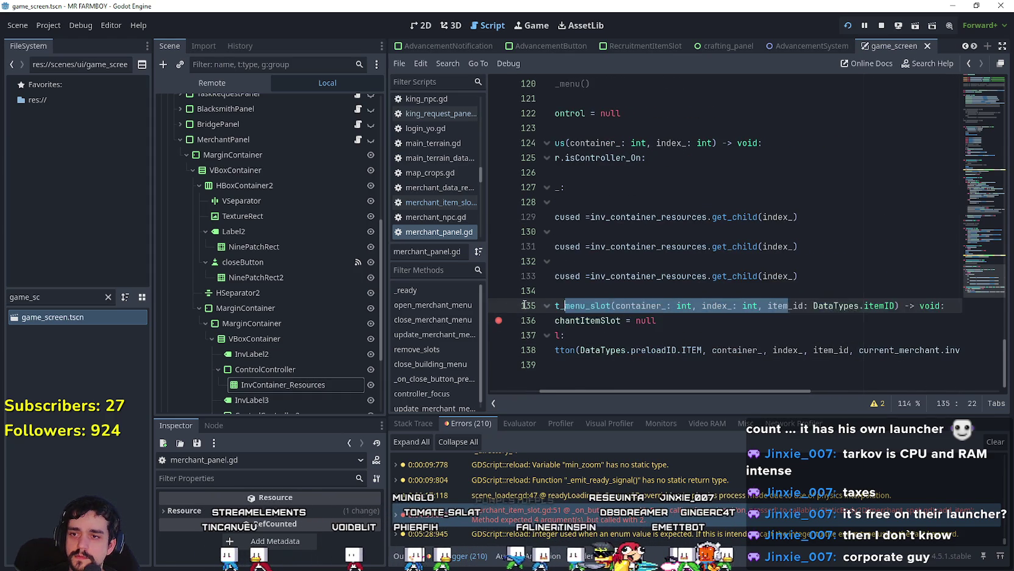
left_click(797, 320)
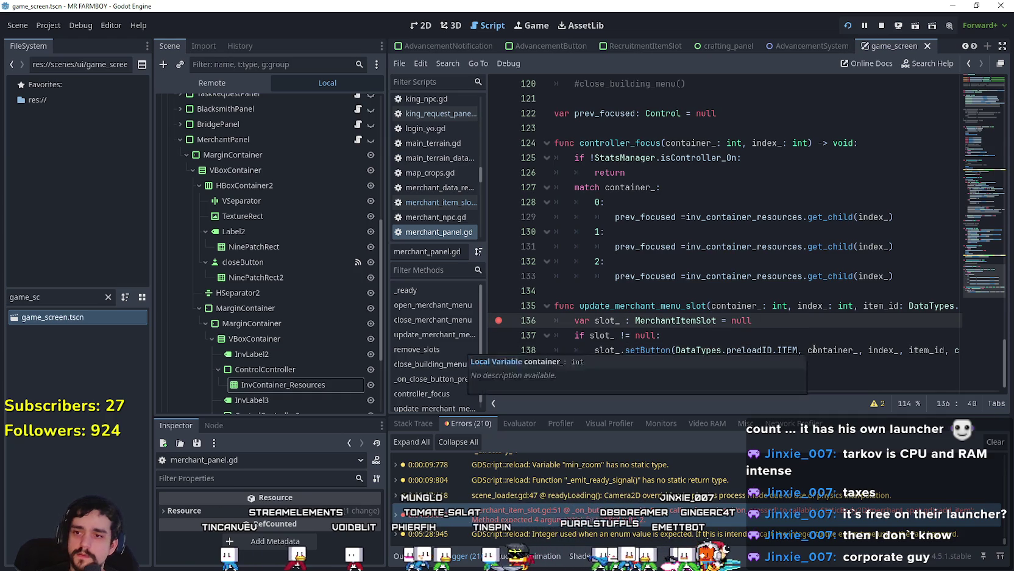
key("Return")
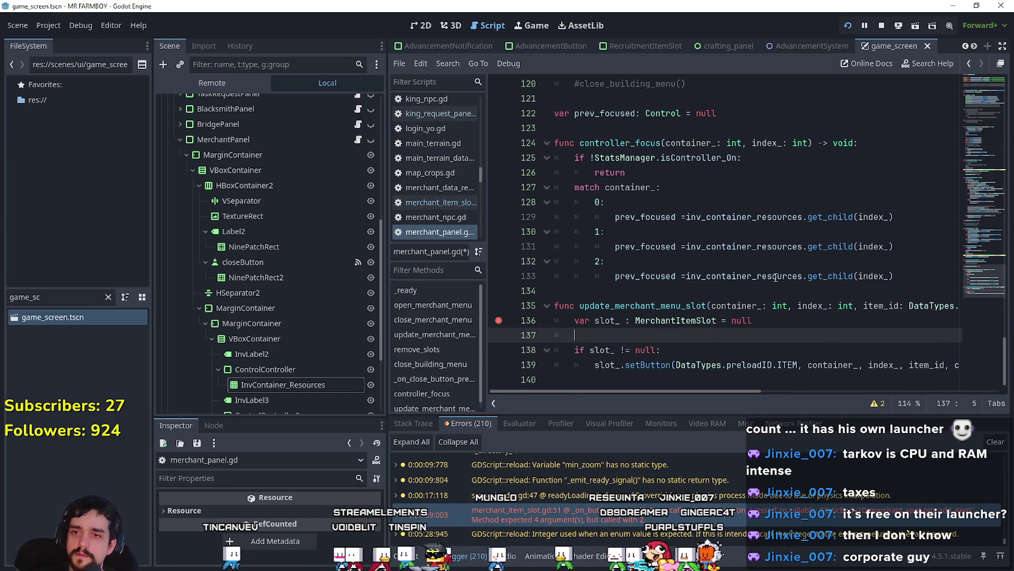
Step: Copy the container_ match block from lines 127–133 and paste it at line 137
left_click(777, 277)
mouse_move(896, 276)
left_mouse_down()
mouse_move(554, 214)
mouse_move(552, 191)
left_mouse_up()
key("ctrl+c")
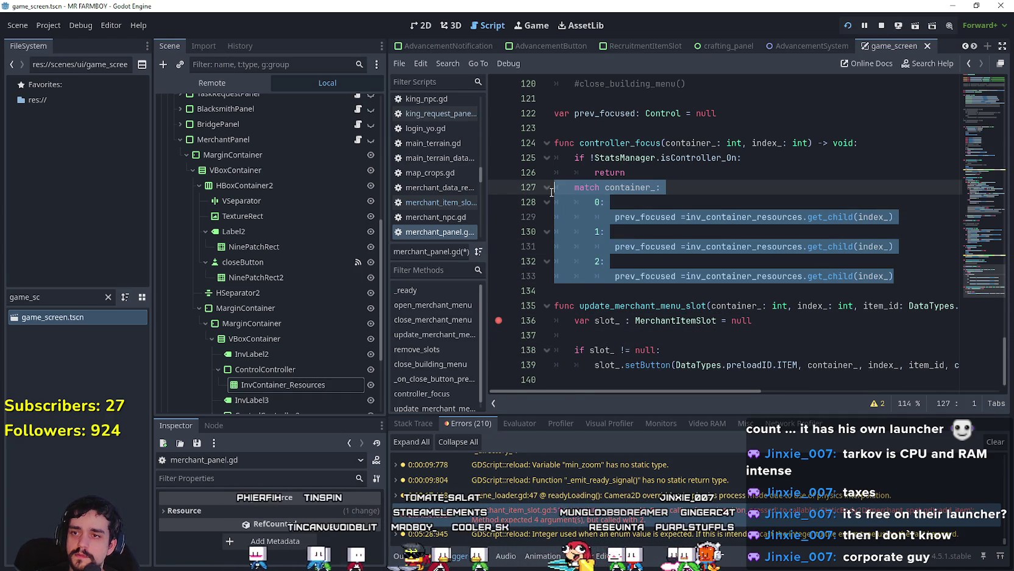
left_click(597, 332)
key("ctrl+v")
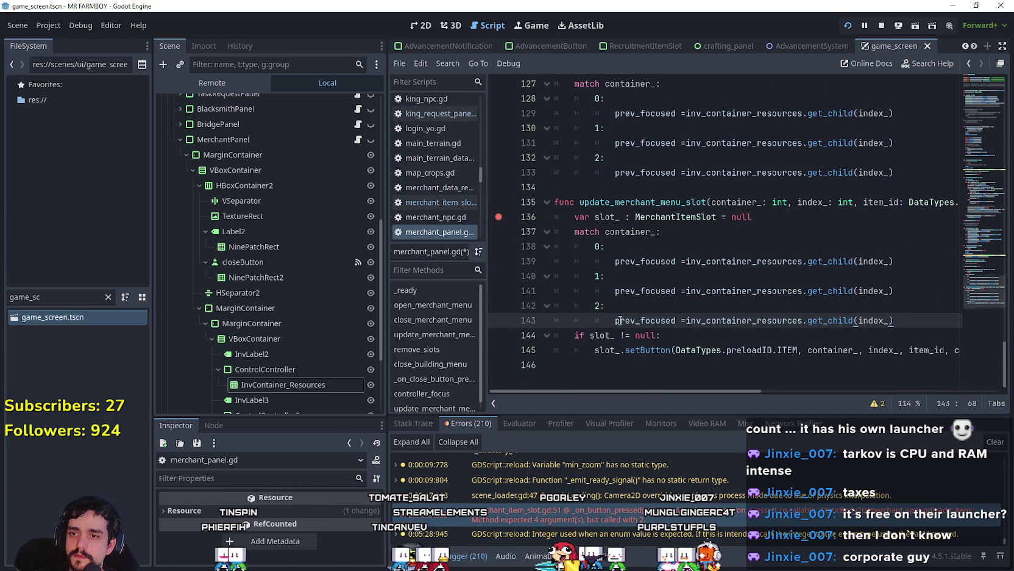
Step: Replace prev_focused with slot_ in every branch of the pasted match block
double_click(609, 218)
left_click_drag(615, 262, 659, 268)
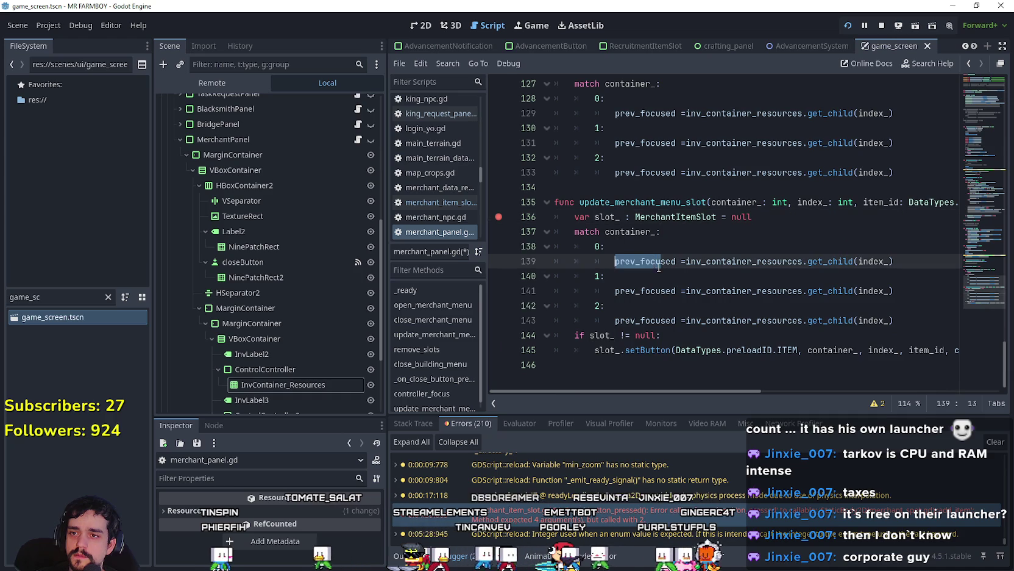
type("slot_")
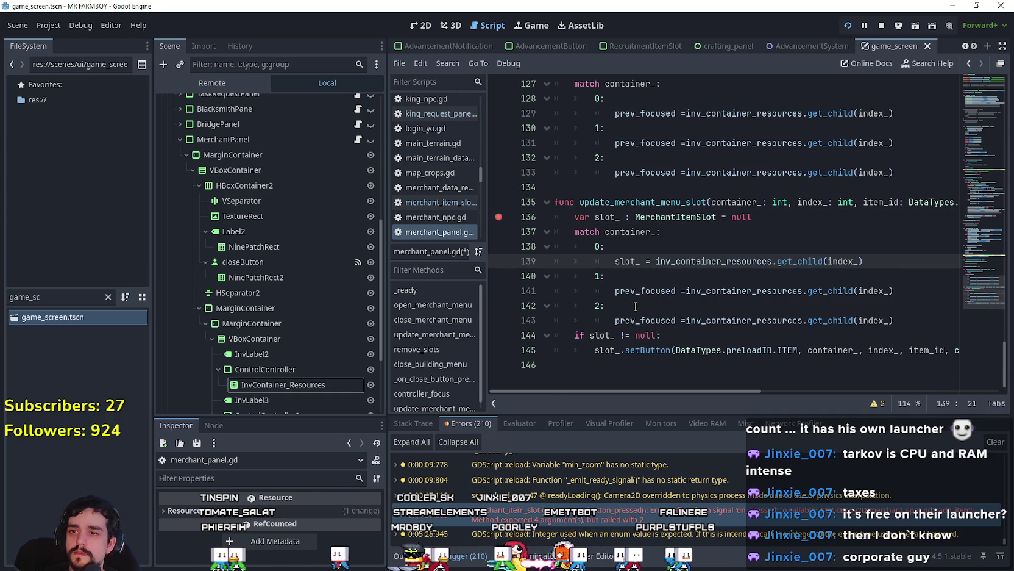
mouse_move(615, 261)
left_mouse_down()
mouse_move(650, 266)
mouse_move(677, 291)
mouse_move(616, 295)
left_mouse_up()
type("slot_ =")
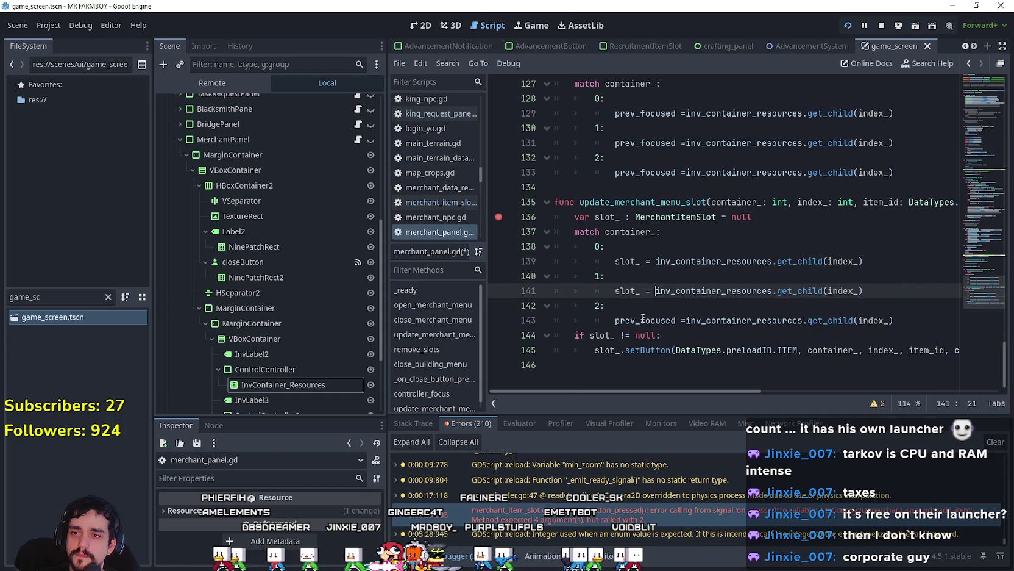
left_click_drag(687, 320, 611, 322)
type("slot_ =")
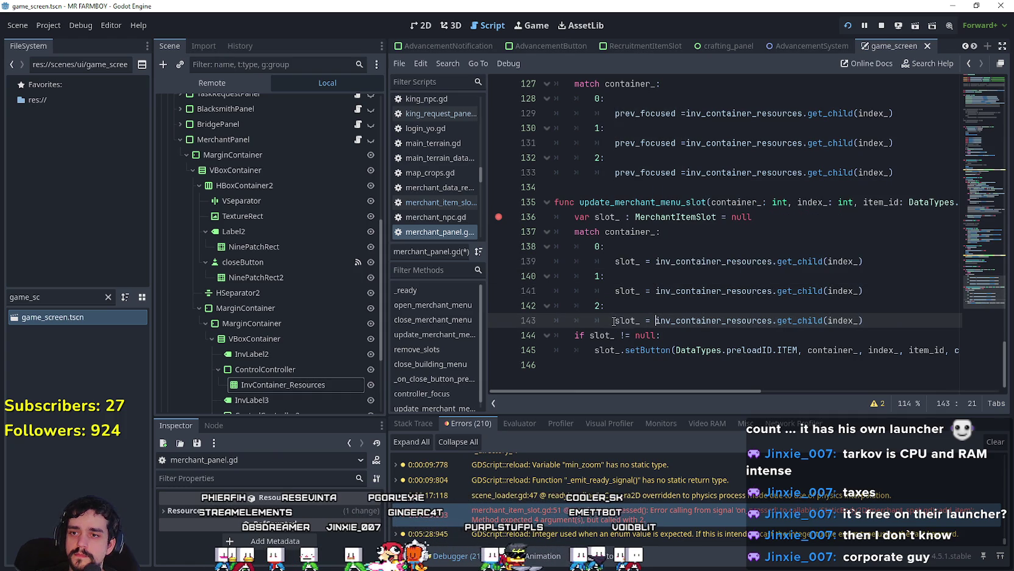
left_click(645, 272)
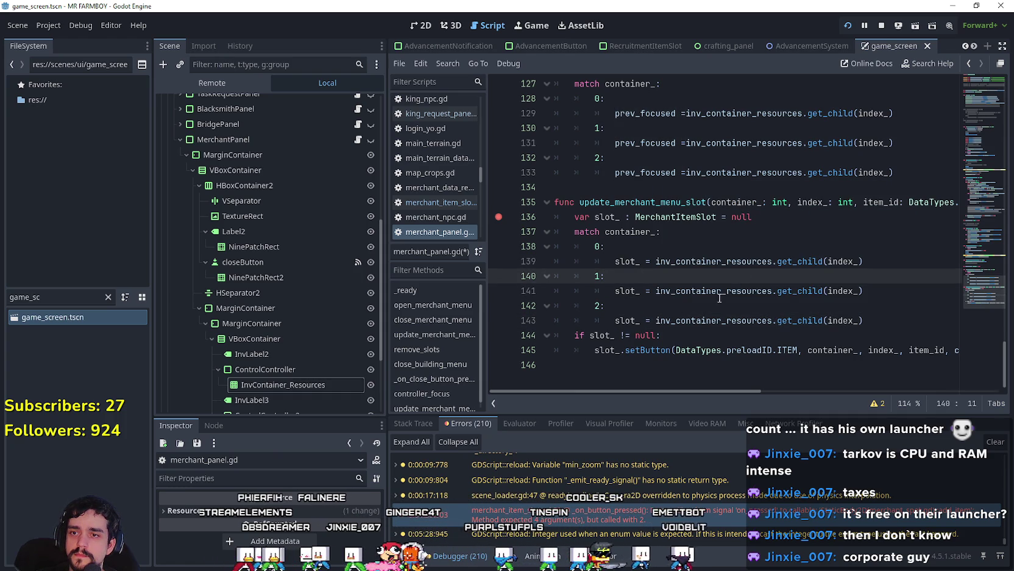
Step: Point branches 1 and 2 at inv_container_animals and inv_container_currency, then save
left_click_drag(773, 291, 726, 294)
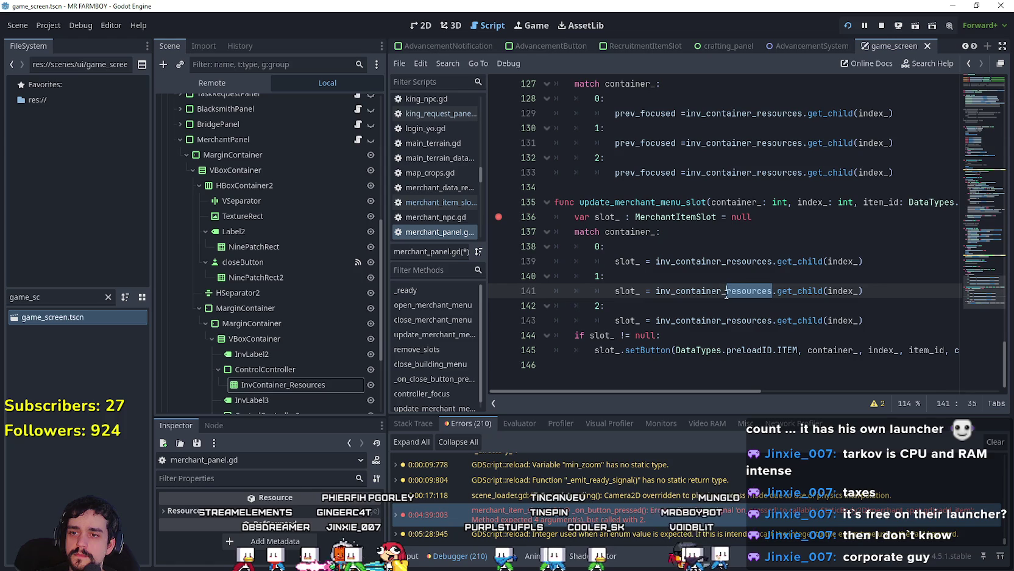
type("animal")
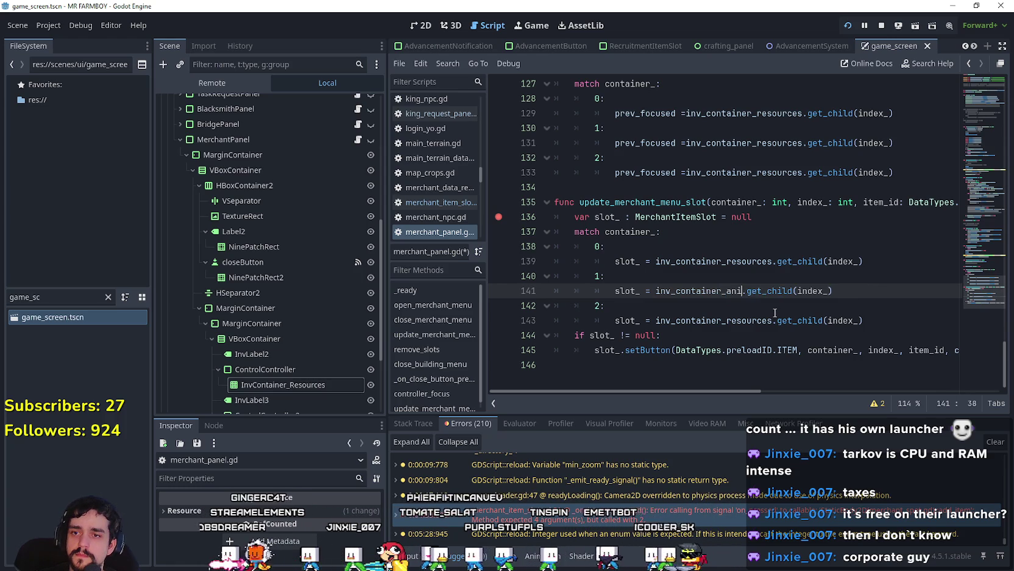
type("s")
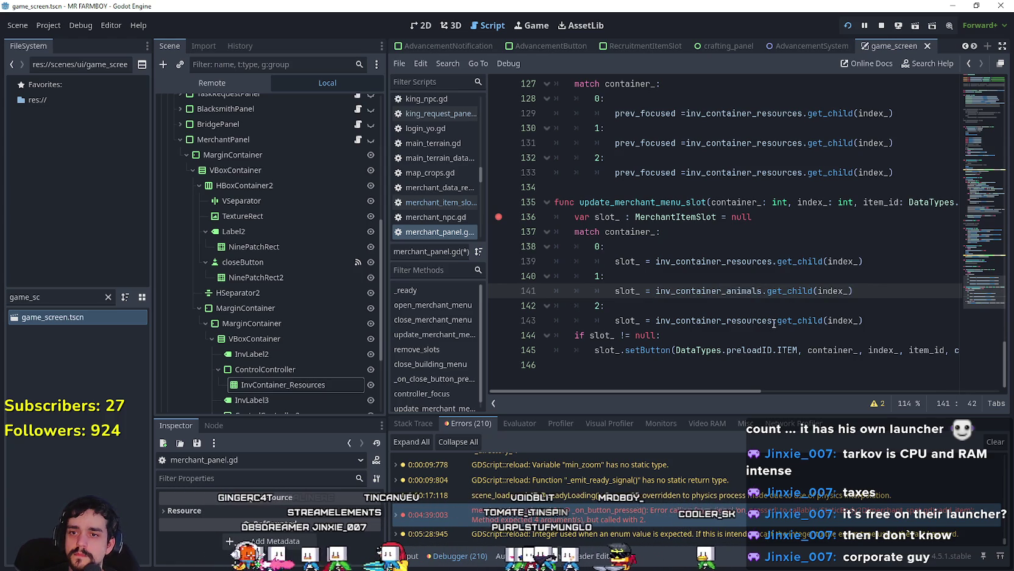
left_click_drag(773, 322, 751, 323)
type("exo")
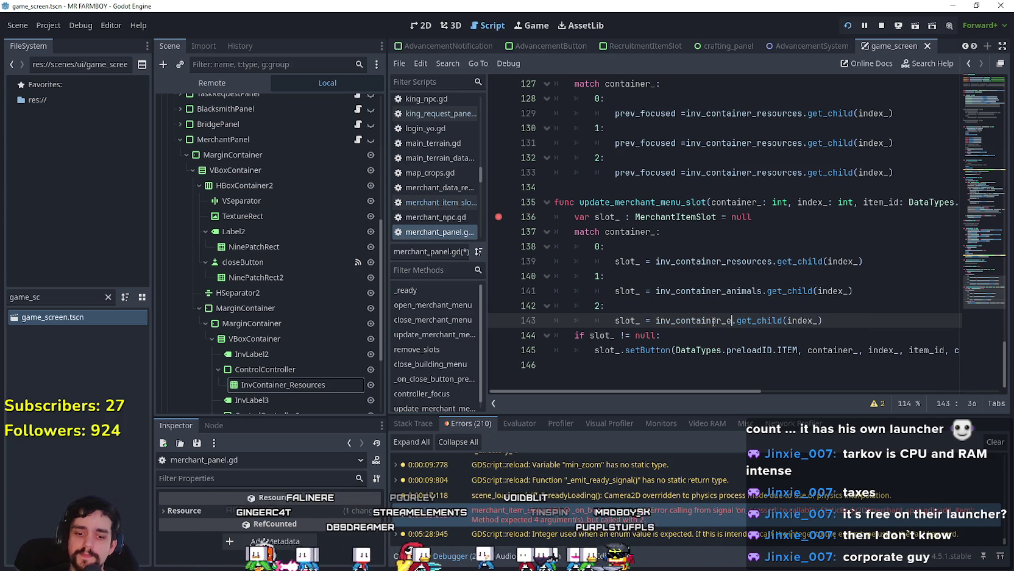
left_click(714, 290)
double_click(733, 316)
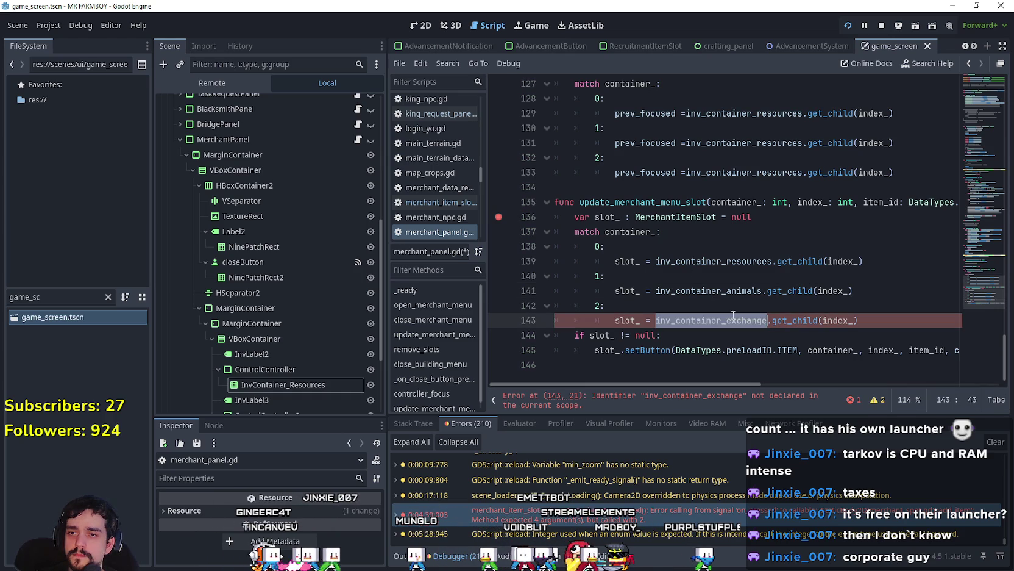
type("inv")
key("Down")
key("Return")
key("ctrl+s")
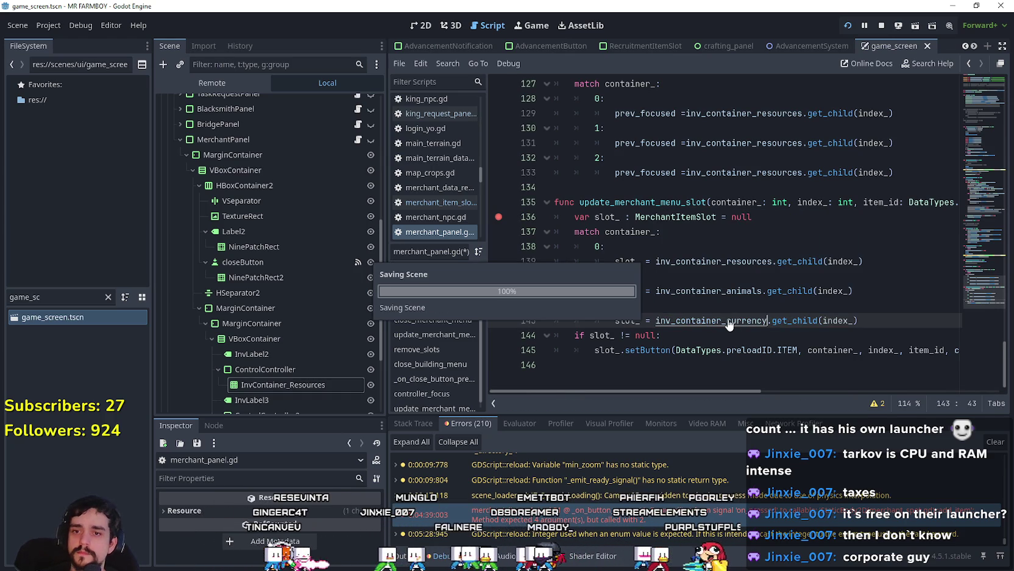
left_click(497, 221, "shift")
left_click(751, 231)
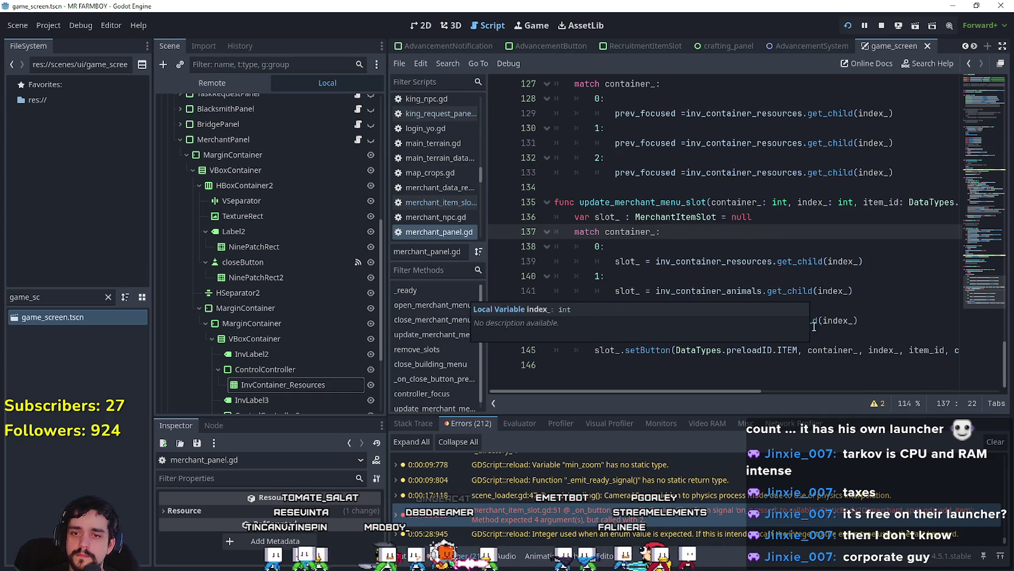
Step: Buy wood in the running game by double-clicking the merchant's Wood slot four times
key("alt+Tab")
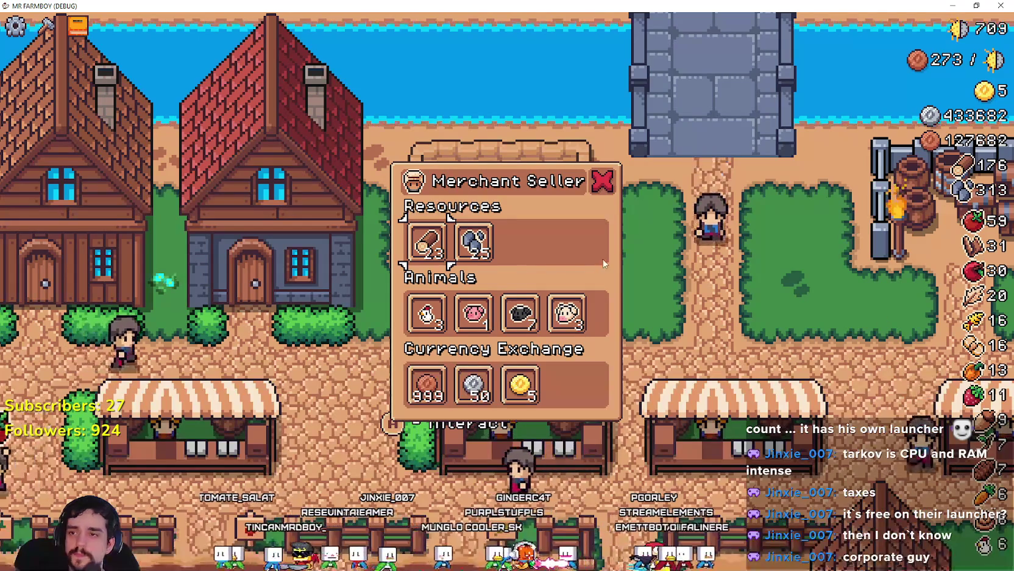
double_click(422, 254)
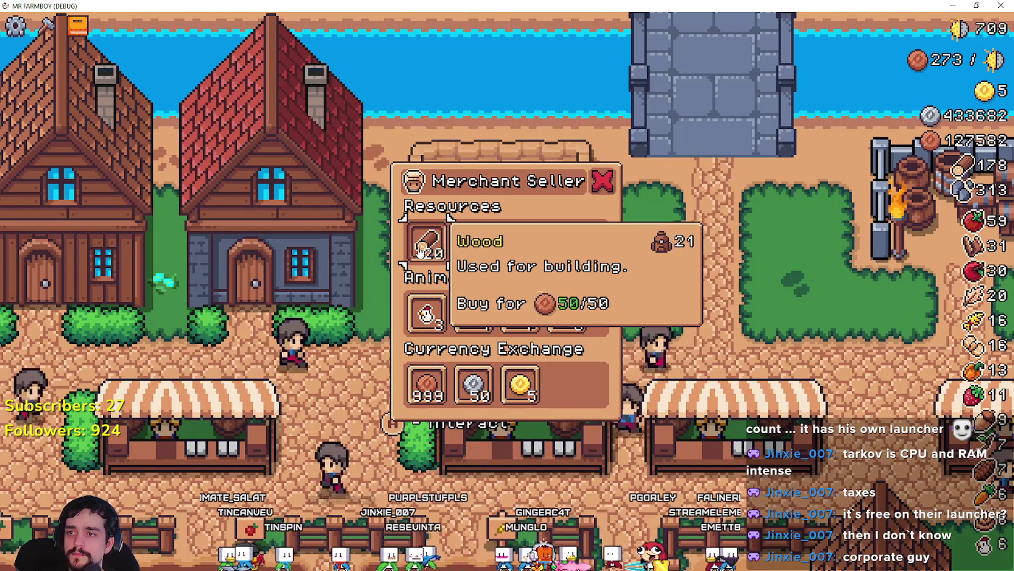
double_click(422, 254)
double_click(421, 255)
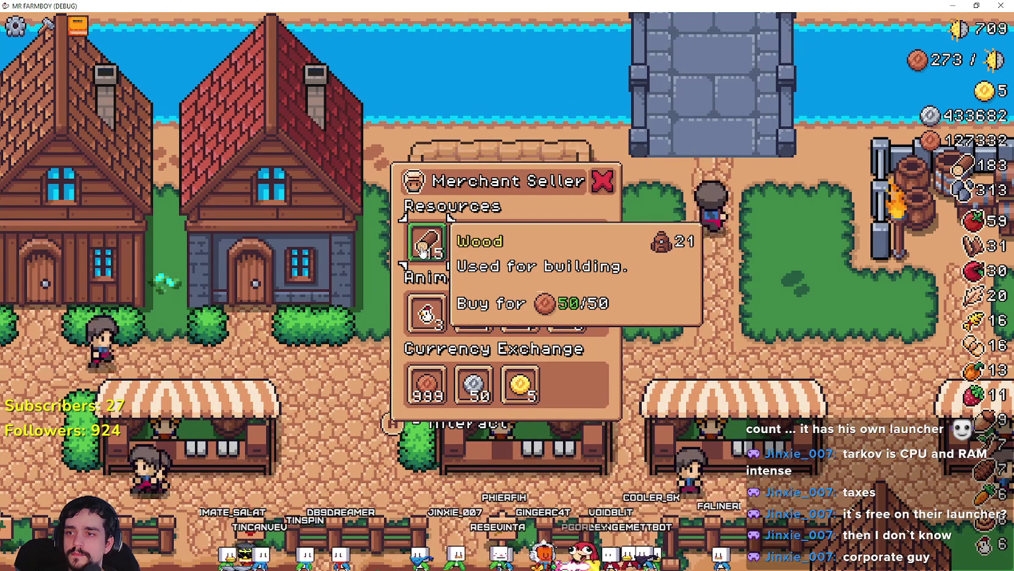
double_click(422, 254)
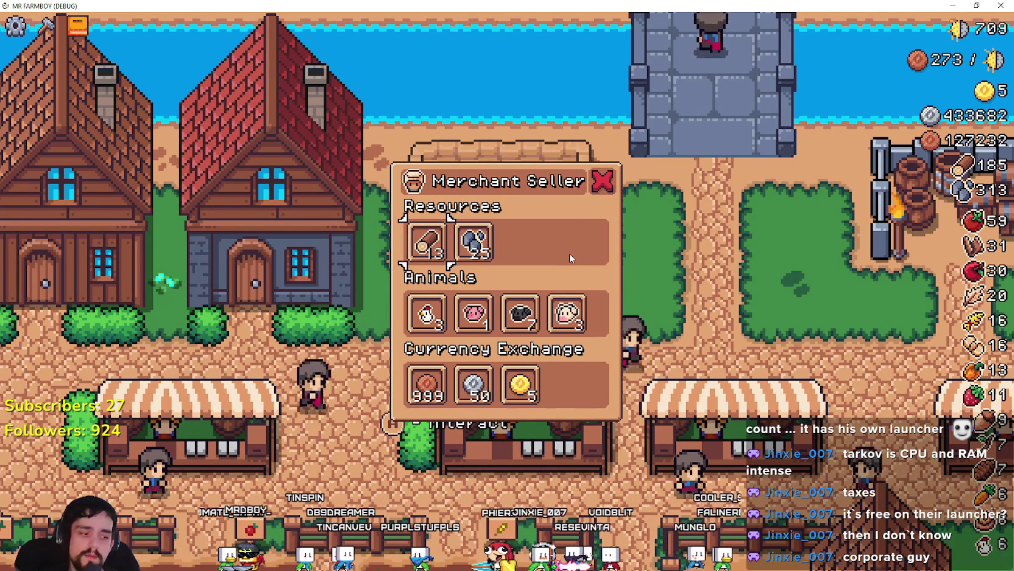